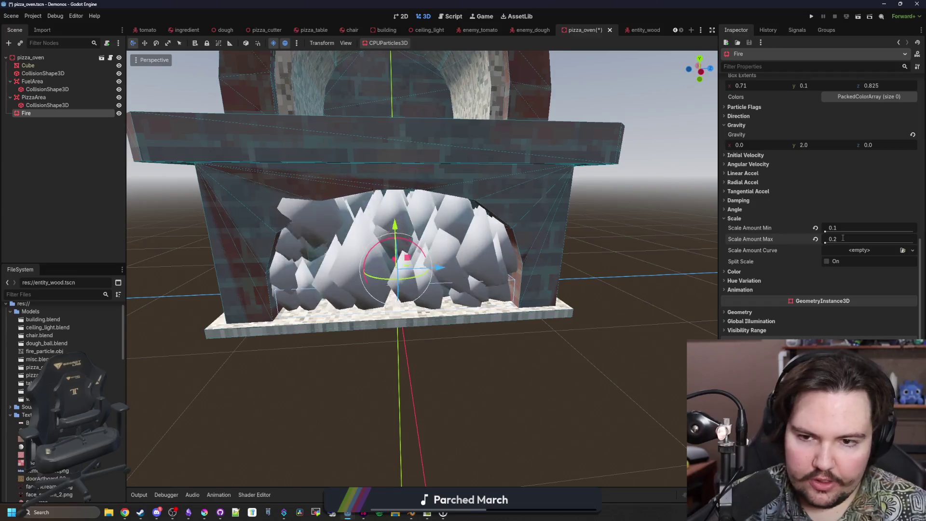
Set the Fire particles' Amount to 64.
scroll(815, 195, "up", 10)
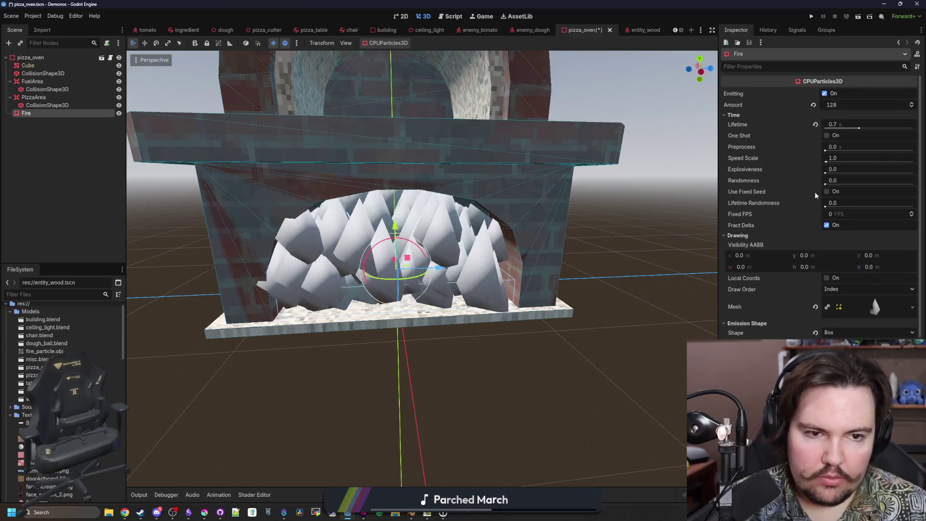
left_click(843, 105)
type("64")
key("Return")
Expand and collapse the particle mesh preview to inspect the current mesh.
scroll(628, 179, "up", 1)
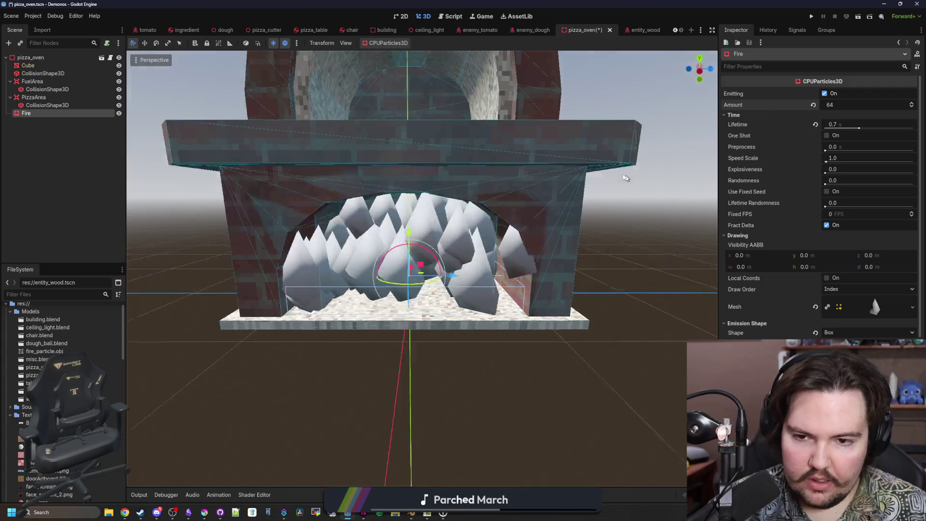
scroll(666, 217, "down", 5)
scroll(695, 254, "up", 4)
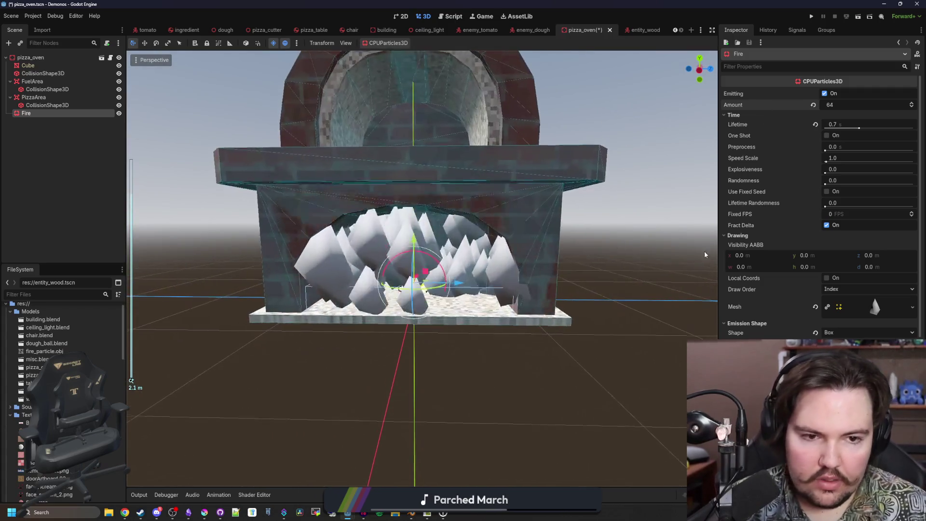
left_click(874, 309)
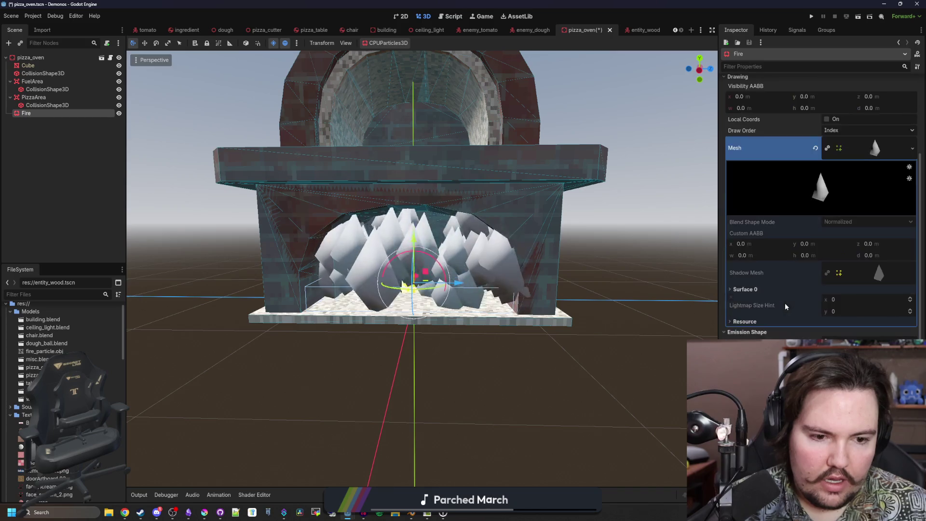
scroll(780, 304, "up", 2)
left_click(865, 202)
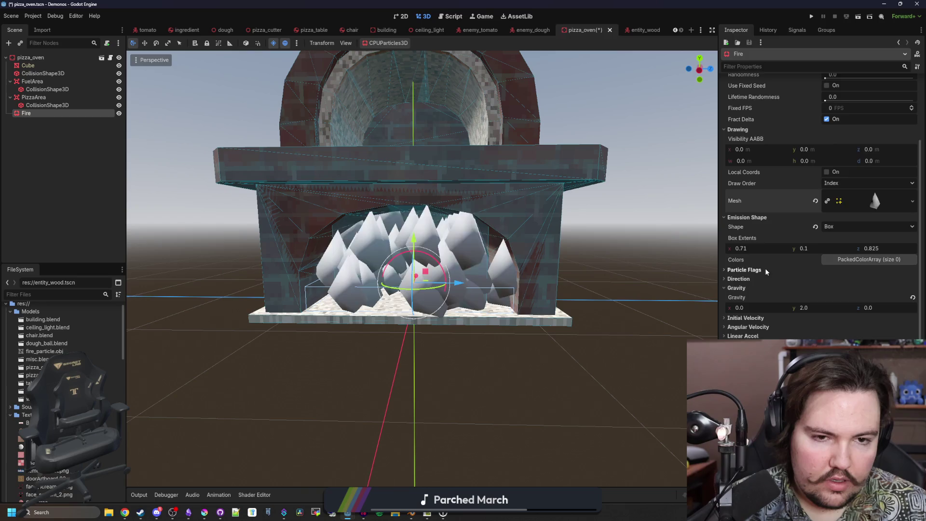
scroll(766, 272, "up", 4)
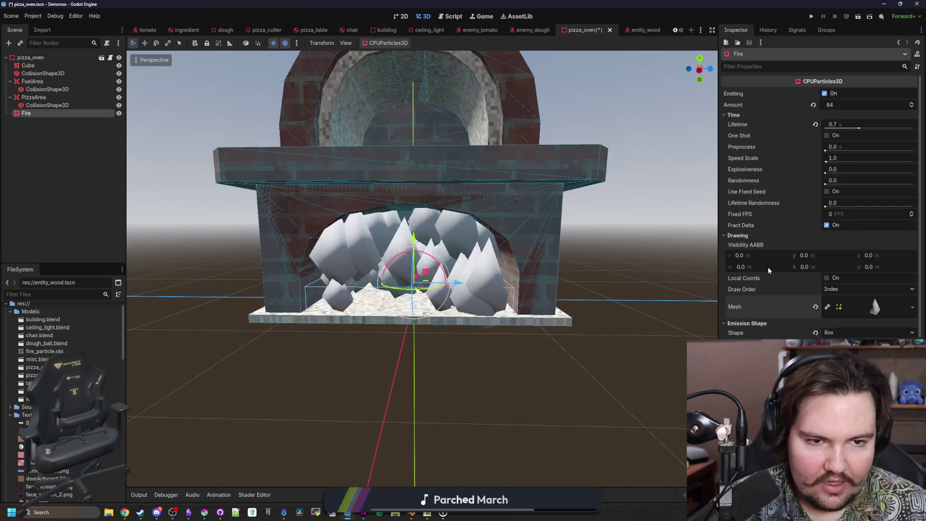
scroll(772, 268, "down", 2)
left_click(872, 253)
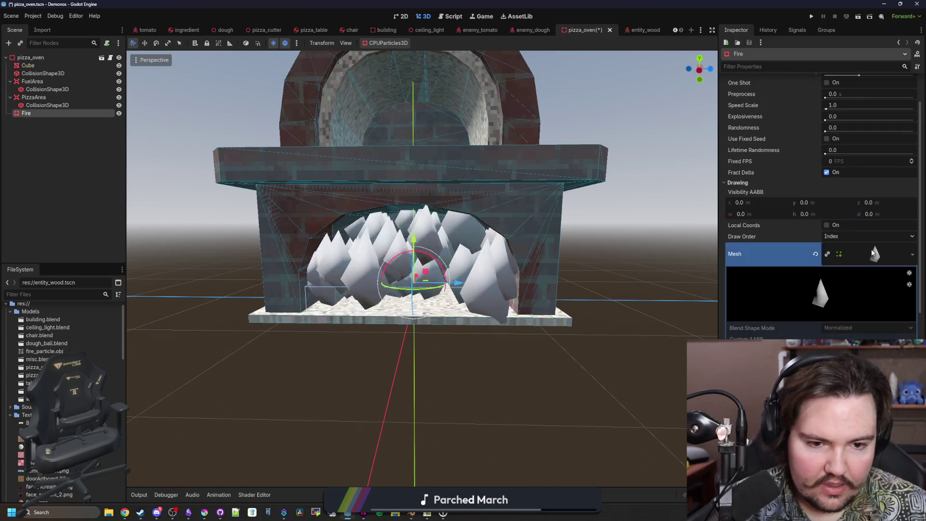
scroll(873, 227, "down", 2)
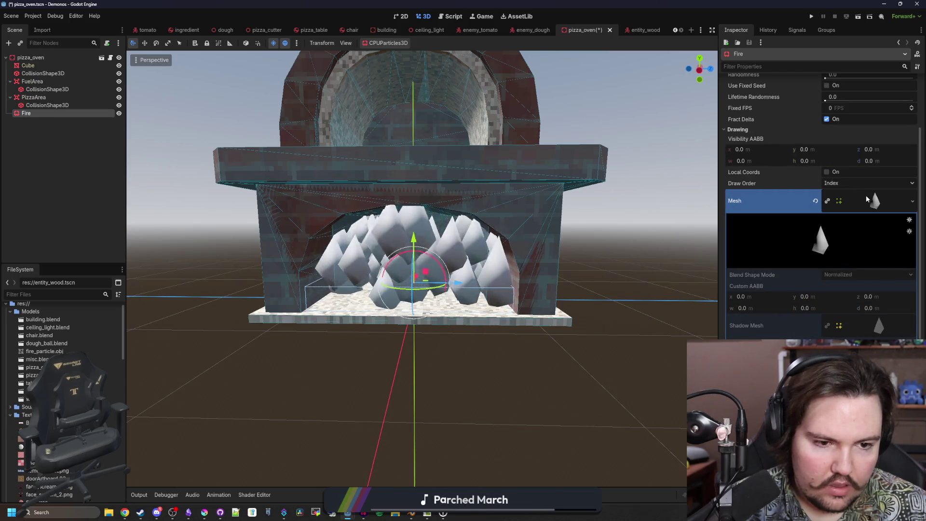
left_click(867, 195)
Collapse the Scale settings and clear the Fire particles' mesh.
scroll(777, 291, "down", 2)
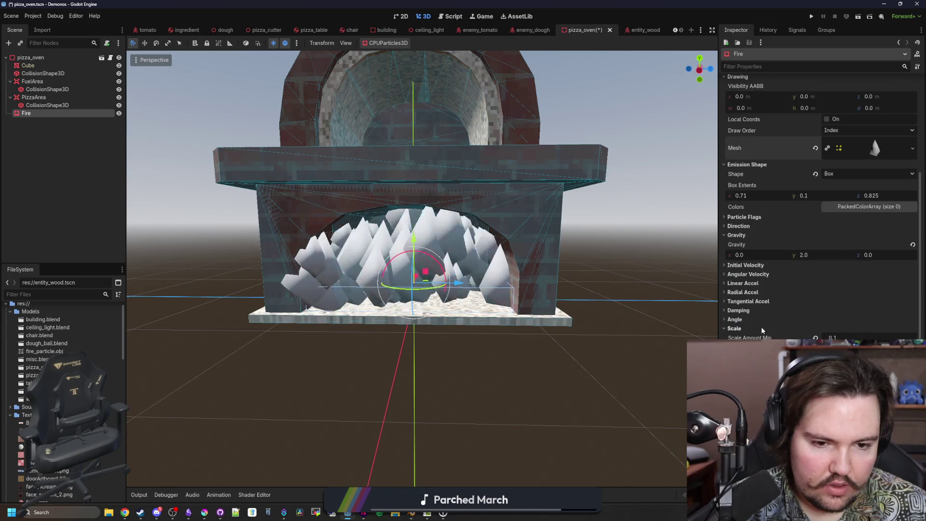
scroll(761, 326, "down", 2)
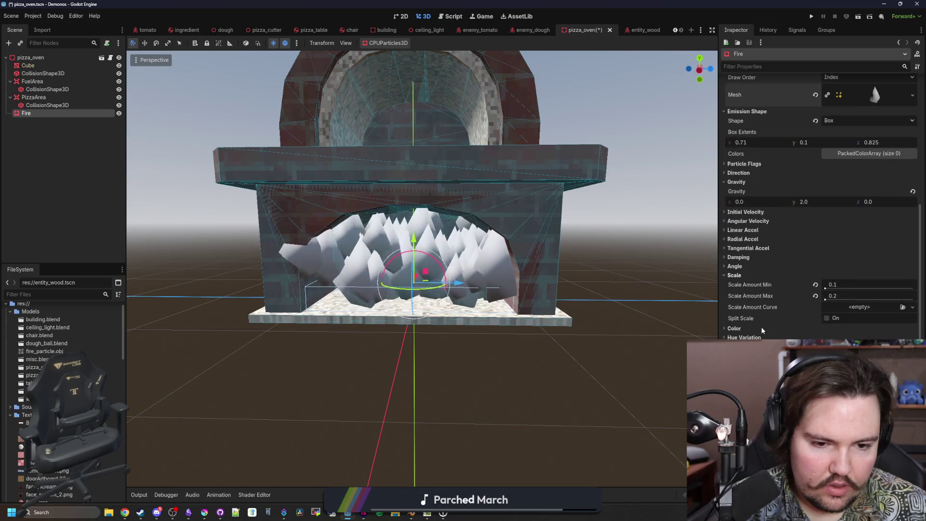
left_click(750, 276)
scroll(750, 278, "up", 2)
scroll(750, 279, "up", 2)
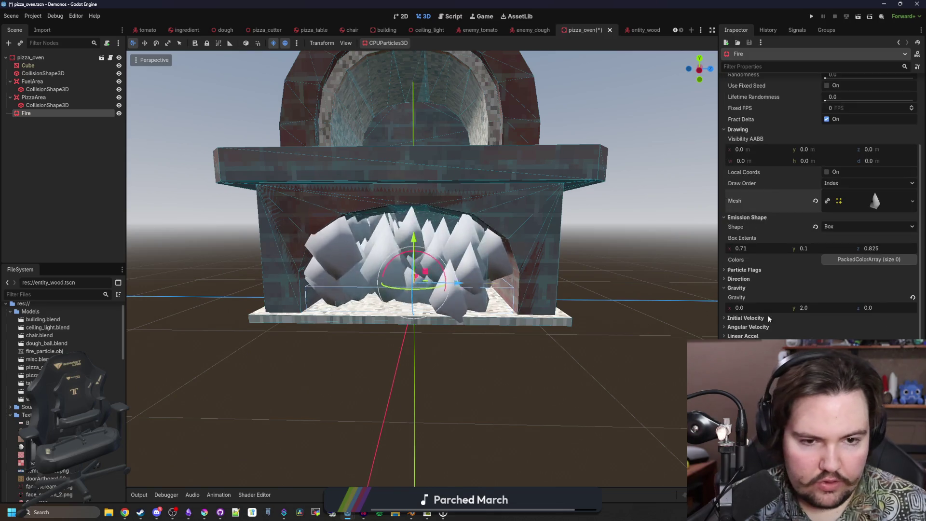
scroll(750, 277, "up", 2)
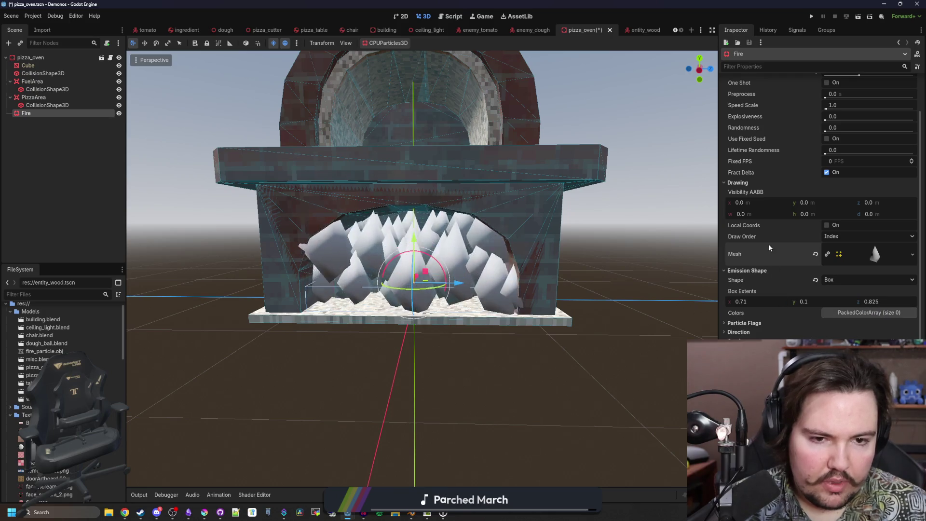
scroll(791, 284, "up", 2)
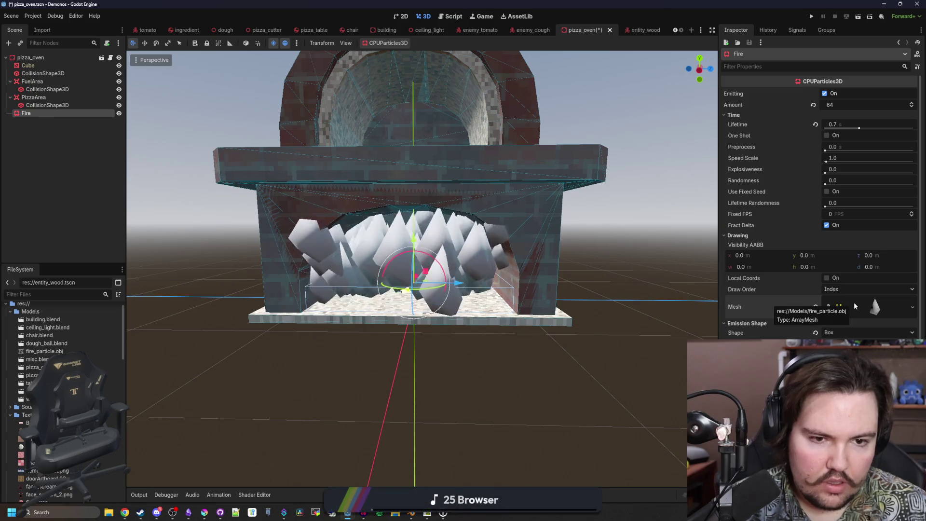
left_click(816, 309)
left_click(844, 302)
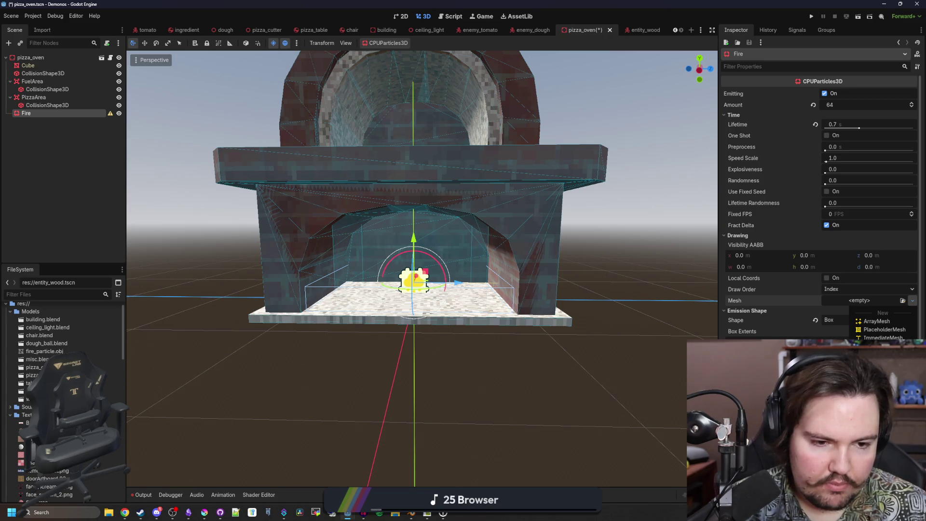
Try a new ArrayMesh, then a CylinderMesh with Top Radius 0 to form cones.
left_click(887, 320)
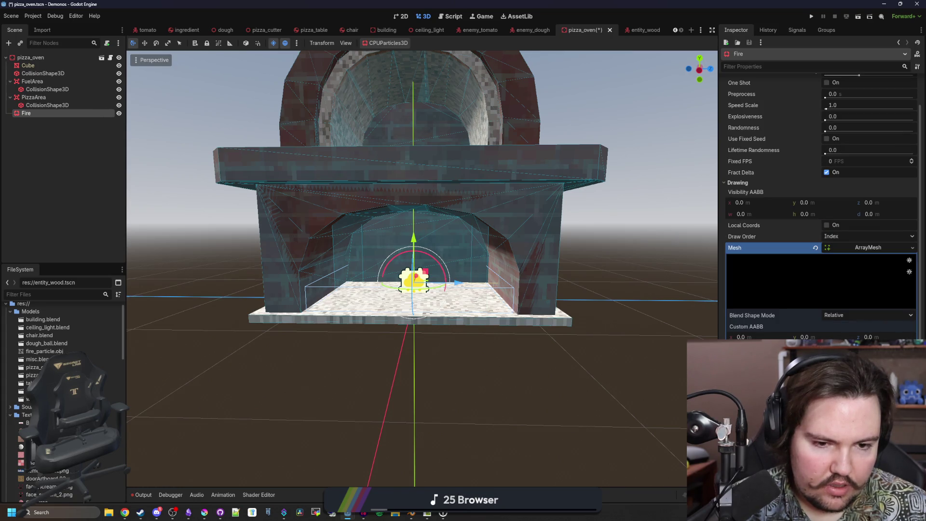
left_click(844, 247)
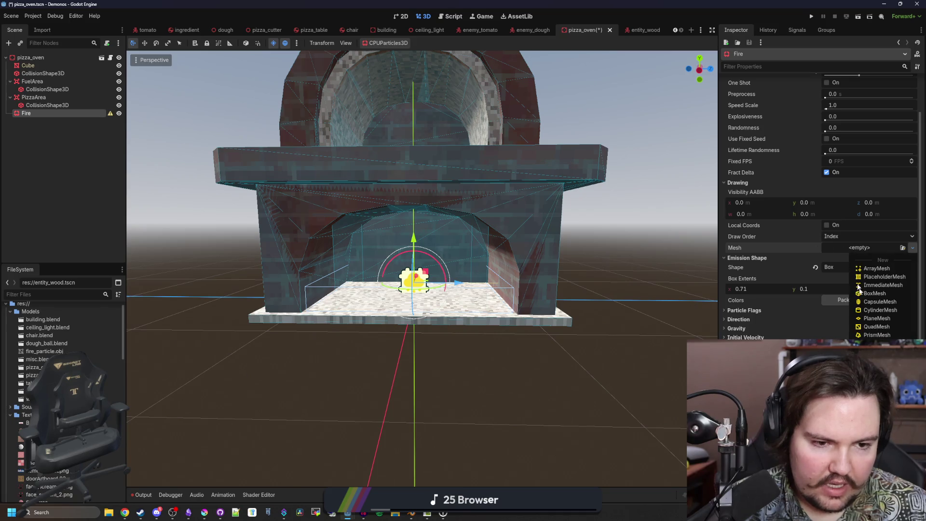
left_click(868, 310)
scroll(820, 217, "down", 2)
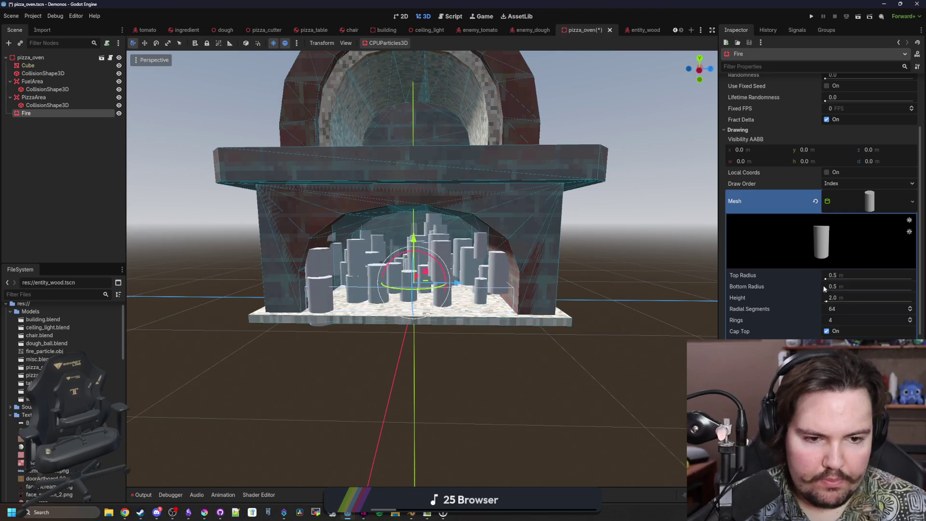
left_click_drag(833, 275, 814, 279)
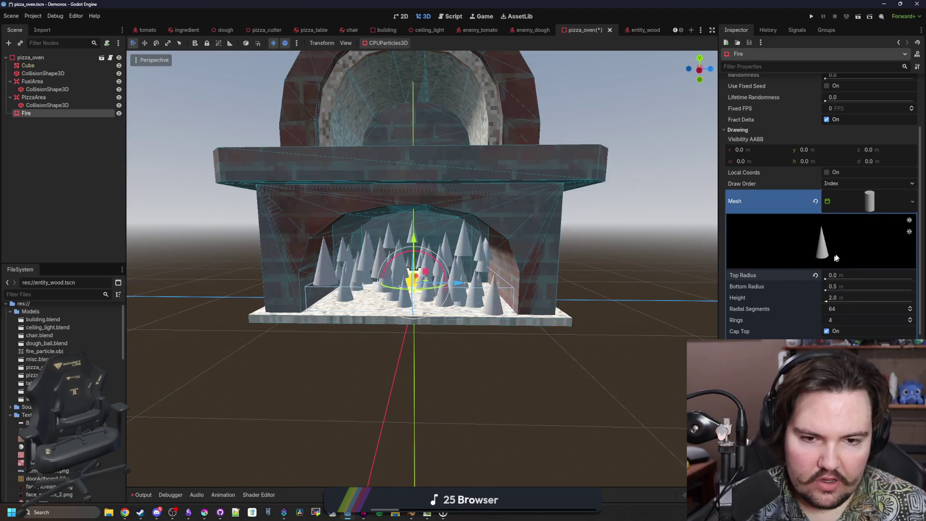
Remove the cone mesh and dismiss the mesh type list without choosing one.
left_click(851, 203)
left_click(859, 196)
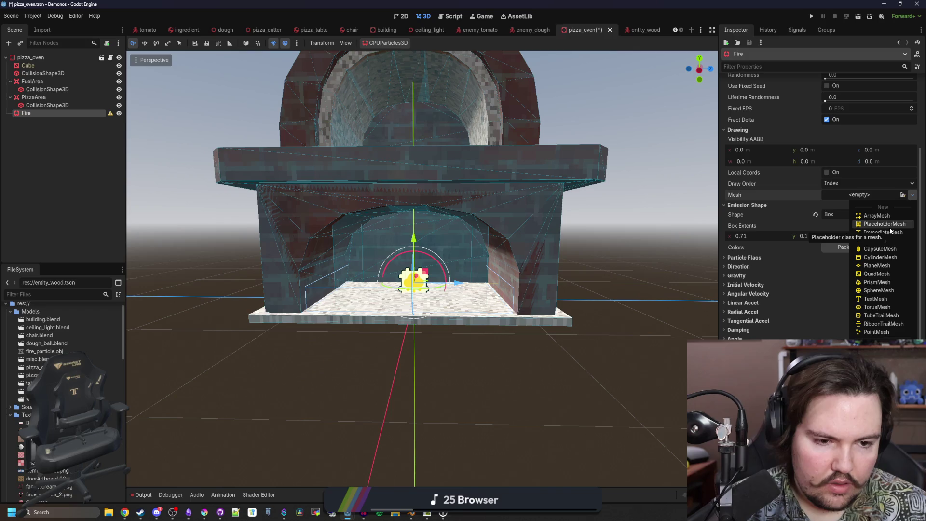
left_click(76, 297)
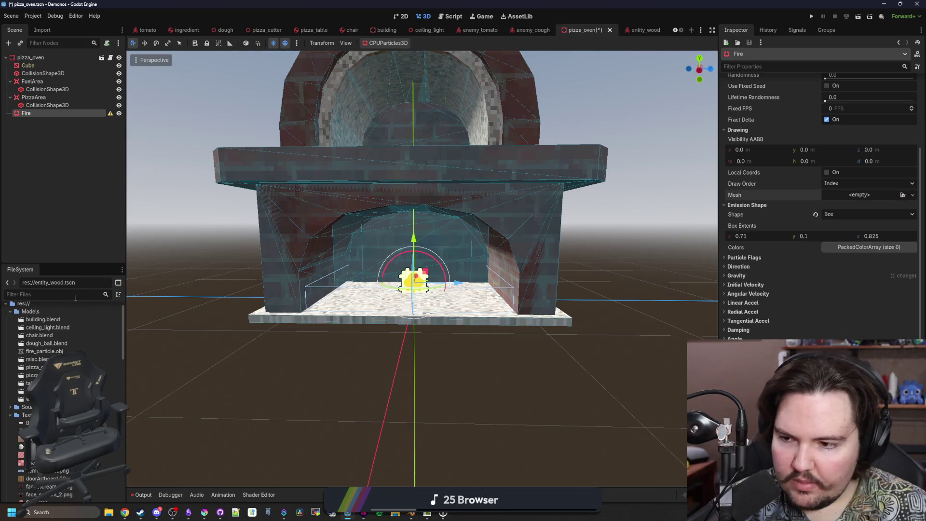
Assign fire_particle.obj as the Fire particle mesh and switch to Blender.
mouse_move(44, 351)
left_mouse_down()
mouse_move(258, 327)
mouse_move(857, 195)
left_mouse_up()
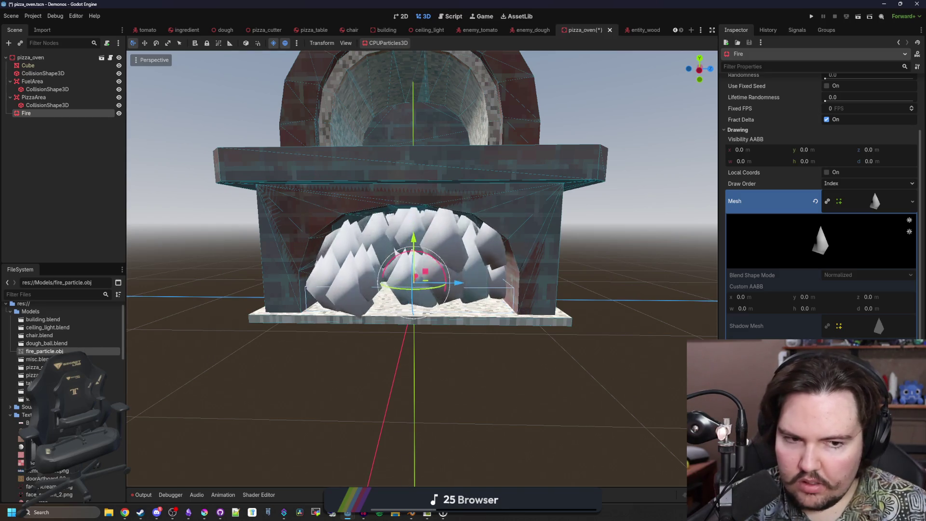
left_click(412, 514)
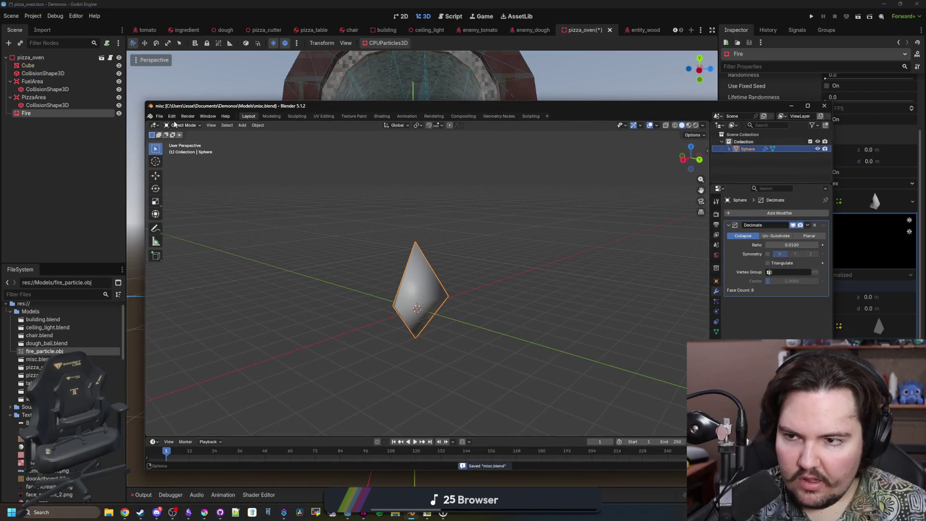
Export the particle model as glTF 2.0 fire_particle.glb, then select it in Godot's FileSystem.
left_click(159, 116)
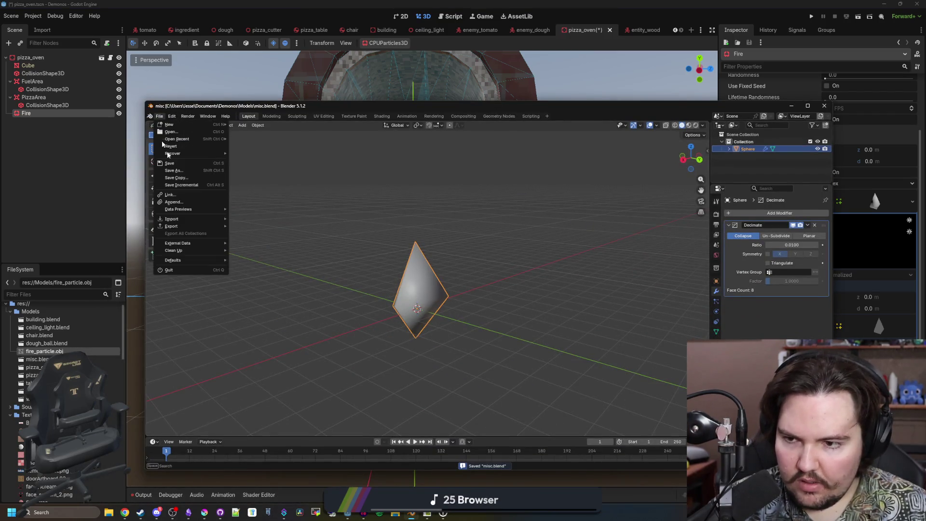
mouse_move(194, 231)
left_click(270, 291)
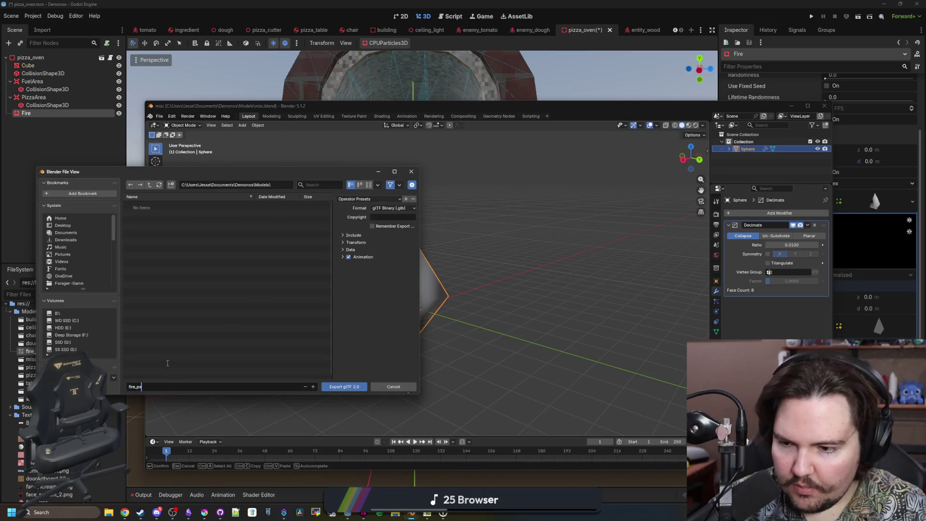
left_click(338, 387)
left_click(793, 105)
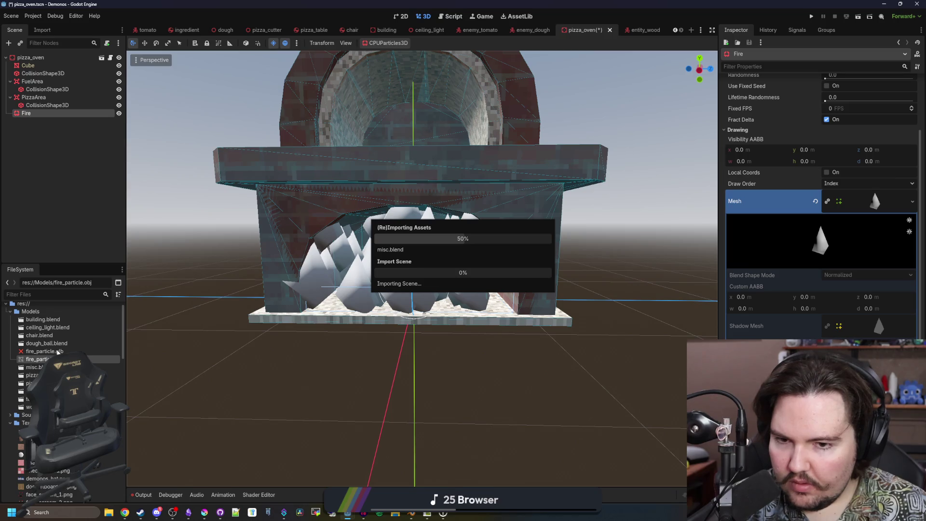
left_click(60, 351)
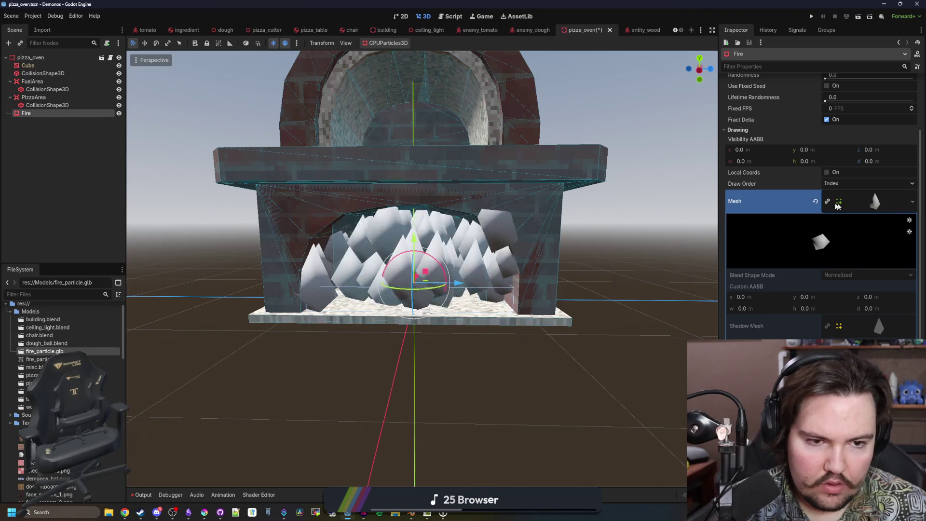
Clear the Fire particles' mesh and delete fire_particle.glb from the project.
left_click(816, 201)
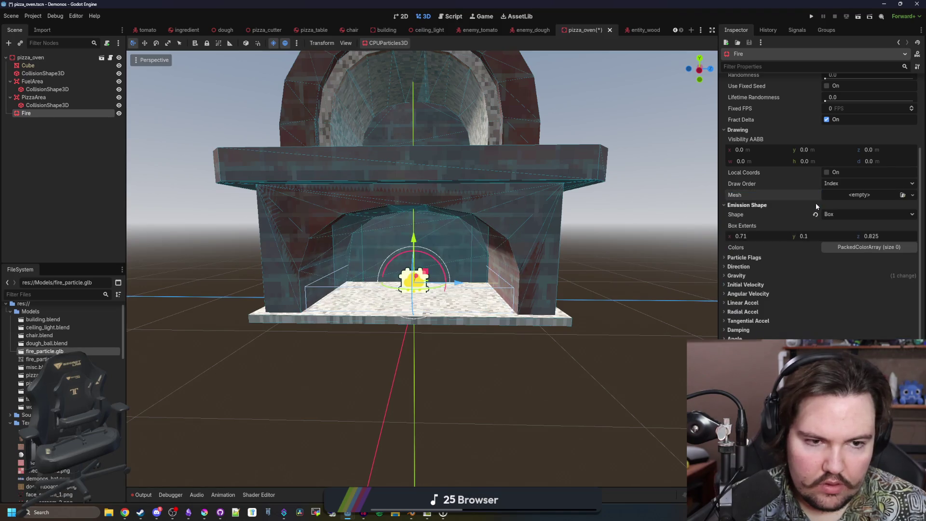
left_click(868, 196)
left_click(83, 351)
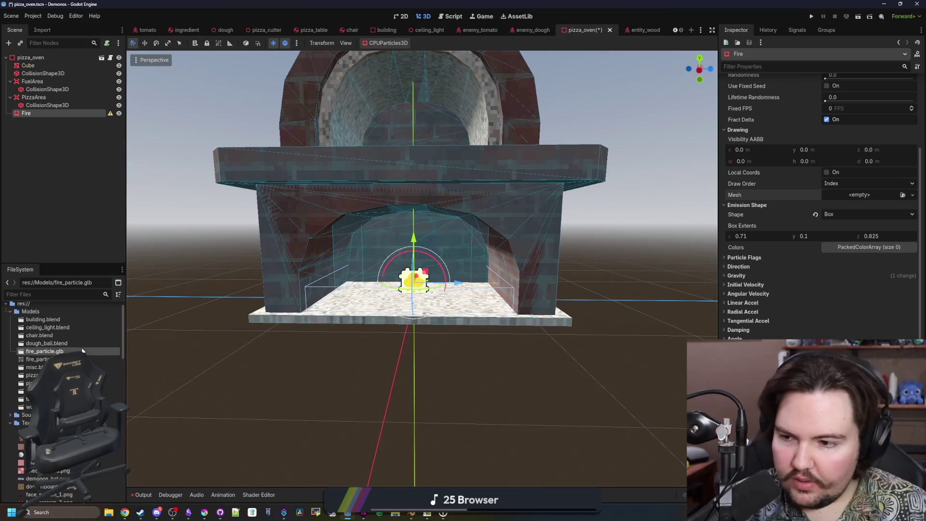
key("Delete")
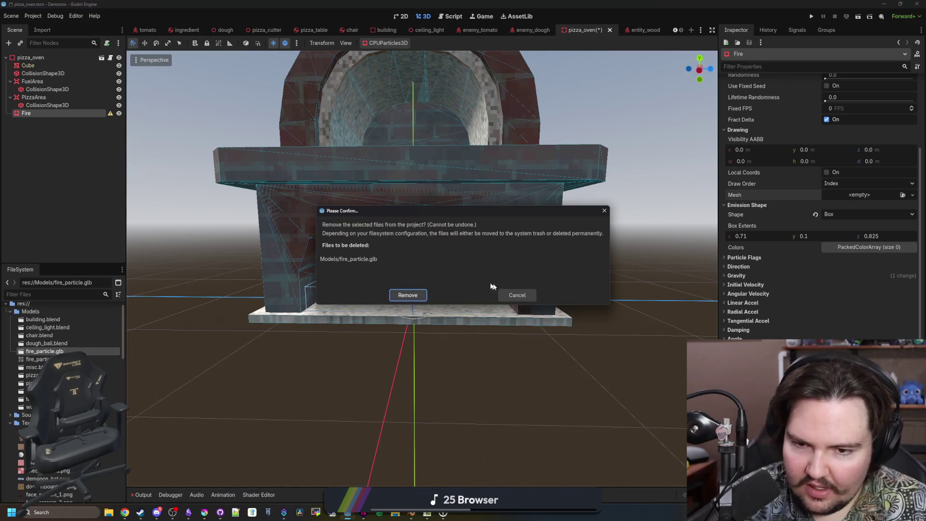
left_click(405, 296)
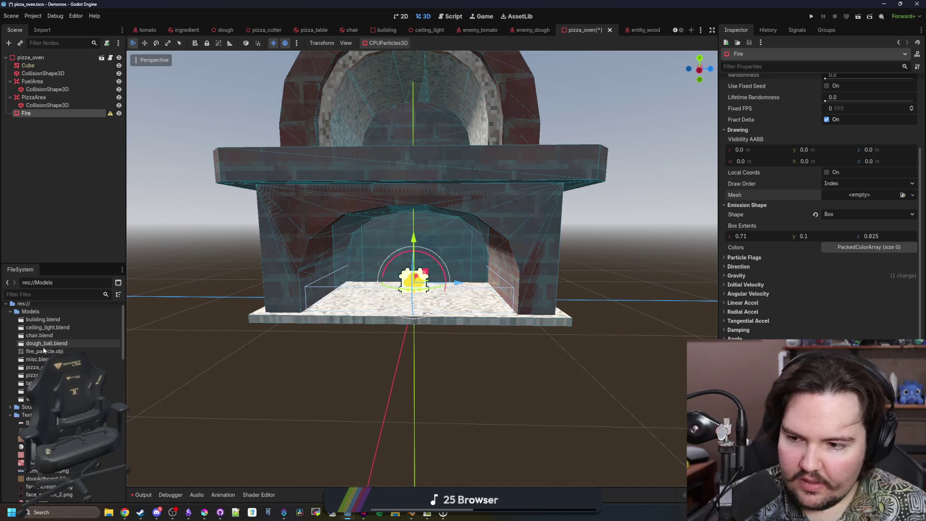
Assign fire_particle.obj as the particle mesh and collapse the Drawing section.
left_click_drag(59, 349, 806, 239)
left_click_drag(862, 190, 860, 194)
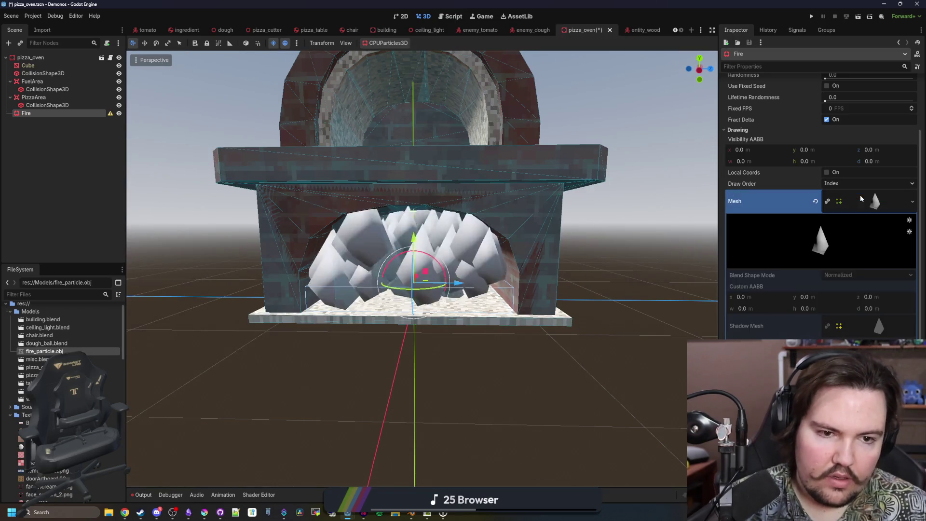
scroll(768, 271, "up", 5)
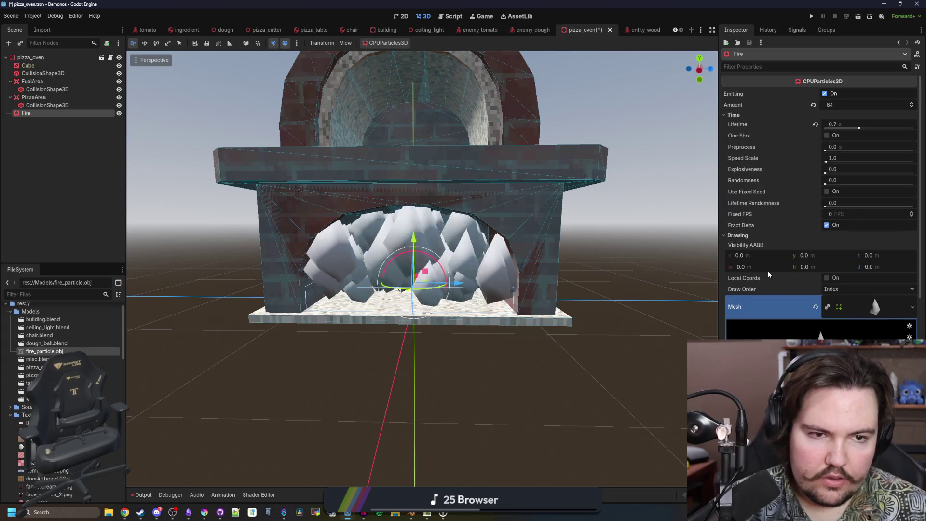
left_click(751, 236)
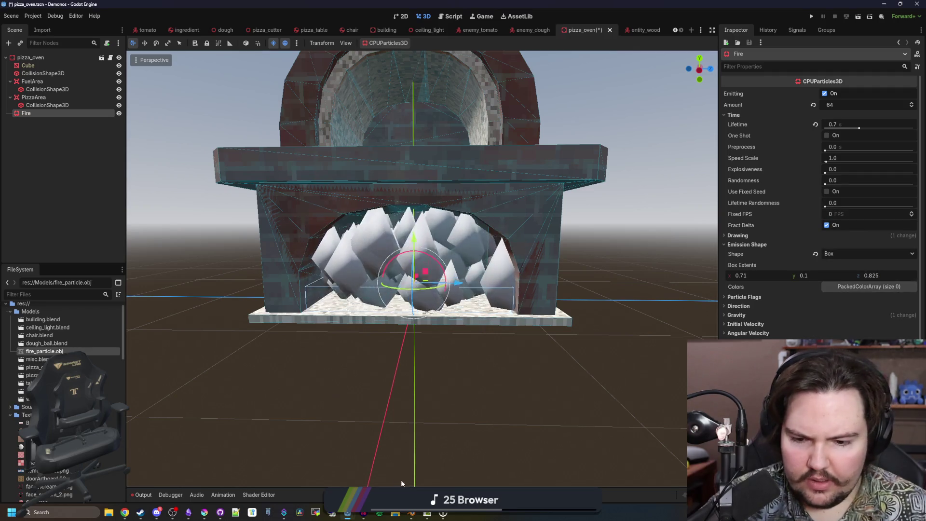
Bring misc.blend forward, hide Blender again, and view fire_particle.obj's import options.
mouse_move(413, 515)
left_click(415, 483)
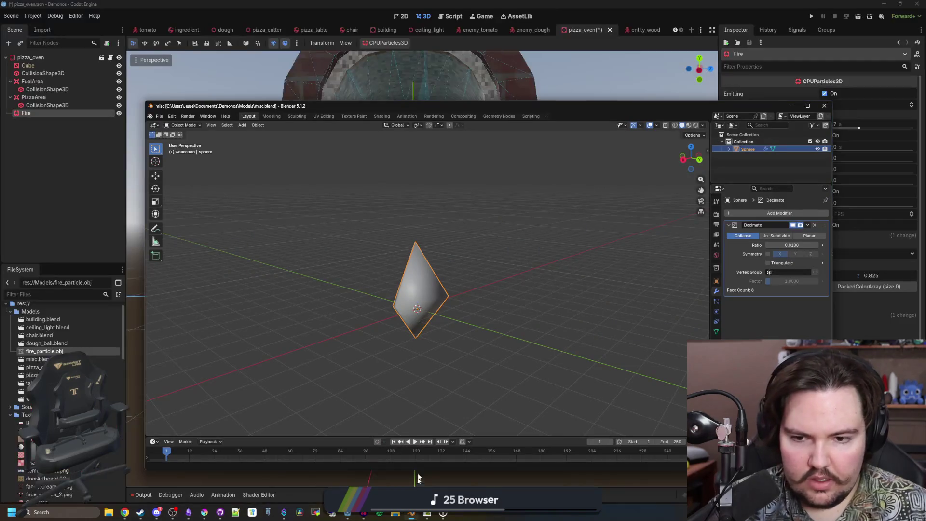
left_click(791, 106)
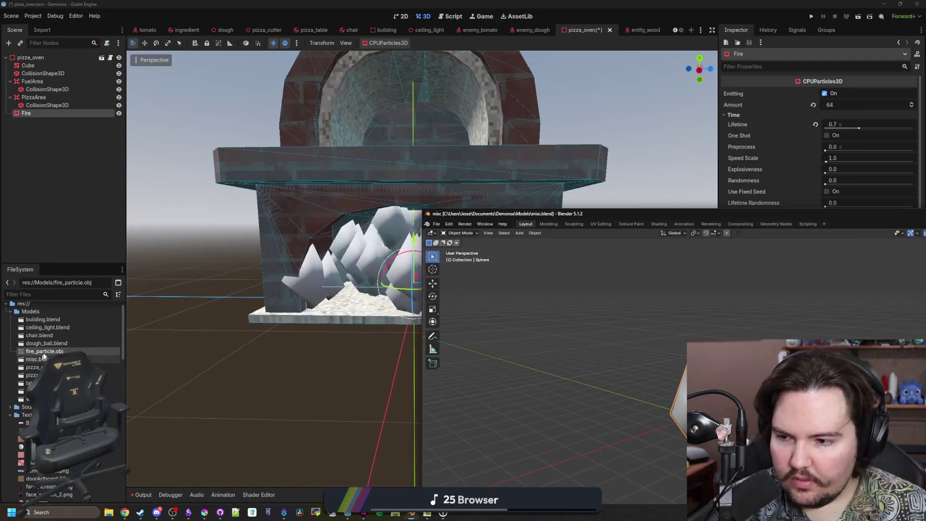
left_click(42, 29)
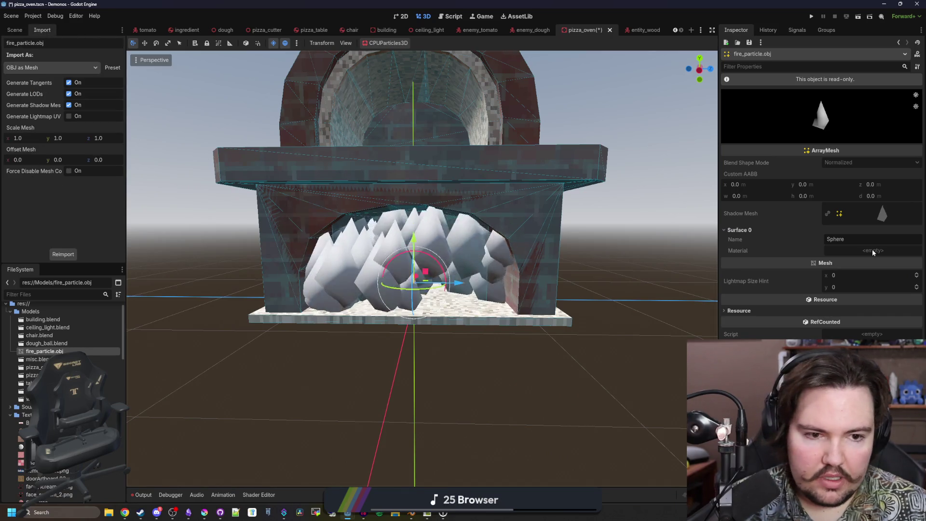
Try editing the fire mesh's empty material slot, then save the pizza_oven scene.
left_click(855, 251)
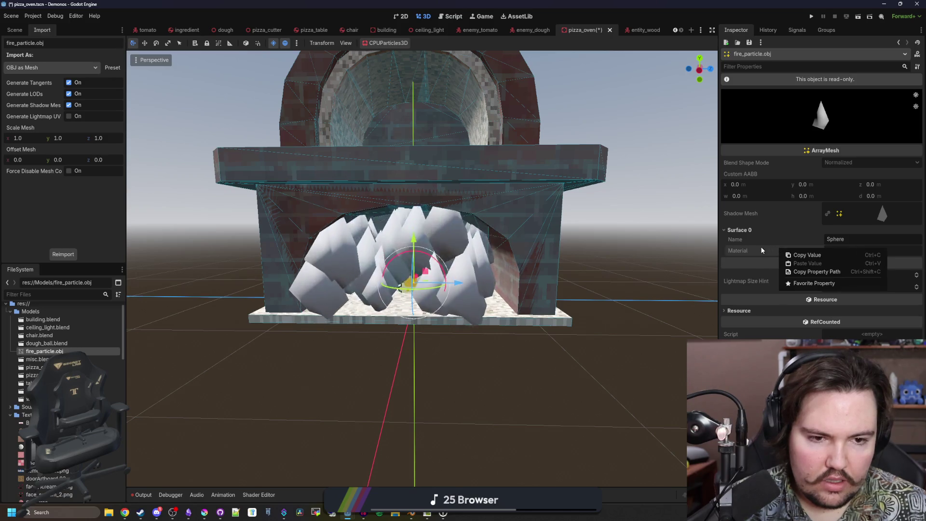
left_click(853, 244)
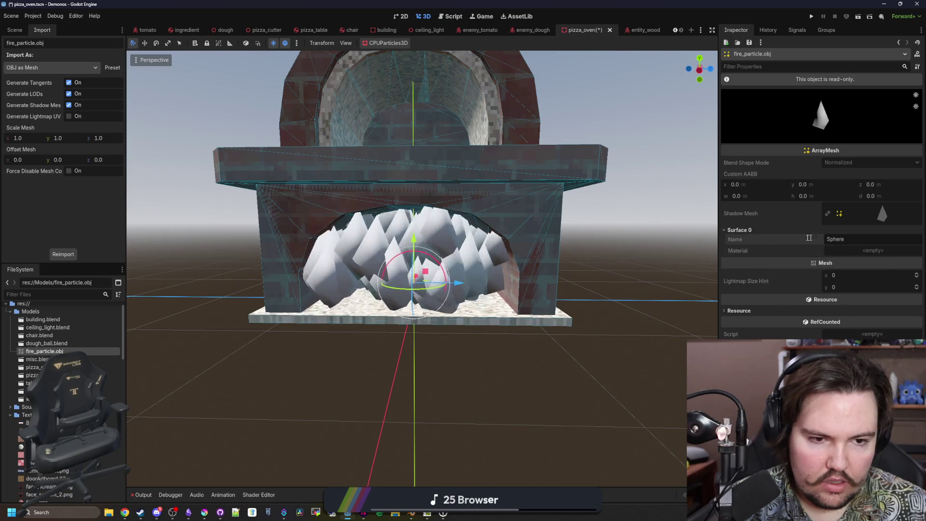
key("ctrl+s")
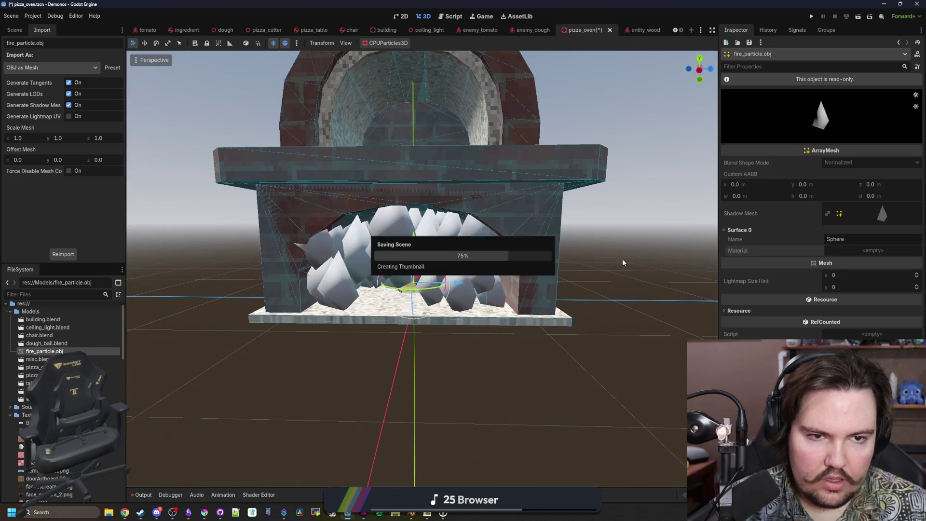
scroll(454, 317, "up", 2)
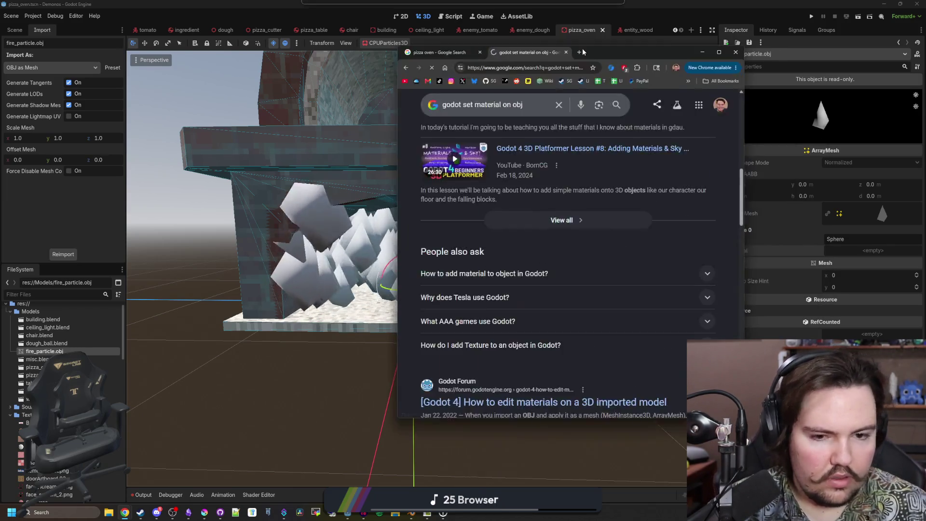
mouse_move(589, 56)
left_mouse_down()
mouse_move(481, 142)
mouse_move(494, 126)
left_mouse_up()
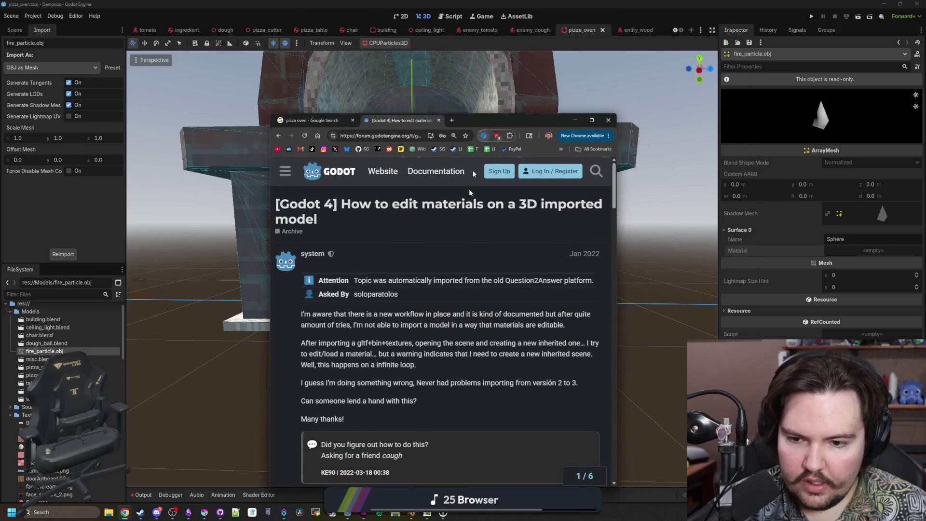
Scroll down to the replies about extracting materials, then hide the browser.
scroll(467, 336, "down", 5)
scroll(475, 265, "down", 4)
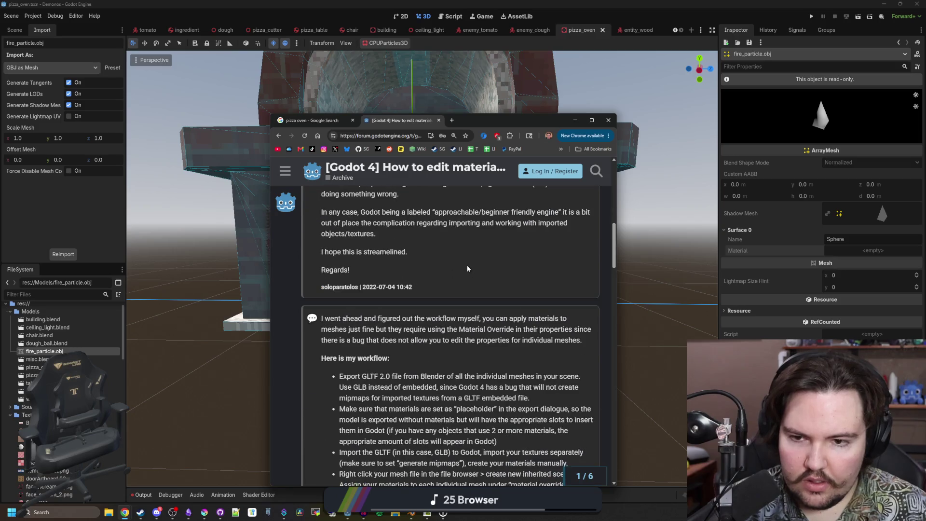
scroll(459, 266, "down", 2)
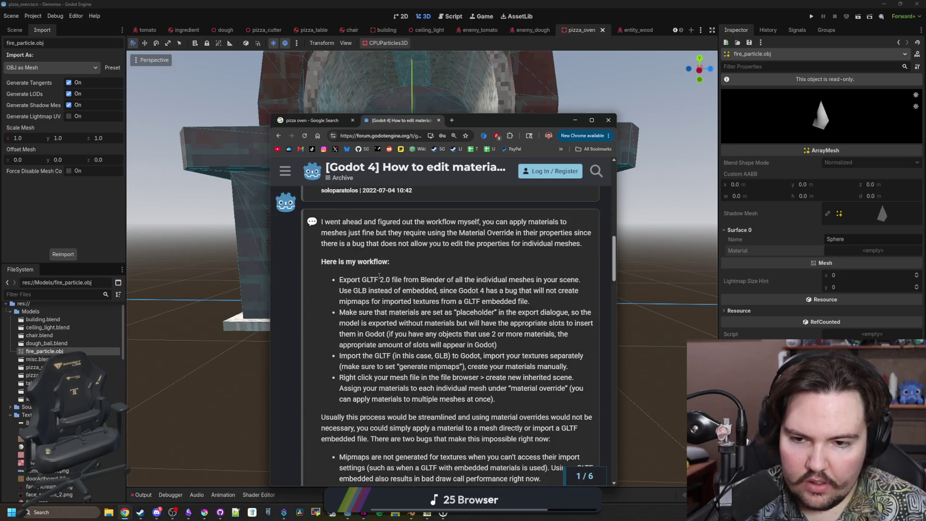
scroll(379, 276, "down", 10)
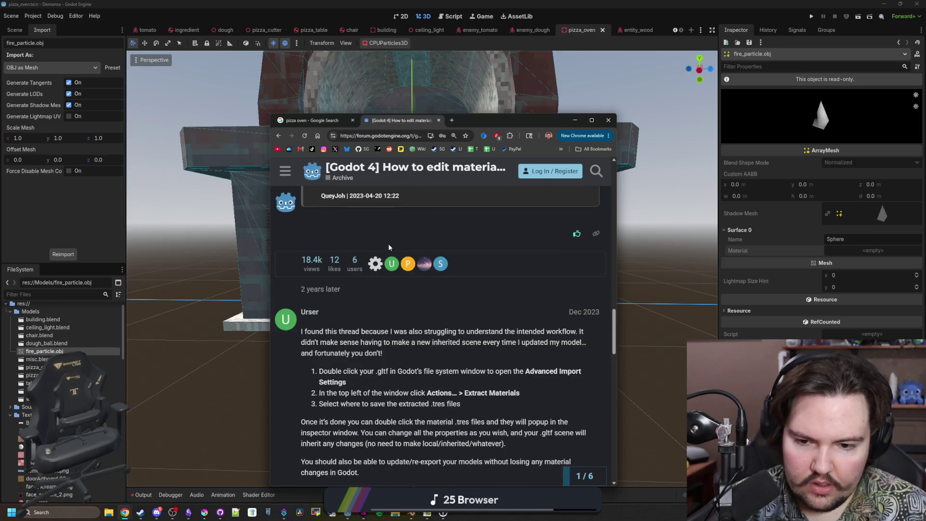
scroll(388, 244, "down", 2)
left_click_drag(541, 130, 579, 135)
left_click(612, 126)
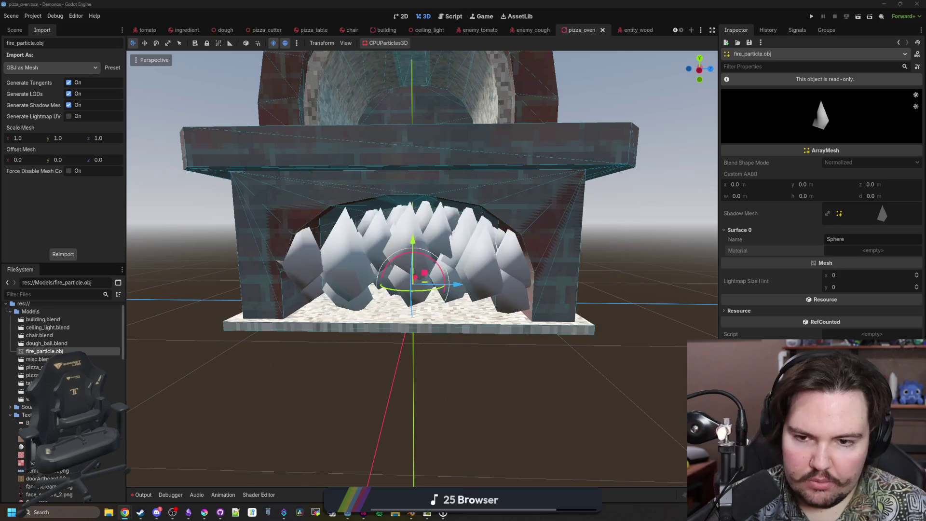
Keep fire_particle.obj's import type as OBJ as Mesh and go back to the Scene tree.
left_click(51, 67)
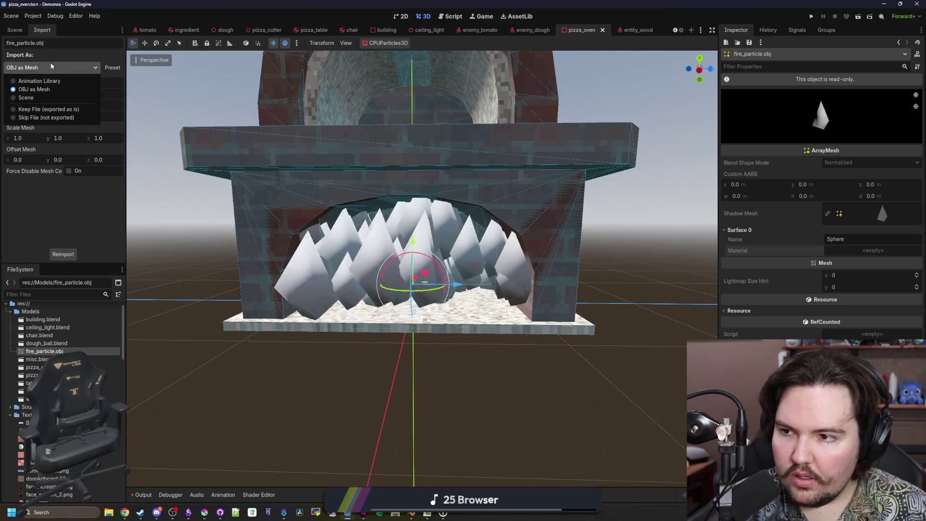
left_click(48, 89)
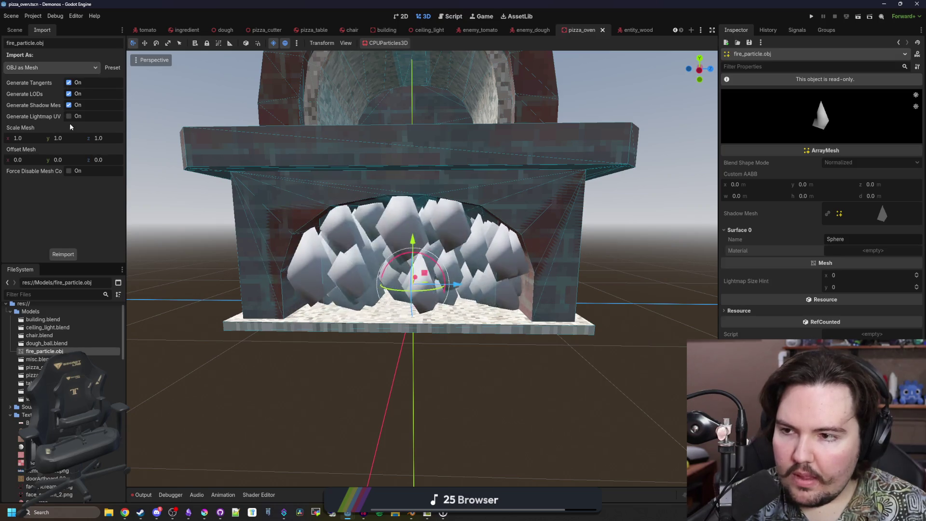
left_click(15, 30)
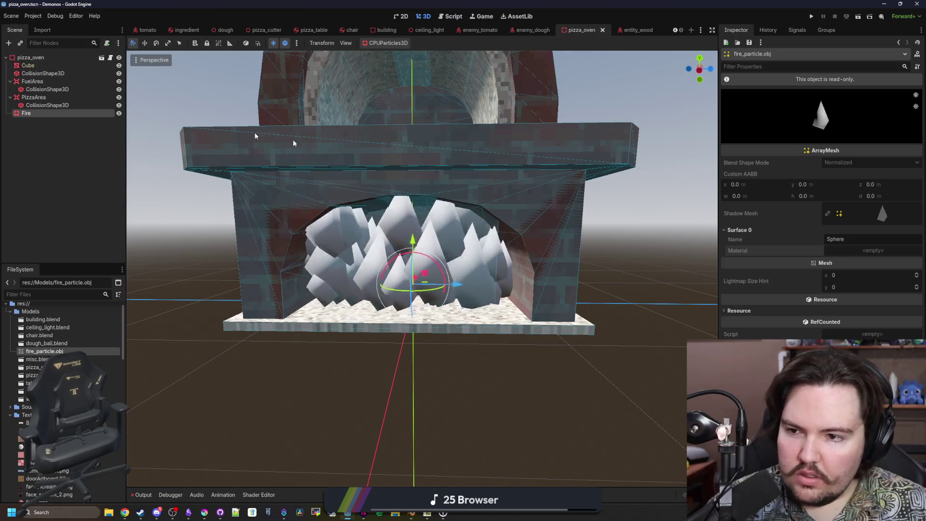
Select Fire, clear its Drawing mesh, and assign a new ArrayMesh.
left_click(40, 114)
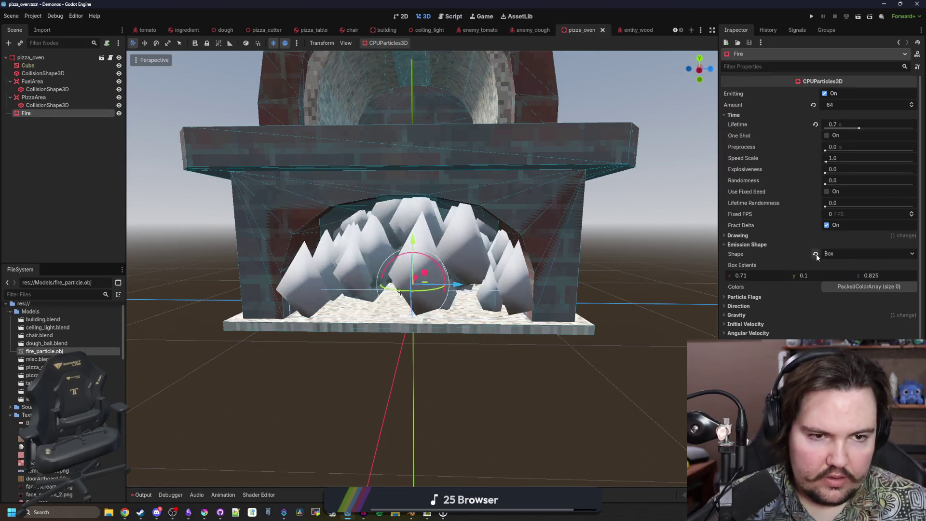
left_click(771, 235)
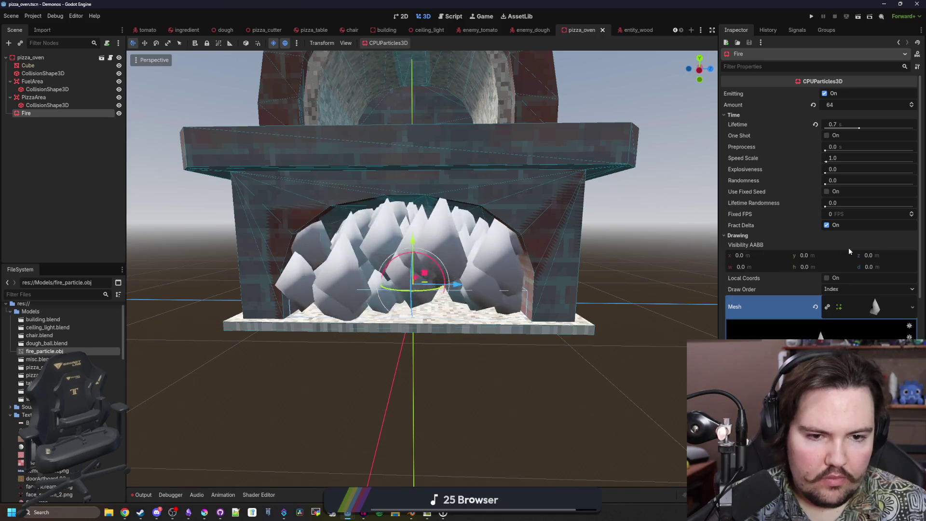
left_click(823, 307)
left_click(857, 304)
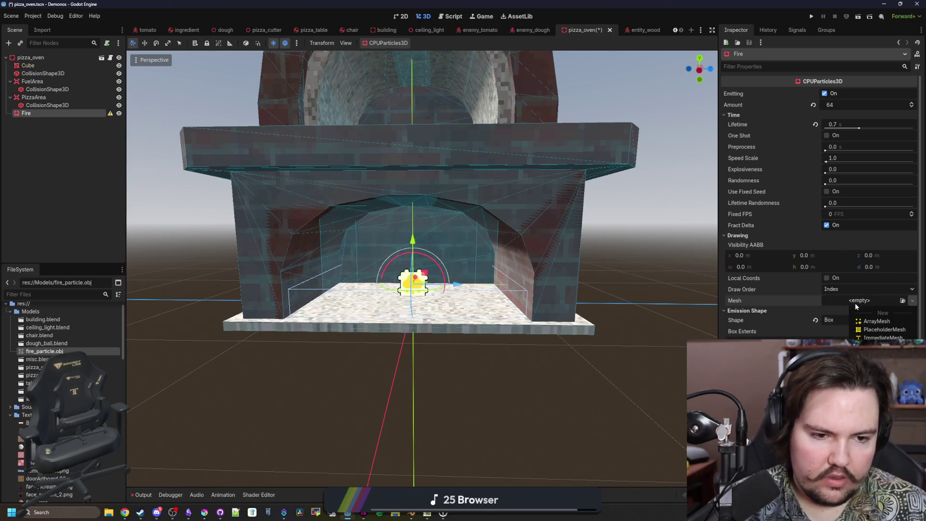
left_click(876, 321)
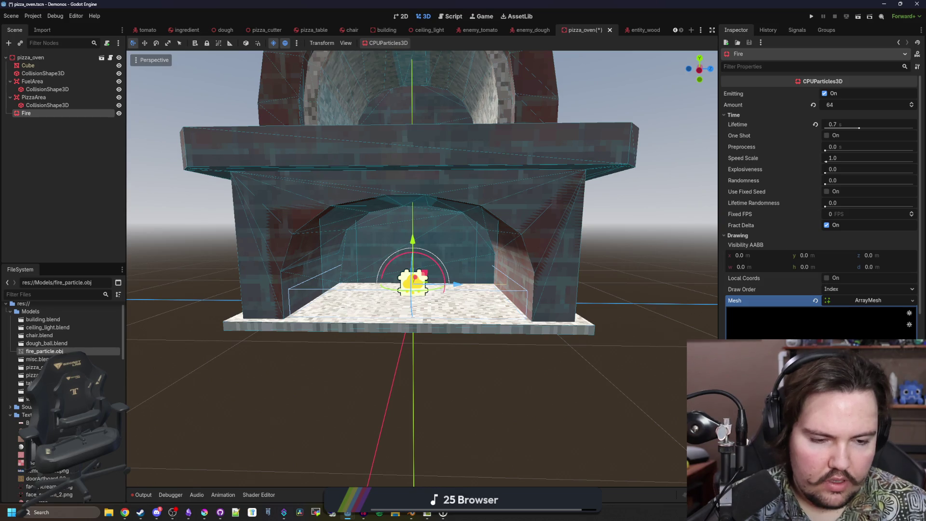
Inspect the ArrayMesh and shadow mesh details, then remove the ArrayMesh.
scroll(820, 217, "down", 2)
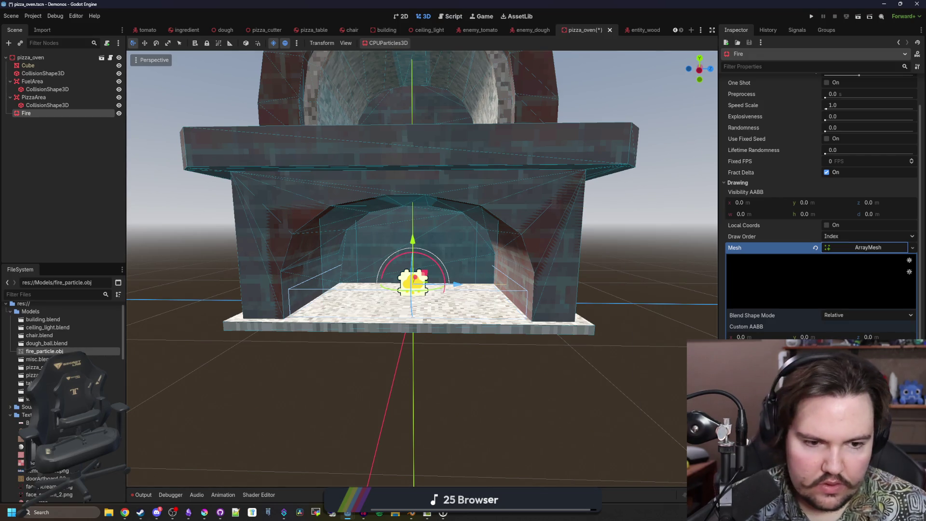
scroll(820, 217, "down", 4)
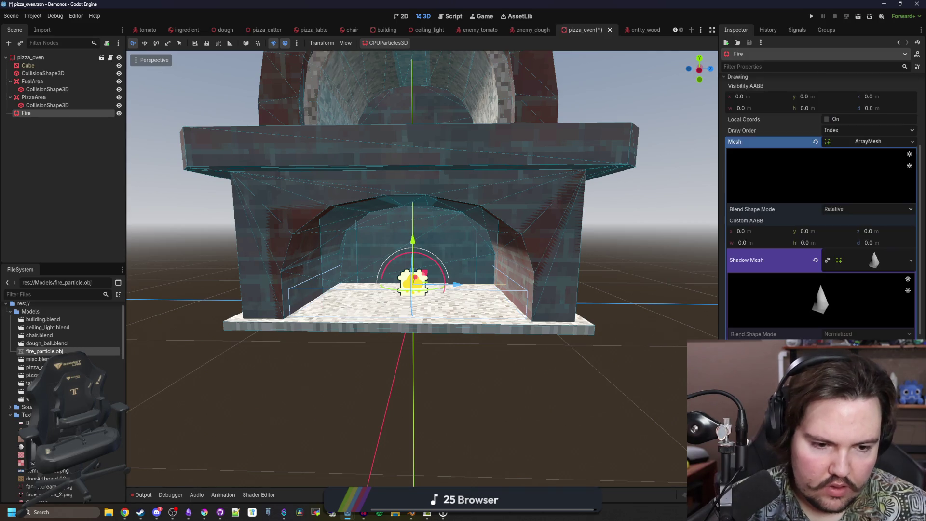
left_click(875, 263)
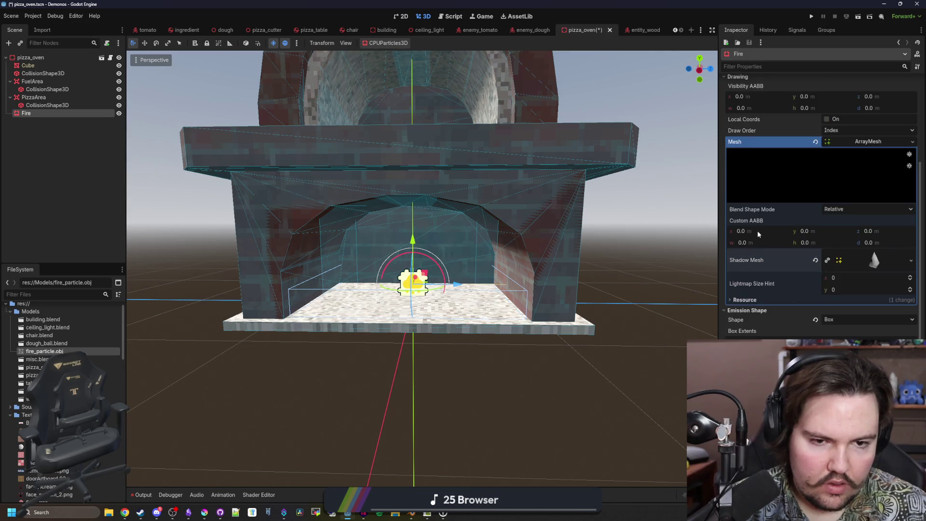
scroll(758, 234, "up", 2)
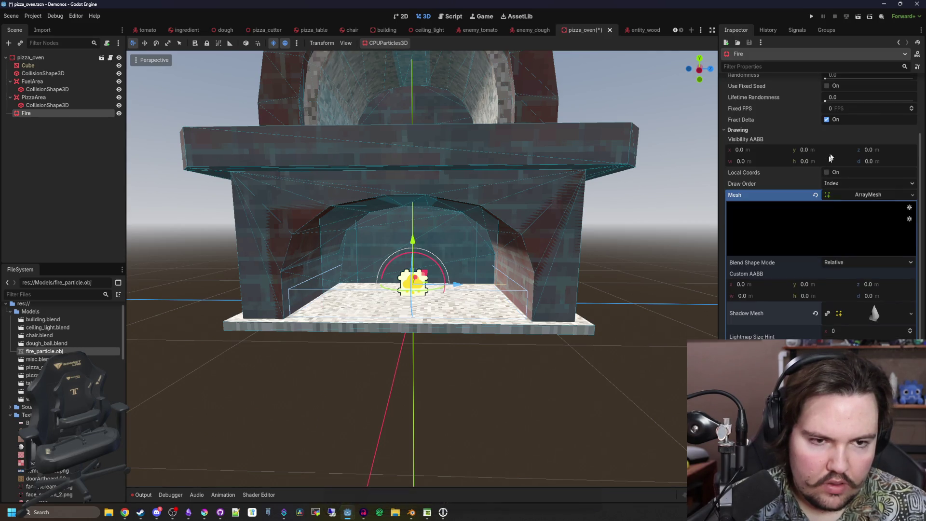
left_click(835, 197)
left_click(815, 195)
Try ImmediateMesh and PlaceholderMesh, then clear the particle mesh again.
left_click(832, 193)
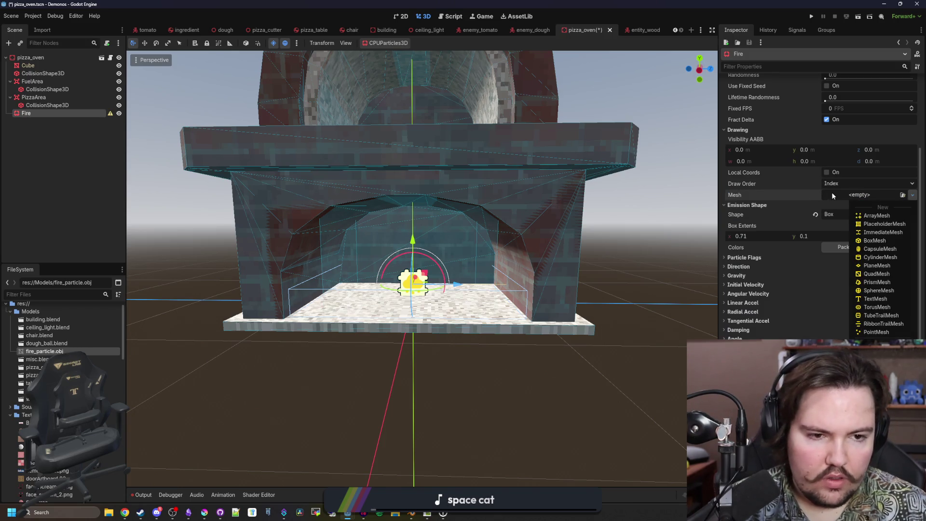
left_click(888, 233)
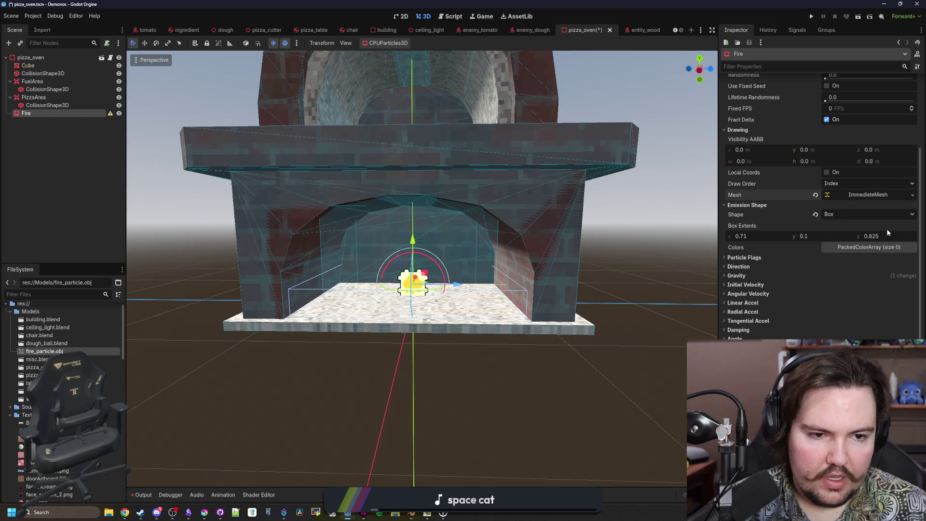
left_click(864, 196)
left_click(815, 195)
left_click(844, 195)
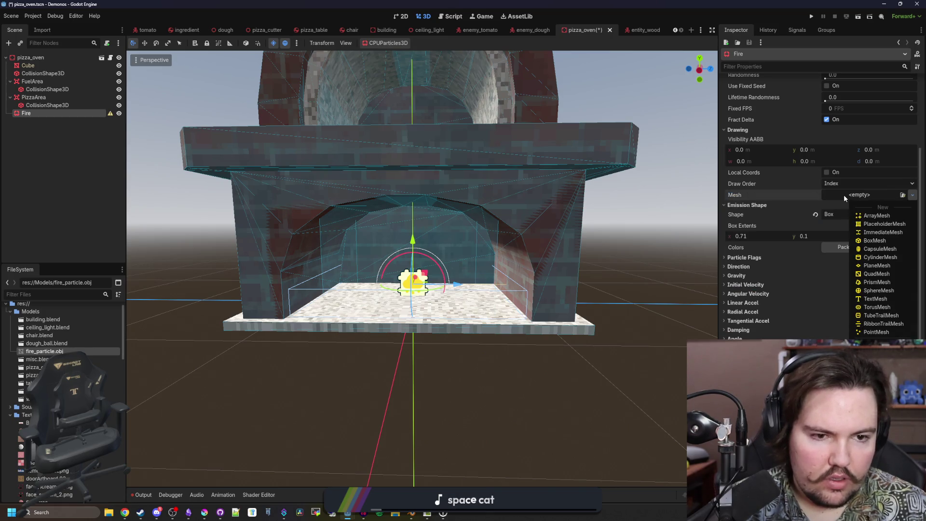
left_click(868, 218)
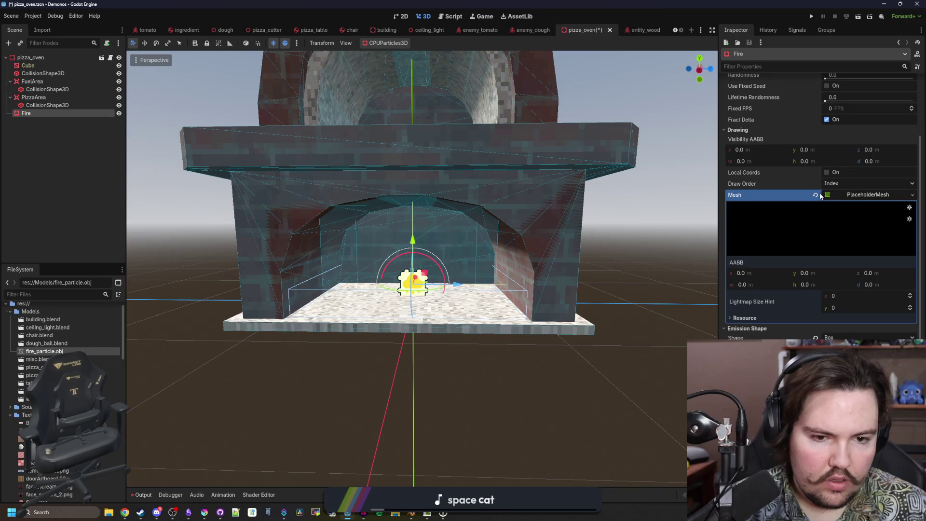
left_click(832, 195)
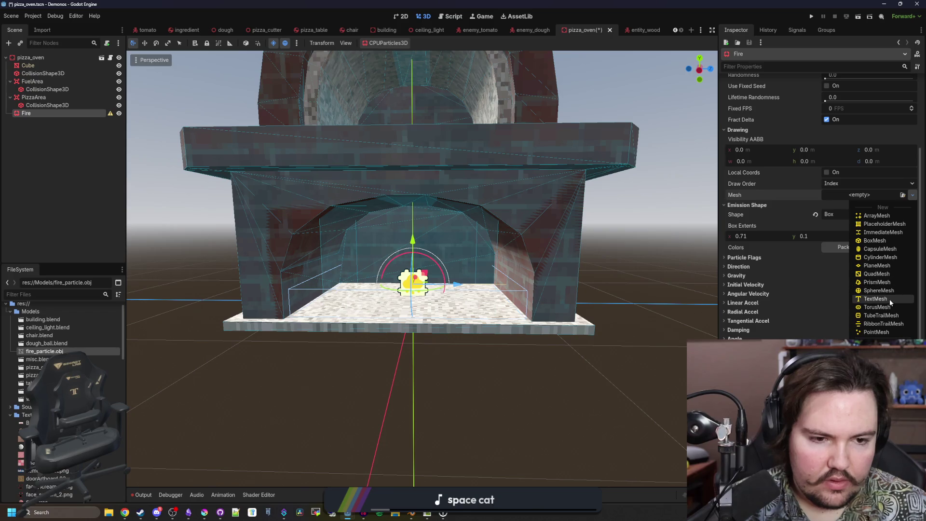
Give the particles a TubeTrailMesh with Section Length 1.0.
left_click(892, 316)
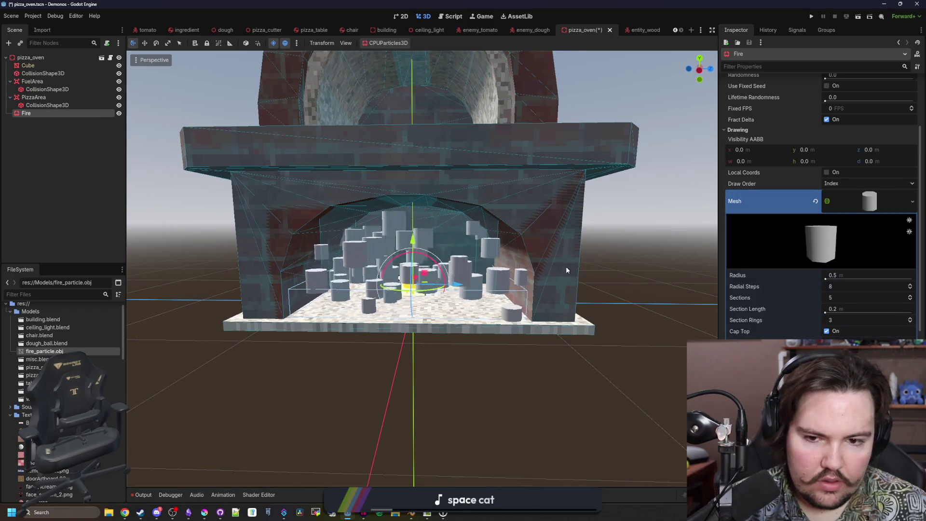
scroll(567, 268, "up", 6)
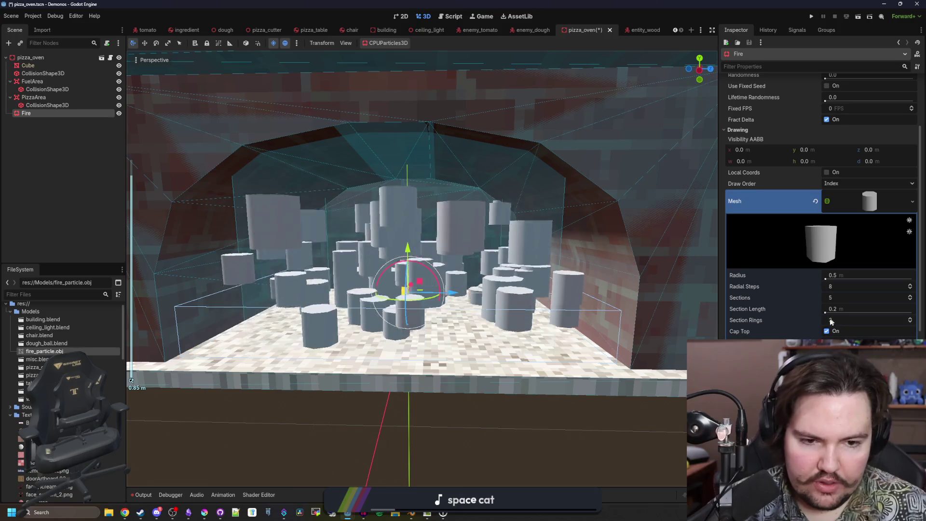
mouse_move(826, 278)
left_mouse_down()
mouse_move(863, 279)
mouse_move(818, 286)
mouse_move(825, 313)
mouse_move(839, 300)
left_mouse_up()
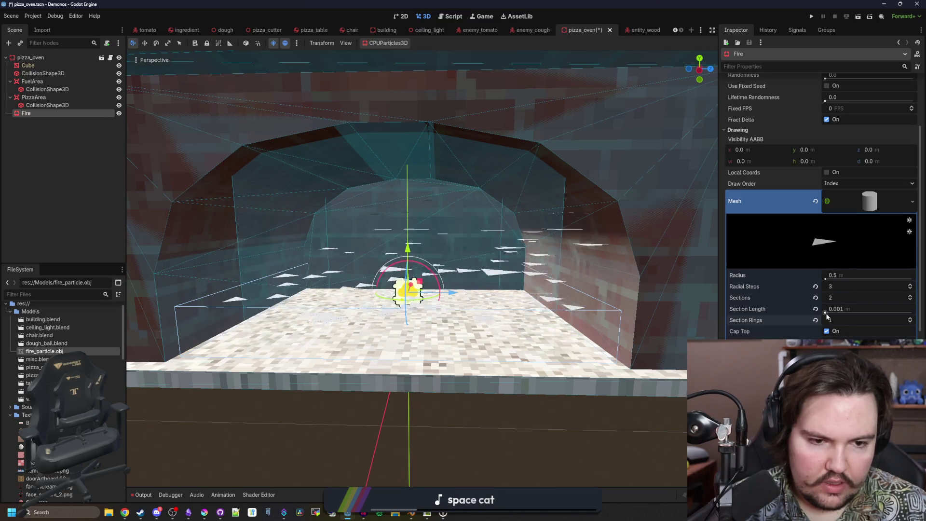
left_click(844, 309)
type("1")
key("Return")
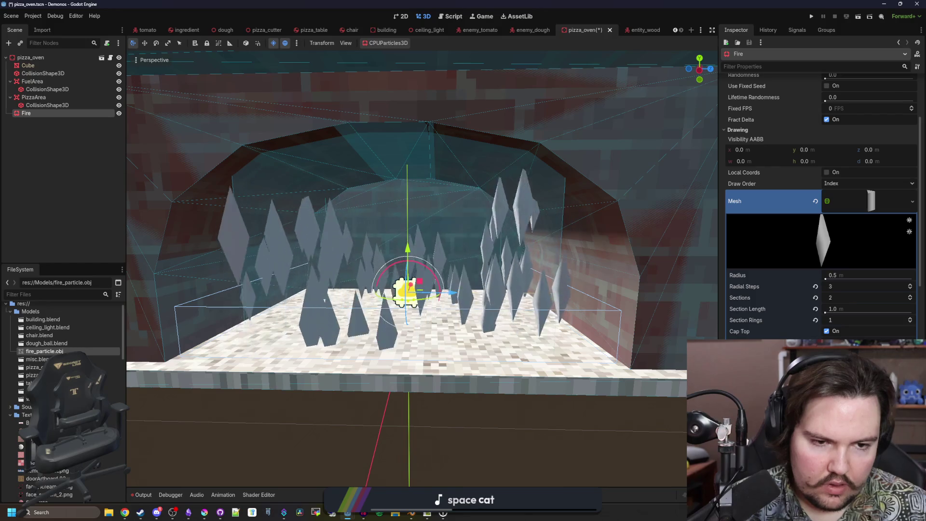
Set the tube mesh to 3 Radial Steps and 4 Sections.
left_click(844, 288)
type("5")
key("Return")
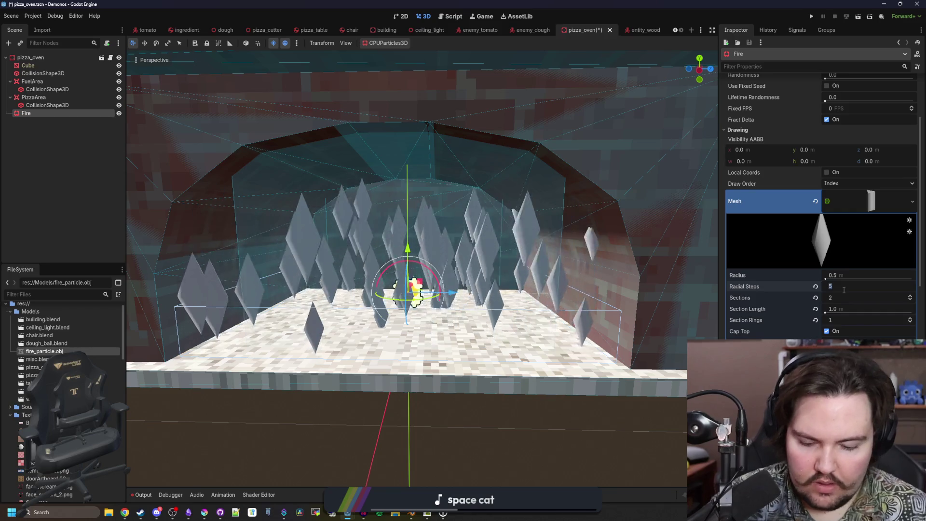
type("3")
key("Return")
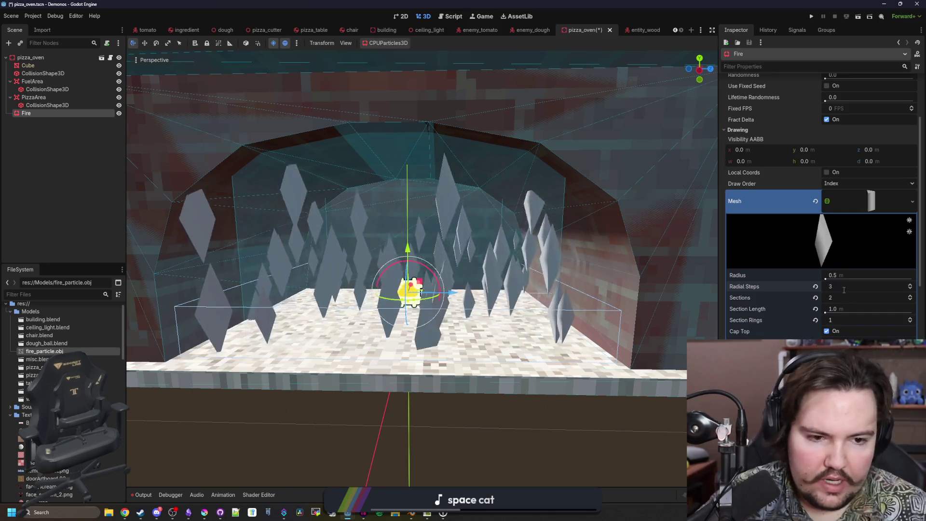
left_click(843, 298)
type("3")
key("Return")
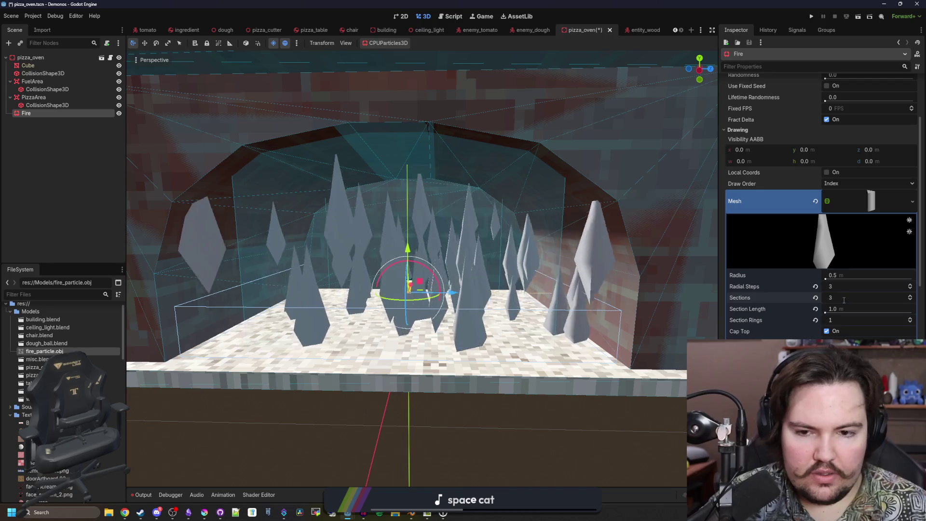
left_click(842, 298)
type("4")
key("Return")
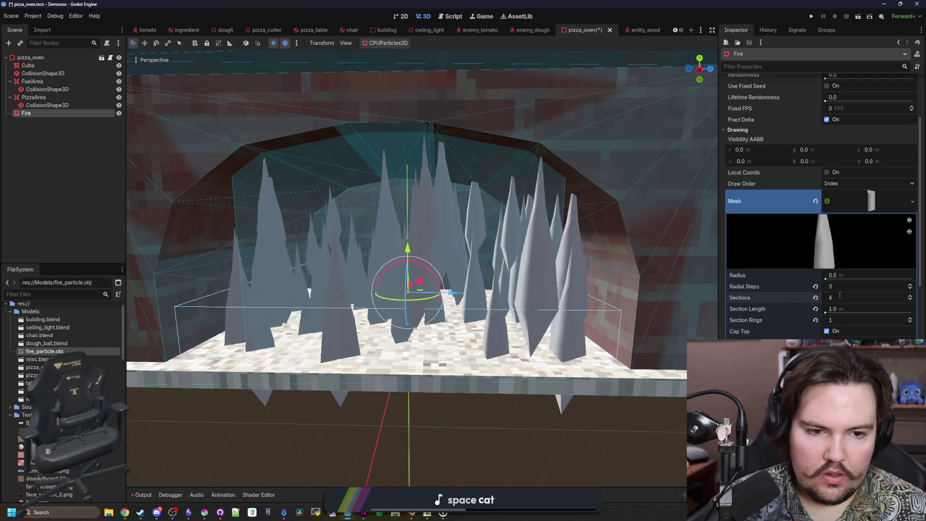
Shorten Section Length to 0.4 and expand the Curve shaping the flame.
left_click(845, 308)
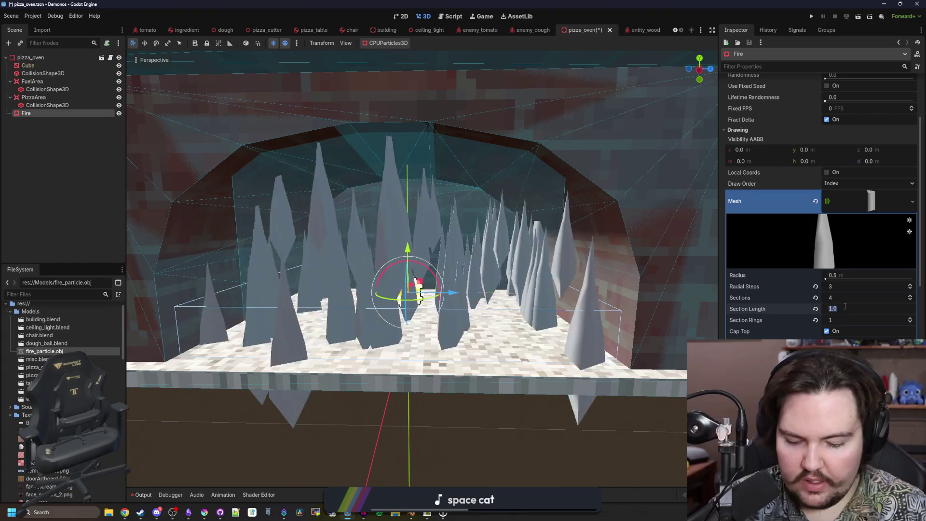
type("0.1")
key("Return")
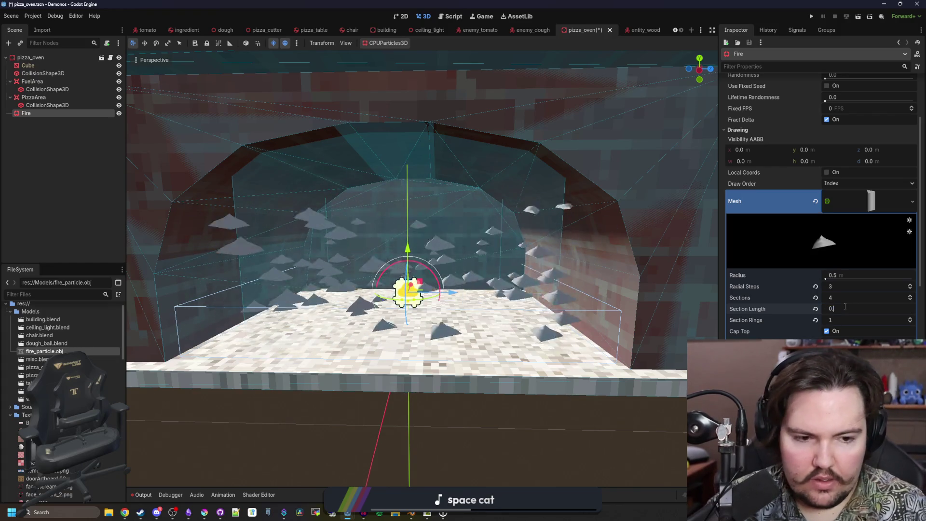
type("2")
key("Return")
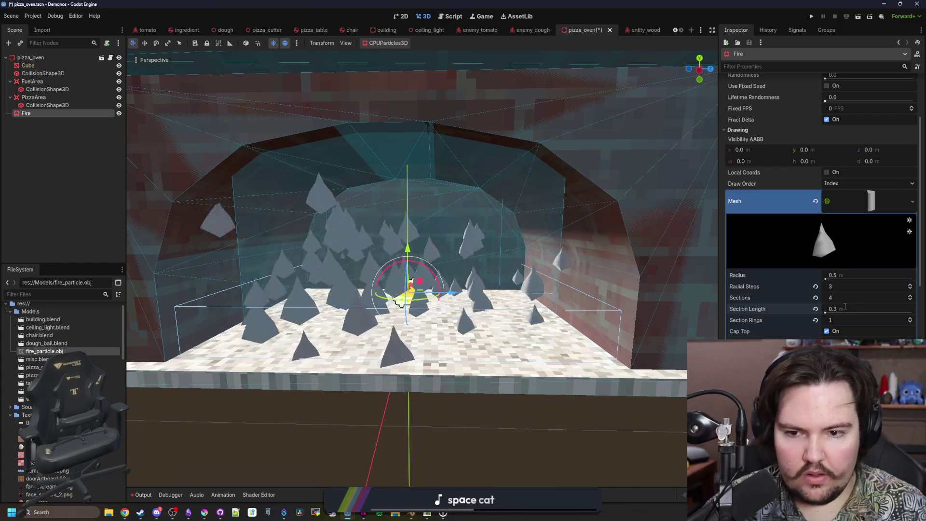
type("0.4")
key("Return")
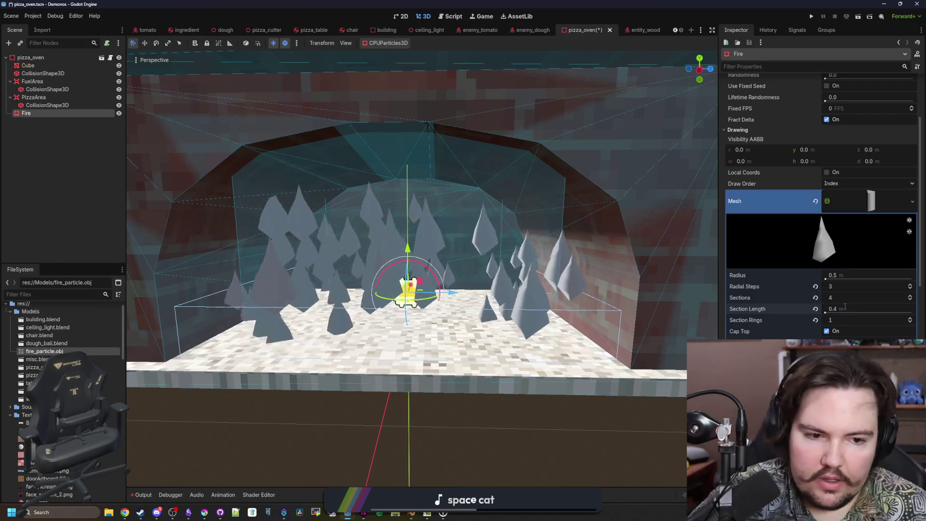
left_click(867, 204)
left_click(866, 204)
left_click(758, 314)
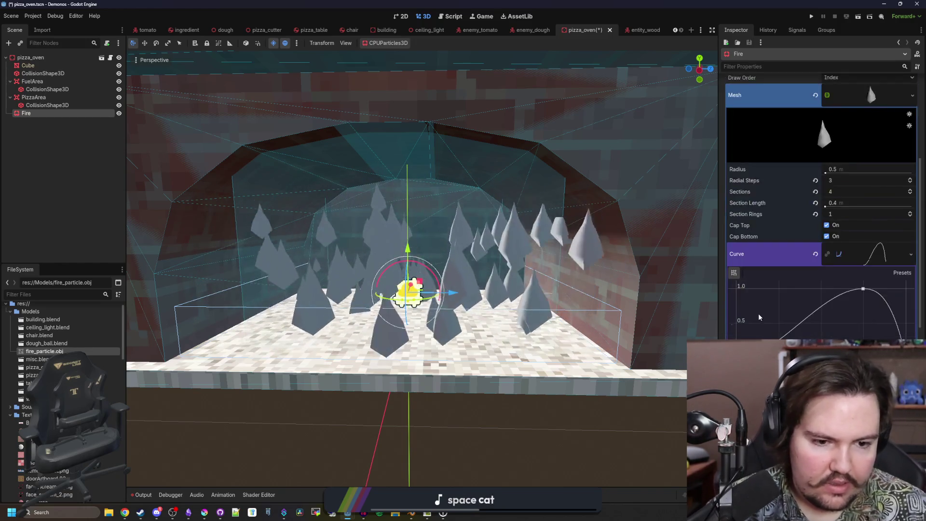
Enable Vertex Color > Use as Albedo on the Fire particle material.
scroll(758, 314, "down", 3)
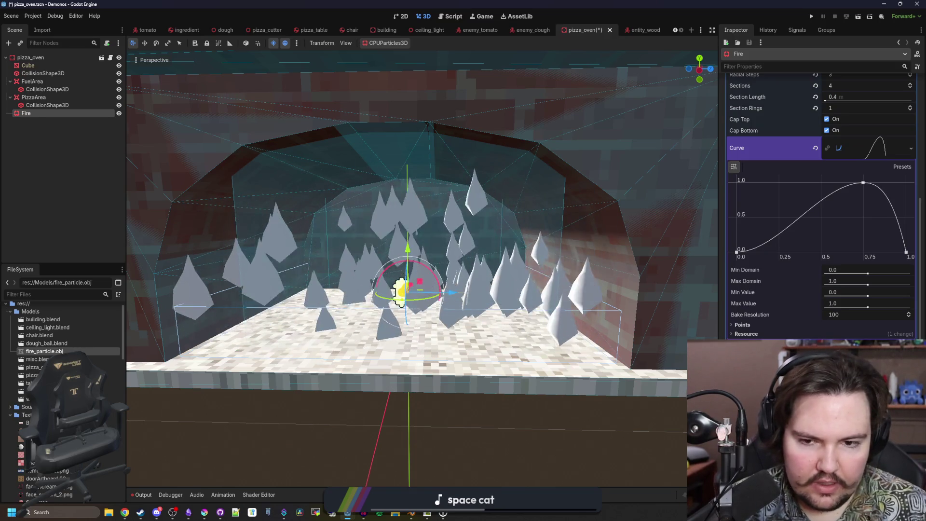
scroll(745, 256, "down", 5)
left_click(743, 239)
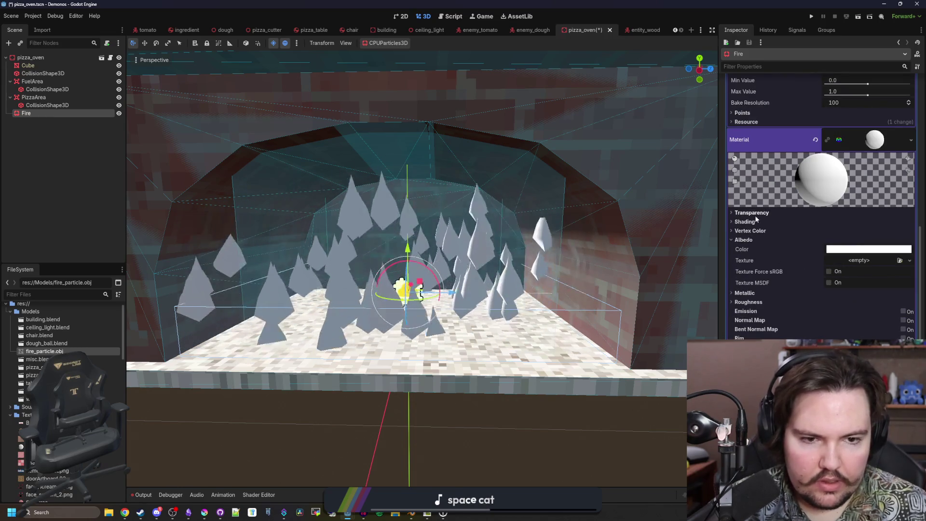
left_click(750, 232)
left_click(829, 240)
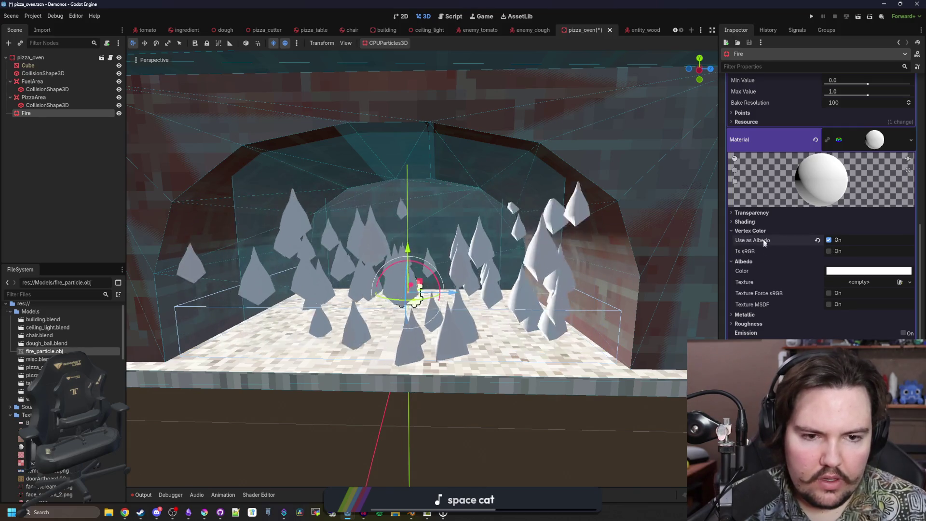
Set the Fire material's Transparency mode to Alpha.
left_click(758, 213)
left_click(847, 222)
left_click(849, 242)
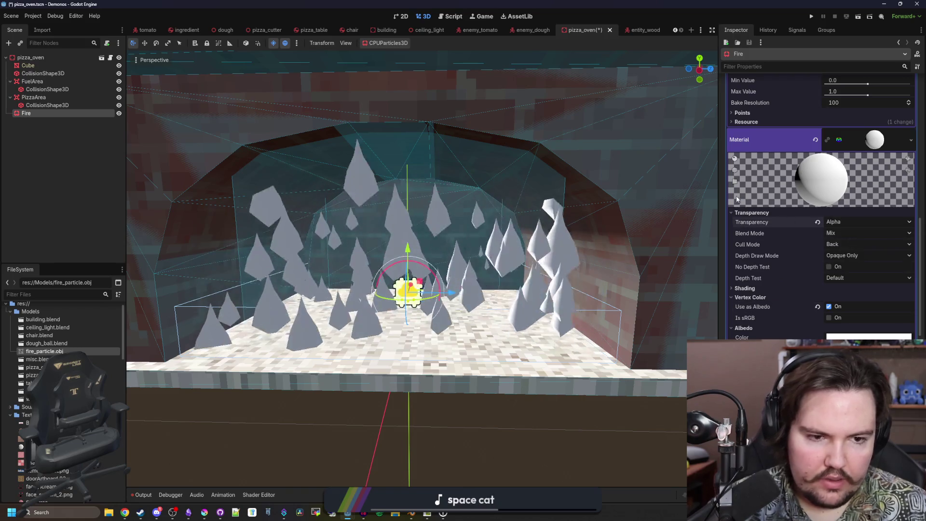
left_click(757, 213)
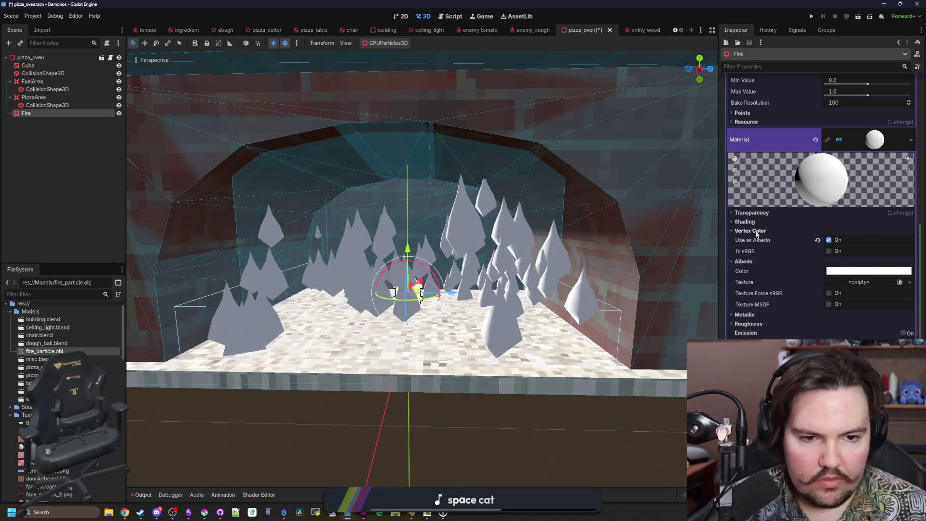
left_click(757, 231)
left_click(747, 241)
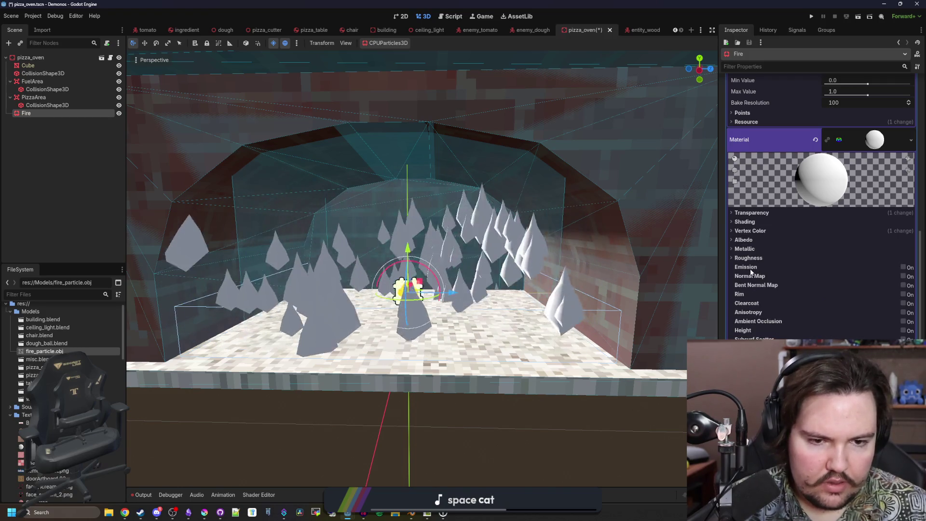
Enable Emission on the Fire flame material with a white emission colour.
left_click(903, 267)
left_click(843, 276)
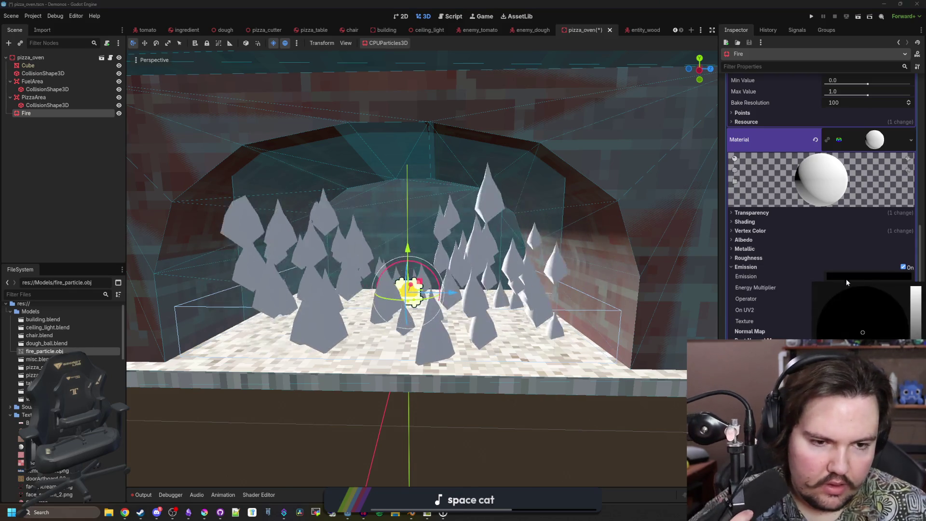
left_click_drag(915, 338, 920, 273)
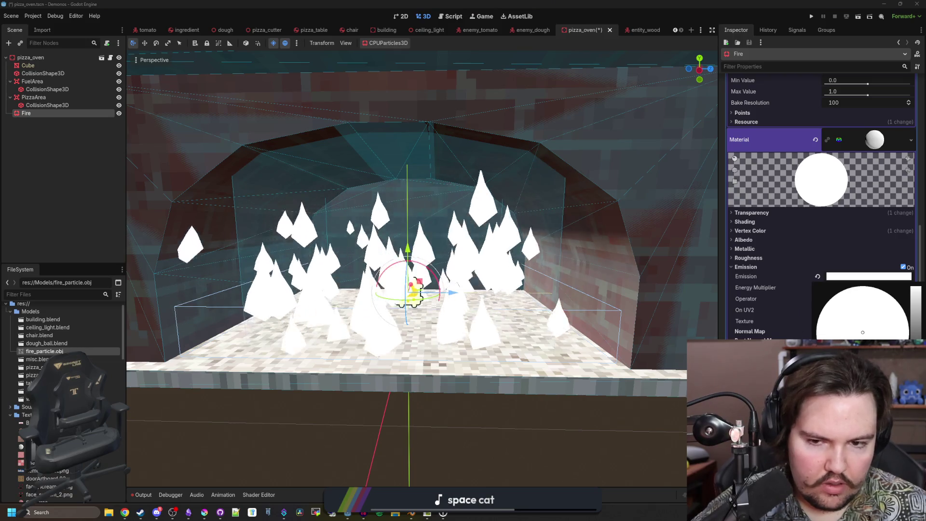
left_click(789, 314)
scroll(761, 318, "down", 10)
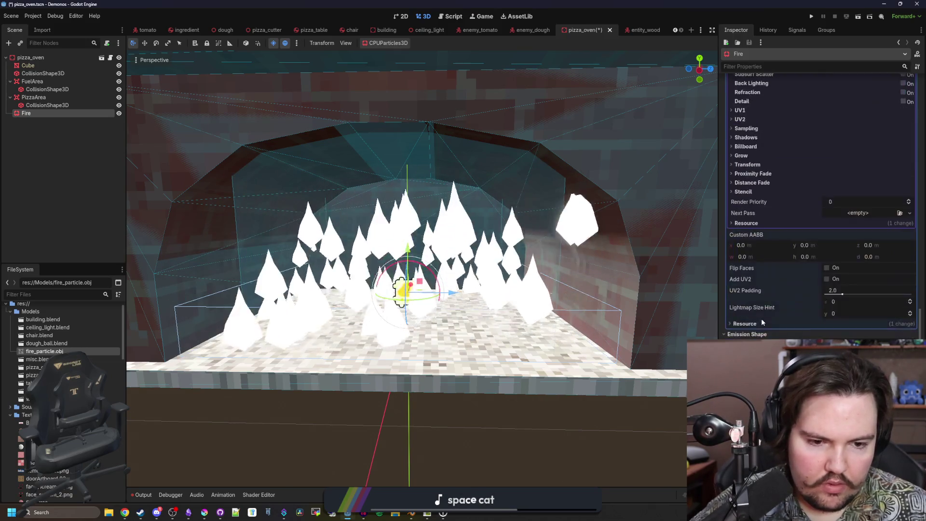
scroll(761, 318, "up", 10)
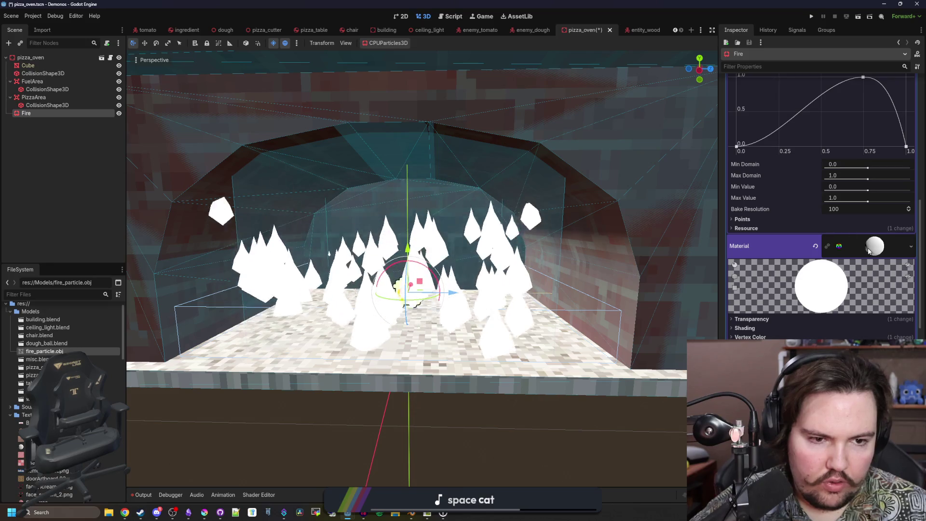
left_click(868, 249)
scroll(769, 314, "up", 5)
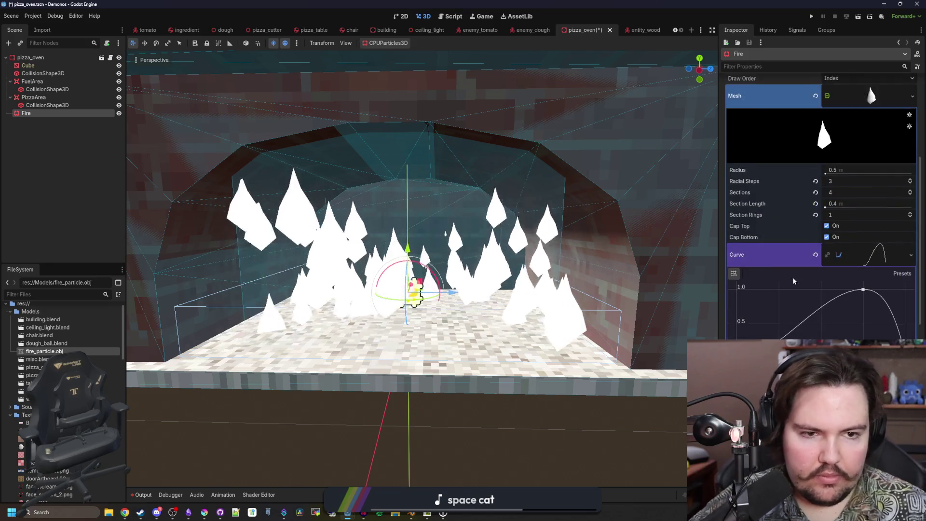
scroll(793, 281, "up", 3)
left_click(853, 210)
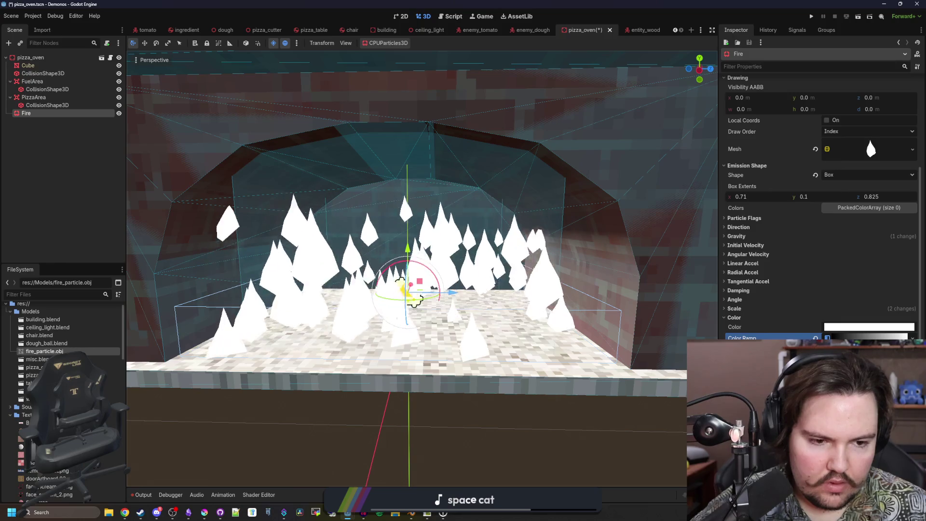
Open and close the Fire particles' colour picker without changing anything.
left_click(868, 326)
left_click(868, 327)
left_click(869, 327)
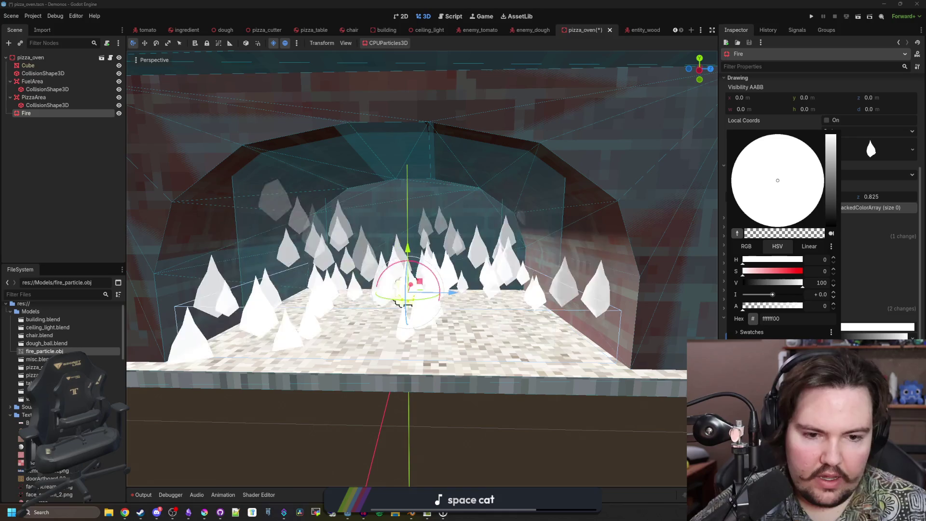
key("Escape")
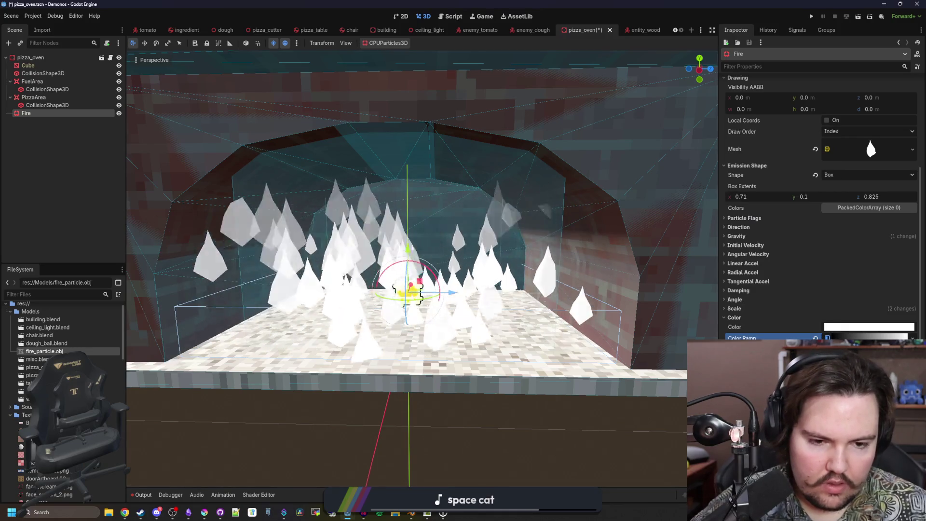
left_click(868, 327)
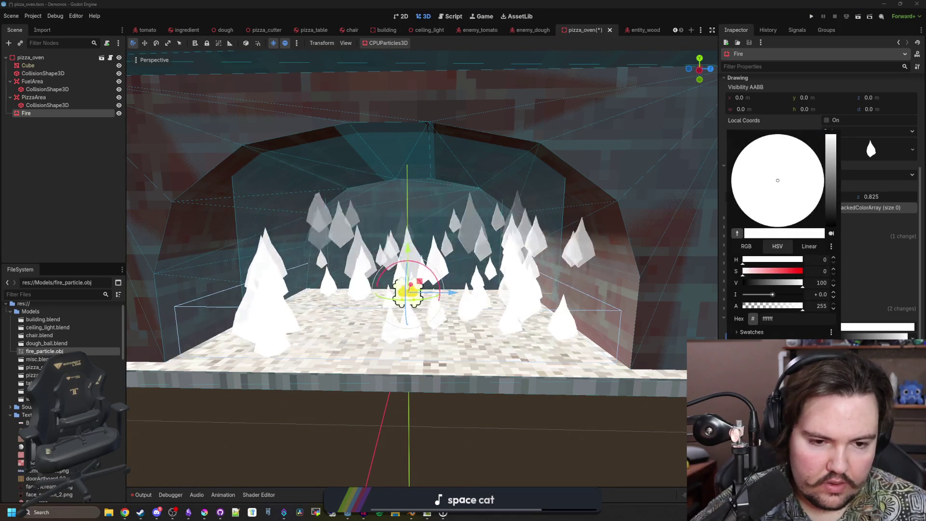
key("Escape")
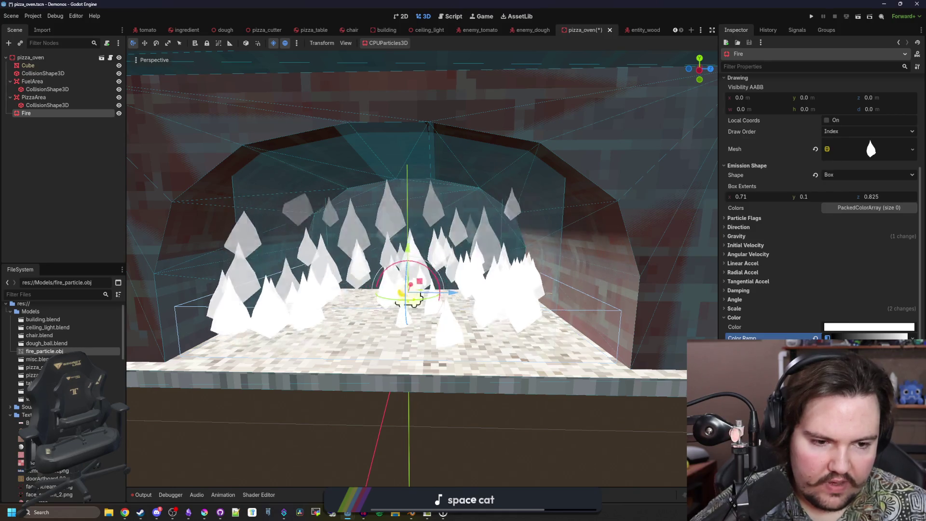
Tint the Fire particles' base colour orange-yellow.
left_click(827, 337)
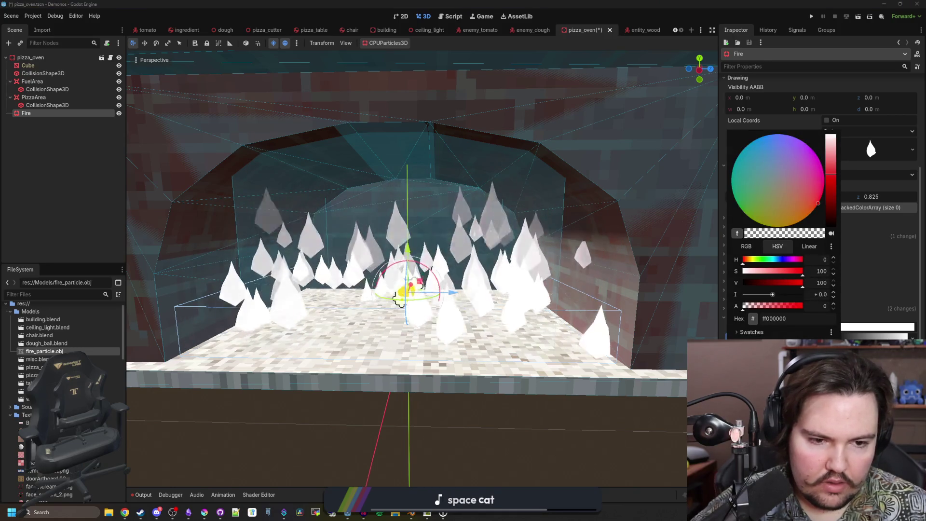
key("Escape")
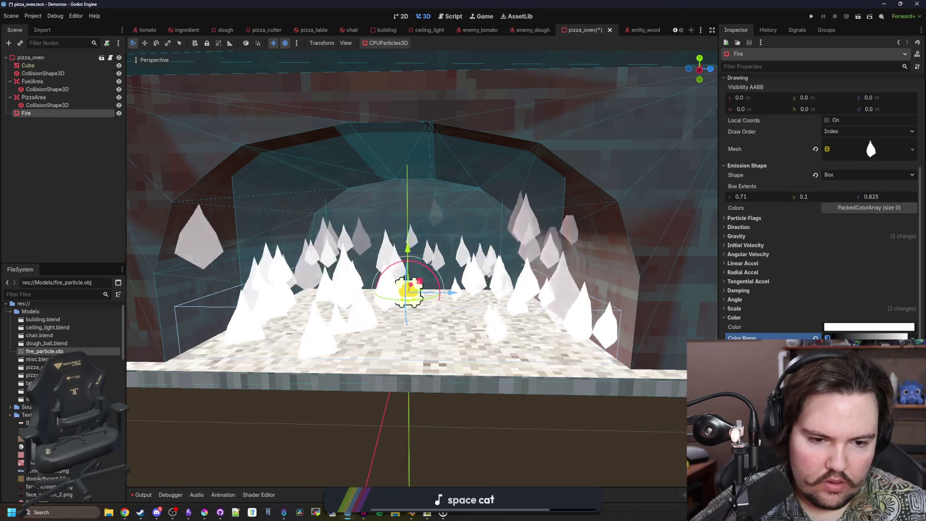
left_click(868, 327)
left_click_drag(778, 272, 803, 271)
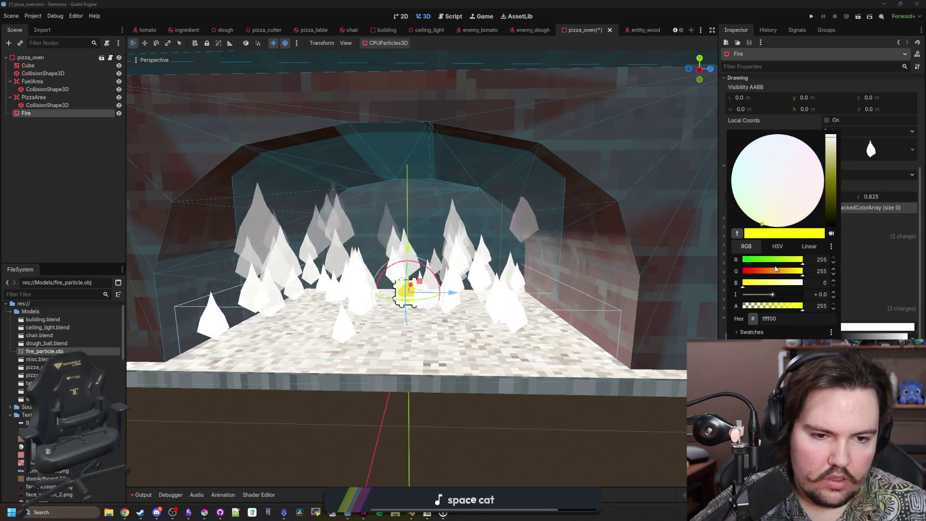
left_click_drag(766, 273, 787, 273)
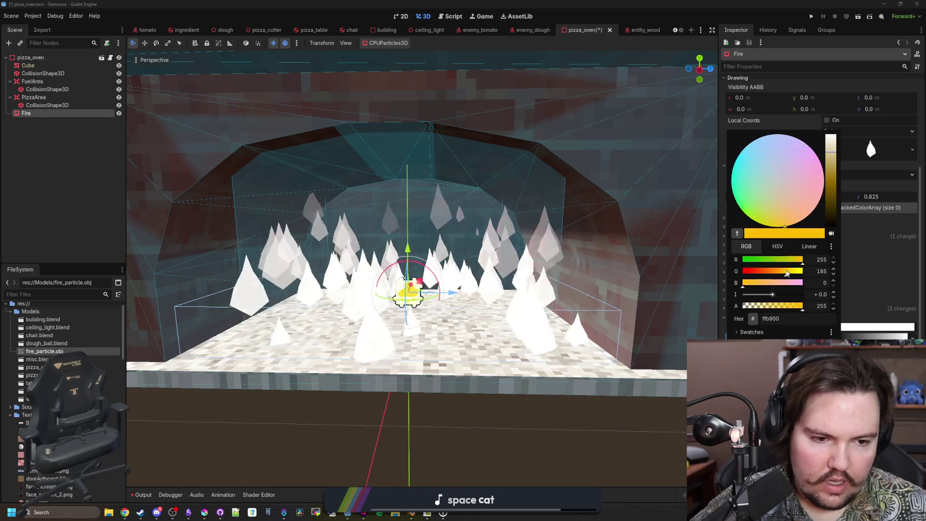
key("Escape")
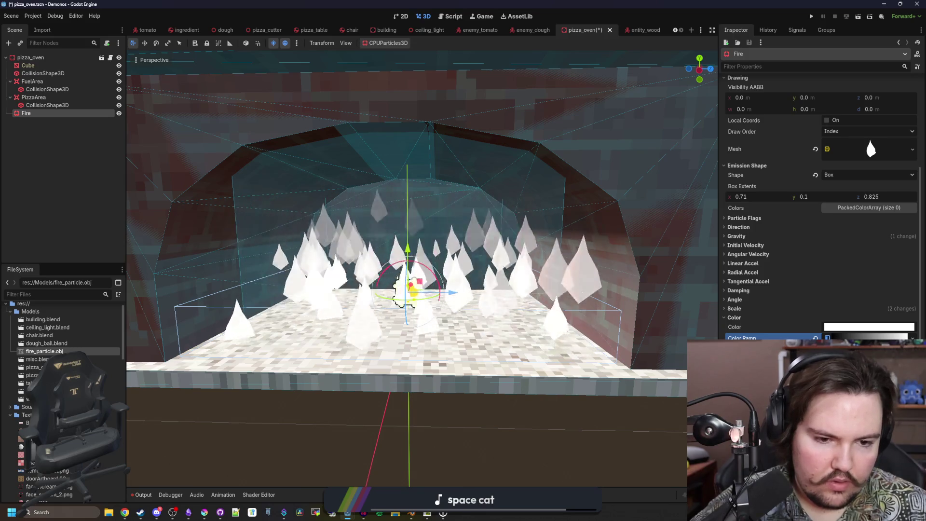
Shift the colour ramp stop toward orange-red, then save the pizza_oven scene.
left_click(828, 337)
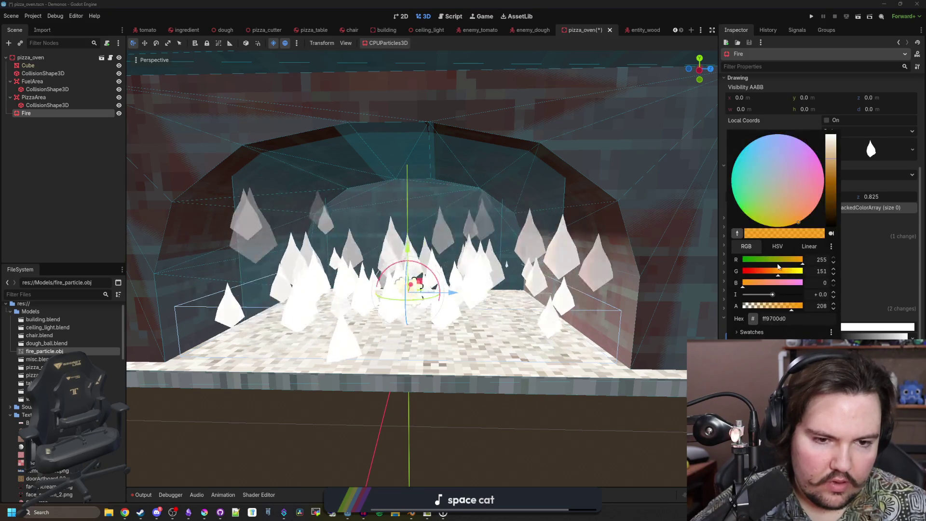
left_click_drag(772, 276, 764, 277)
left_click(420, 292)
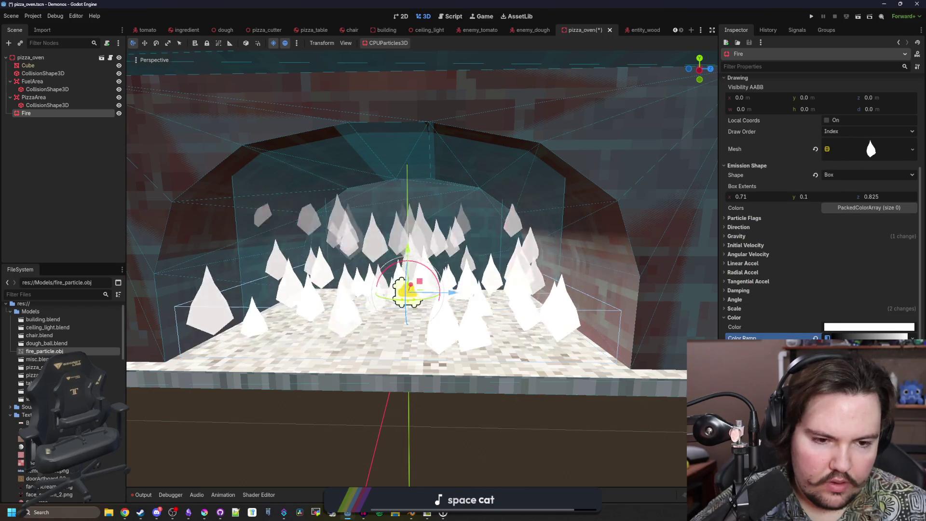
left_click(869, 327)
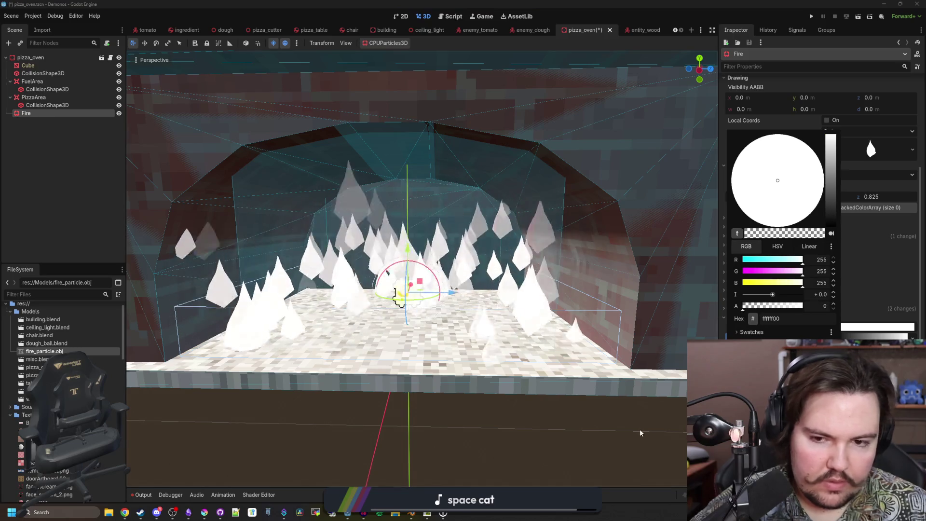
left_click(638, 429)
key("ctrl+s")
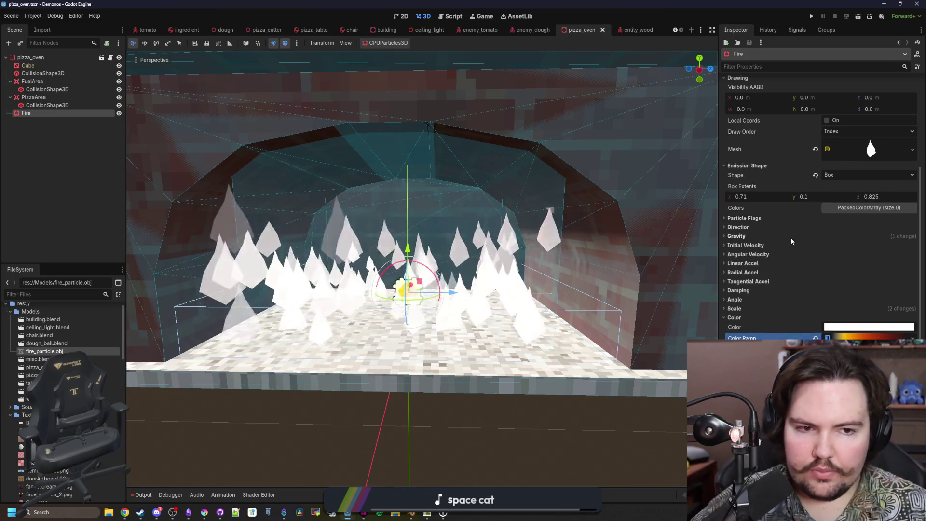
Expand the Fire particle mesh and its Material properties.
left_click(871, 149)
scroll(785, 323, "down", 2)
scroll(791, 312, "up", 5)
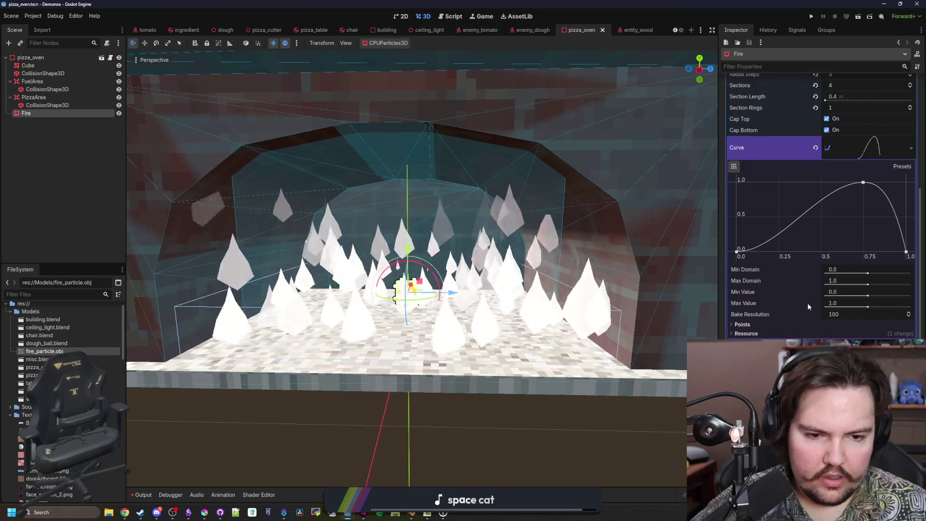
left_click(896, 201)
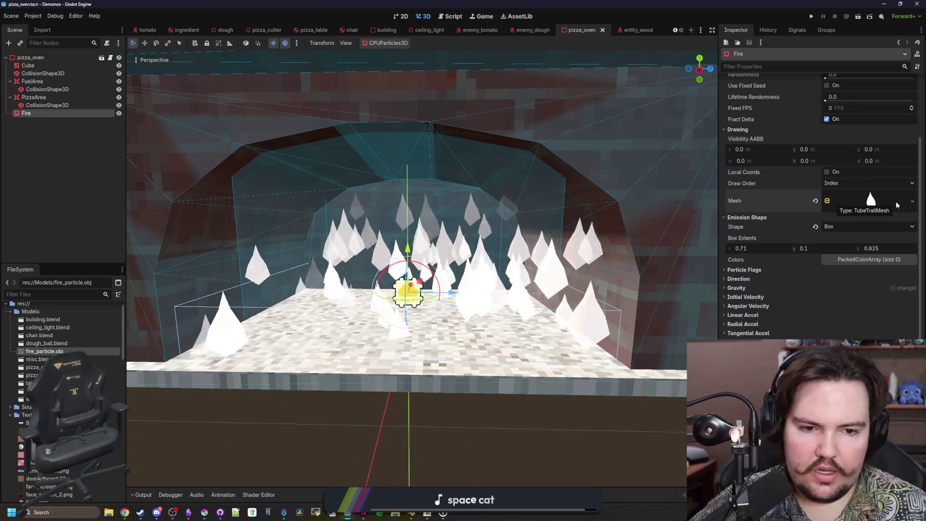
left_click(871, 201)
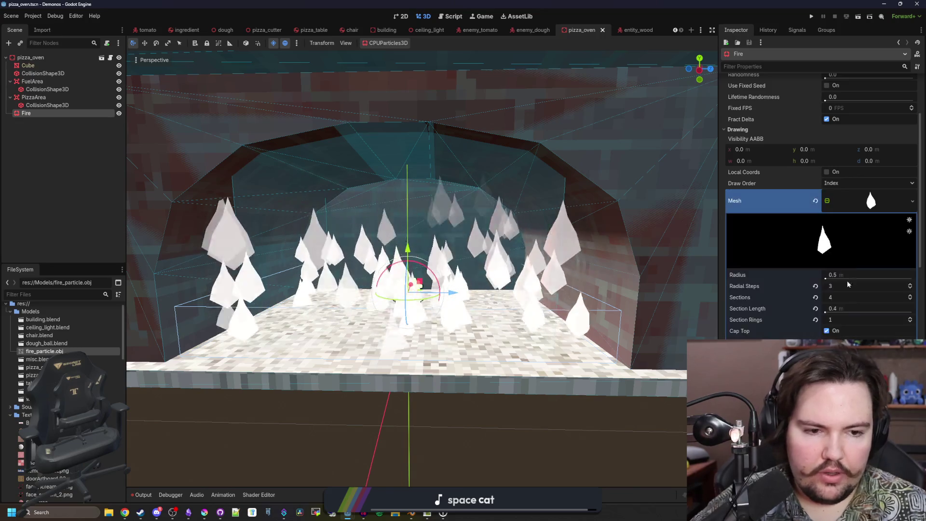
scroll(829, 325, "down", 5)
left_click(869, 298)
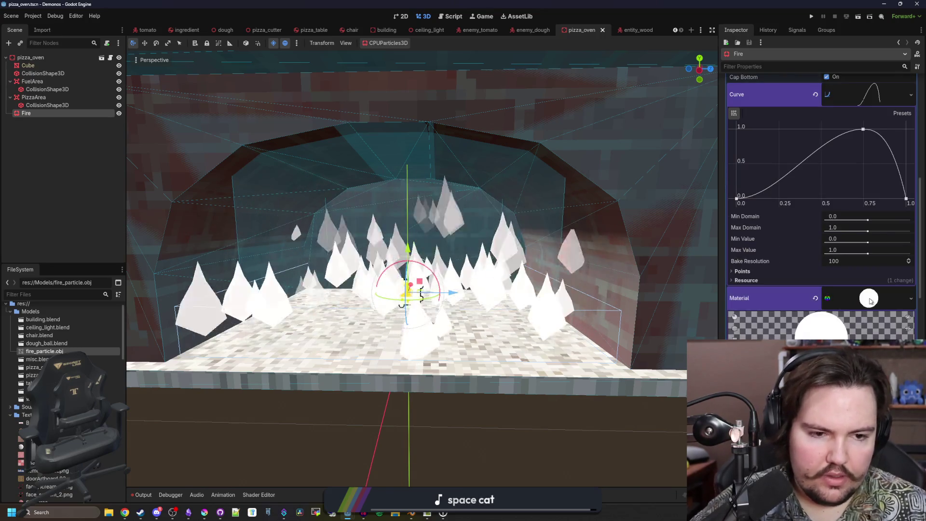
Save the Fire mesh's material as fire.tres in res://Textures.
right_click(869, 90)
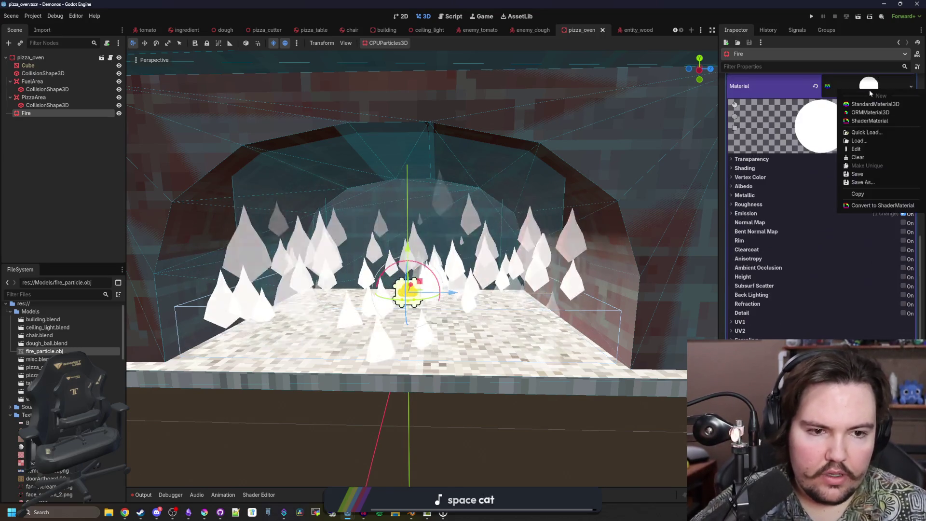
left_click(866, 181)
type("fire")
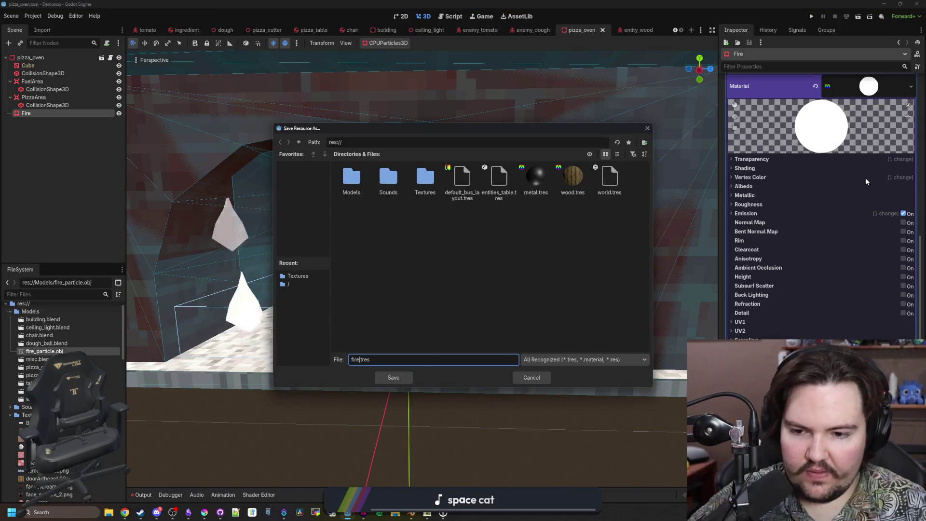
double_click(425, 178)
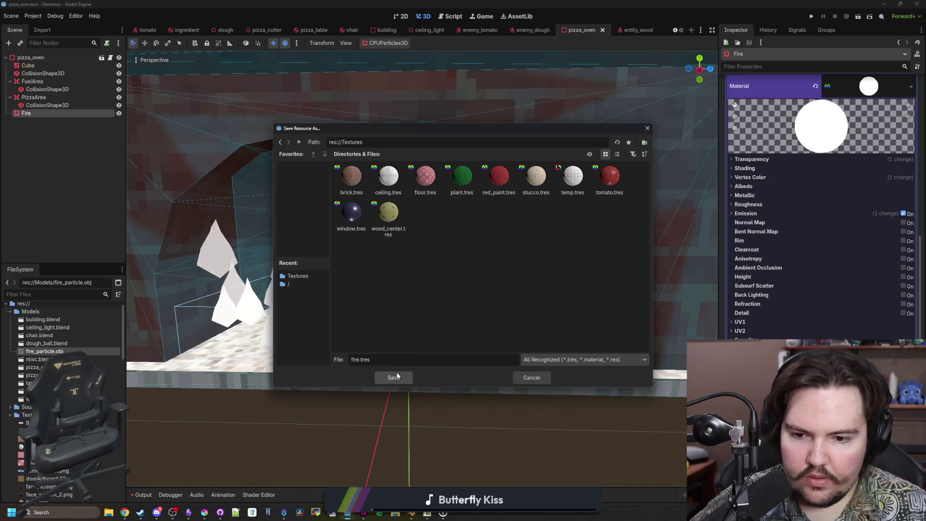
left_click(394, 377)
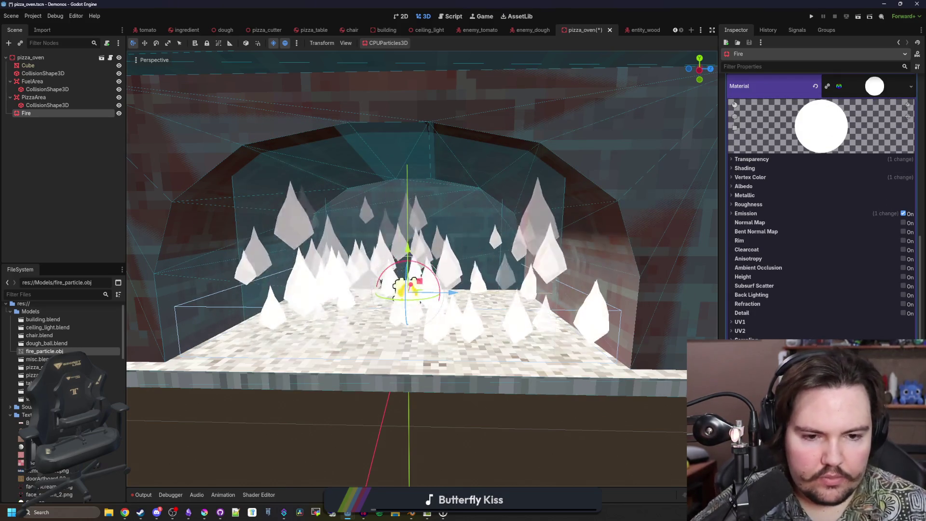
left_click(745, 213)
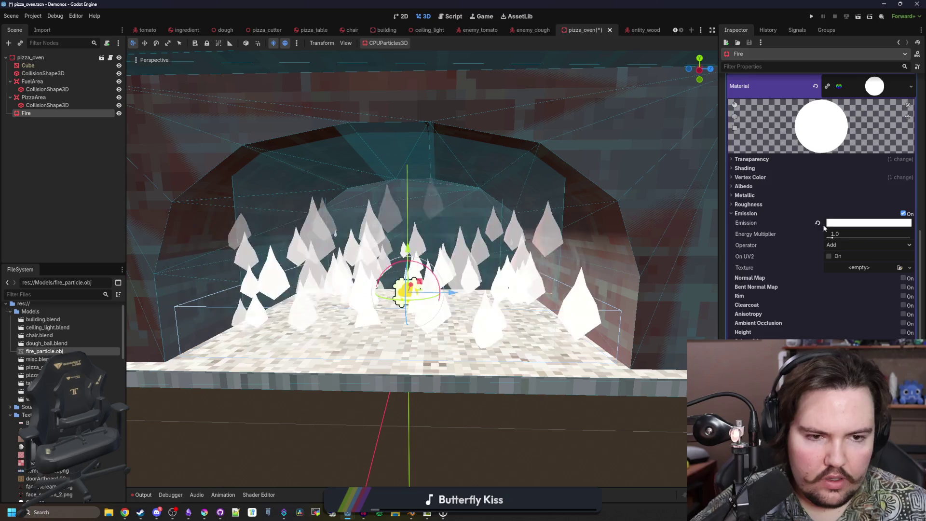
Try a Multiply emission operator with a white emission colour and higher energy.
left_click(818, 223)
left_click(833, 245)
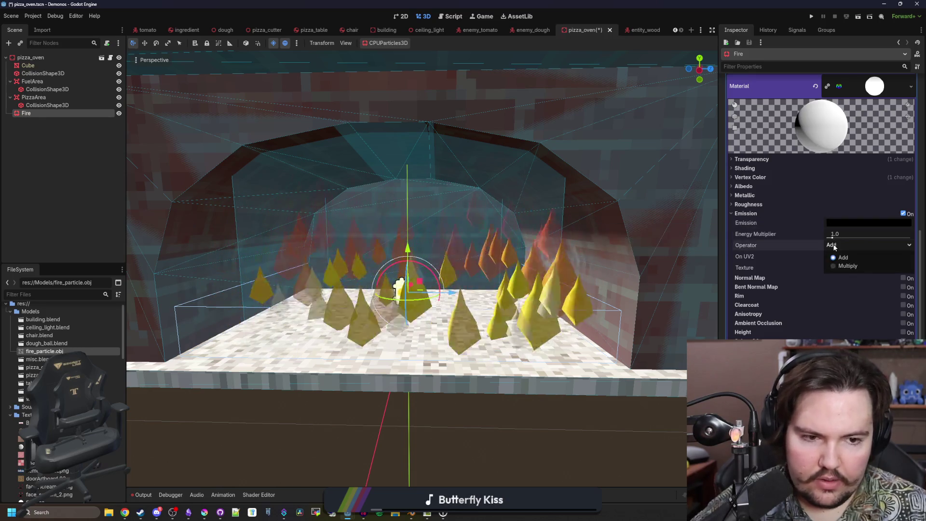
left_click(848, 266)
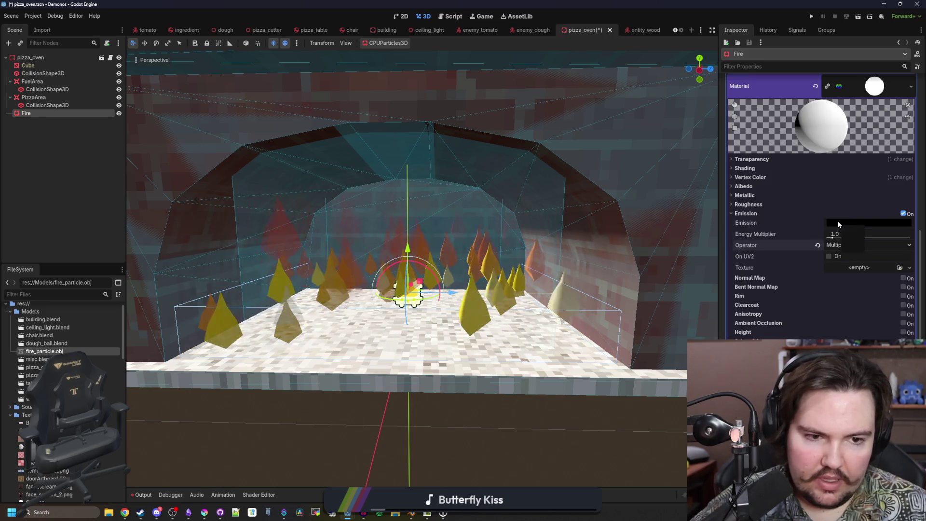
left_click(837, 221)
left_click(865, 280)
left_click(768, 238)
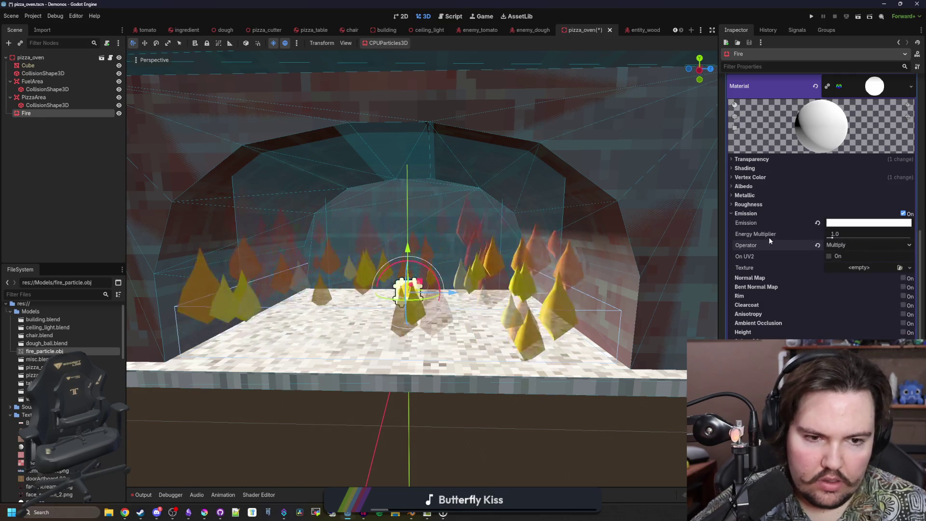
mouse_move(832, 237)
left_mouse_down()
mouse_move(897, 238)
mouse_move(854, 238)
left_mouse_up()
Switch the emission operator back to Add with Energy Multiplier 17.73.
left_click(839, 244)
left_click(839, 254)
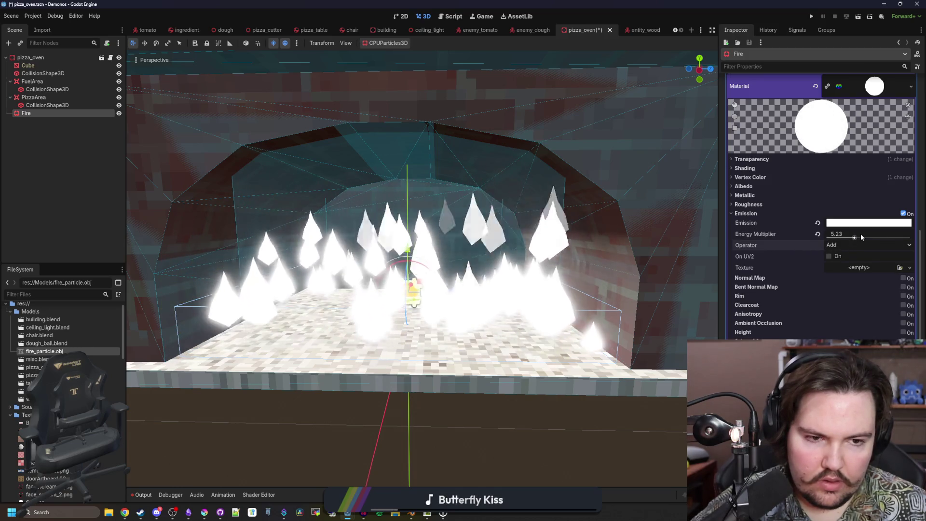
mouse_move(862, 236)
left_mouse_down()
mouse_move(829, 237)
mouse_move(910, 237)
left_mouse_up()
scroll(395, 293, "down", 5)
scroll(394, 293, "down", 3)
scroll(476, 317, "up", 8)
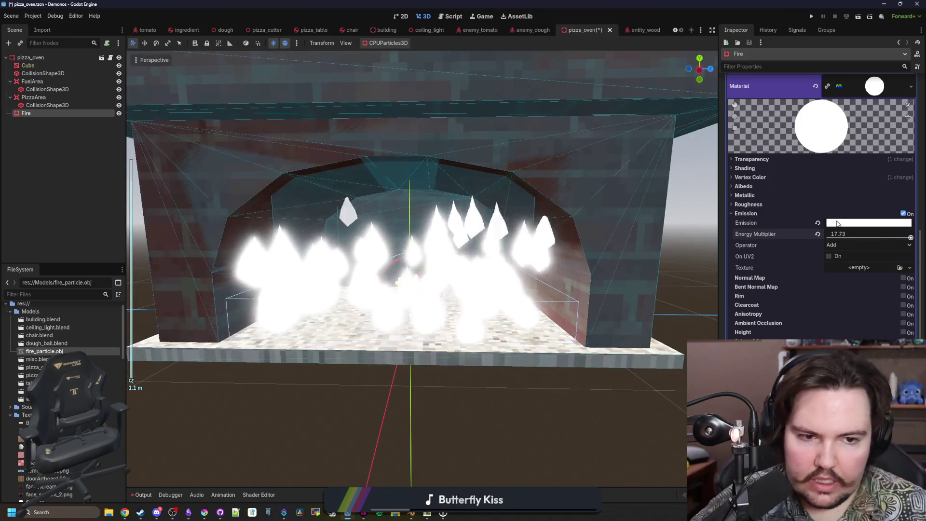
Pick an orange emission colour for the fire material.
left_click(837, 223)
left_click(848, 322)
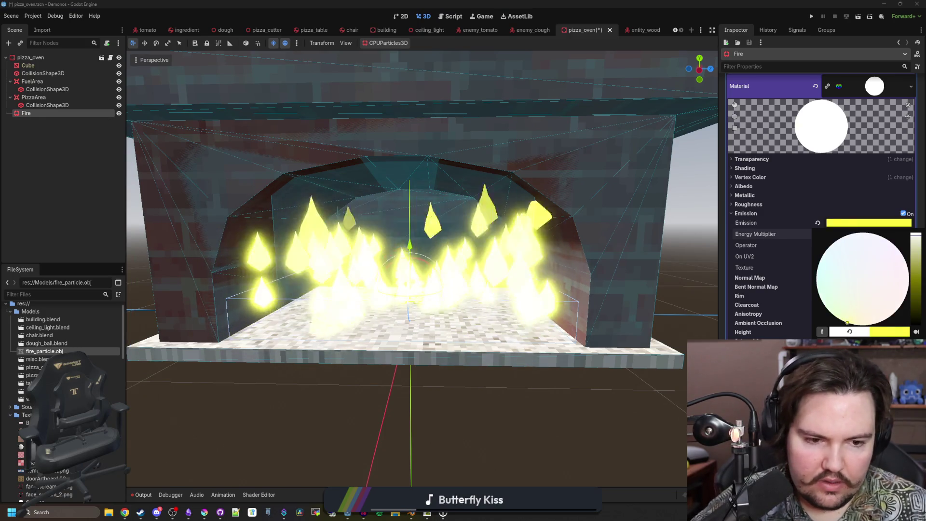
left_click_drag(848, 323, 896, 311)
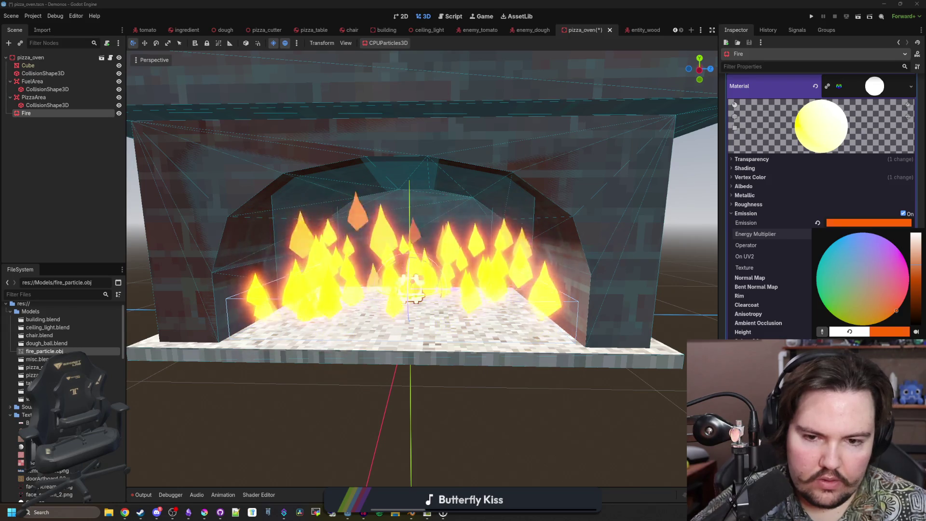
left_click(620, 409)
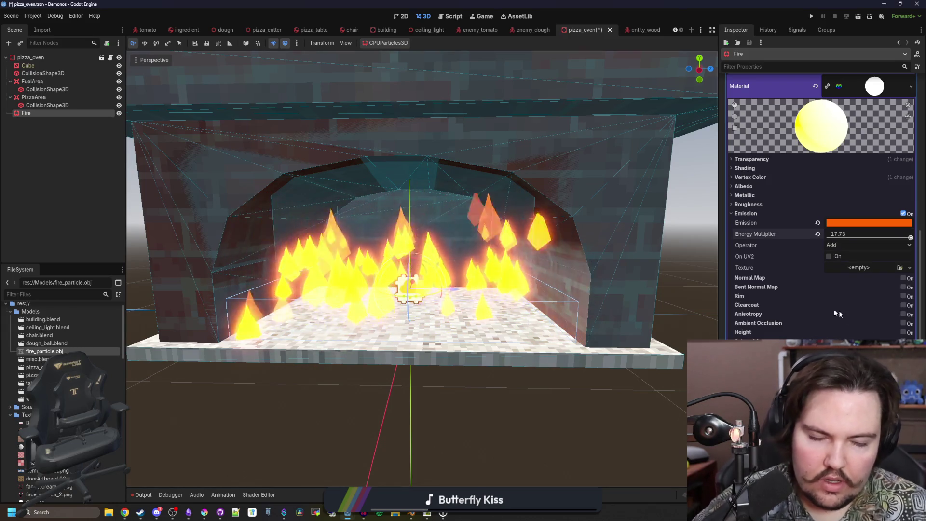
scroll(535, 306, "down", 10)
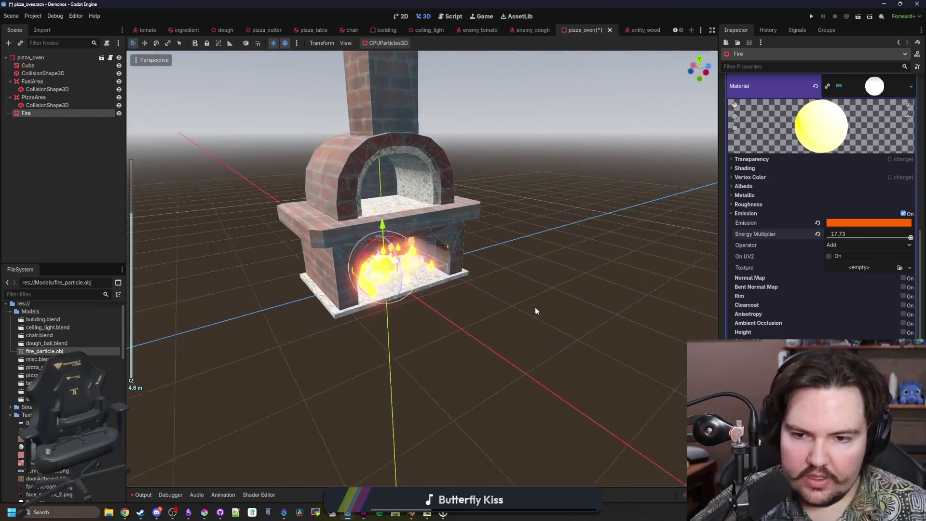
Set the emission Energy Multiplier to 200, then to 100.
scroll(500, 279, "up", 10)
scroll(525, 303, "up", 1)
type("20")
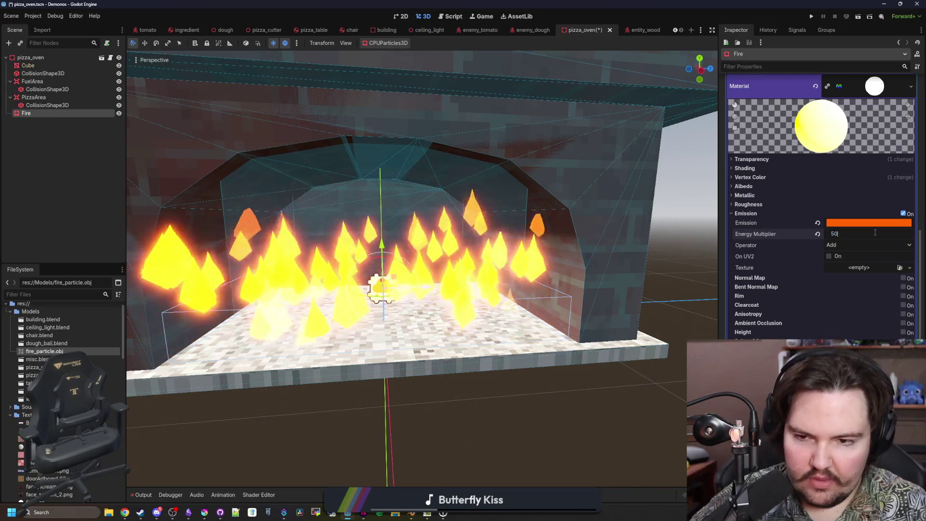
type("0")
key("Return")
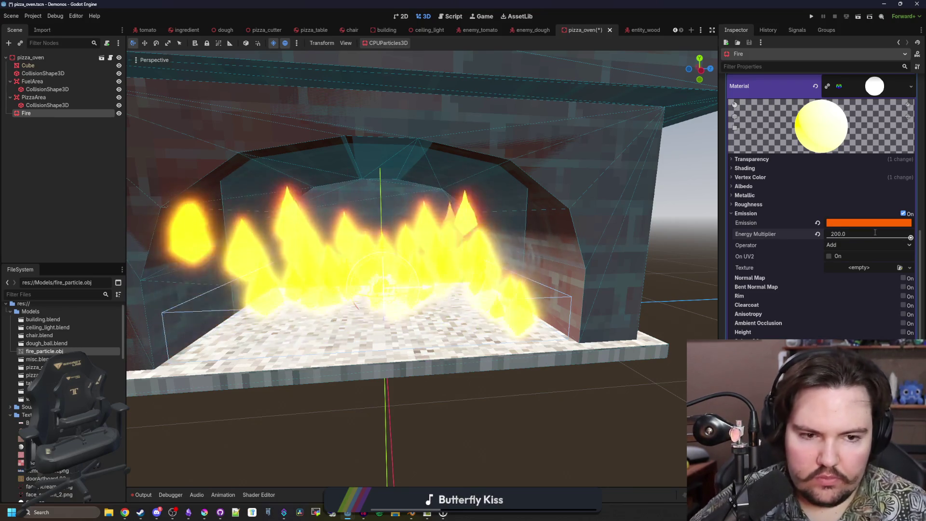
scroll(553, 277, "down", 8)
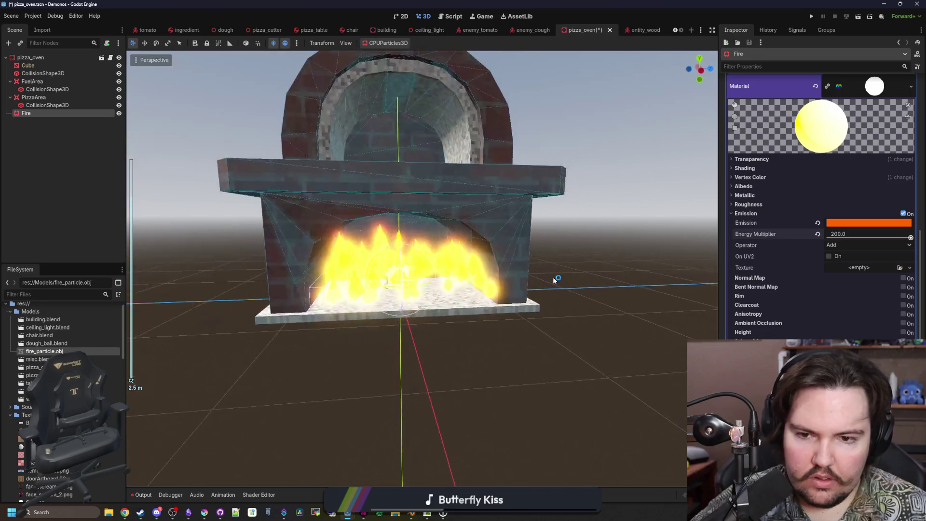
scroll(595, 315, "up", 6)
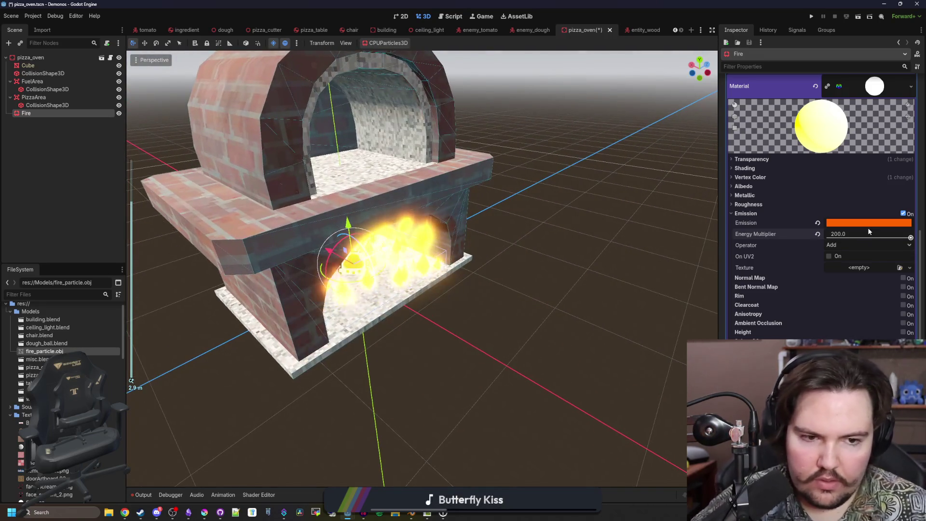
left_click(845, 234)
type("100")
key("Return")
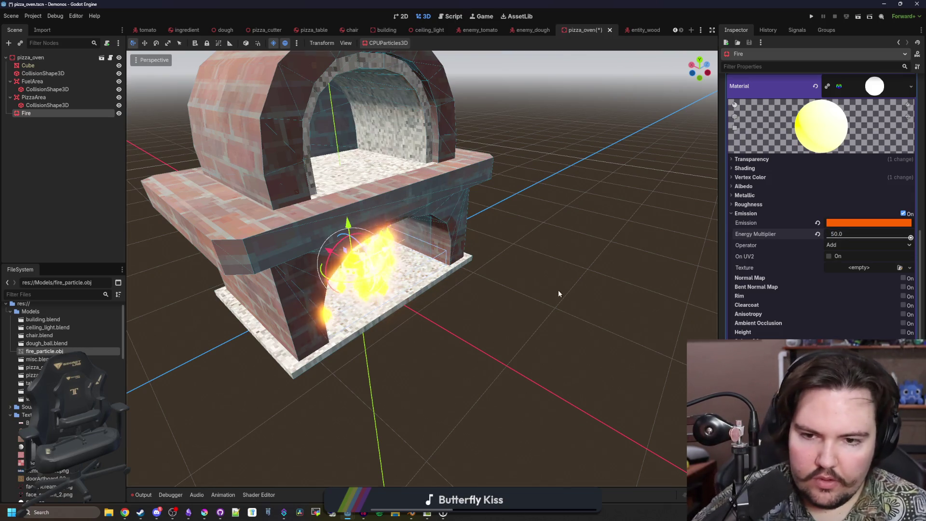
Enable the material's Vertex Color Is sRGB option.
scroll(559, 293, "up", 5)
scroll(804, 291, "down", 5)
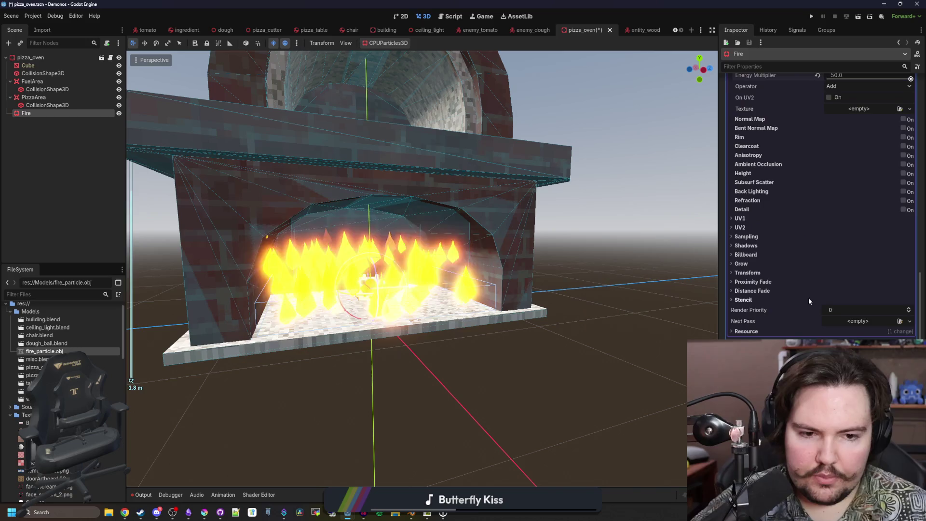
scroll(806, 287, "up", 4)
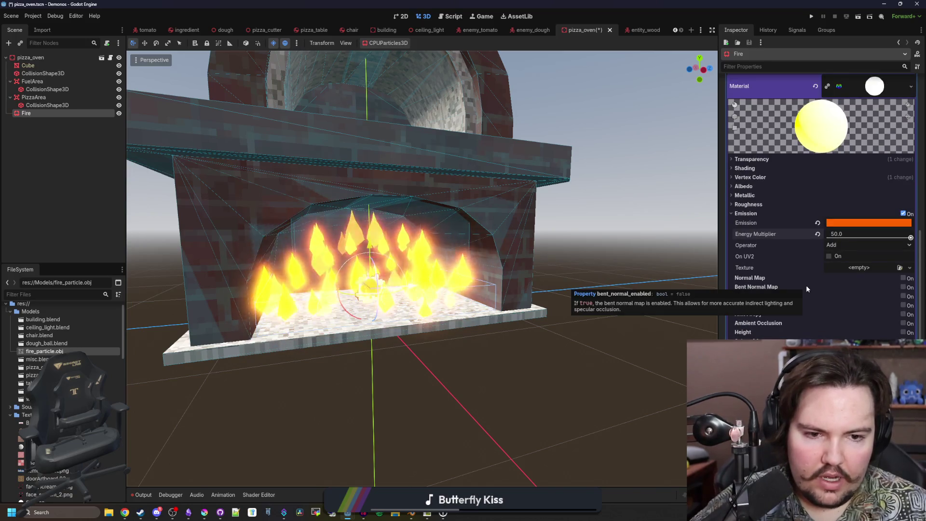
left_click(763, 179)
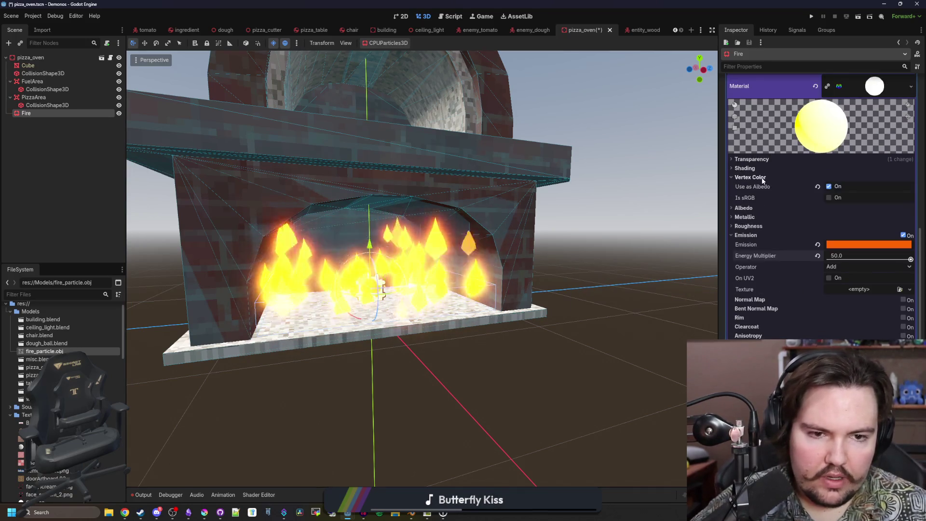
left_click(829, 197)
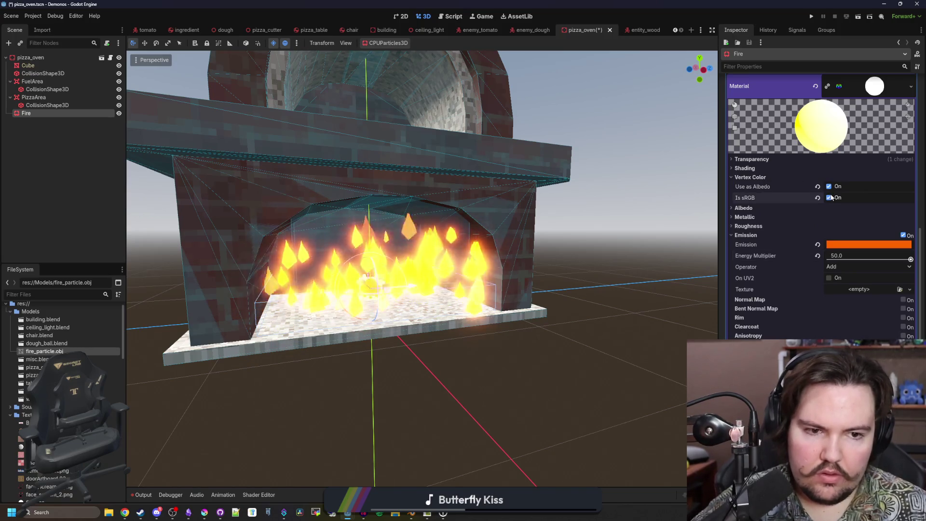
left_click(750, 177)
Drag the emission Energy Multiplier down to 0.0.
left_click(746, 168)
left_click(746, 168)
left_click(760, 159)
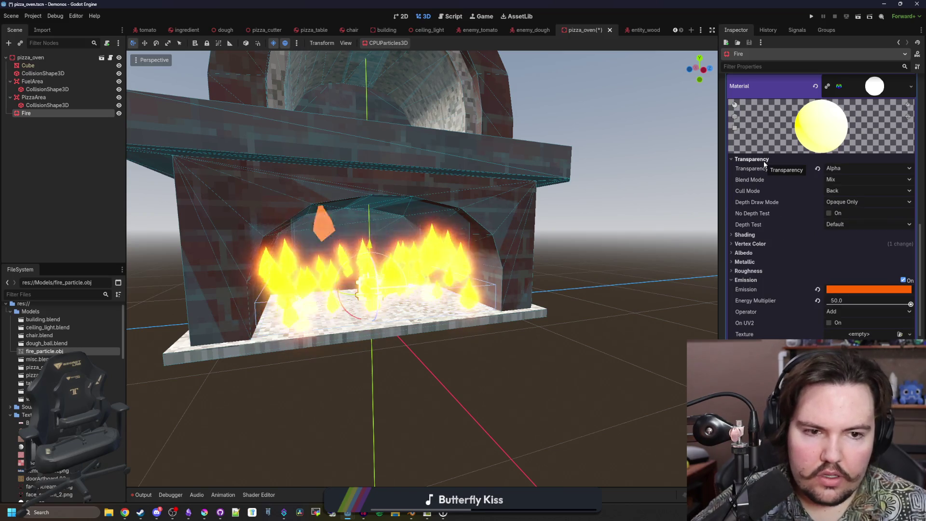
left_click(763, 161)
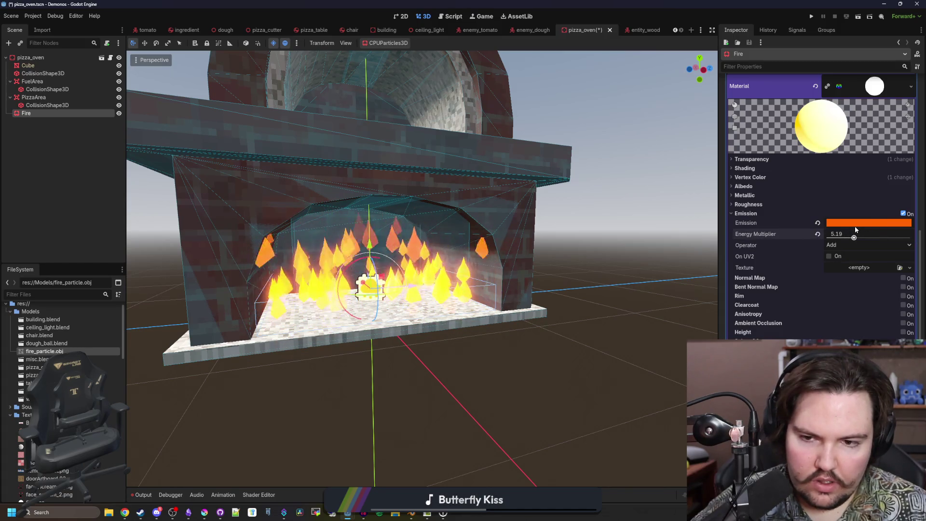
left_click_drag(856, 227, 823, 229)
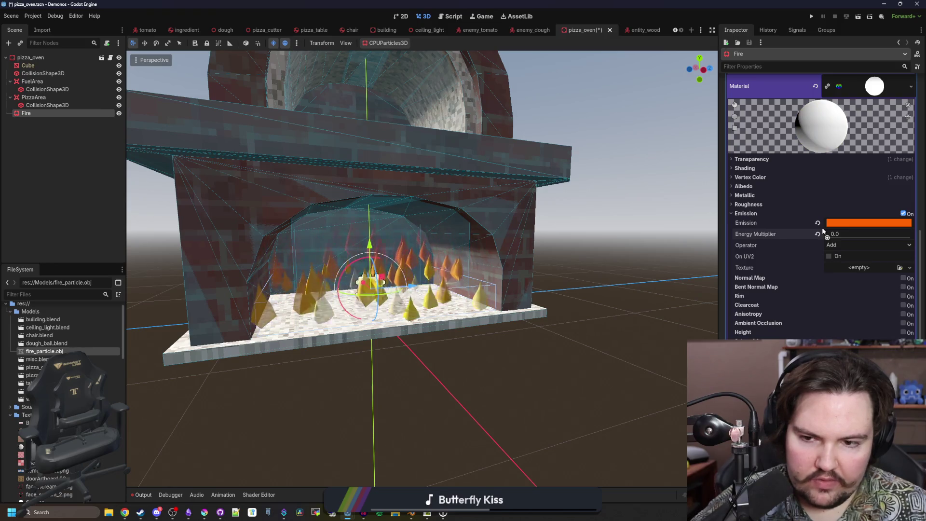
Revert the fire material's emission energy and colour to their defaults.
left_click(817, 234)
left_click(818, 222)
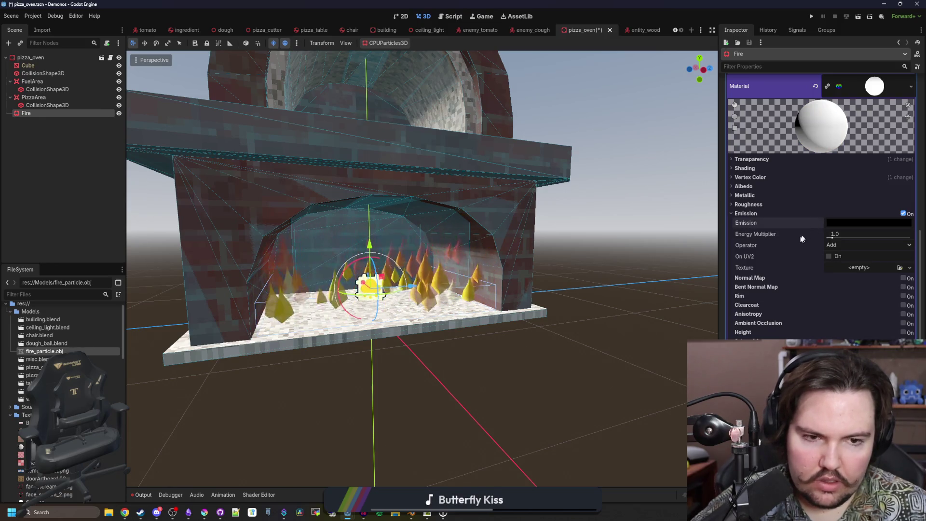
left_click(752, 159)
left_click(758, 159)
Set the fire material's Shading Mode to Unshaded and check the flames.
left_click(755, 168)
left_click(839, 178)
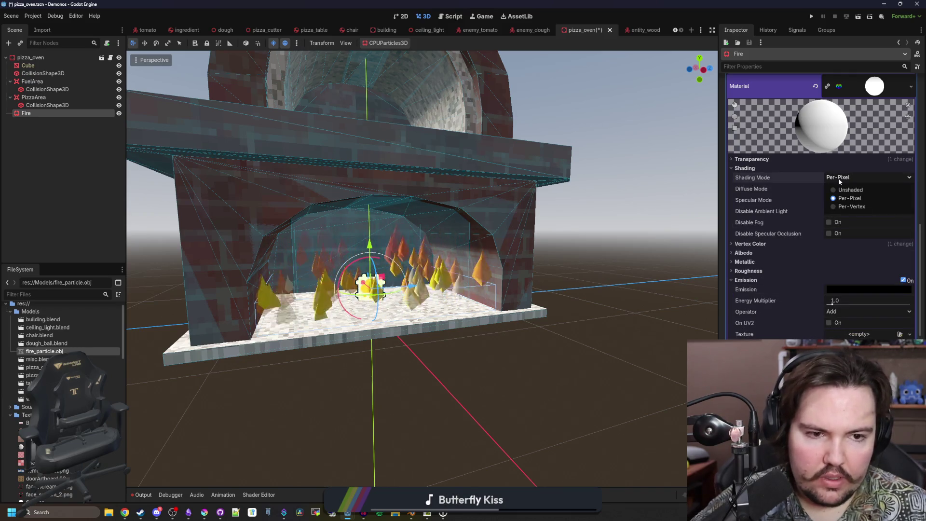
left_click(854, 188)
mouse_move(664, 248)
left_mouse_down()
mouse_move(563, 302)
mouse_move(646, 265)
left_mouse_up()
scroll(758, 285, "down", 5)
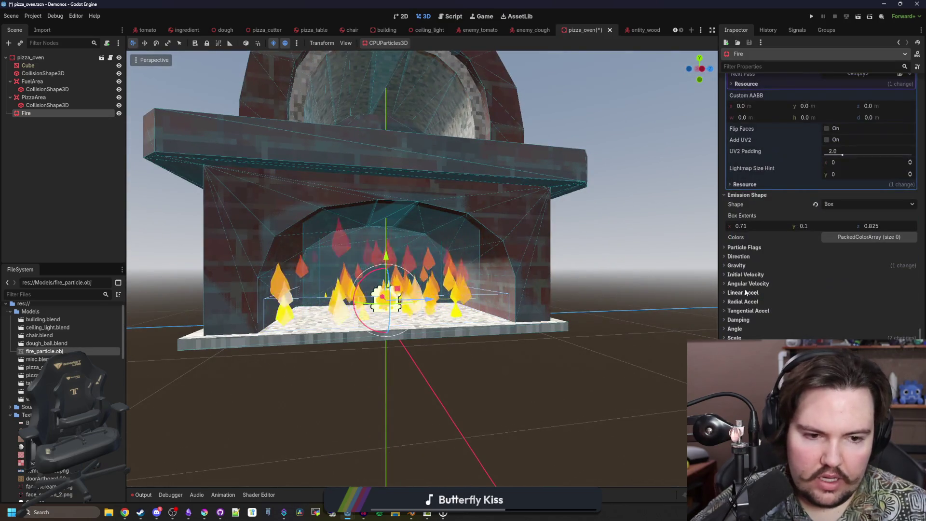
scroll(737, 309, "down", 4)
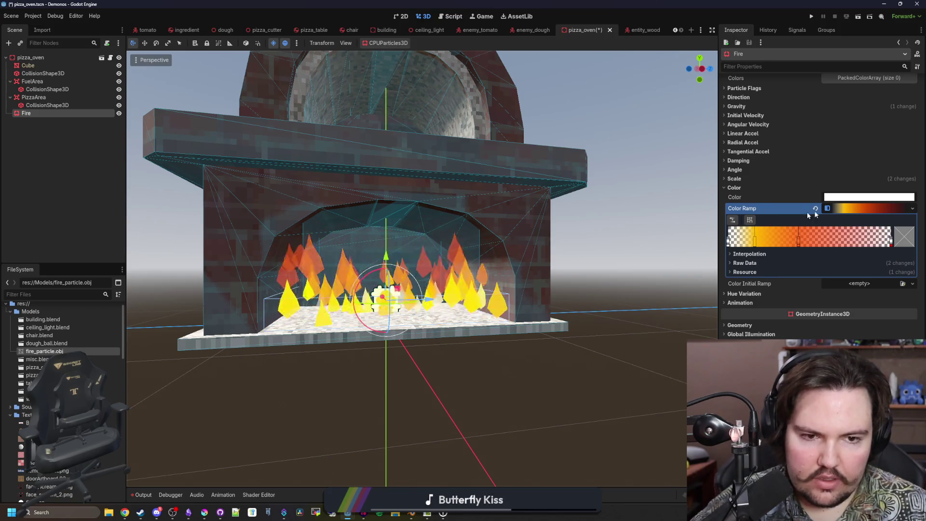
scroll(786, 238, "up", 8)
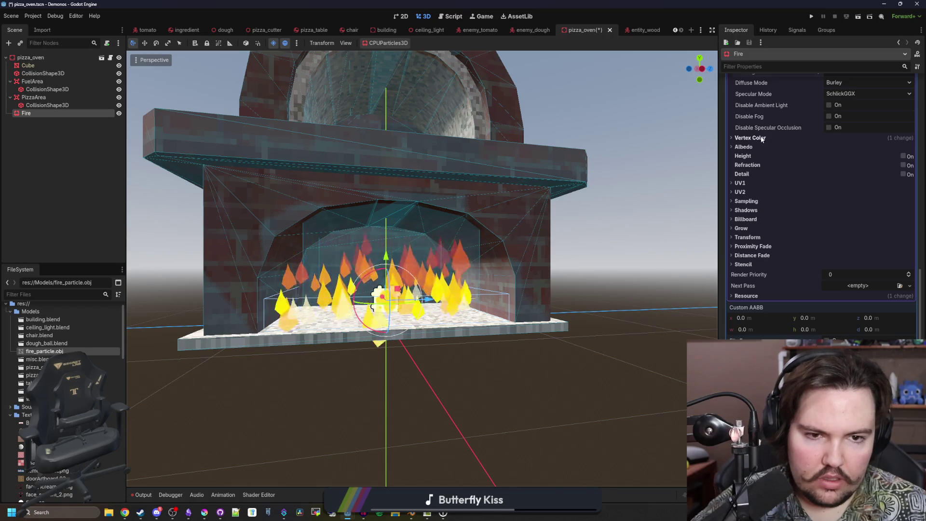
scroll(756, 219, "up", 4)
left_click(873, 141)
left_click(873, 141)
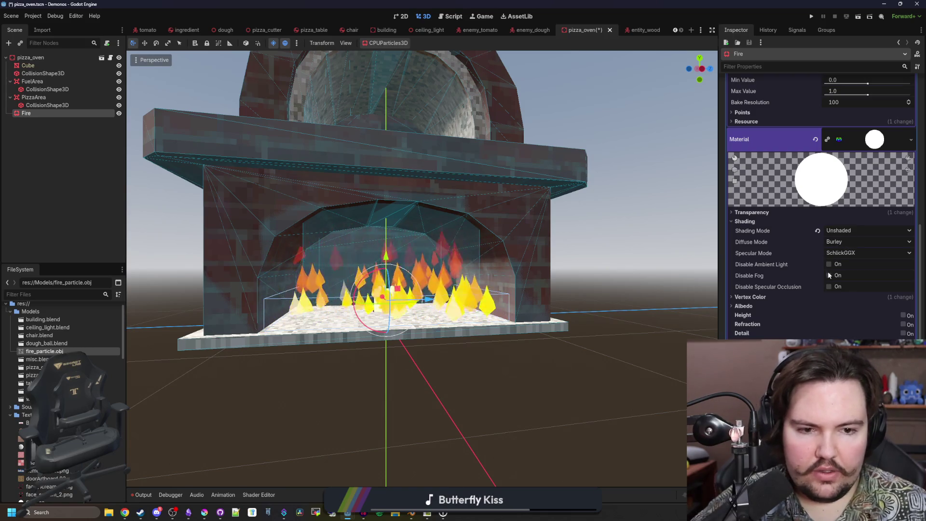
mouse_move(819, 275)
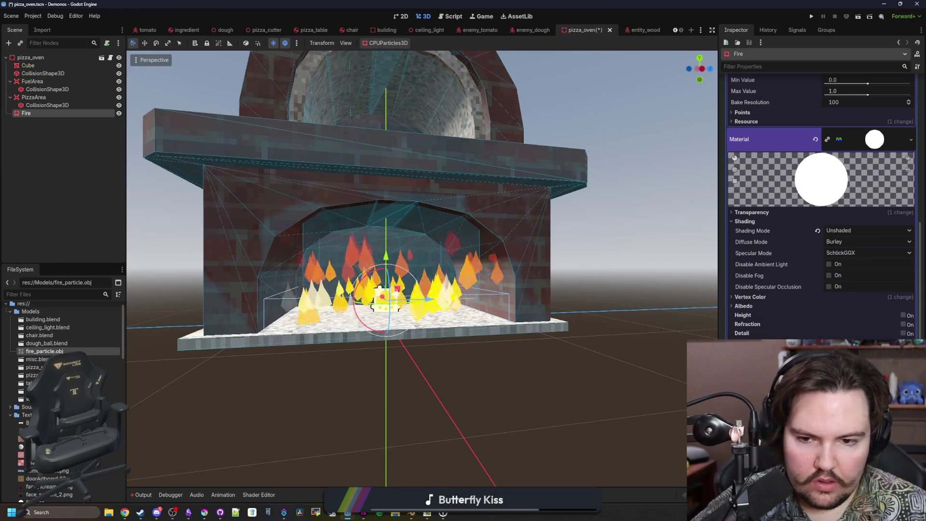
Give the Fire particles a new Scale Amount Curve.
scroll(398, 306, "up", 5)
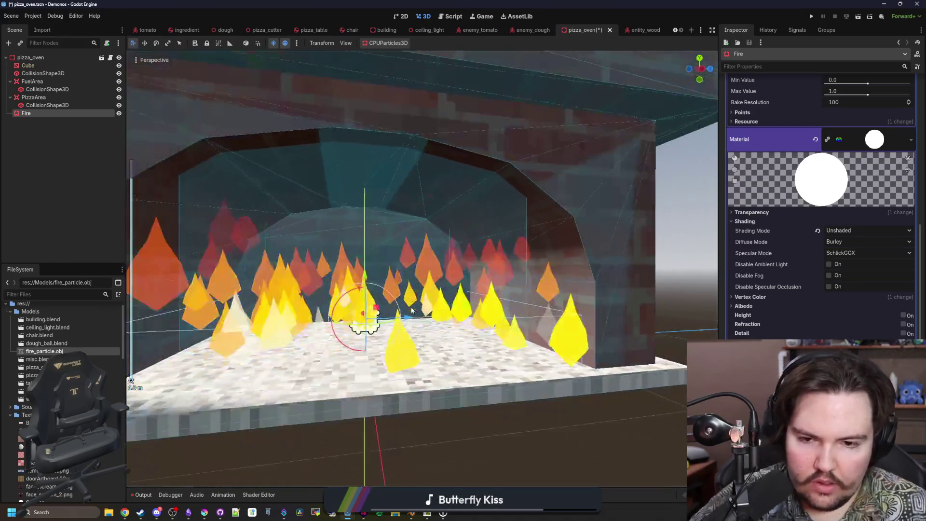
scroll(411, 310, "down", 5)
left_click(772, 139)
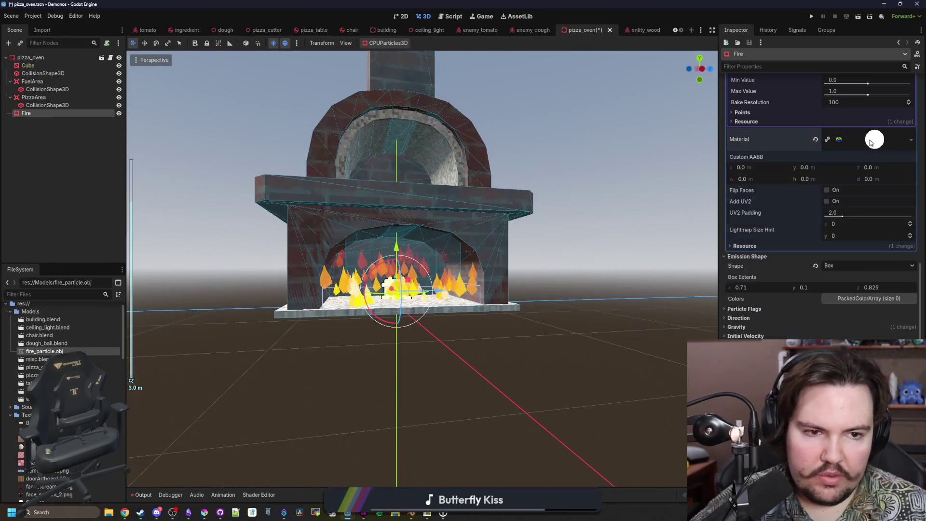
scroll(554, 285, "up", 5)
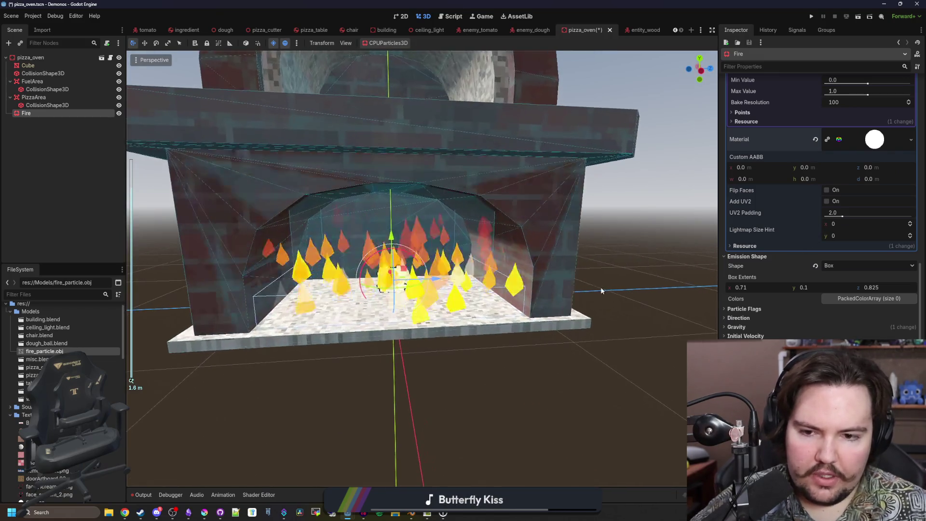
scroll(792, 309, "down", 2)
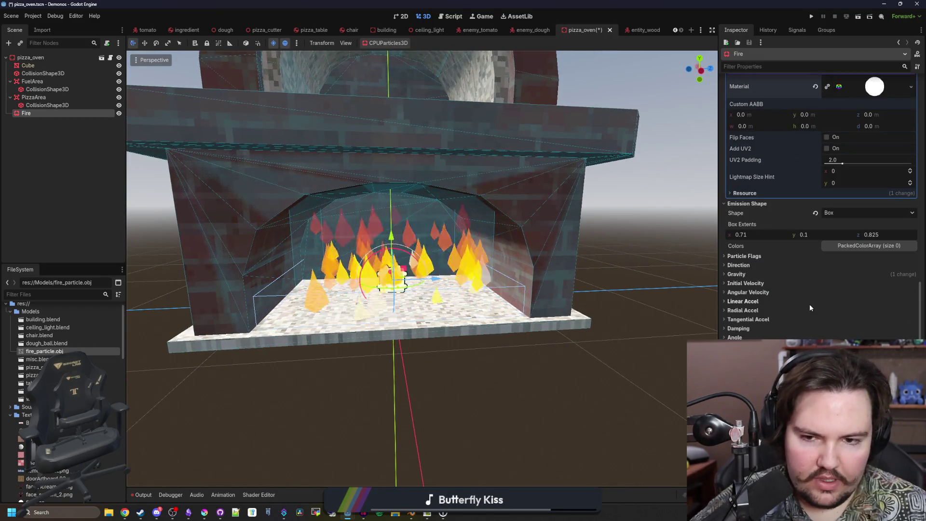
scroll(809, 304, "down", 2)
left_click(809, 304)
scroll(761, 314, "down", 2)
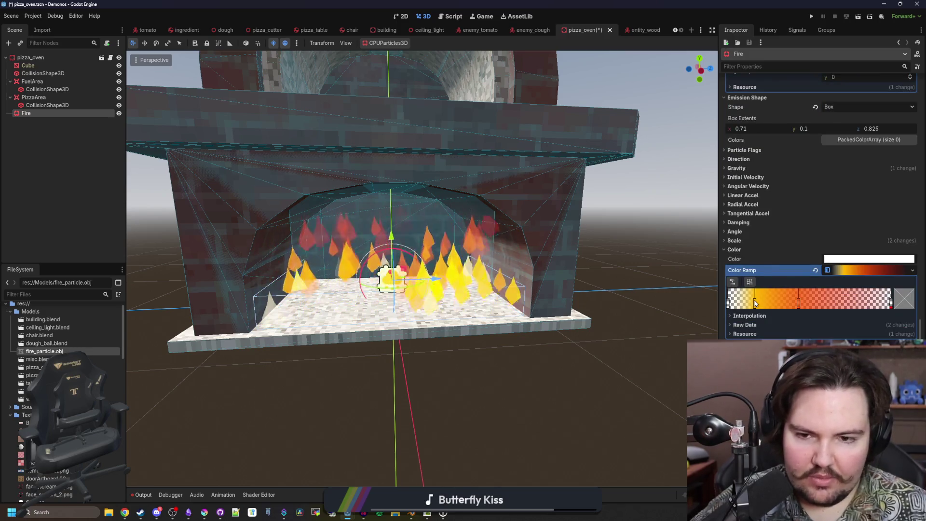
left_click(741, 241)
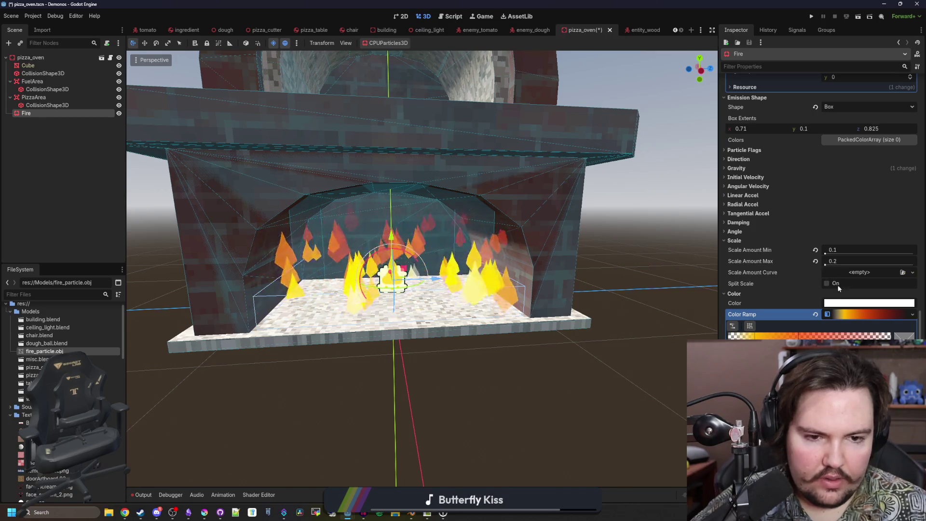
left_click(864, 271)
left_click(877, 287)
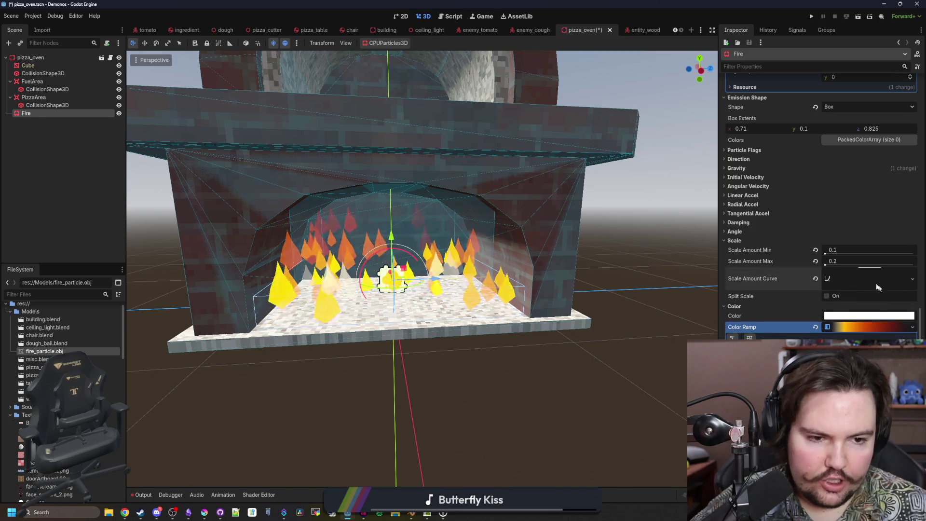
left_click(851, 284)
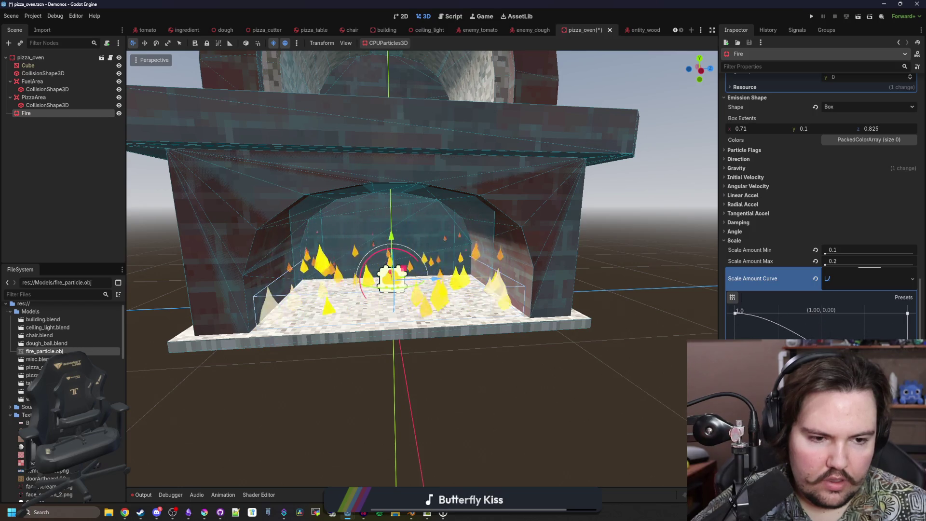
Set Scale Amount Min to 0.3 and Scale Amount Max to 0.8.
left_click(845, 262)
key("Return")
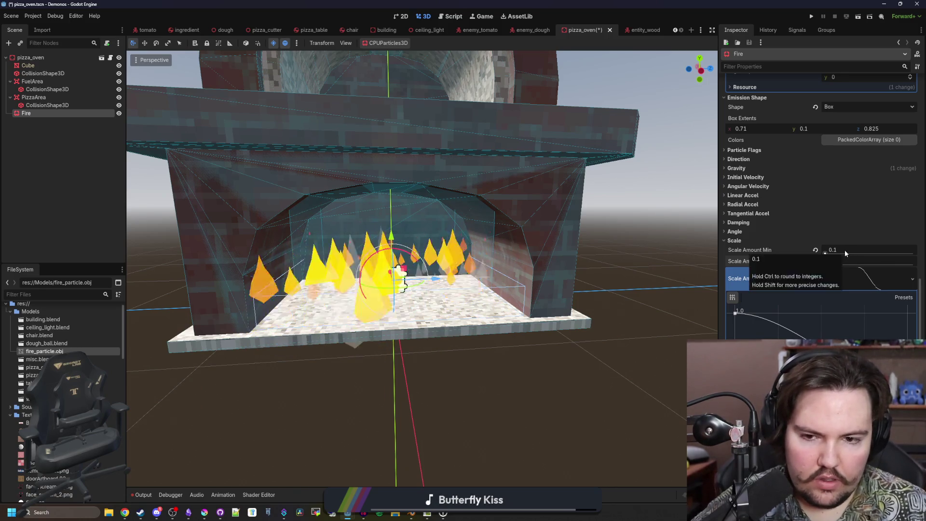
left_click(844, 250)
type(".3")
key("Return")
left_click(849, 261)
type("1")
key("Return")
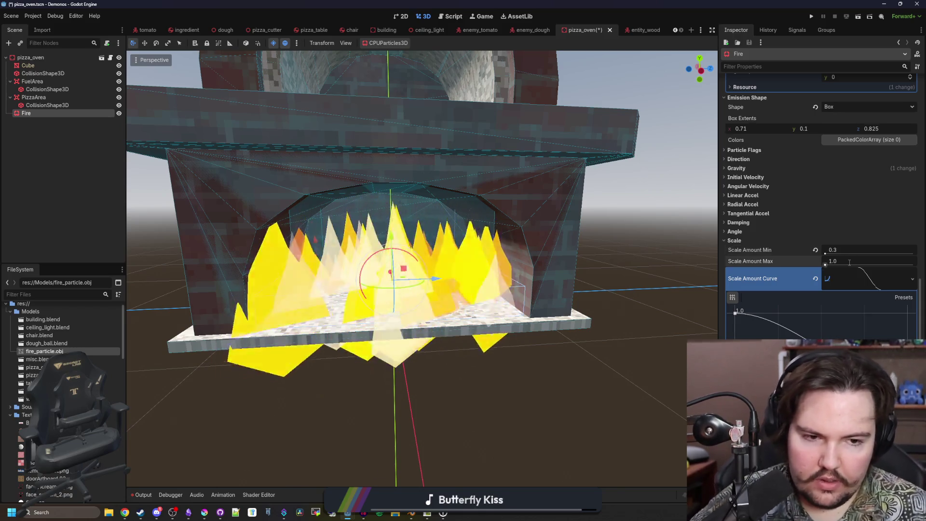
left_click(849, 262)
type(".8")
key("Return")
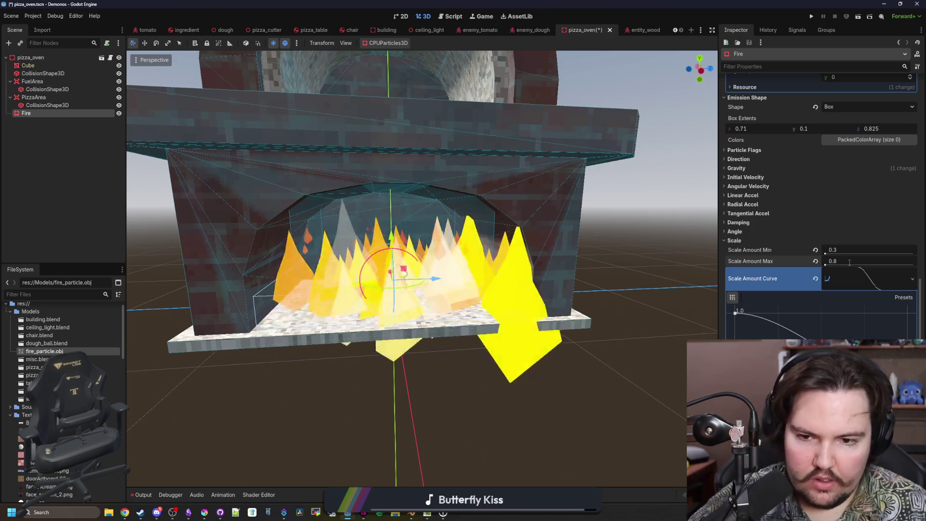
scroll(816, 203, "up", 15)
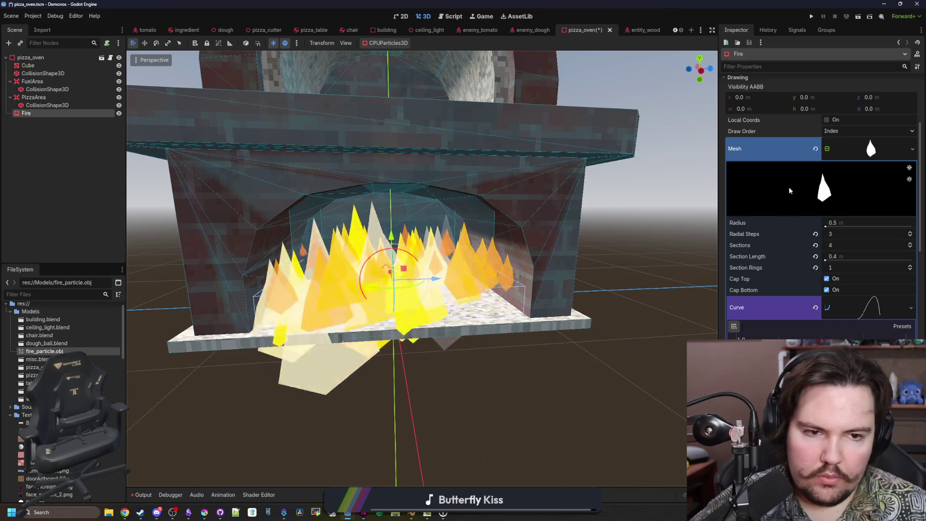
Set the Fire particles' gravity Y to 4.0.
left_click(847, 149)
left_click(740, 236)
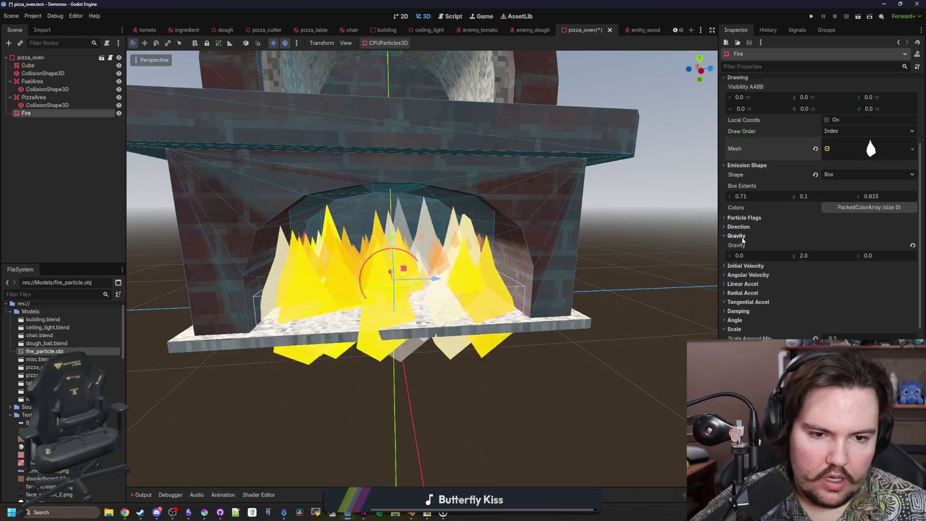
left_click(826, 251)
type("4")
key("Return")
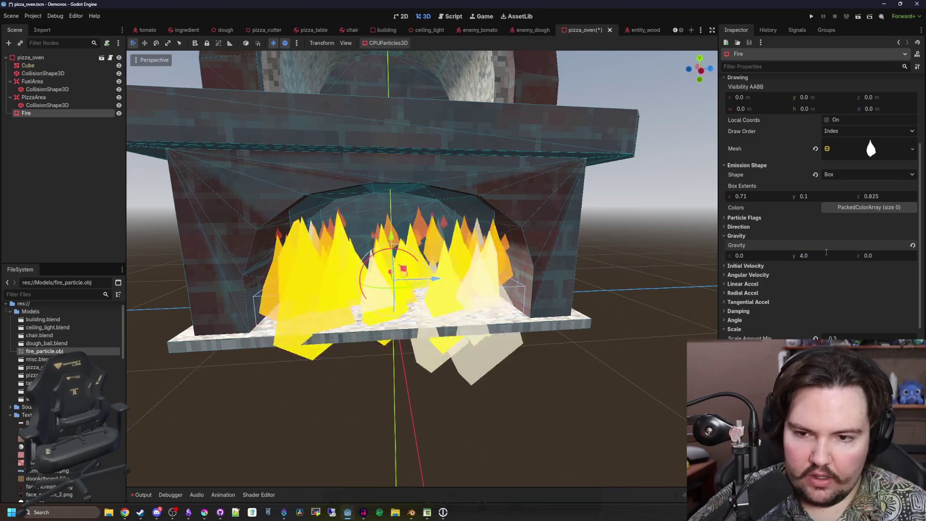
Reshape the Scale Amount Curve to fall from 1.0 to about 0.48.
scroll(826, 252, "down", 3)
left_click(869, 261)
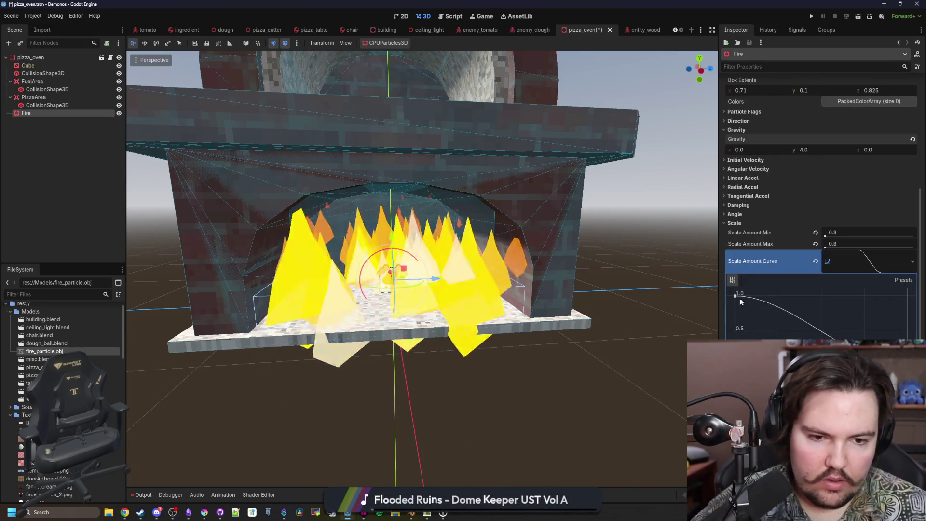
mouse_move(748, 298)
left_mouse_down()
mouse_move(748, 316)
mouse_move(752, 309)
left_mouse_up()
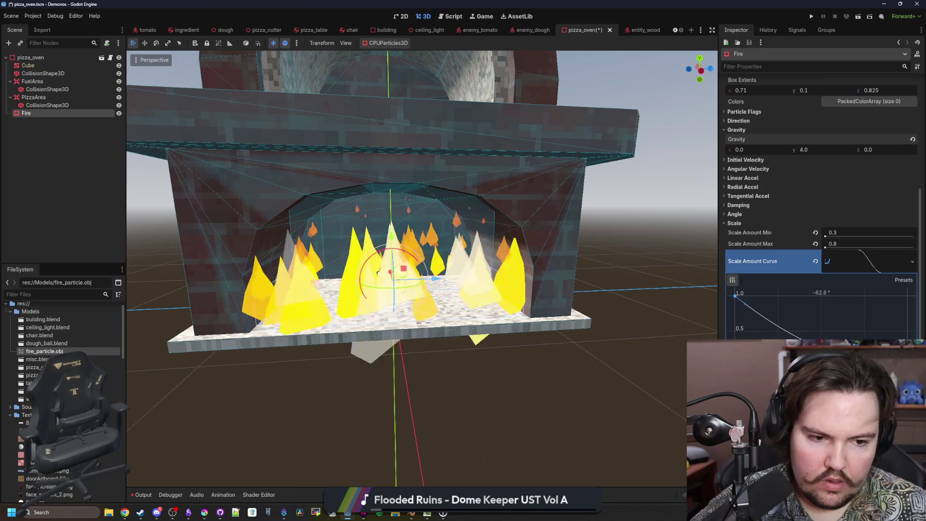
left_click_drag(913, 333, 913, 332)
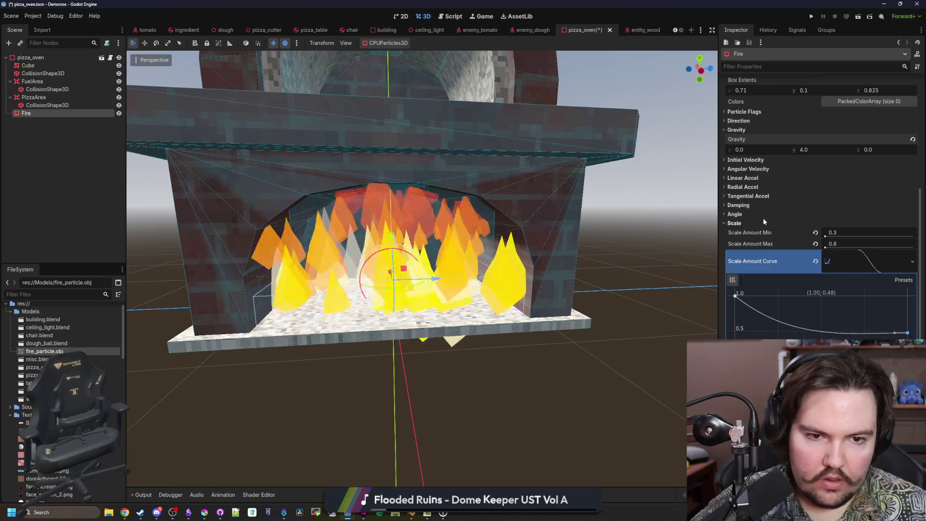
left_click(744, 222)
left_click(737, 216)
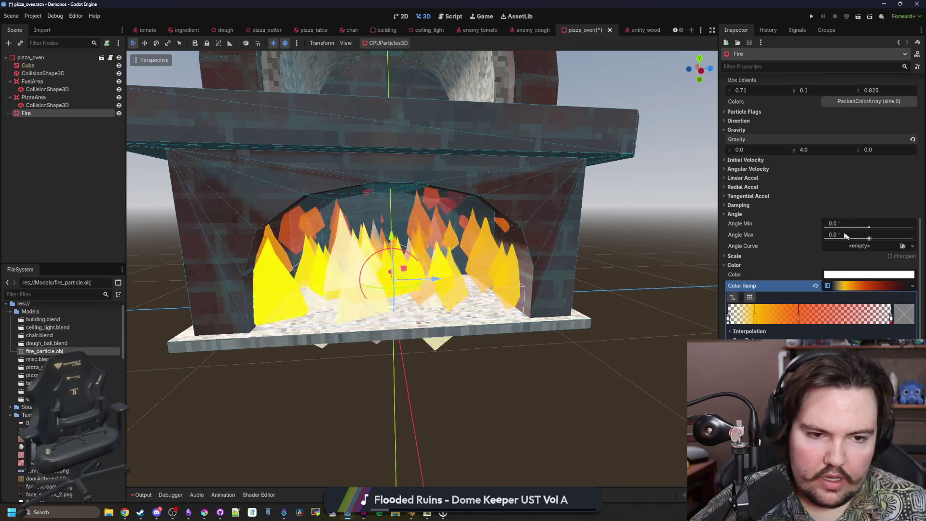
Give the Fire particles a random rotation up to about 35° and enable rotation around the Y axis.
left_click_drag(867, 237, 871, 238)
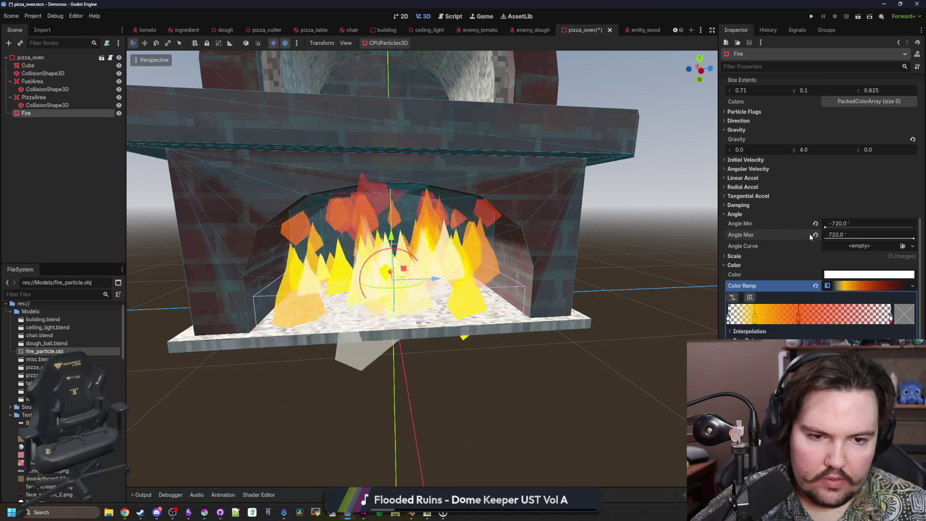
left_click(815, 223)
left_click(735, 215)
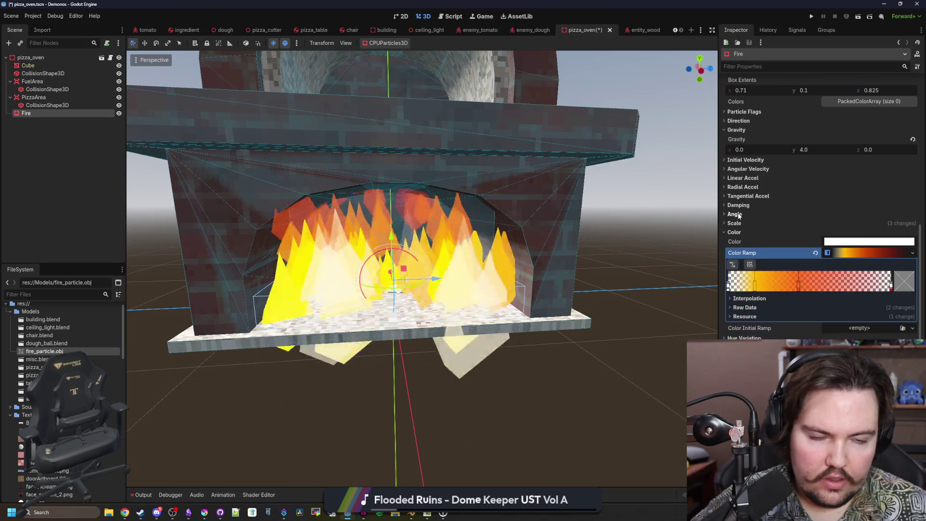
left_click(748, 113)
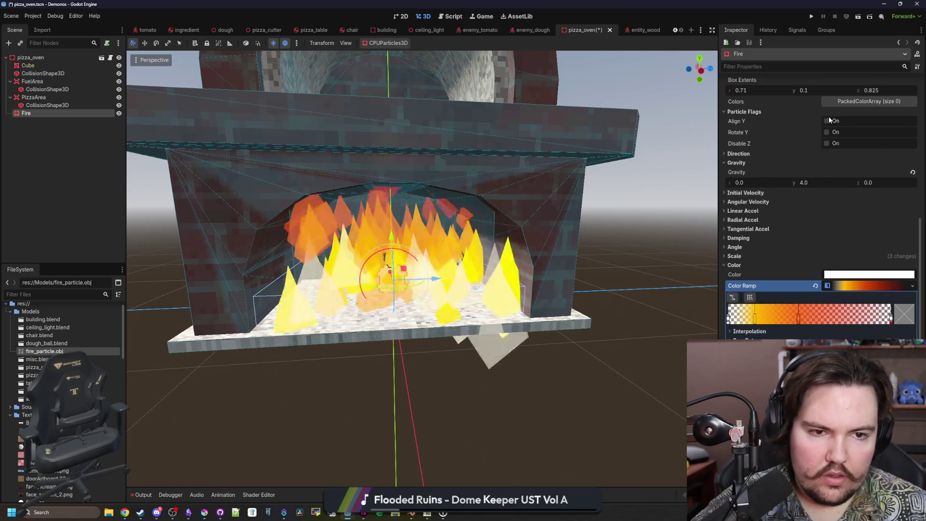
left_click(827, 132)
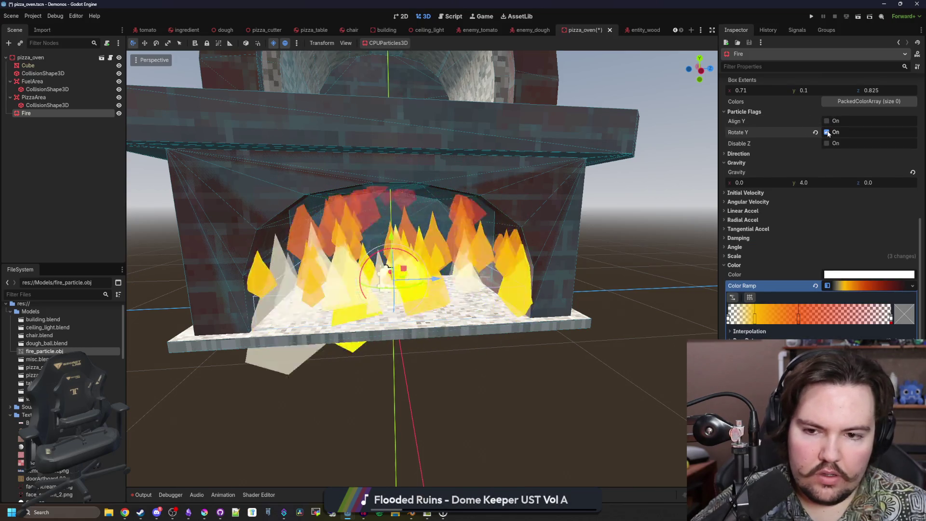
left_click(827, 143)
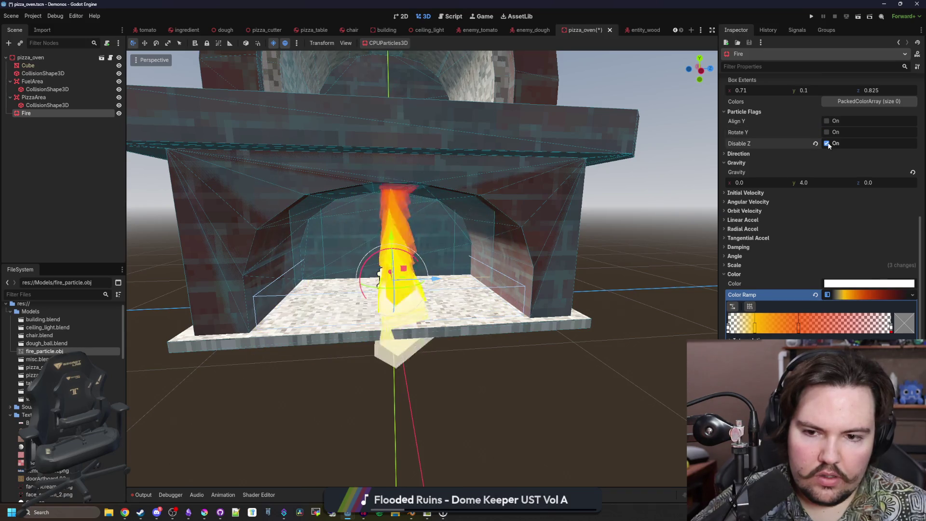
left_click(827, 143)
Set the Fire particle direction to (0, 1, 0) and widen the spread to 77.33.
left_click(738, 153)
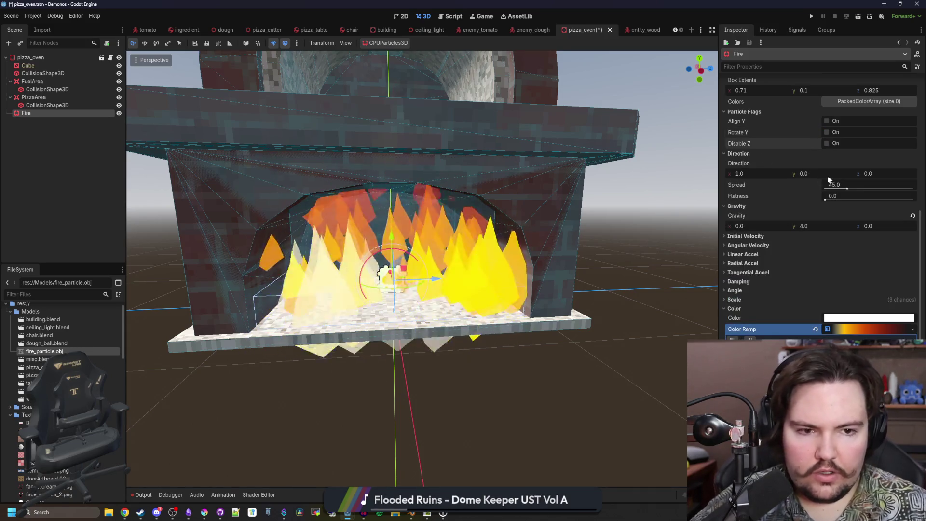
left_click_drag(847, 189, 871, 189)
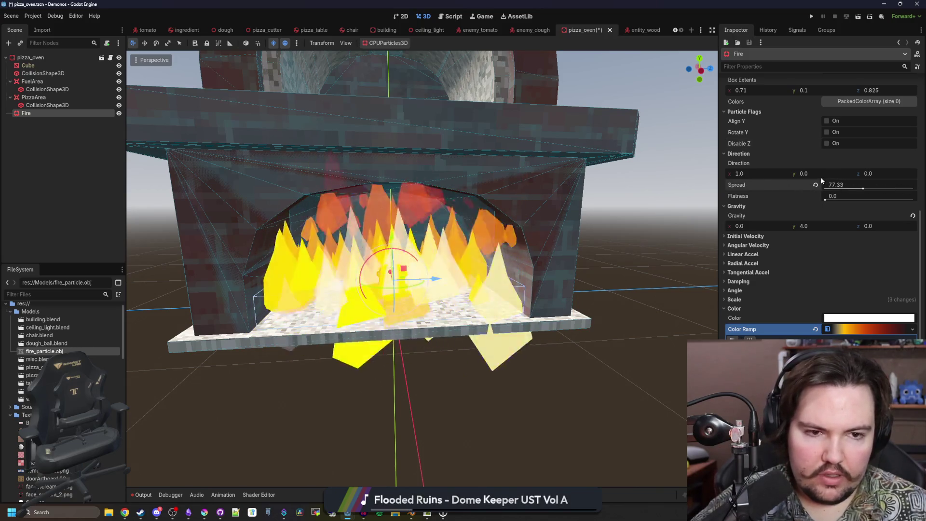
left_click_drag(821, 177, 820, 175)
left_click(803, 173)
type("1")
key("Return")
left_click(755, 174)
type("0")
key("Return")
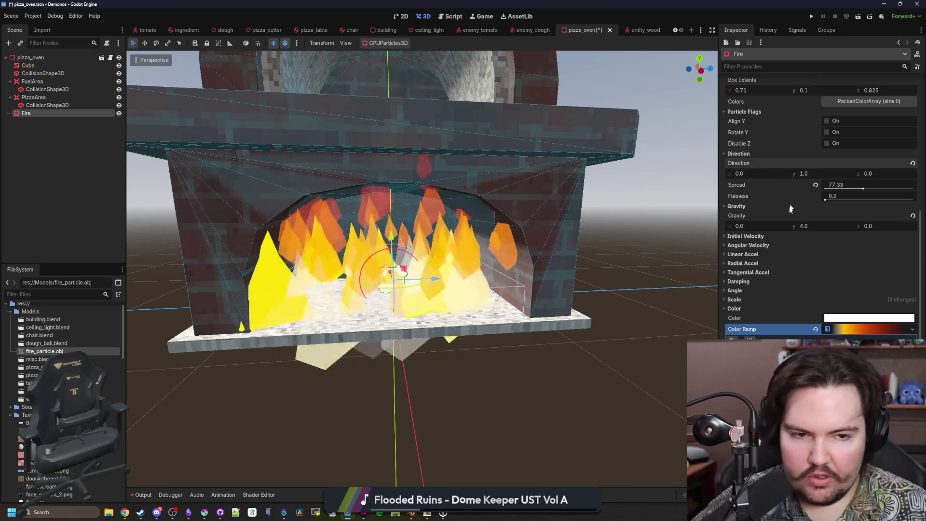
Set the particles' angular velocity range from -548.61 to 288.0.
left_click(760, 245)
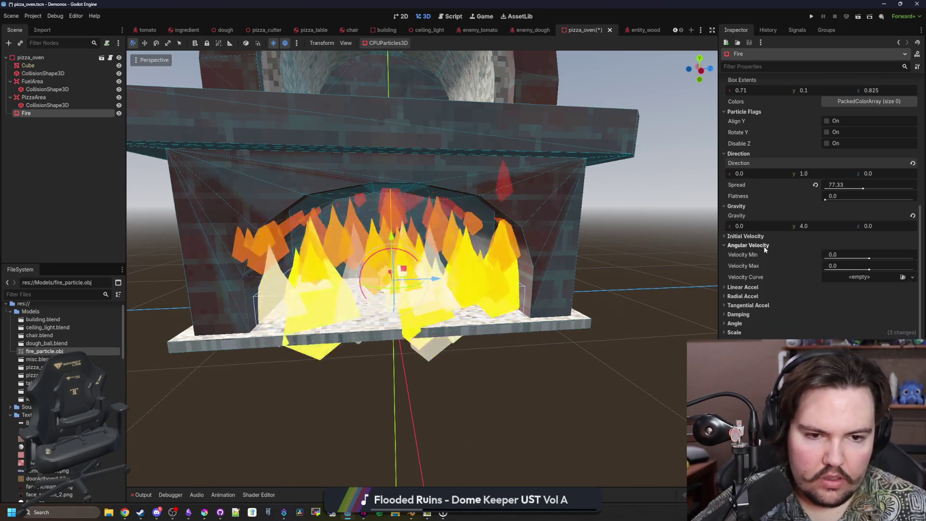
mouse_move(826, 269)
left_mouse_down()
mouse_move(886, 270)
mouse_move(836, 258)
left_mouse_up()
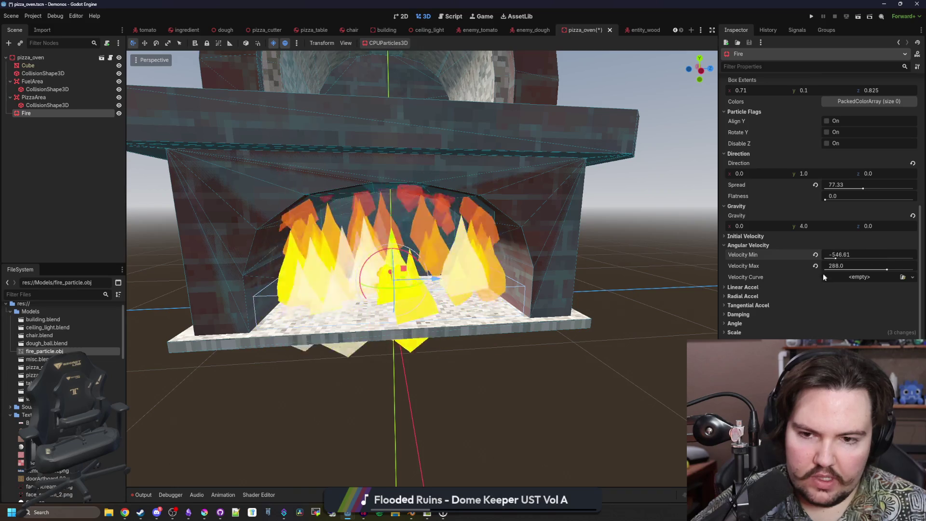
left_click(537, 345)
scroll(537, 346, "down", 5)
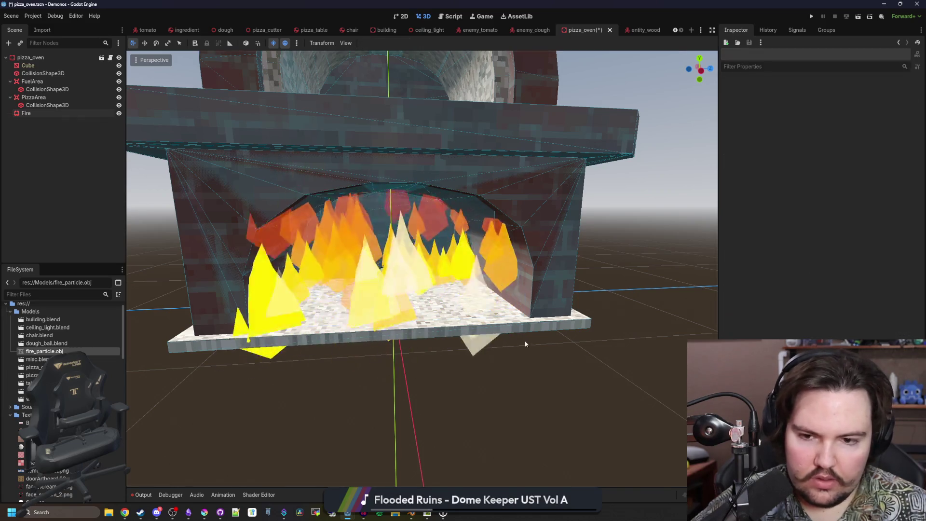
Save the scene and add an OmniLight3D child node to the pizza_oven root.
scroll(505, 297, "down", 3)
scroll(505, 297, "up", 6)
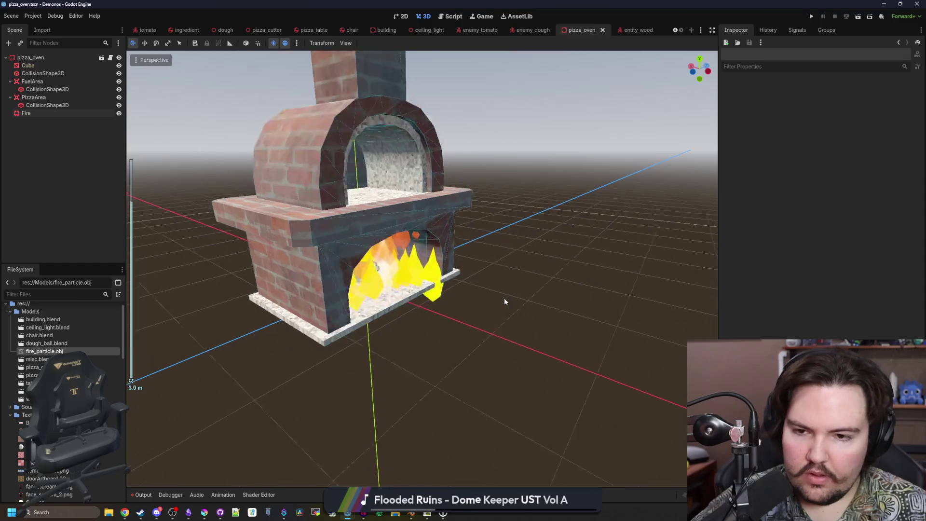
key("ctrl+s")
right_click(53, 60)
left_click(80, 77)
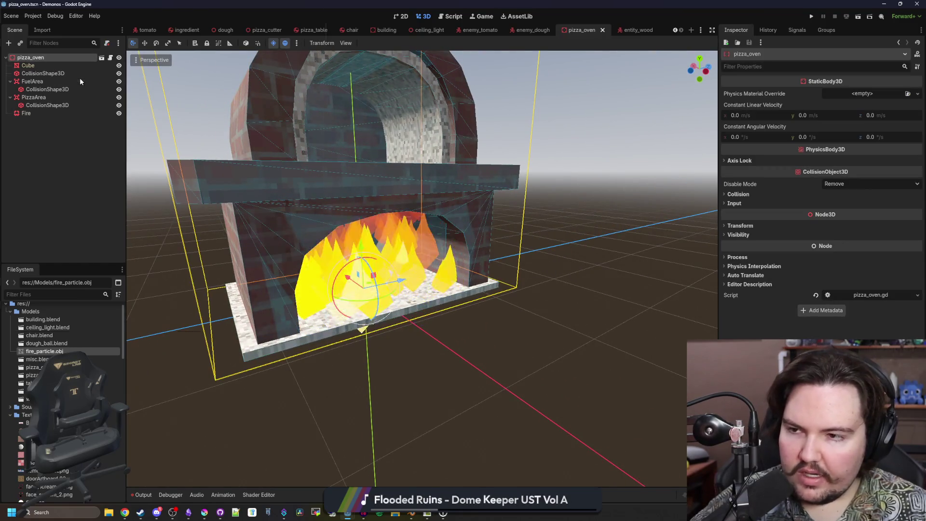
type("omni")
key("Return")
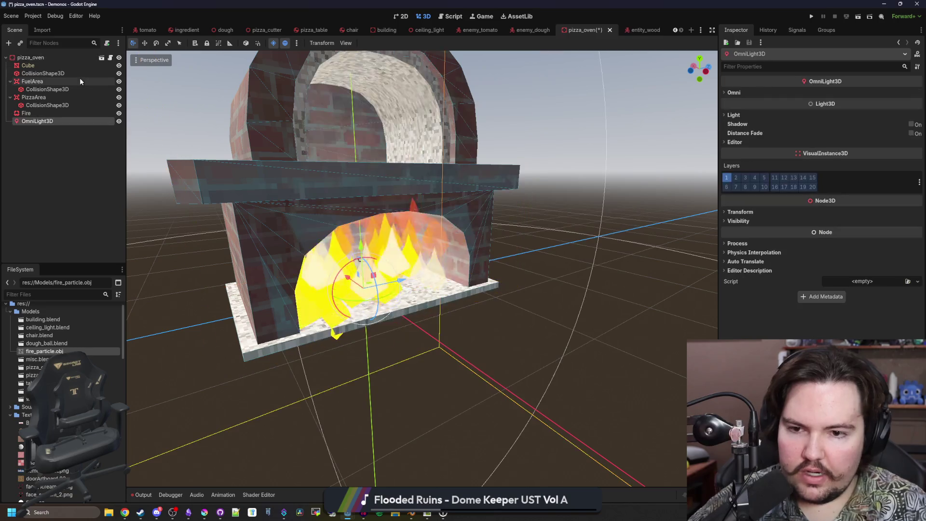
Turn on Negative for the omni light and shrink its range to about 1.
left_click(738, 92)
left_click(742, 94)
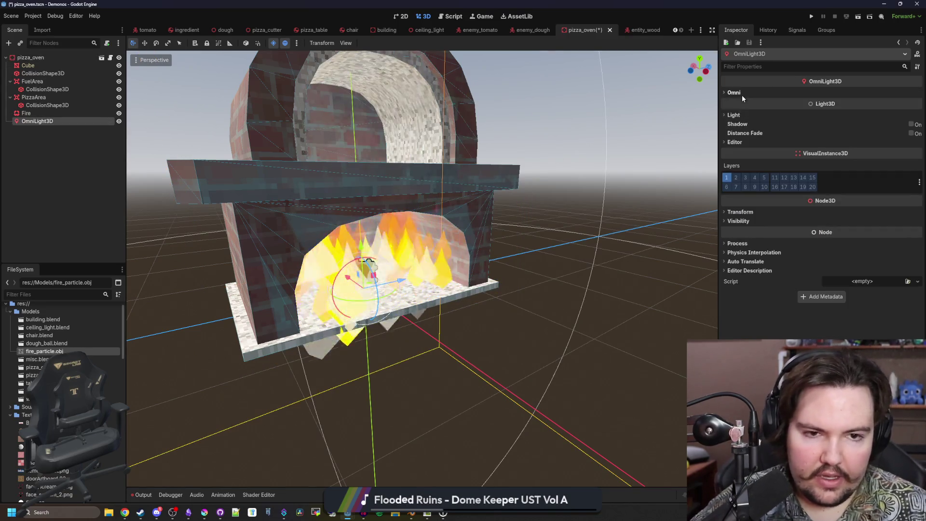
left_click(745, 114)
left_click(829, 191)
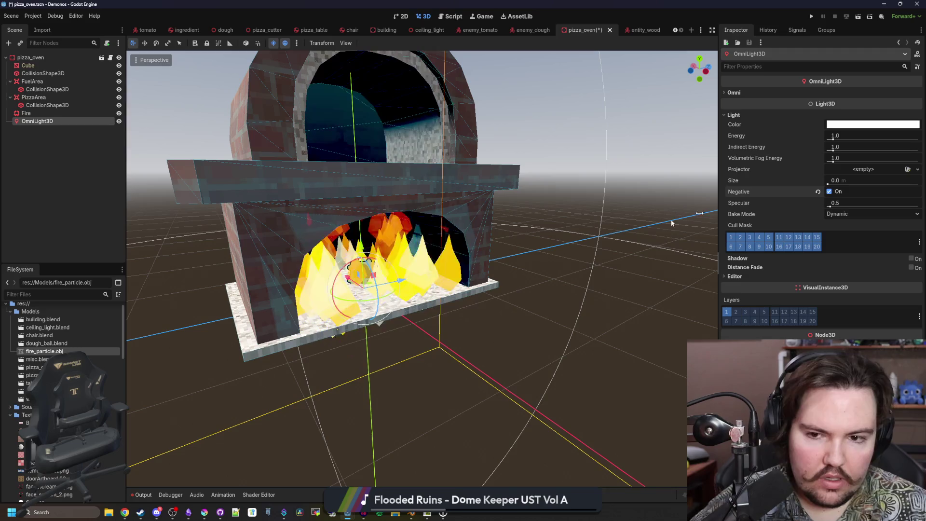
scroll(591, 293, "down", 4)
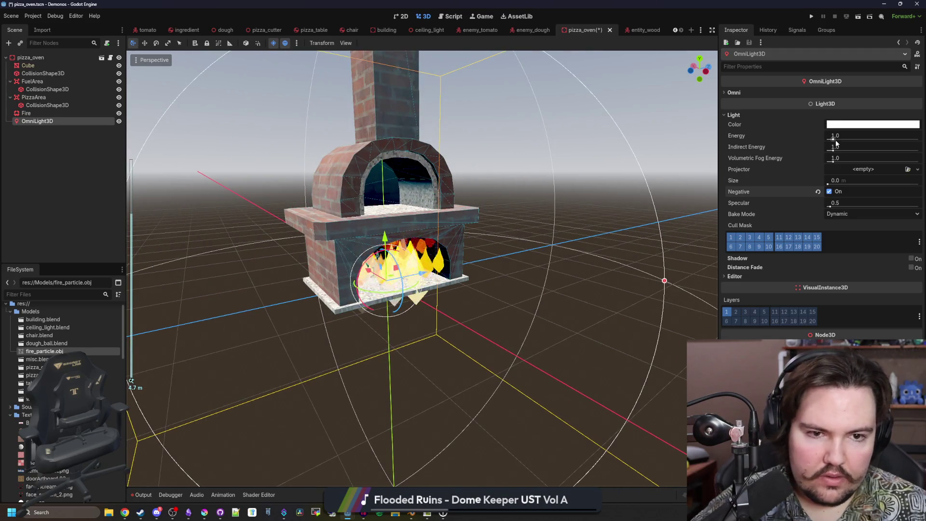
left_click(746, 93)
left_click_drag(843, 106, 815, 109)
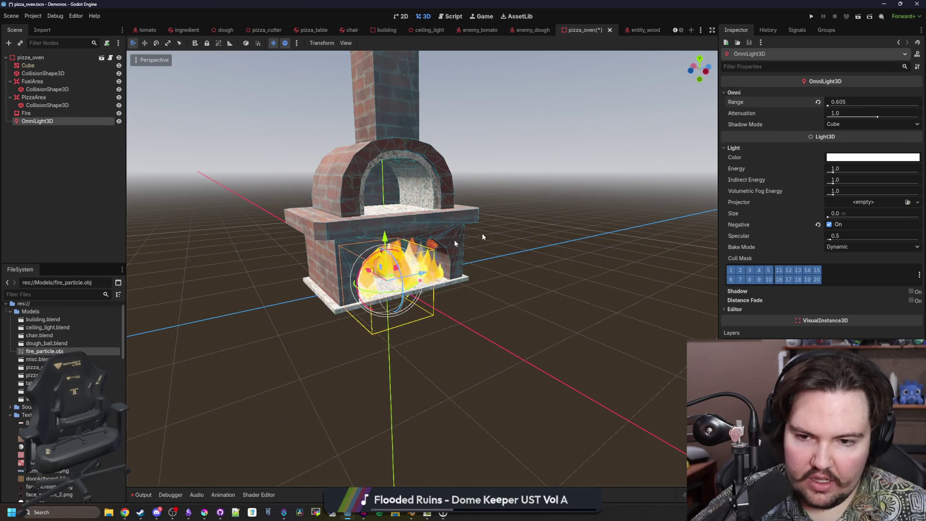
scroll(557, 209, "up", 5)
Raise the light just above the firebox floor, set its range to 1.141, and save.
left_click_drag(383, 265, 383, 217)
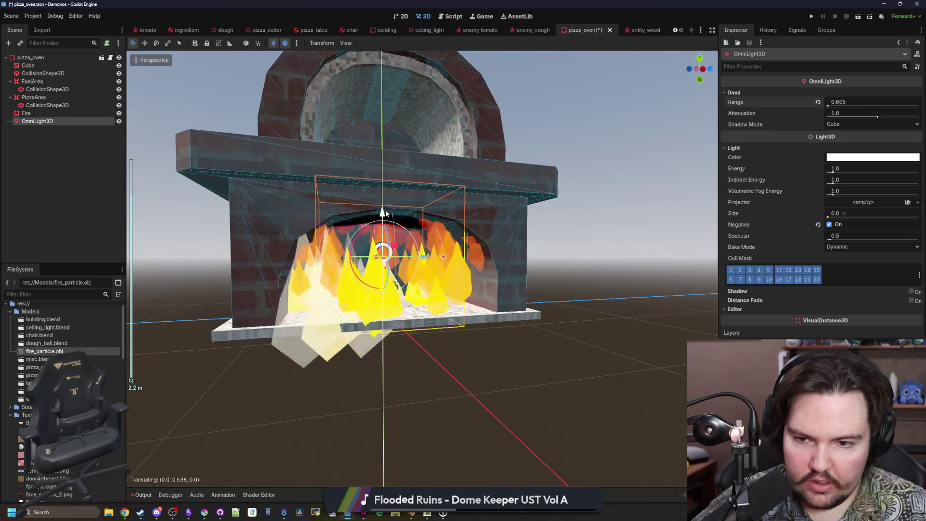
left_click_drag(365, 254, 482, 304)
scroll(489, 306, "up", 3)
scroll(488, 305, "down", 2)
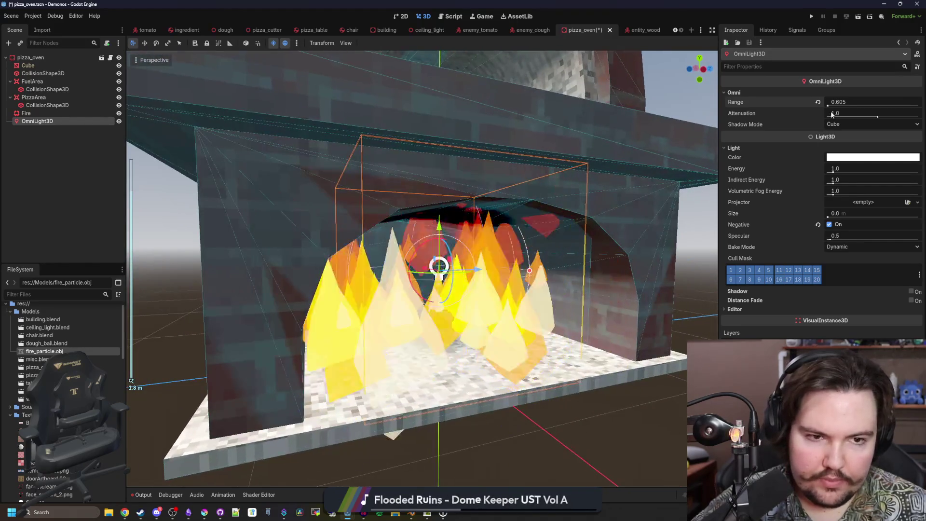
left_click_drag(829, 104, 829, 106)
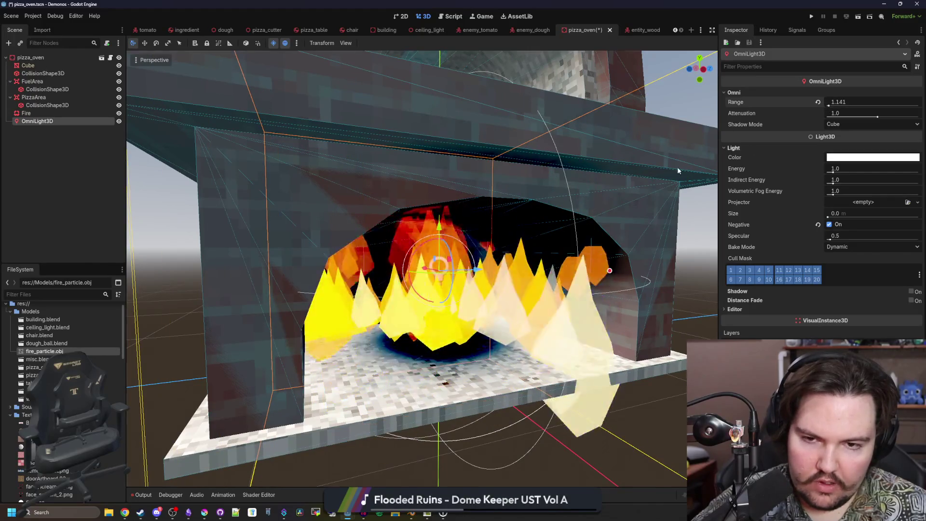
scroll(519, 221, "down", 5)
left_click_drag(519, 203, 519, 222)
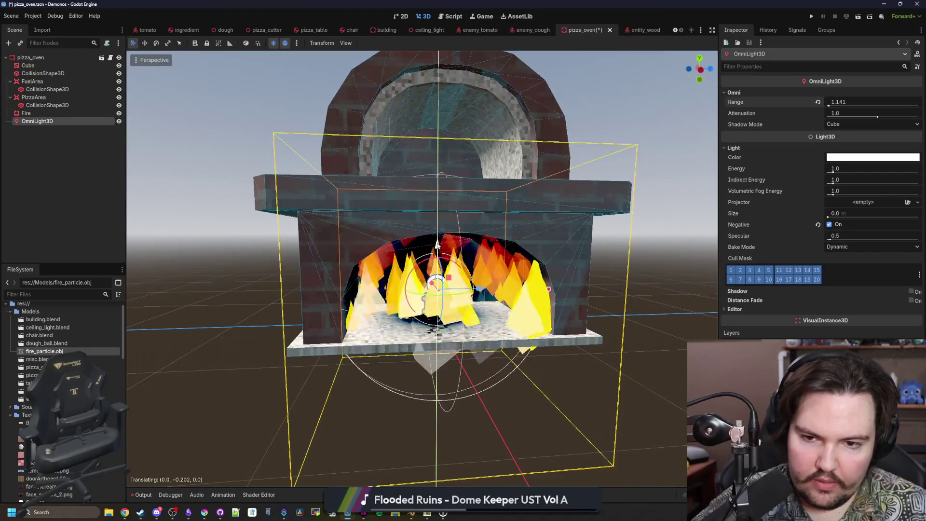
mouse_move(448, 211)
left_mouse_down()
mouse_move(448, 283)
mouse_move(424, 280)
mouse_move(458, 265)
mouse_move(436, 262)
left_mouse_up()
scroll(436, 262, "down", 6)
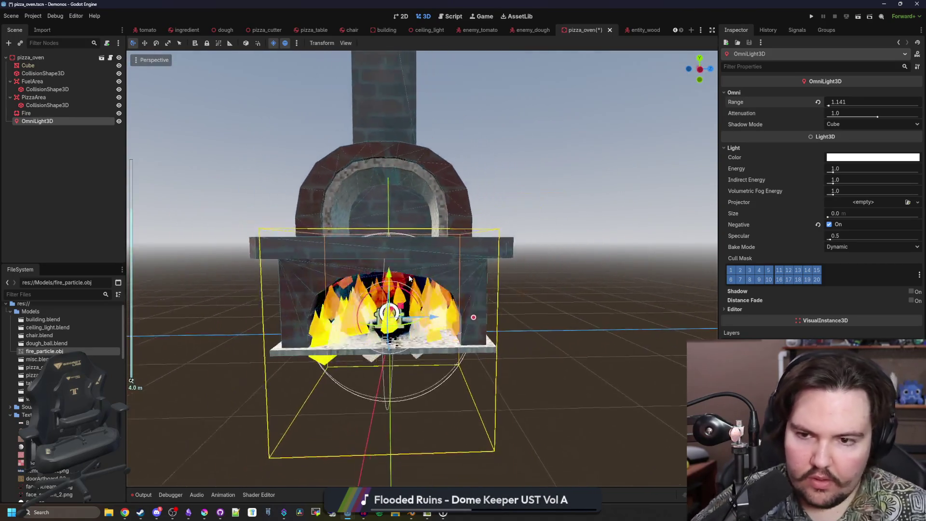
left_click(540, 264)
mouse_move(573, 298)
left_mouse_down()
mouse_move(593, 324)
mouse_move(597, 310)
mouse_move(531, 290)
left_mouse_up()
key("ctrl+s")
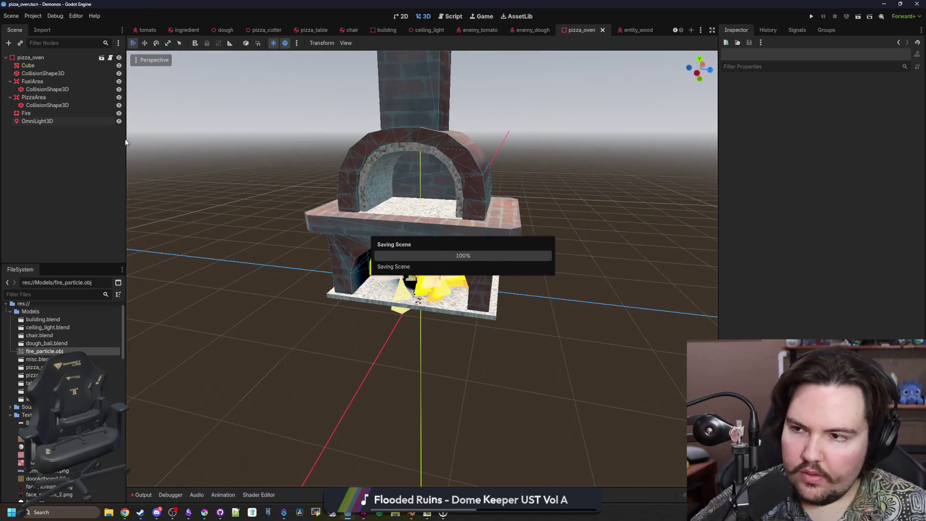
Duplicate the OmniLight3D twice and rename the copies BottomGlow and TopGlow.
right_click(42, 122)
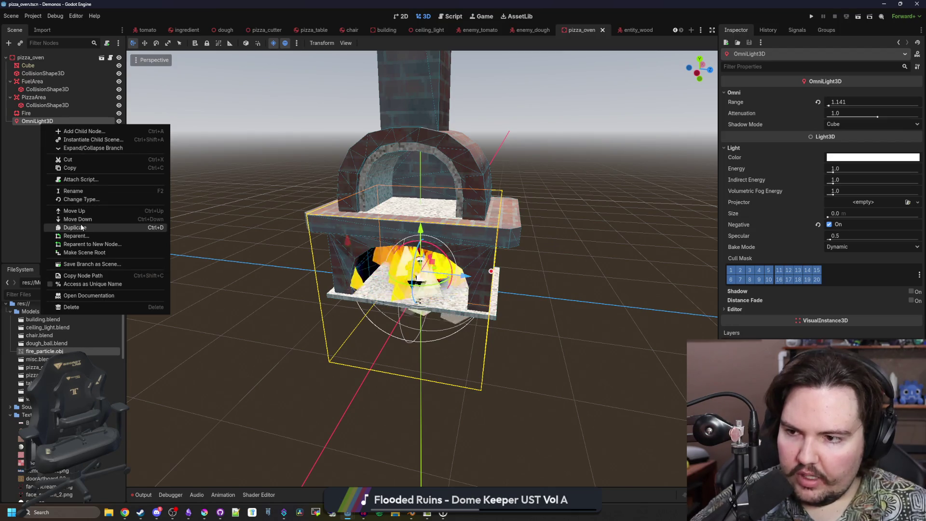
left_click(76, 227)
right_click(47, 128)
left_click(74, 230)
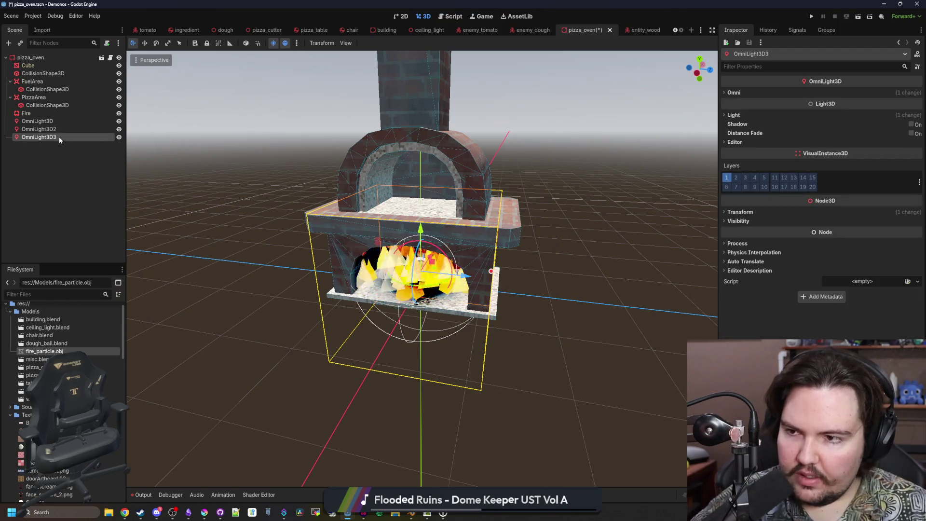
left_click(40, 129)
left_click(39, 128)
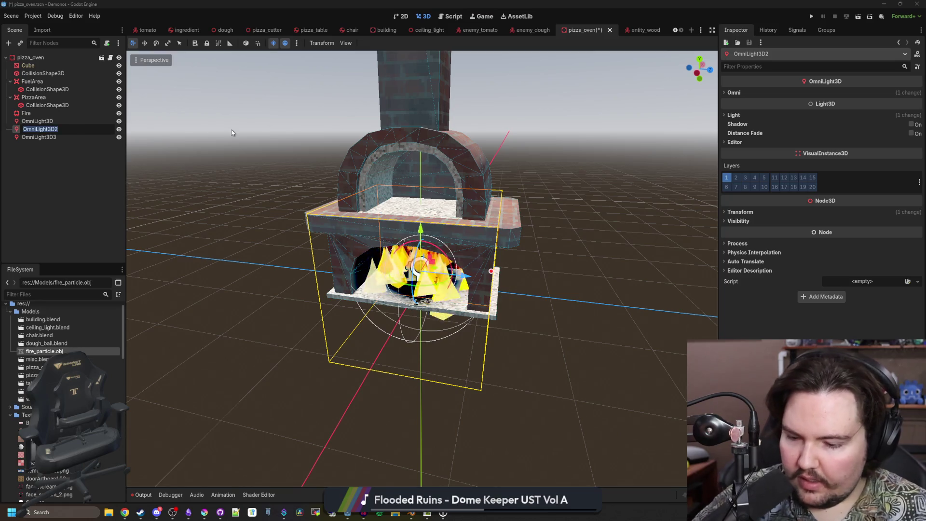
type("BottomGlow")
key("Return")
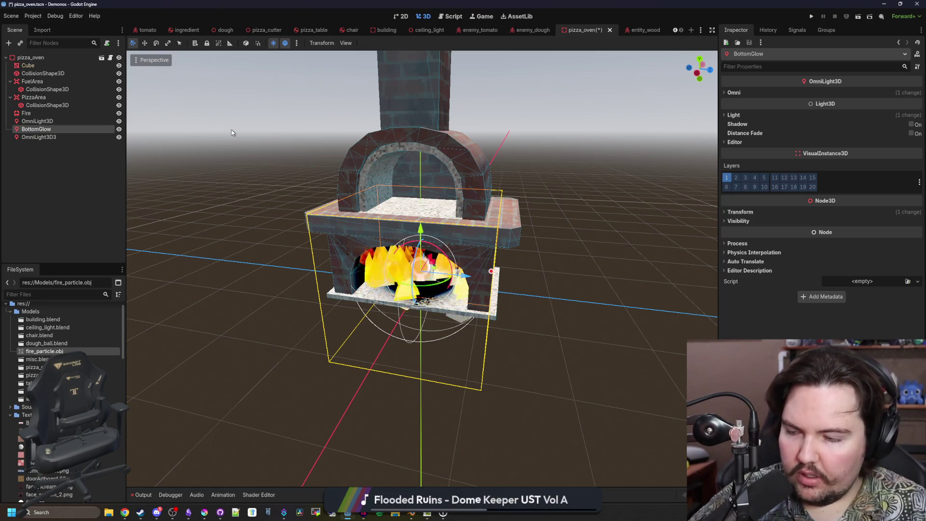
double_click(64, 137)
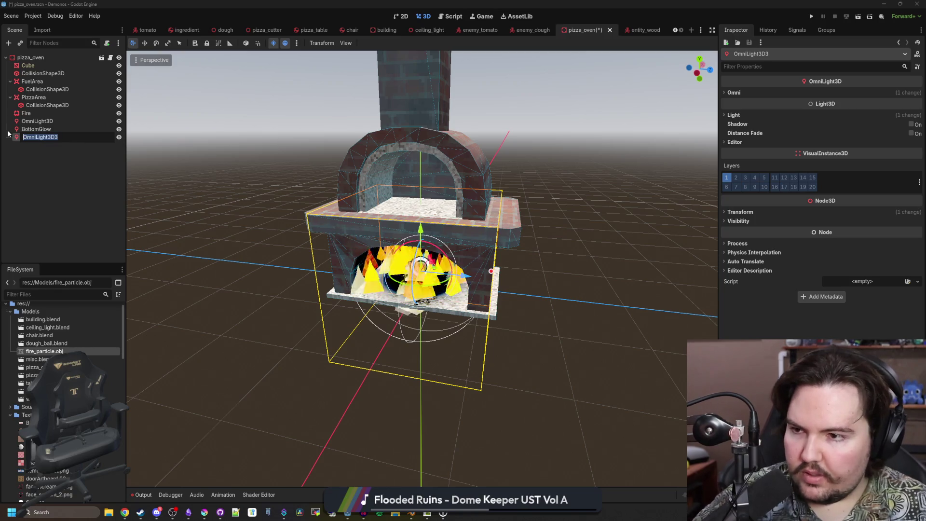
type("TopGlow")
key("Return")
Make BottomGlow a normal light with Negative unticked and lower it into the fire.
left_click(36, 128)
left_click_drag(262, 212, 459, 300)
scroll(459, 300, "up", 2)
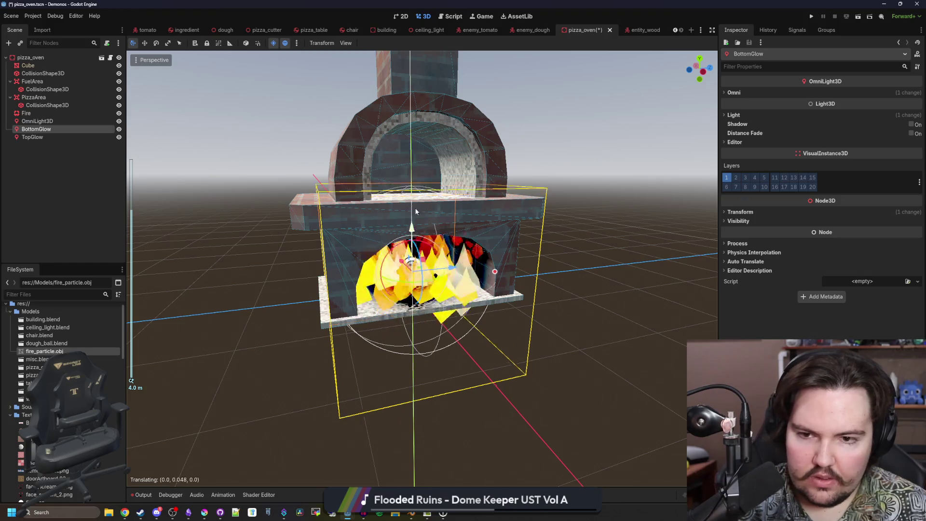
left_click_drag(411, 230, 423, 107)
left_click(735, 93)
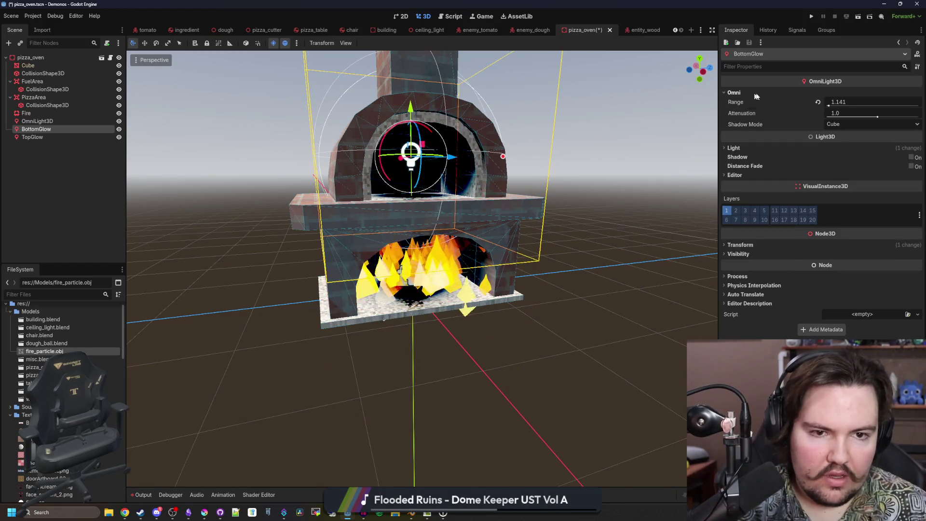
left_click(745, 148)
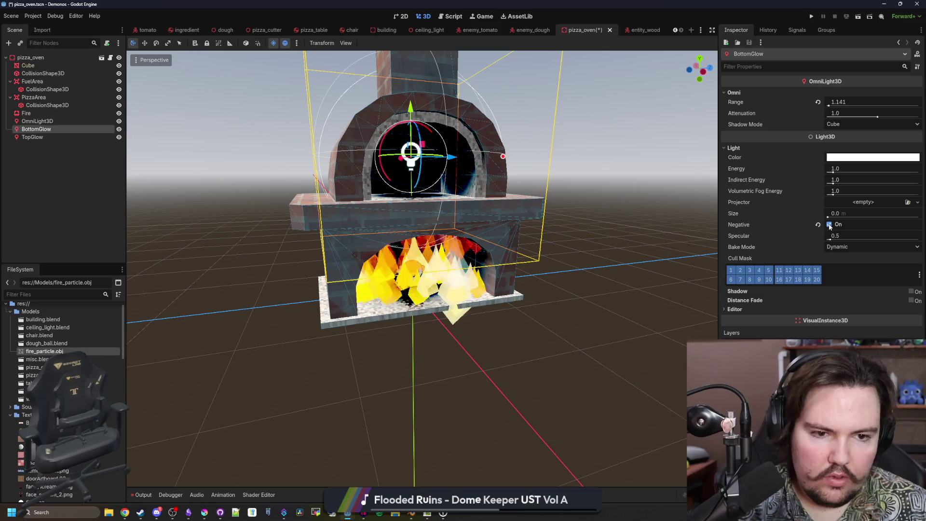
left_click(829, 224)
scroll(538, 192, "up", 3)
mouse_move(410, 122)
left_mouse_down()
mouse_move(411, 249)
mouse_move(414, 140)
left_mouse_up()
left_click(39, 137)
left_click(735, 93)
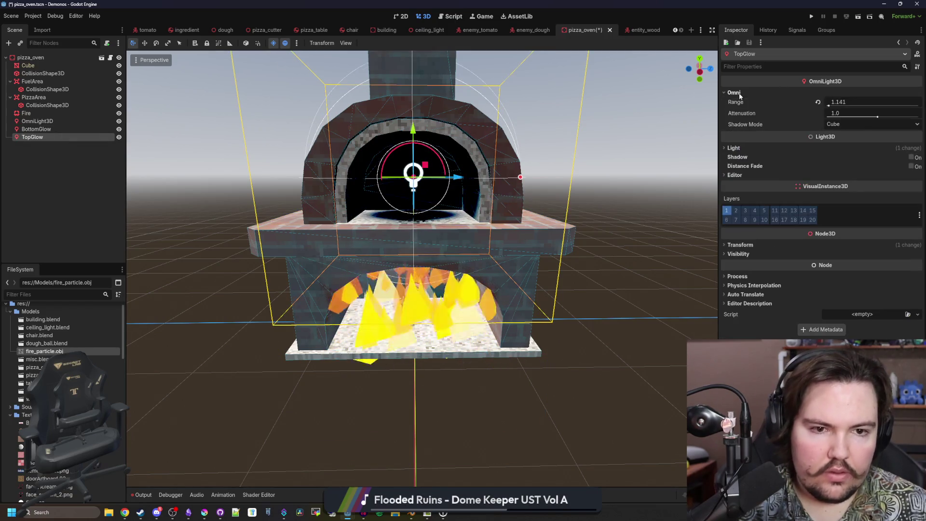
Make TopGlow a normal light coloured orange, with green at 152 and blue at 0.
left_click(735, 148)
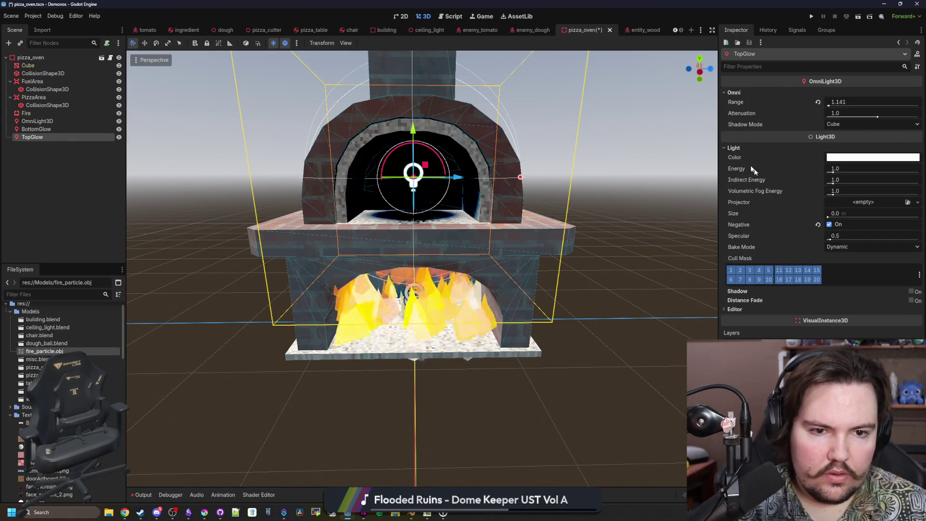
left_click(829, 225)
left_click_drag(630, 219, 574, 185)
left_click(873, 157)
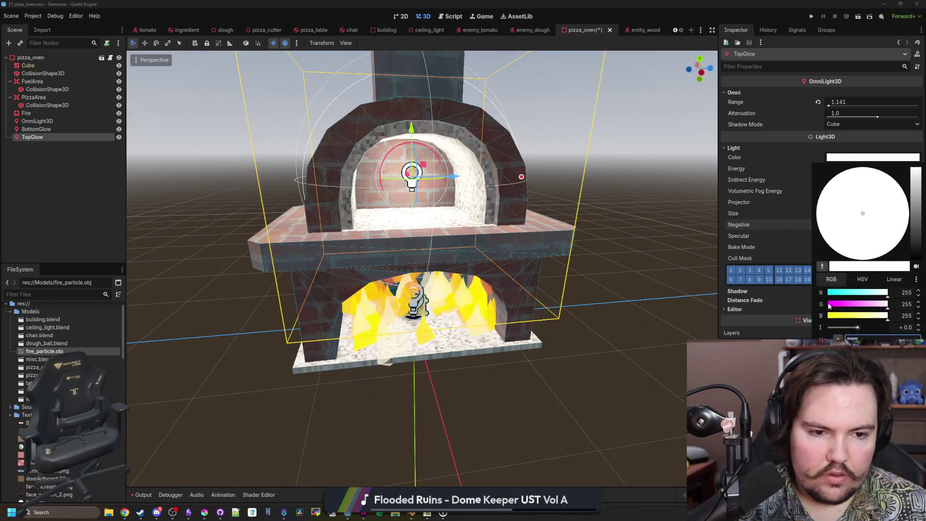
left_click(828, 304)
left_click(828, 316)
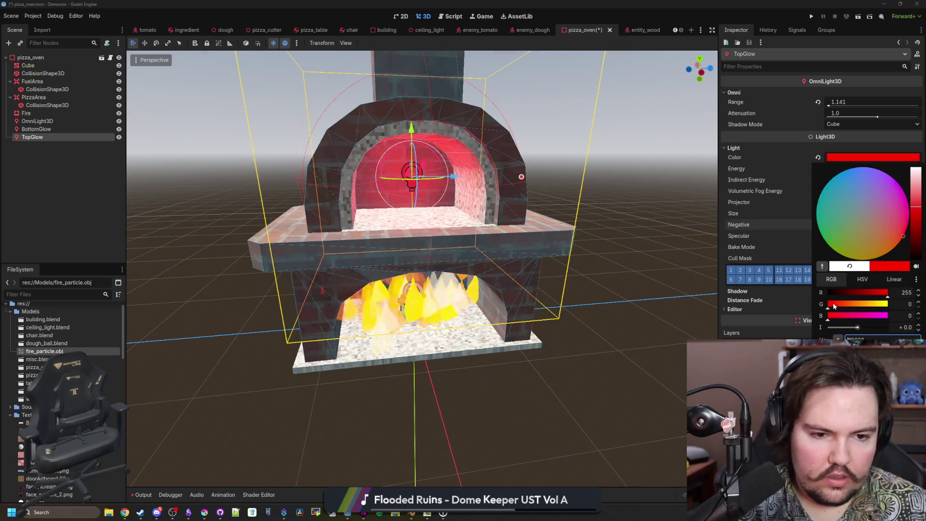
left_click_drag(834, 305, 862, 304)
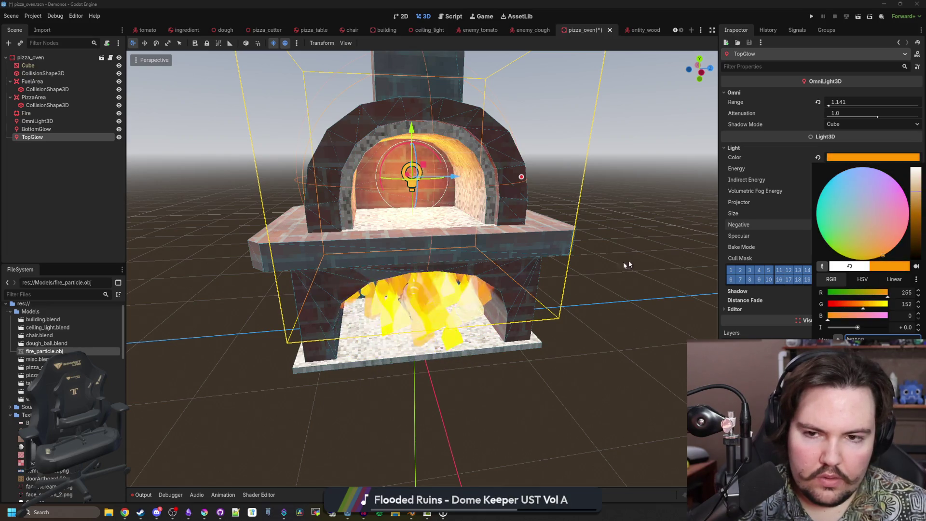
left_click(633, 264)
mouse_move(490, 158)
left_mouse_down()
mouse_move(415, 140)
mouse_move(522, 176)
mouse_move(444, 178)
left_mouse_up()
scroll(443, 179, "up", 2)
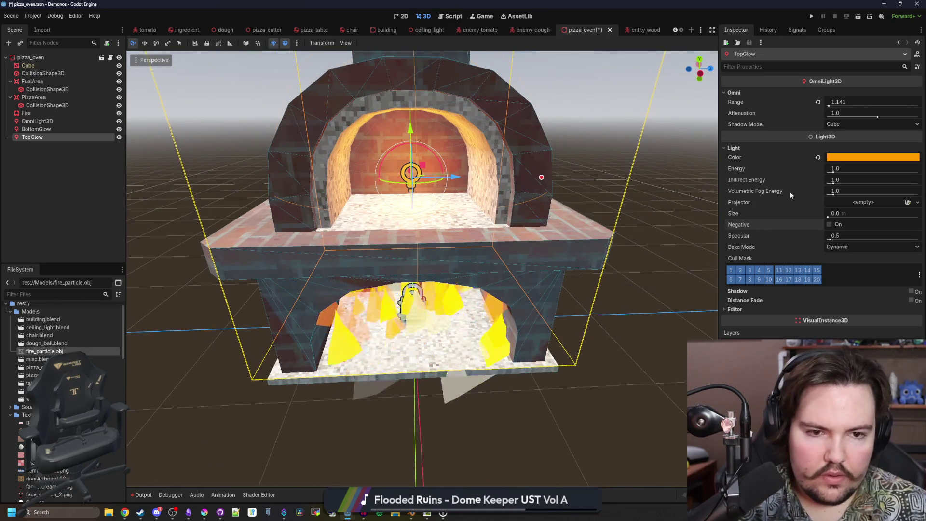
scroll(576, 225, "down", 3)
Delete BottomGlow and move a duplicate of TopGlow down into the firebox.
left_click(36, 129)
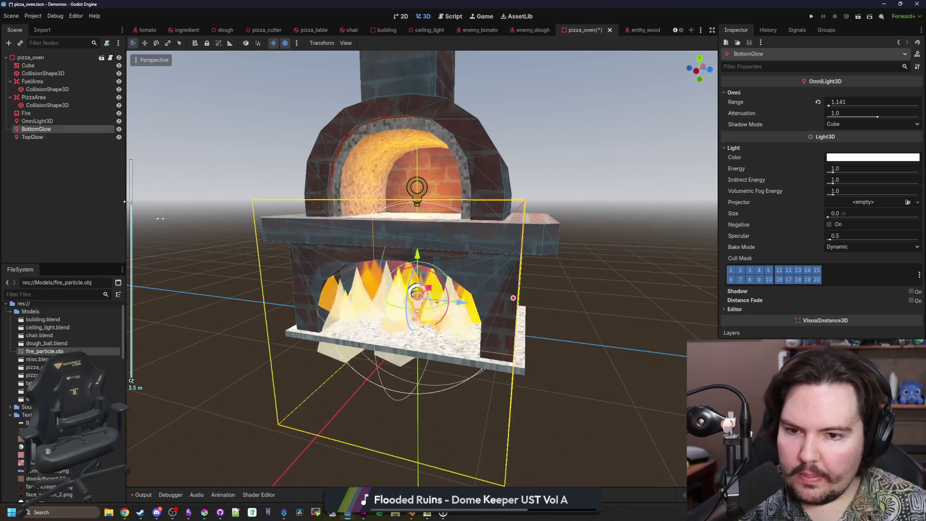
key("Delete")
left_click(434, 267)
left_click(50, 129)
key("ctrl+d")
mouse_move(430, 102)
left_mouse_down()
mouse_move(429, 174)
mouse_move(484, 257)
mouse_move(415, 246)
mouse_move(429, 240)
left_mouse_up()
Set TopGlow2's range to 1.587 and light size to 0.583, then save the scene.
left_click(734, 92)
mouse_move(841, 105)
left_mouse_down()
mouse_move(830, 107)
mouse_move(843, 106)
left_mouse_up()
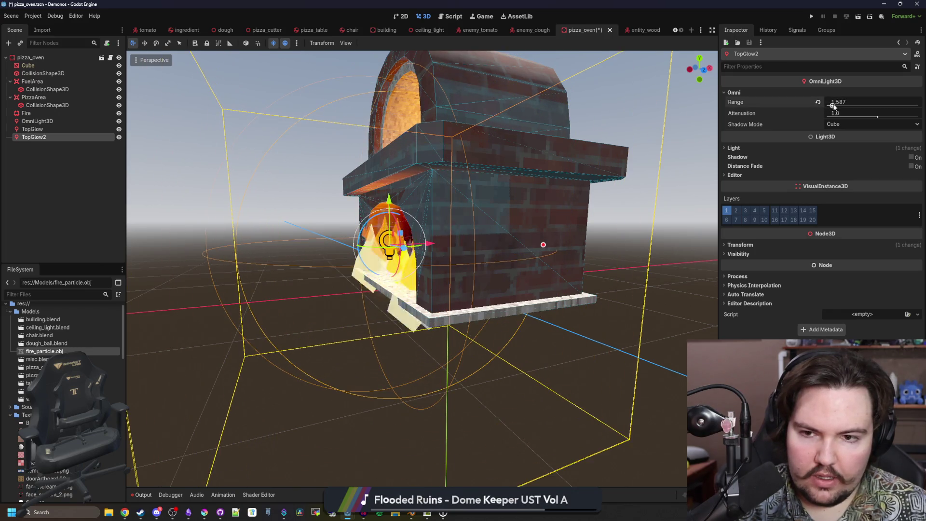
left_click(751, 148)
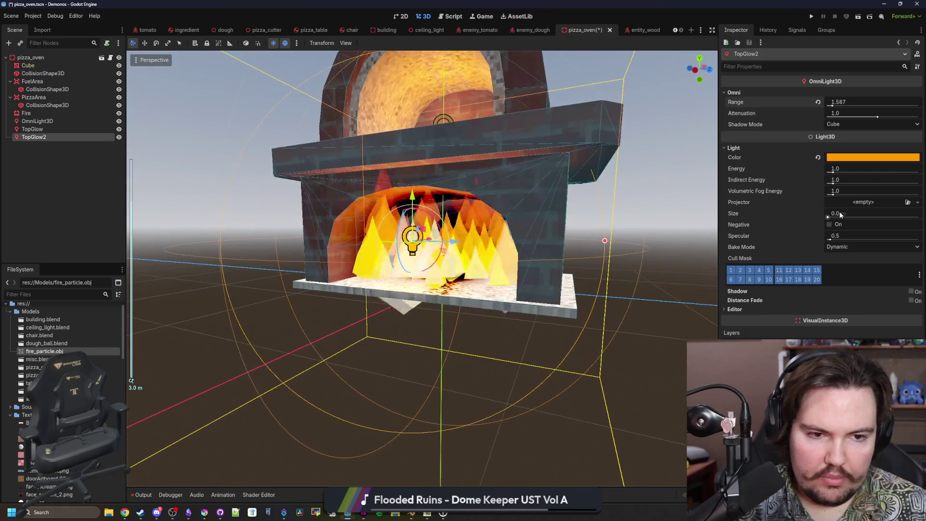
left_click_drag(840, 215, 880, 216)
scroll(555, 290, "down", 3)
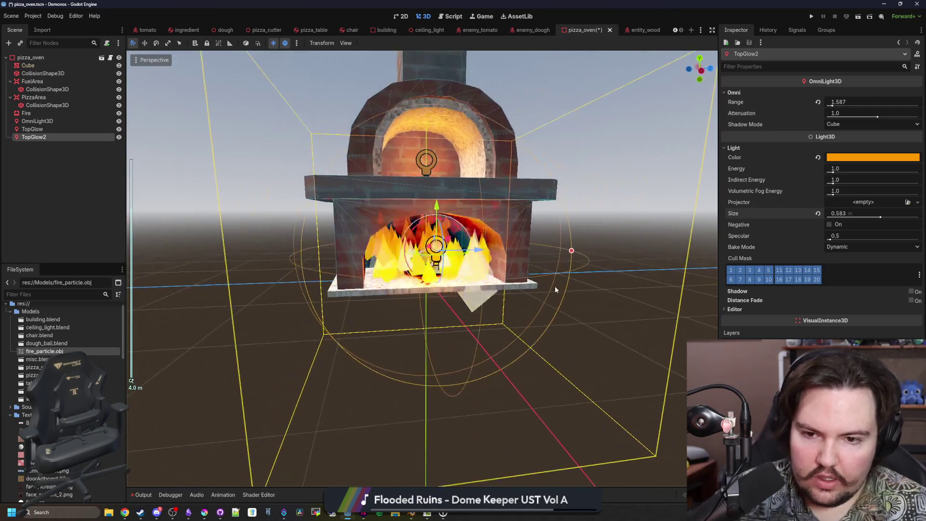
left_click_drag(555, 289, 563, 331)
key("ctrl+s")
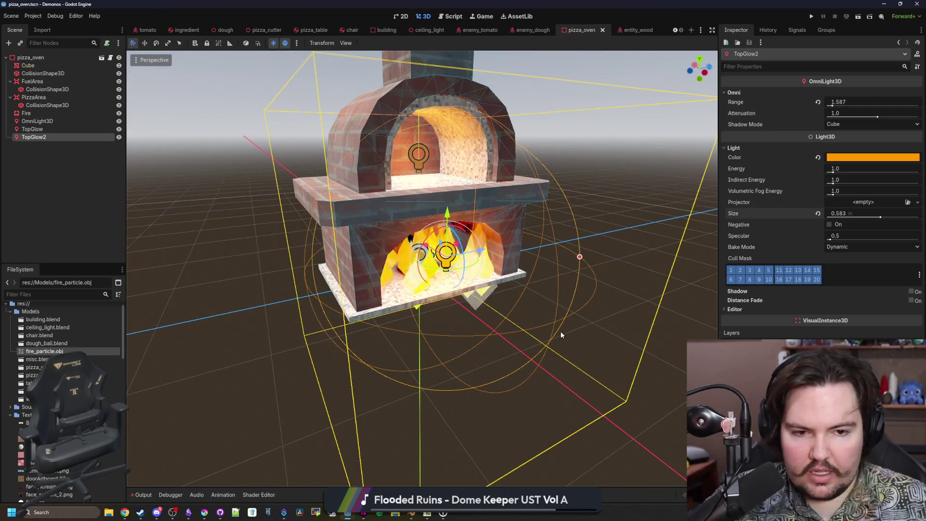
scroll(597, 337, "down", 5)
left_click(177, 101)
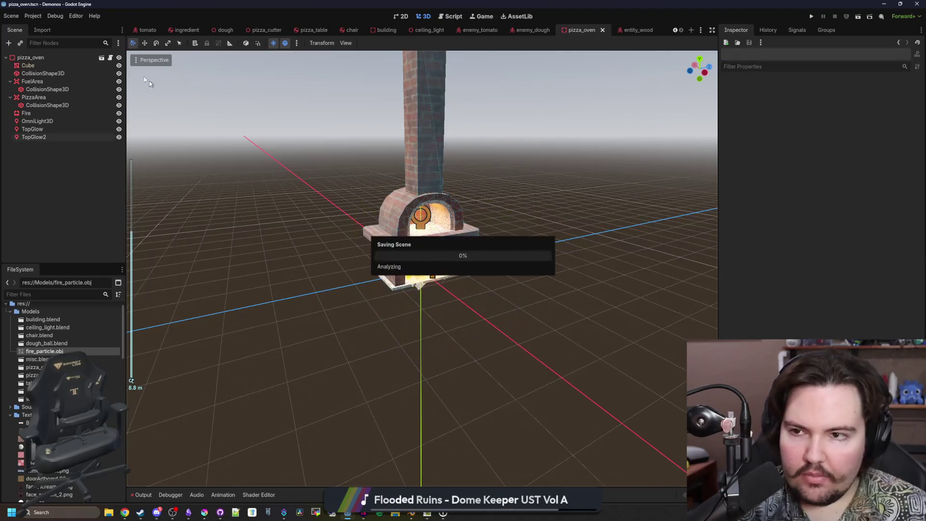
Open world.tscn and fly the camera near the oven to view the firebox glow.
type("world")
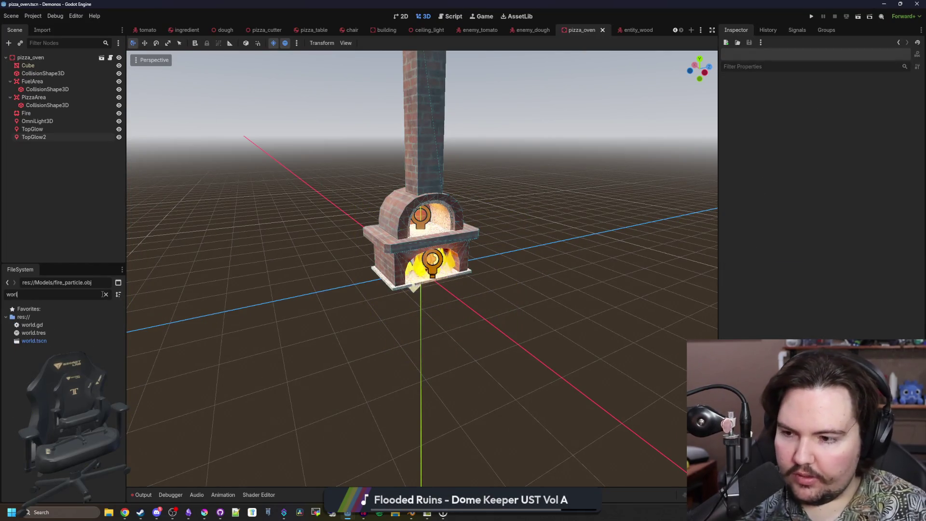
double_click(34, 340)
key("s")
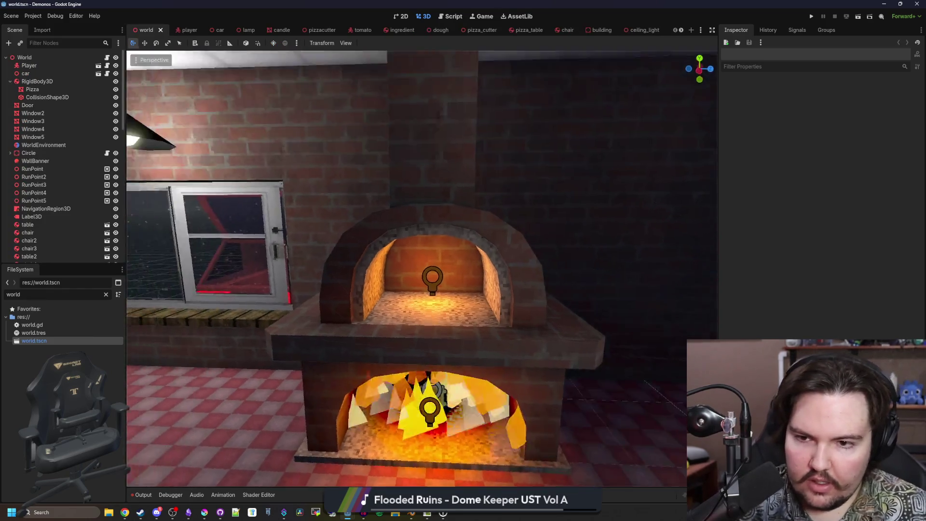
key("w")
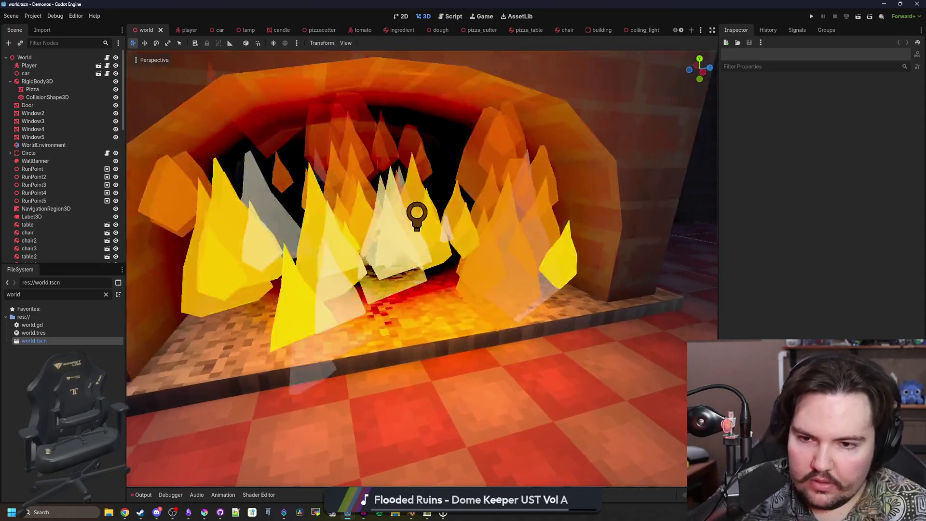
key("s")
key("w")
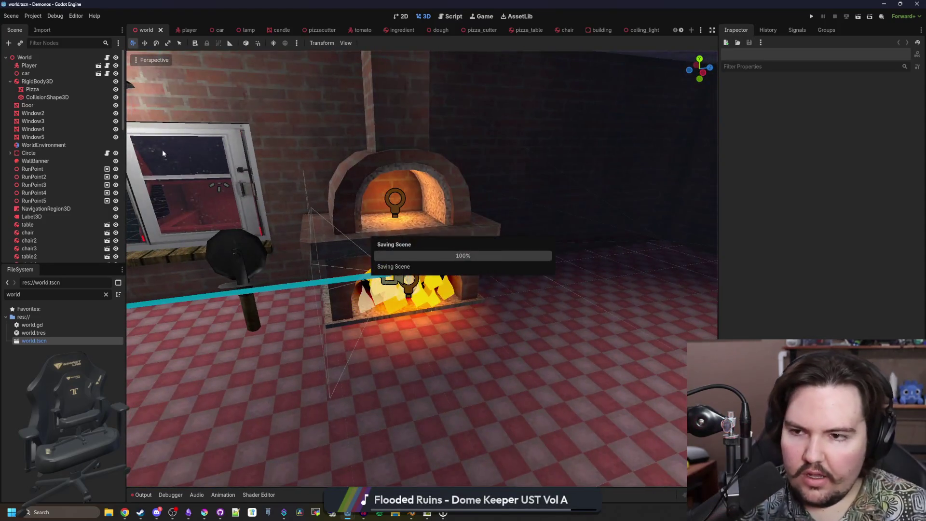
Search the FileSystem for 'pi' and open the pizza_oven.gd script.
left_click(107, 295)
type("furnace")
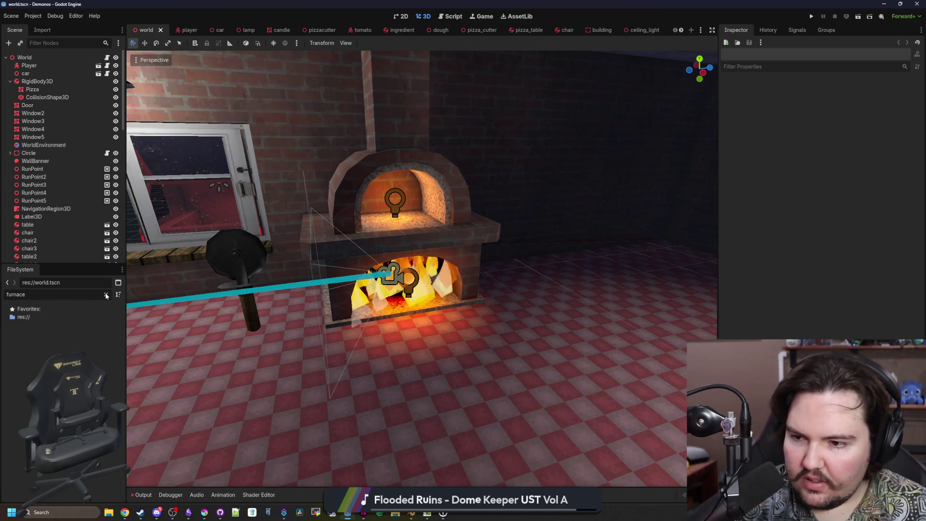
key("ctrl+a")
key("BackSpace")
type("pi")
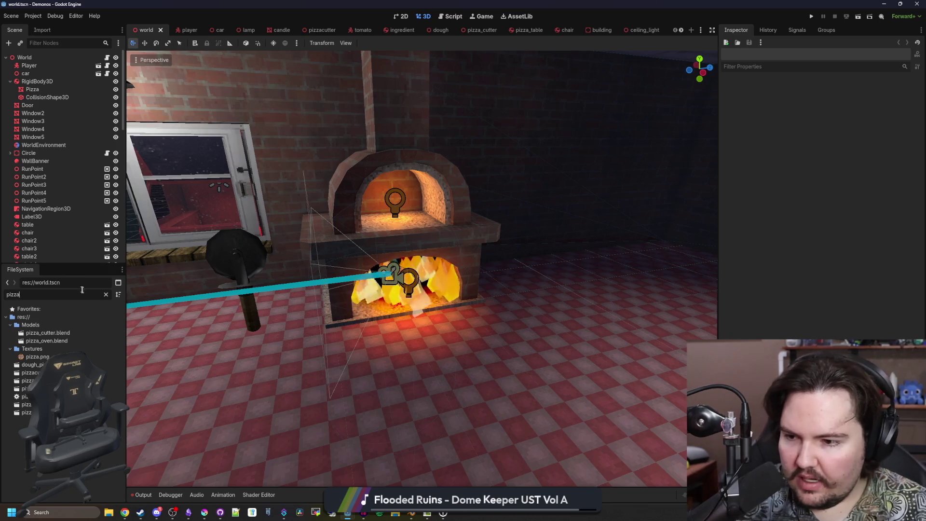
double_click(25, 396)
Declare 'var fuel : float = 0.0 # seconds of fuel' above the physics process function and save.
left_click(342, 76)
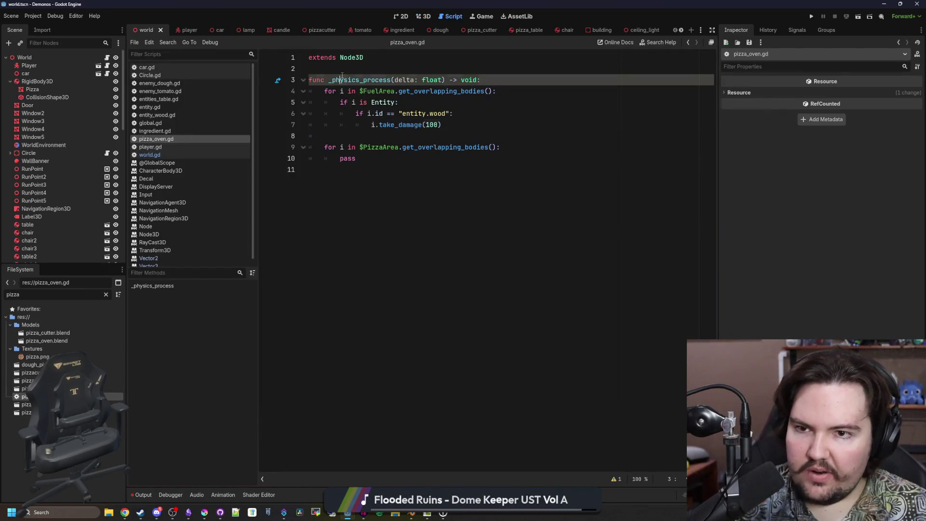
key("ctrl+shift+Return")
key("ctrl+shift+Return")
type("var fue")
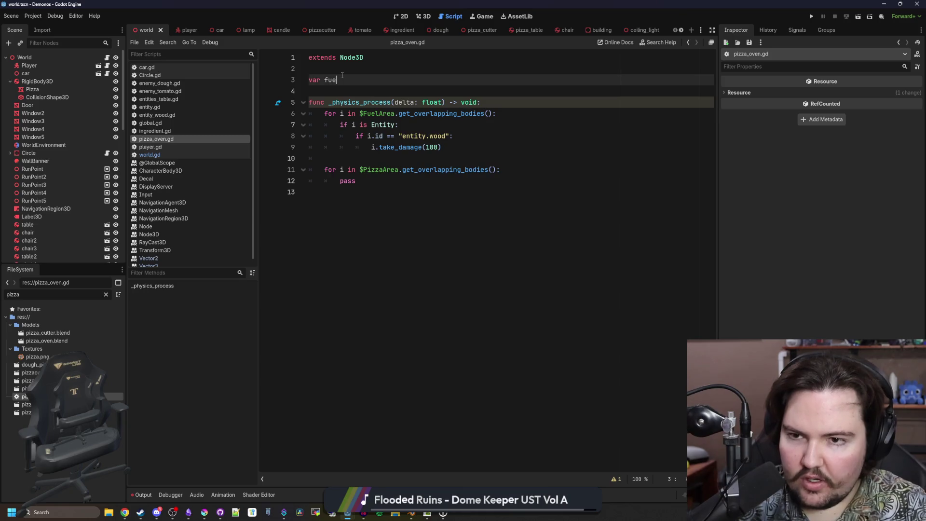
key("ctrl+s")
key("Up")
key("ctrl+s")
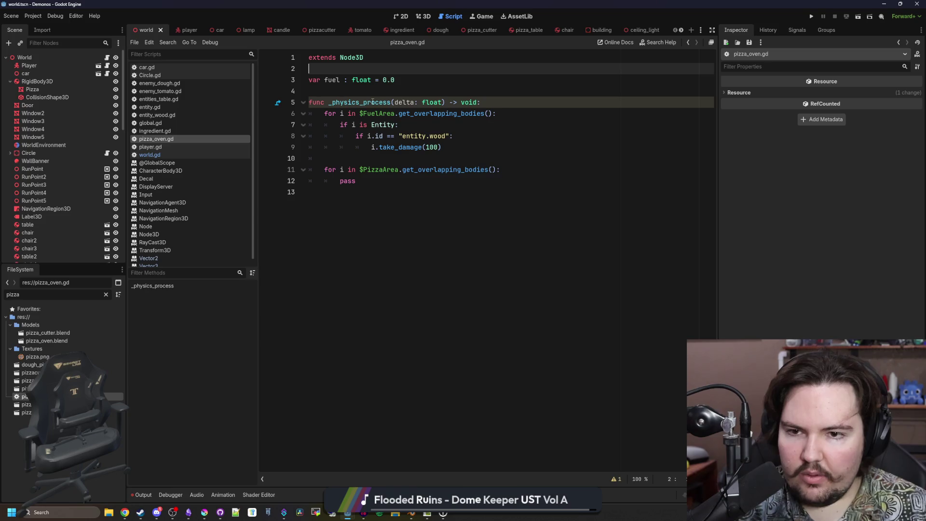
Add 'fuel += 10' right after the take_damage(100) line.
left_click(373, 102)
left_click(477, 151)
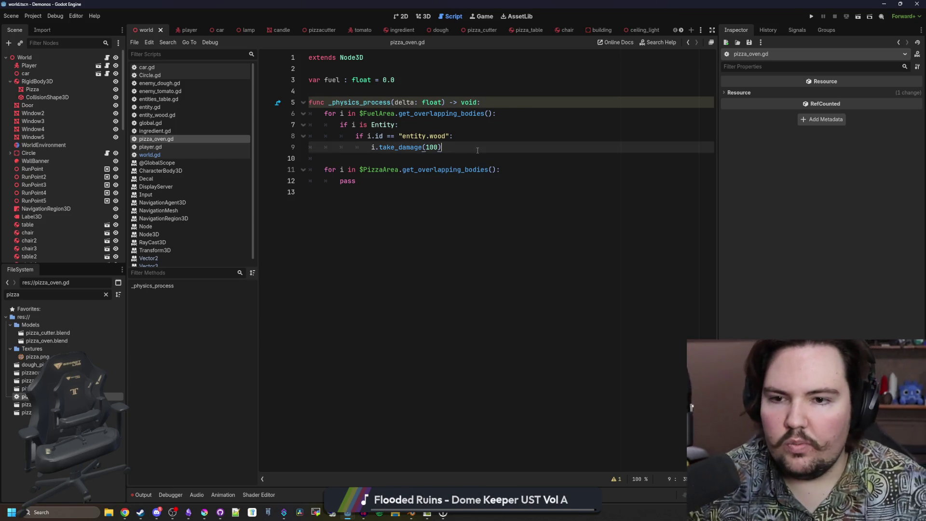
key("Return")
type("fuel += ")
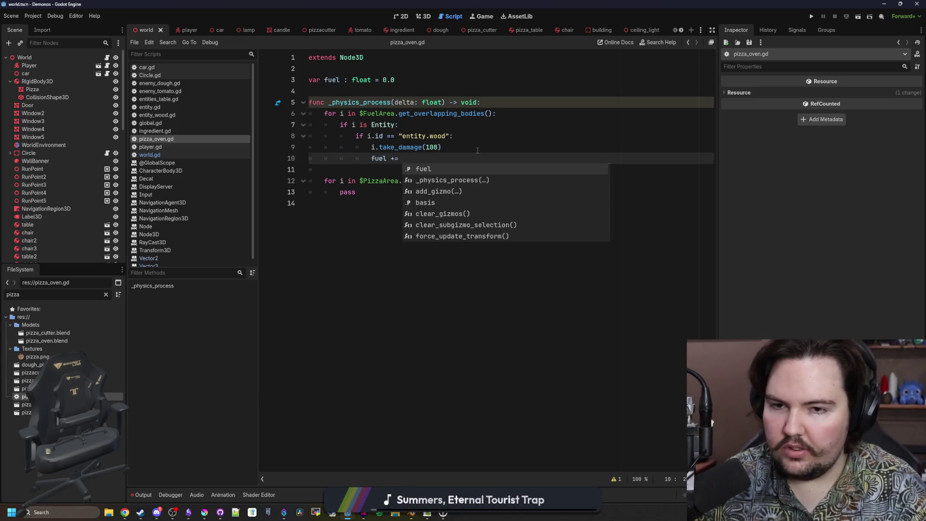
type("10")
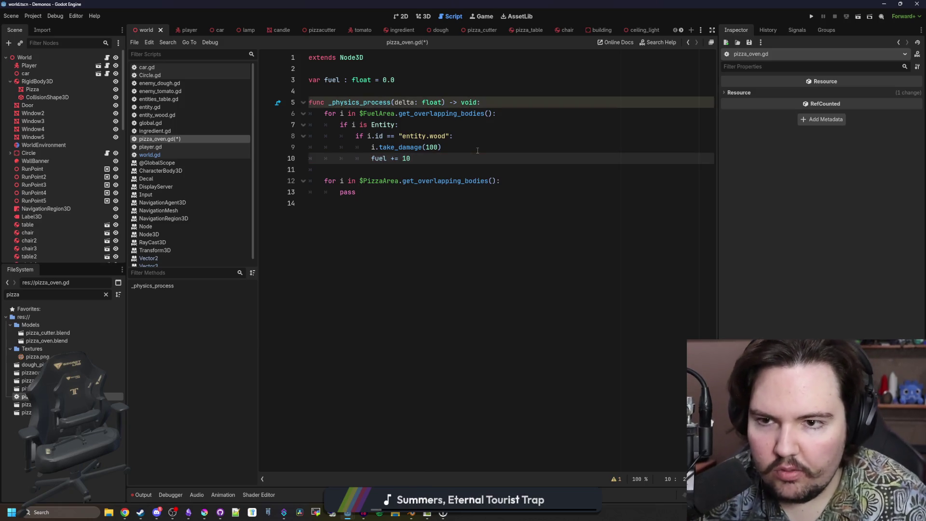
Drain fuel with 'fuel -= 1*delta' at the end of _physics_process and save.
left_click(423, 82)
type("# seconds of fuel")
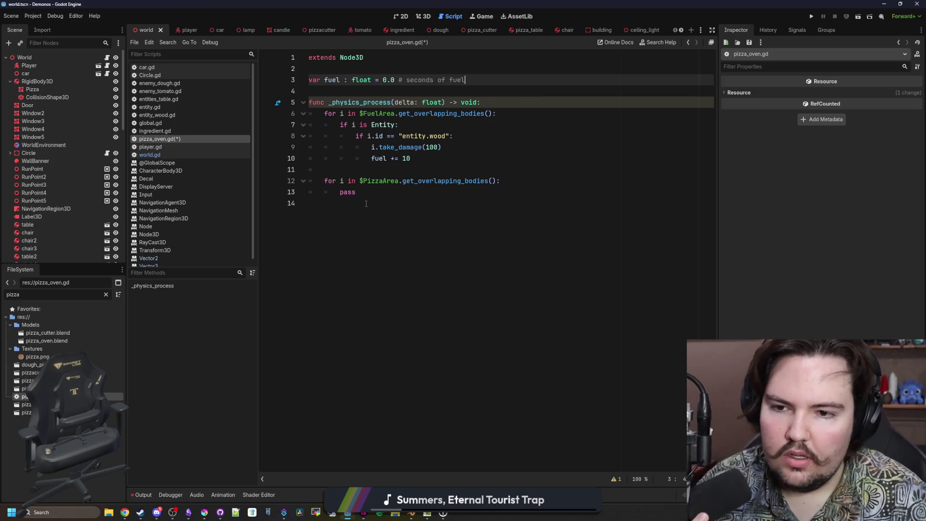
left_click(366, 203)
key("Tab")
key("Return")
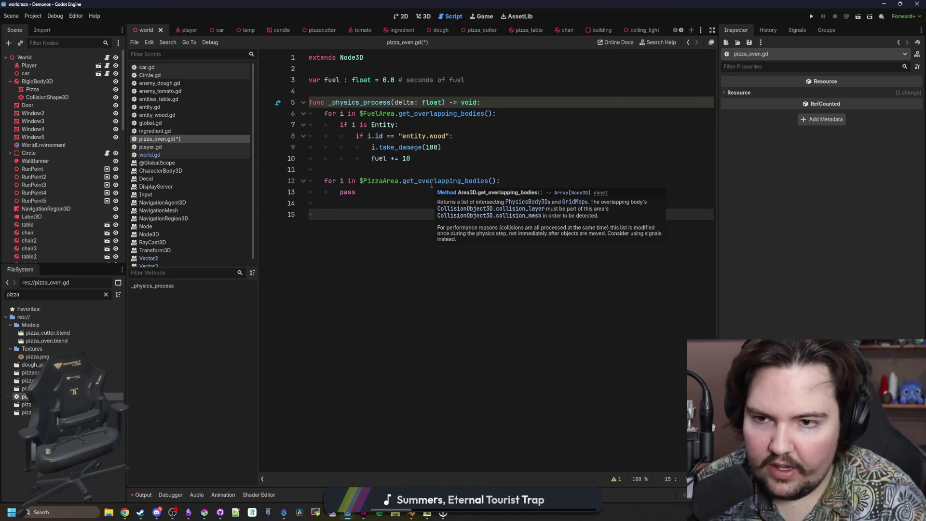
type("fuel -= 1*delta")
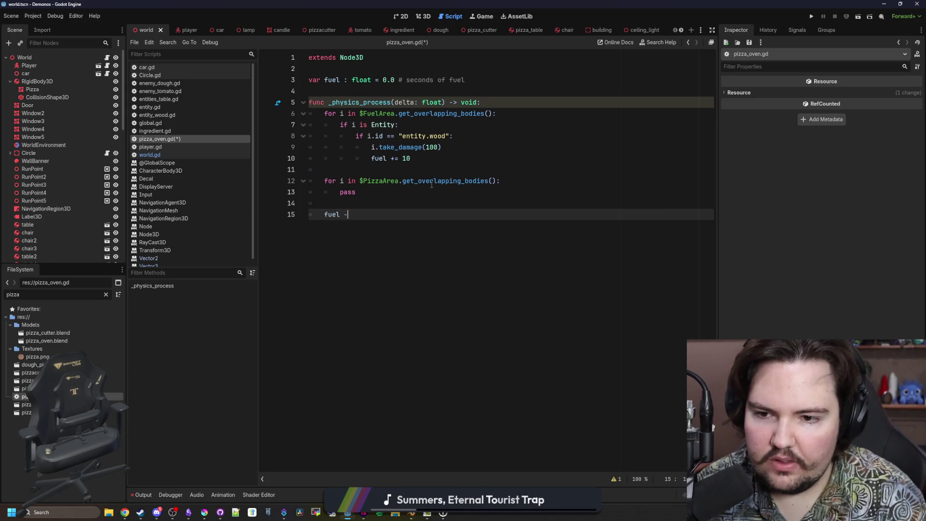
key("Return")
key("ctrl+s")
left_click(404, 205)
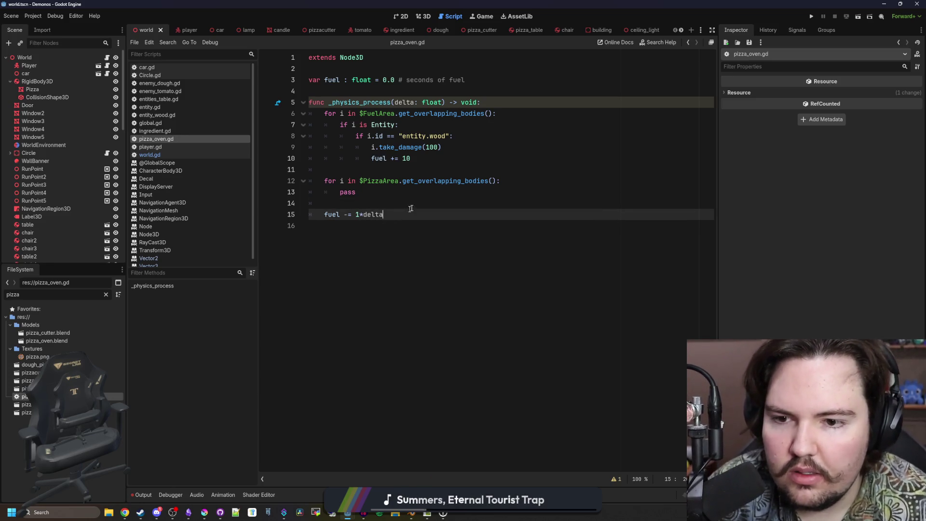
left_click(409, 212)
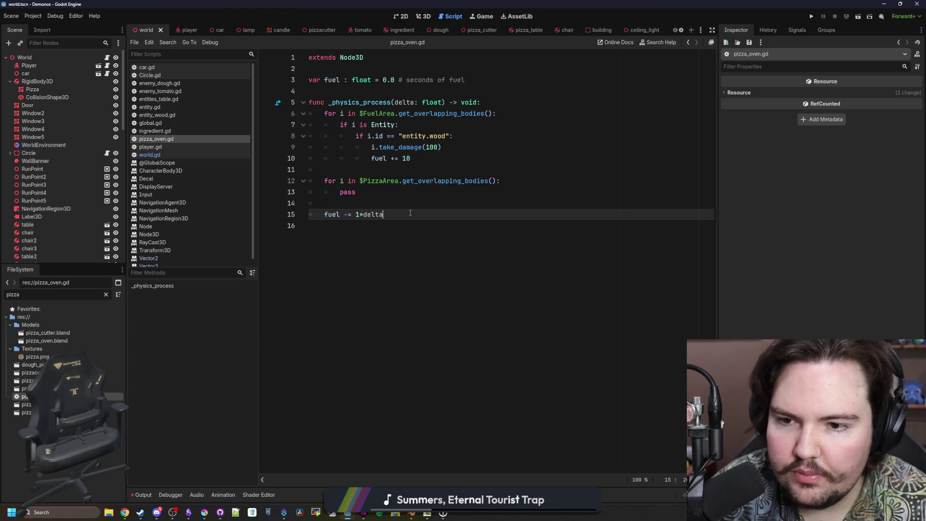
key("Return")
key("Return")
type("if fuel <= 0:")
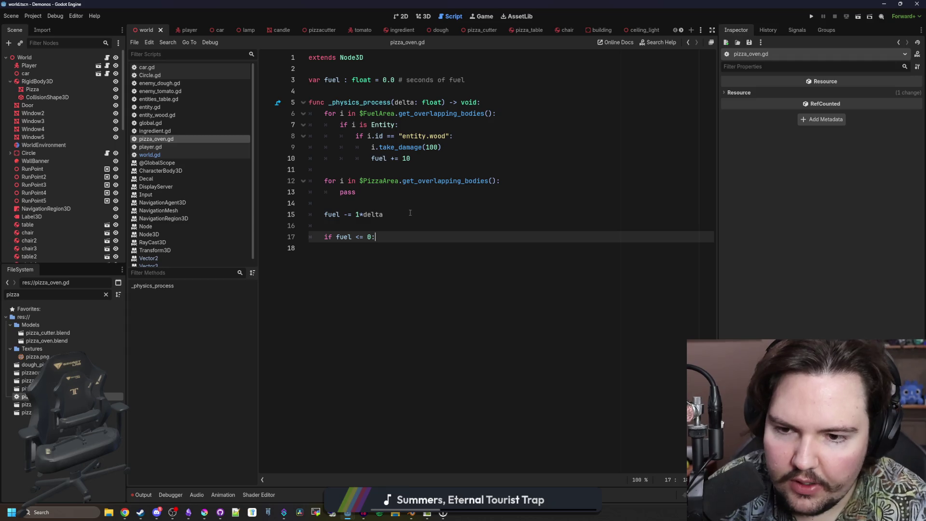
Add set_on(false) calls inside the fuel check and after take_damage(100).
key("Return")
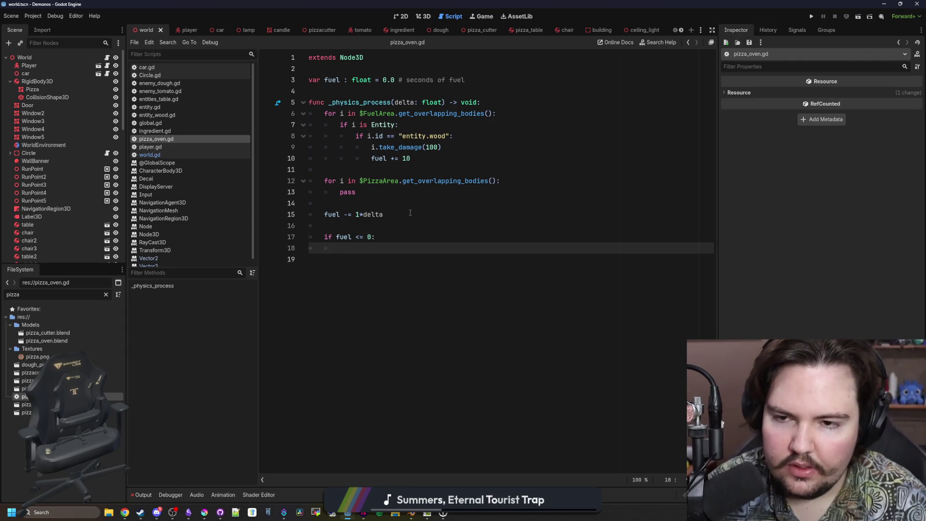
type("on()")
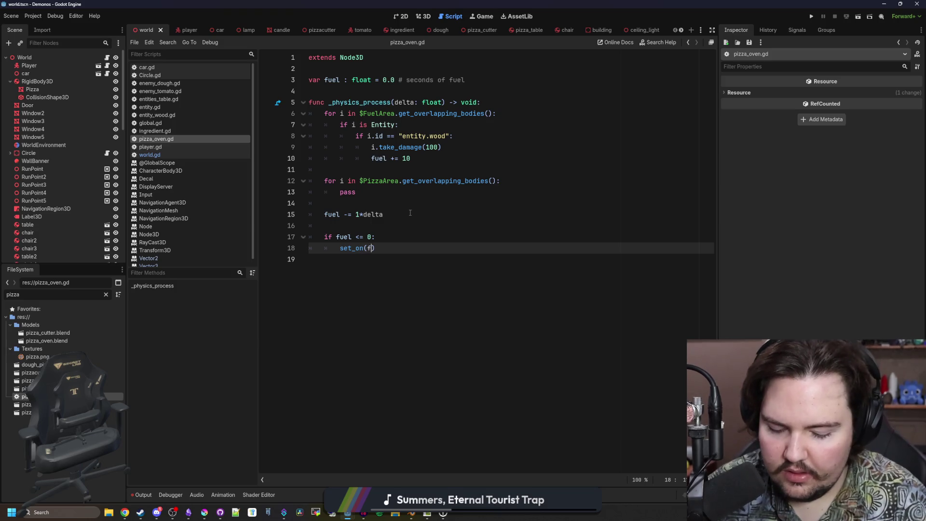
type("alse")
left_click_drag(398, 249, 339, 248)
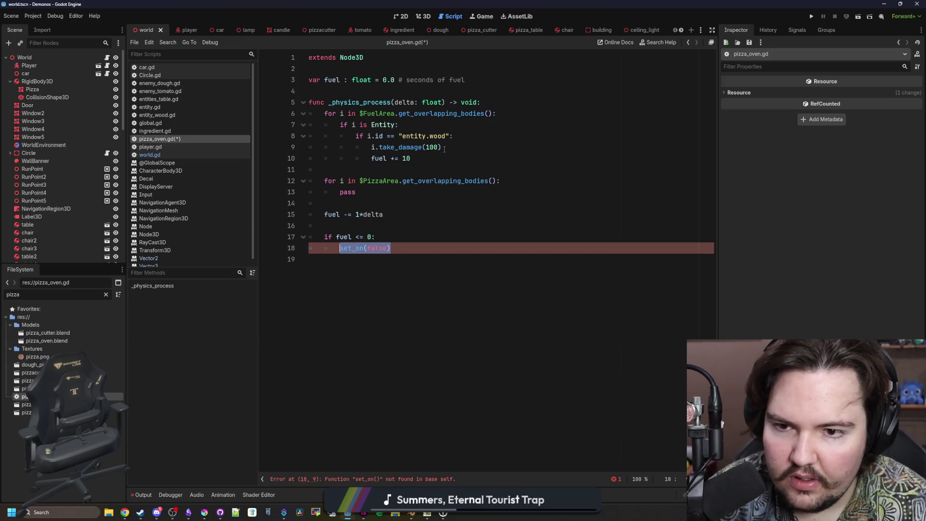
left_click(452, 148)
key("Return")
type("set_on(fal")
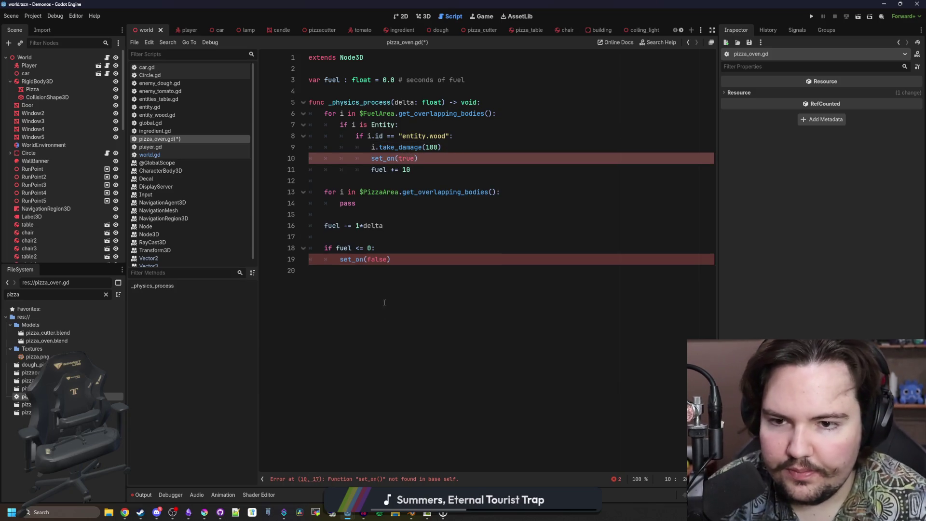
Start a new func at the script's end and rename the line 19 call to set_active.
left_click(388, 276)
key("Return")
key("Return")
type("func set_on(")
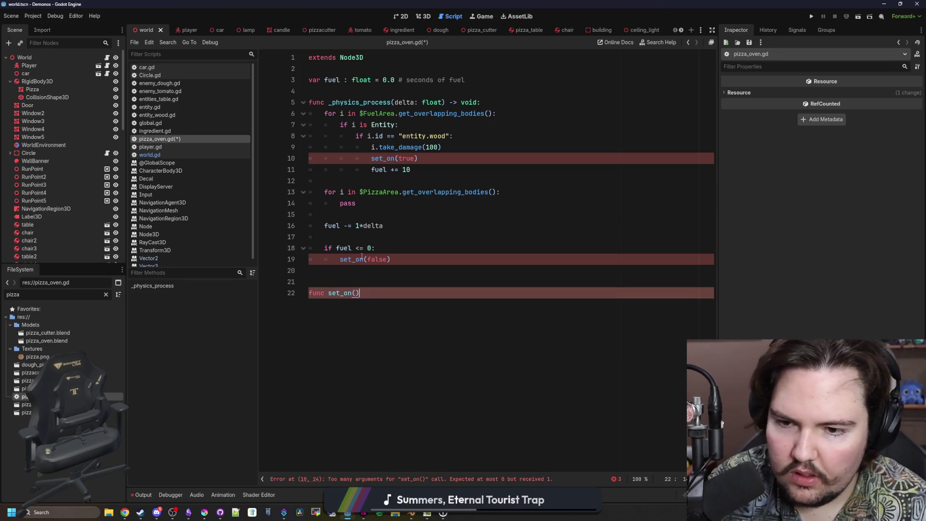
left_click(363, 259)
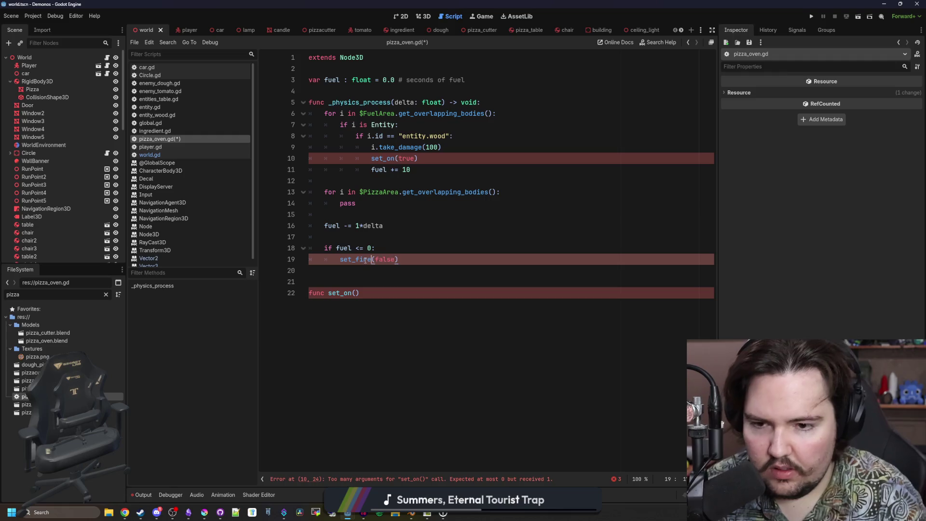
double_click(365, 259)
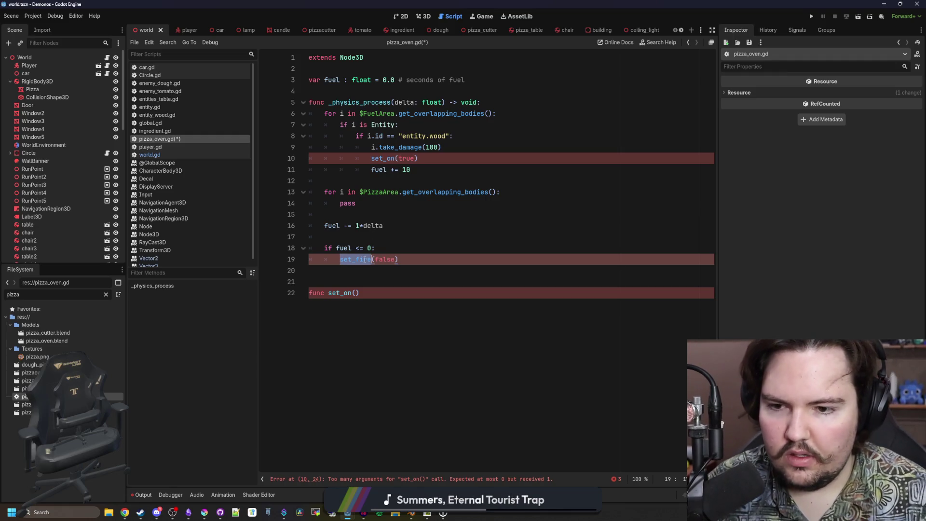
type("s")
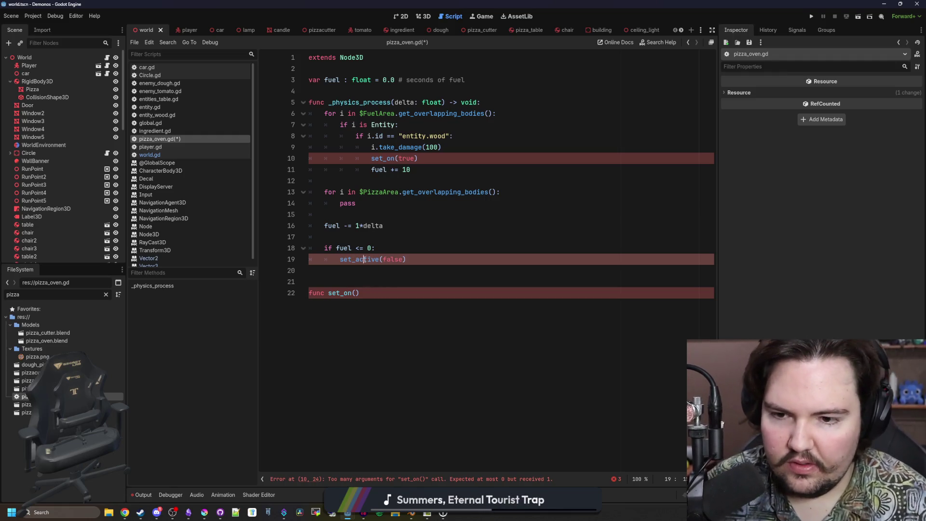
Replace set_on with set_active in the function header and the line 10 call.
double_click(363, 259)
key("ctrl+c")
double_click(343, 293)
key("ctrl+v")
double_click(382, 158)
key("ctrl+v")
Give set_active a 'status : bool' parameter with empty 'if status:' and 'else:' branches, then open pizza_table.tscn.
left_click(372, 296)
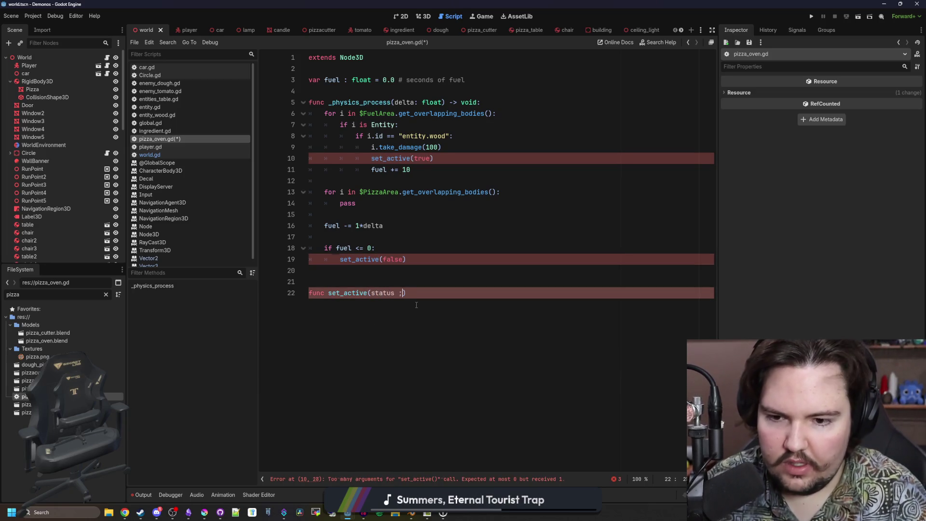
type(":")
key("Return")
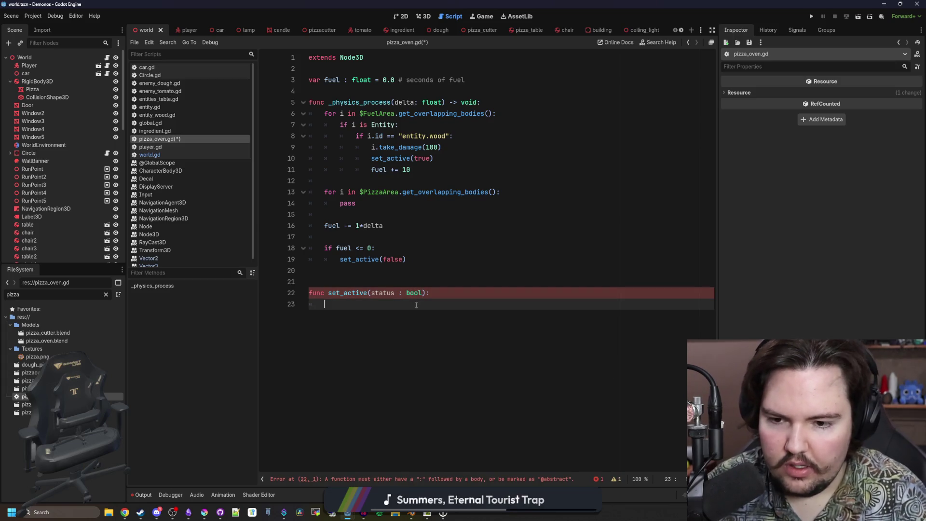
type("if status:")
key("Return")
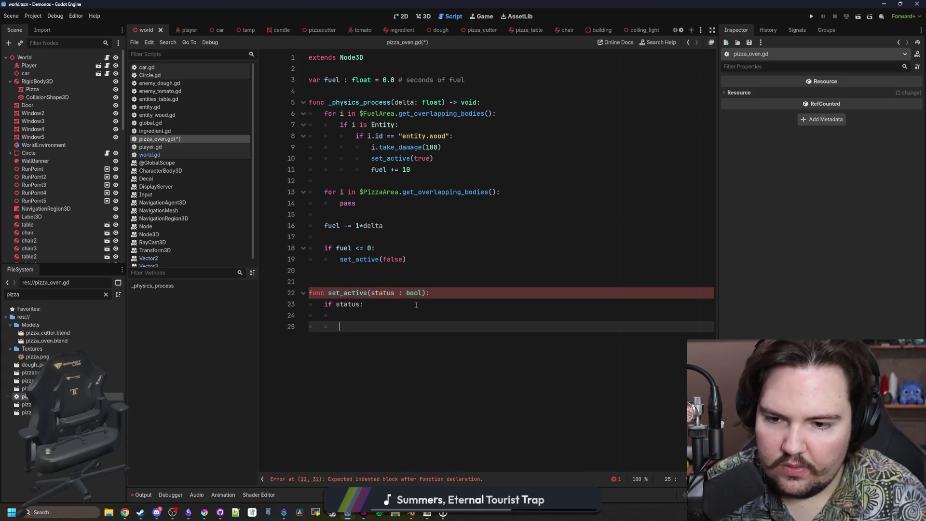
key("Return")
key("BackSpace")
type("else:")
key("Return")
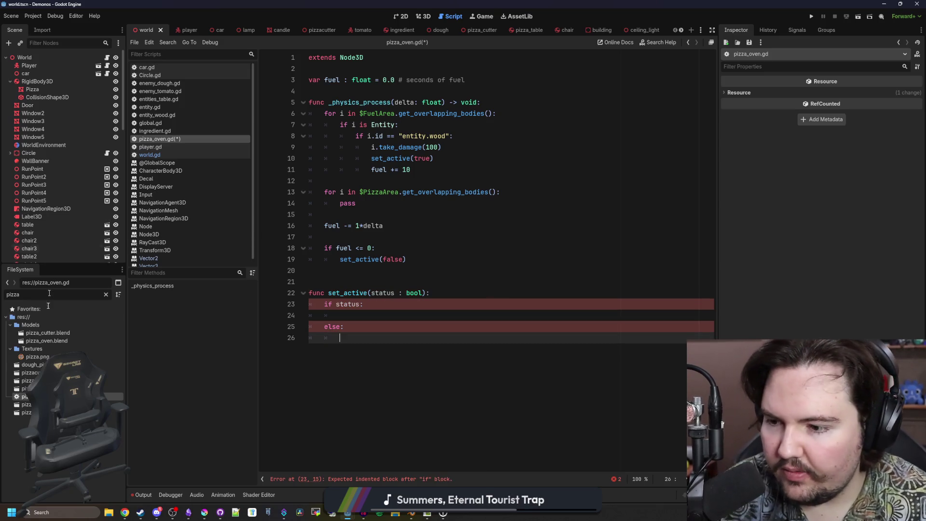
double_click(26, 412)
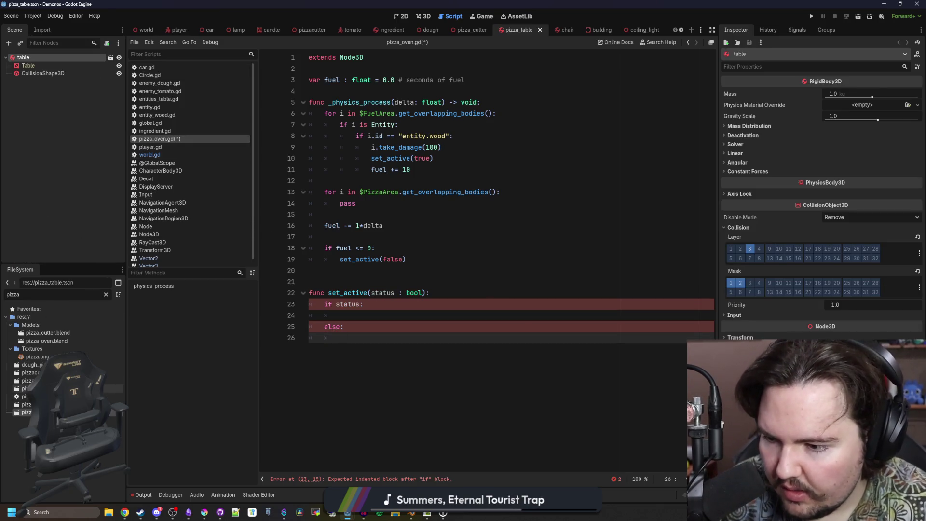
Open pizza_oven.tscn and rename the TopGlow2 light to BottomGlow.
double_click(26, 404)
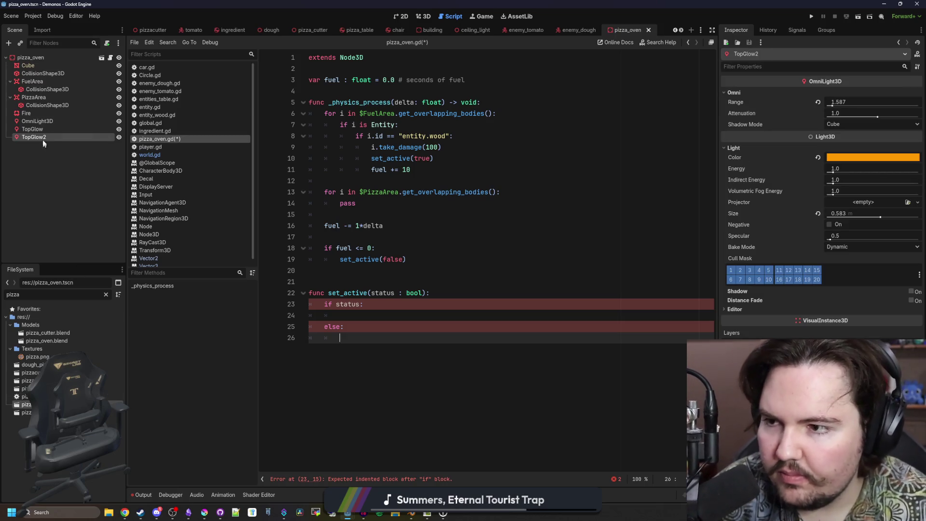
left_click(32, 129)
left_click(427, 16)
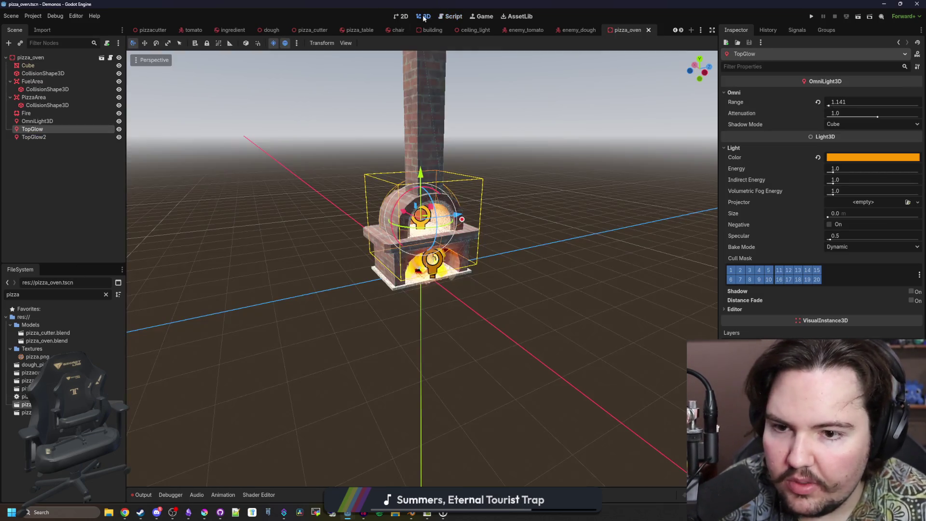
double_click(34, 137)
type("BottomGlow")
key("Return")
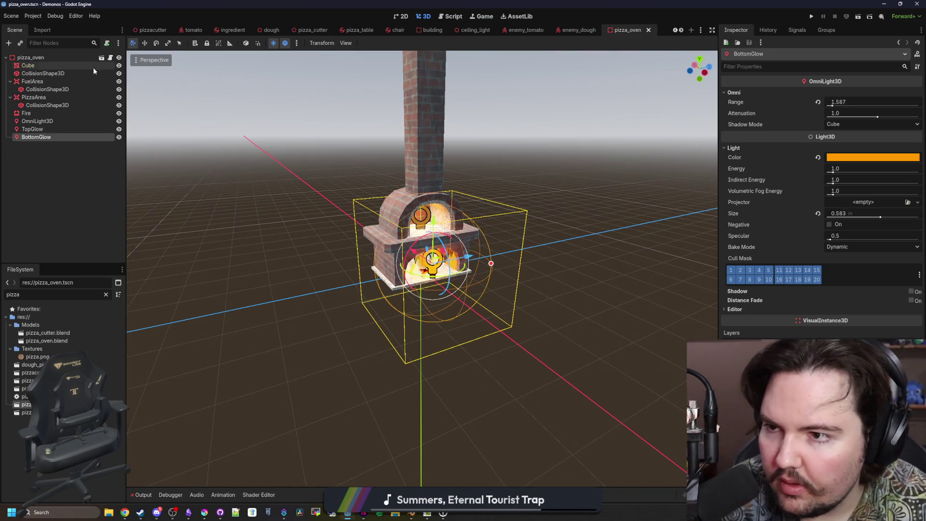
Drag TopGlow and BottomGlow references into set_active and set TopGlow's light_energy under 'if status'.
key("ctrl+F3")
left_click_drag(42, 139, 364, 317)
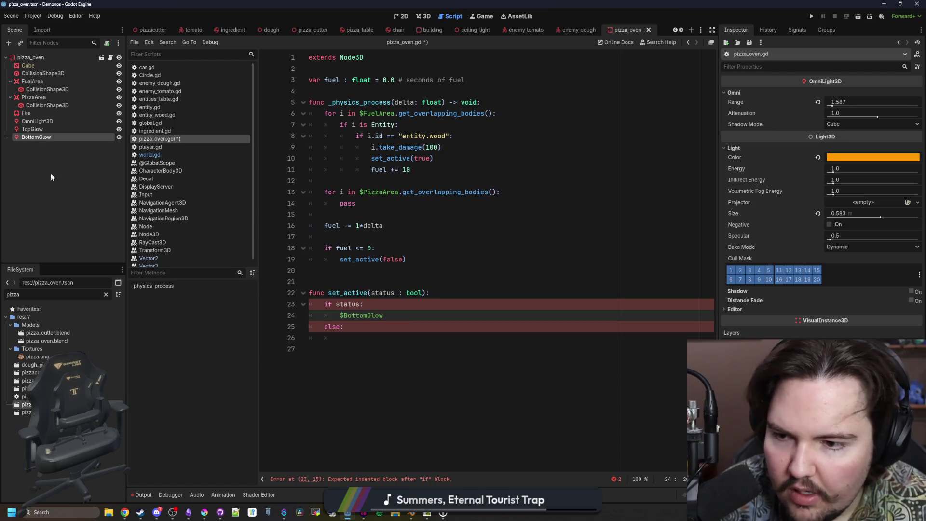
left_click_drag(56, 131, 397, 304)
key("Return")
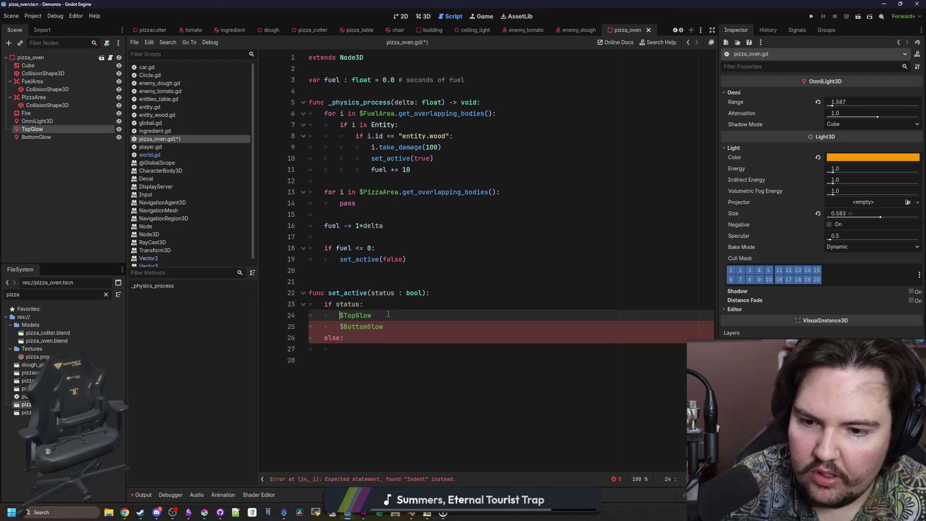
left_click(389, 315)
type("ena")
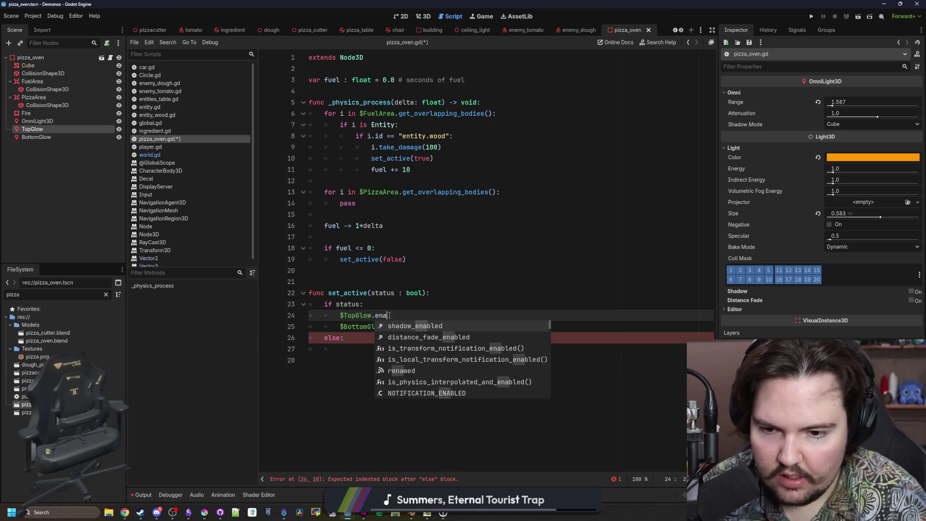
key("BackSpace")
key("BackSpace")
key("BackSpace")
type("disabled")
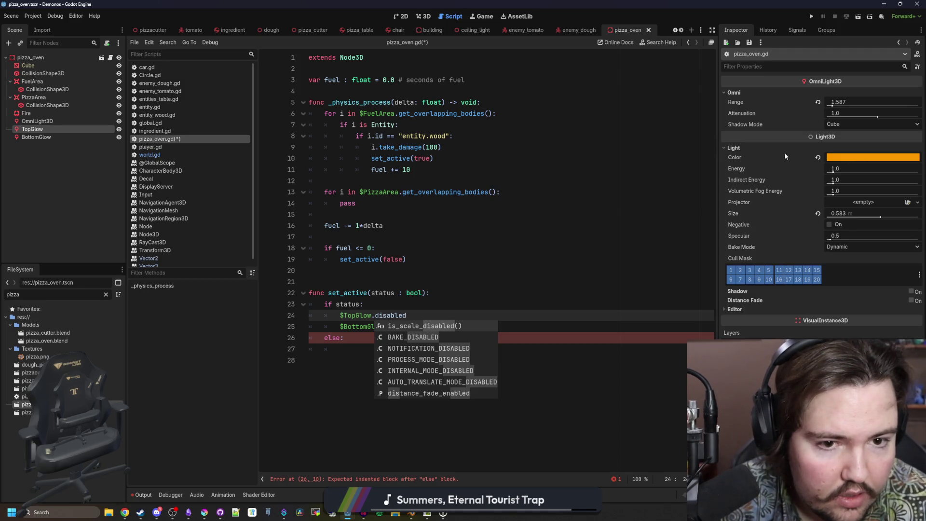
left_click_drag(415, 314, 380, 316)
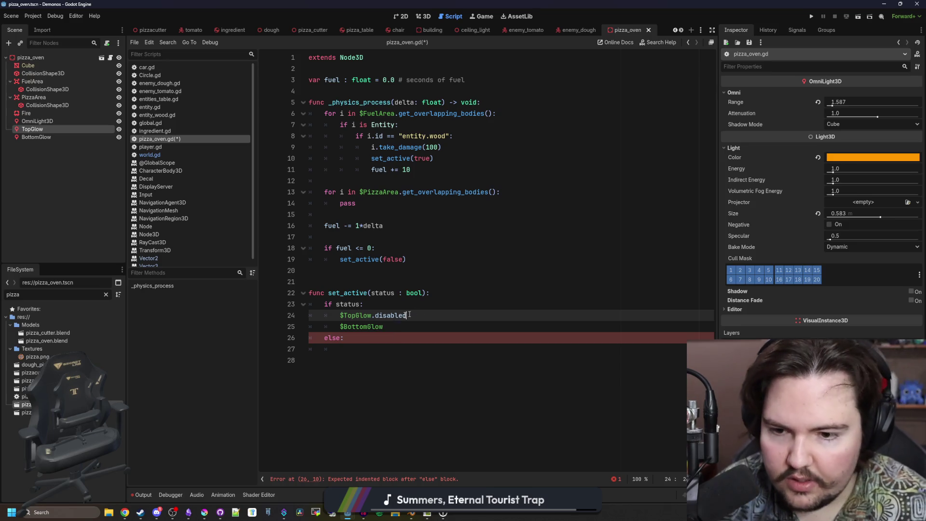
type("energ")
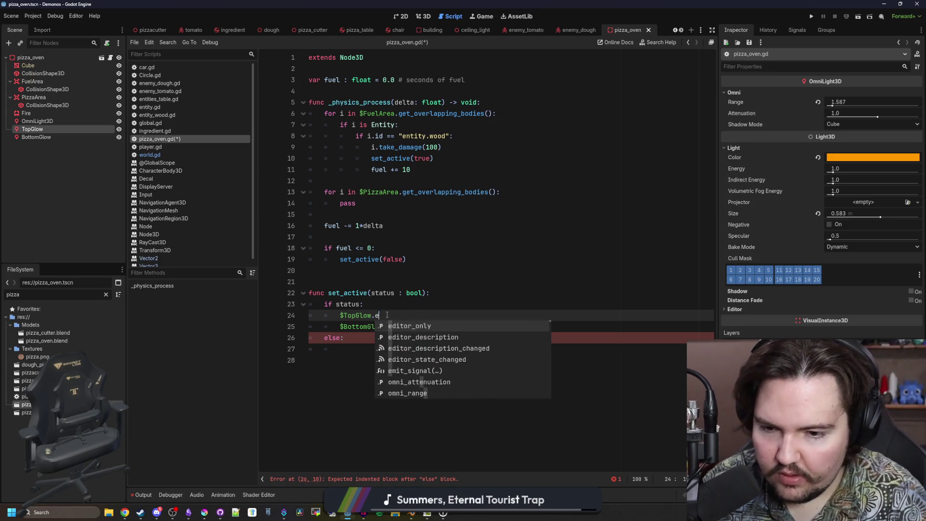
key("Return")
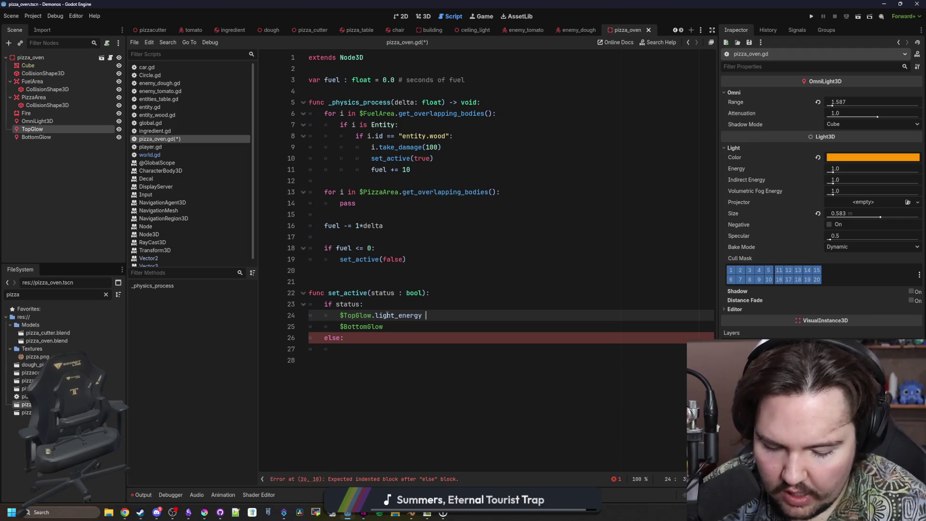
Give BottomGlow the same light_energy = 1.0 assignment.
left_click_drag(459, 315, 373, 317)
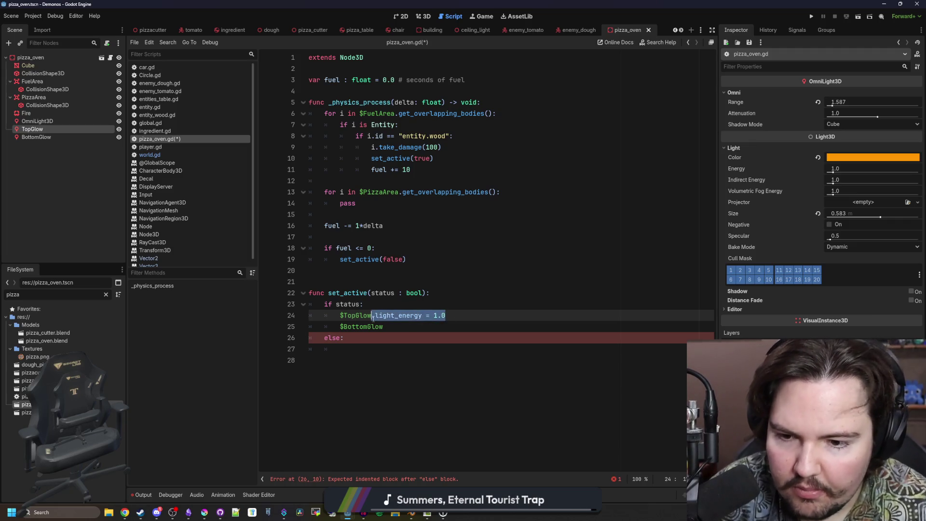
key("ctrl+c")
left_click(399, 327)
key("ctrl+v")
Copy both energy lines into the else branch with 0.0 values and save the script.
left_click_drag(504, 331, 310, 315)
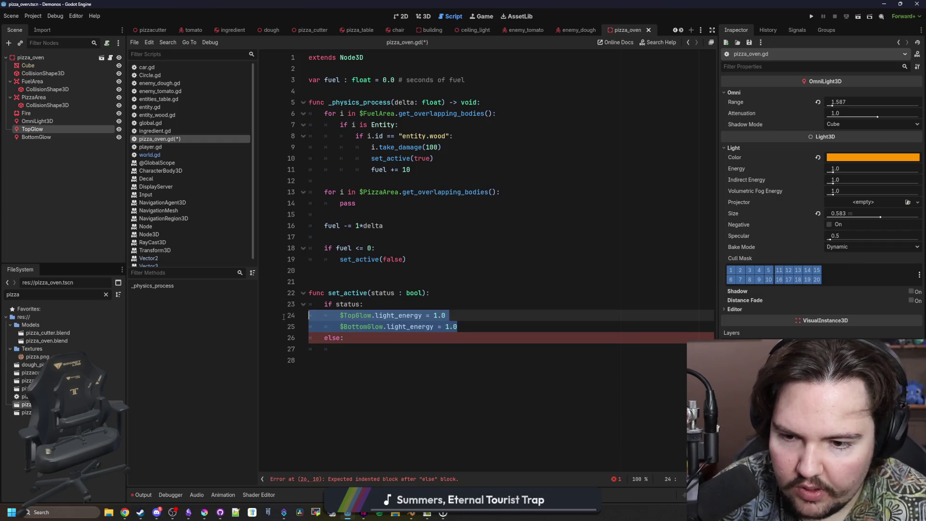
key("ctrl+c")
left_click(425, 349)
key("ctrl+v")
key("Home")
key("BackSpace")
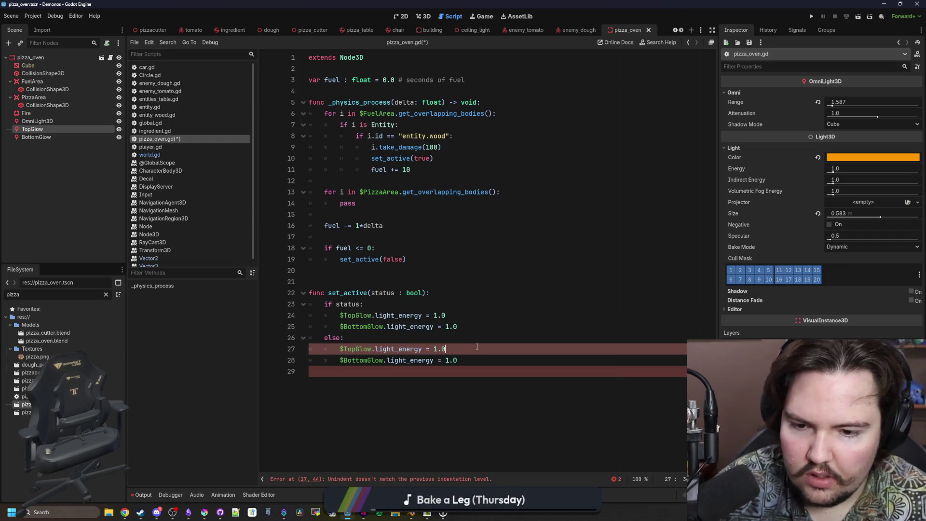
left_click(477, 347)
key("BackSpace")
key("BackSpace")
key("BackSpace")
left_click(479, 364)
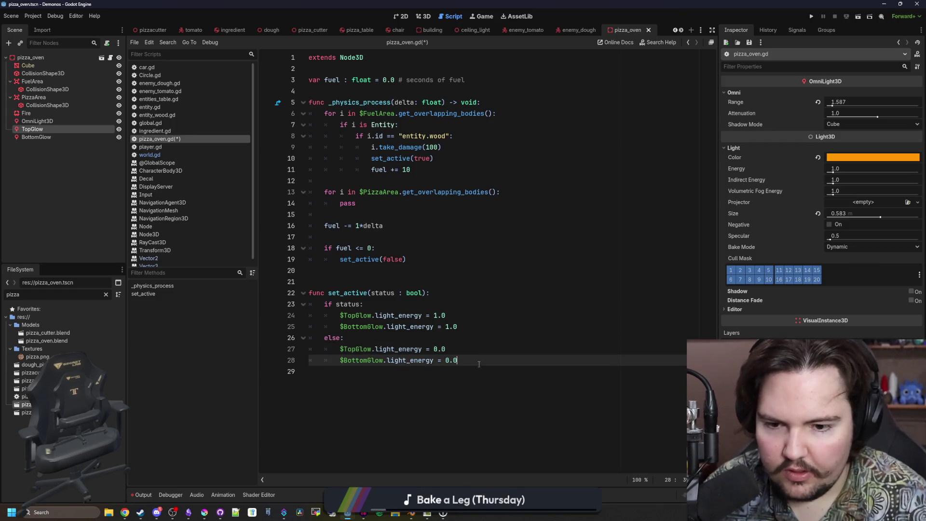
left_click(468, 337)
key("ctrl+s")
Add '$Fire.emitting = status' at the top of set_active and save the script.
left_click(34, 114)
mouse_move(33, 114)
left_mouse_down()
mouse_move(444, 325)
mouse_move(487, 332)
mouse_move(459, 326)
left_mouse_up()
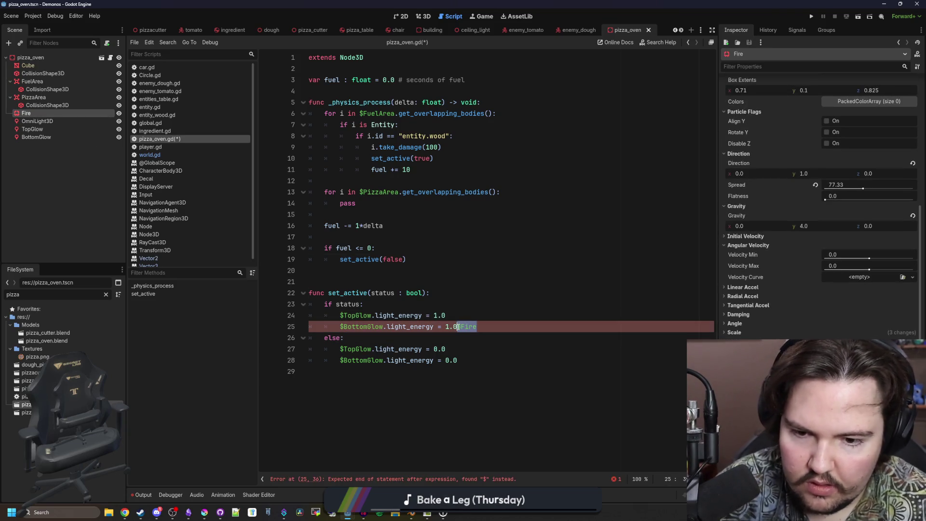
left_click(432, 302)
left_click(451, 296)
key("Return")
type("$Fire.emitting =")
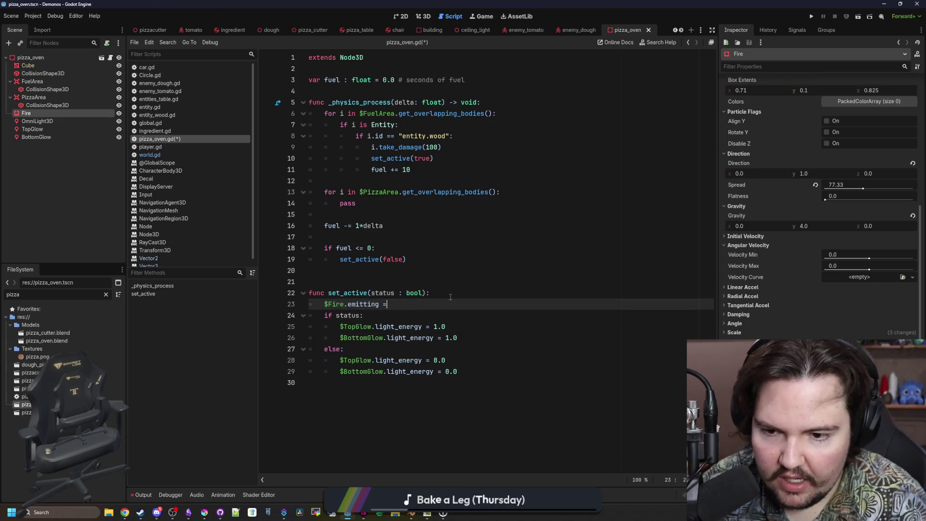
type("status")
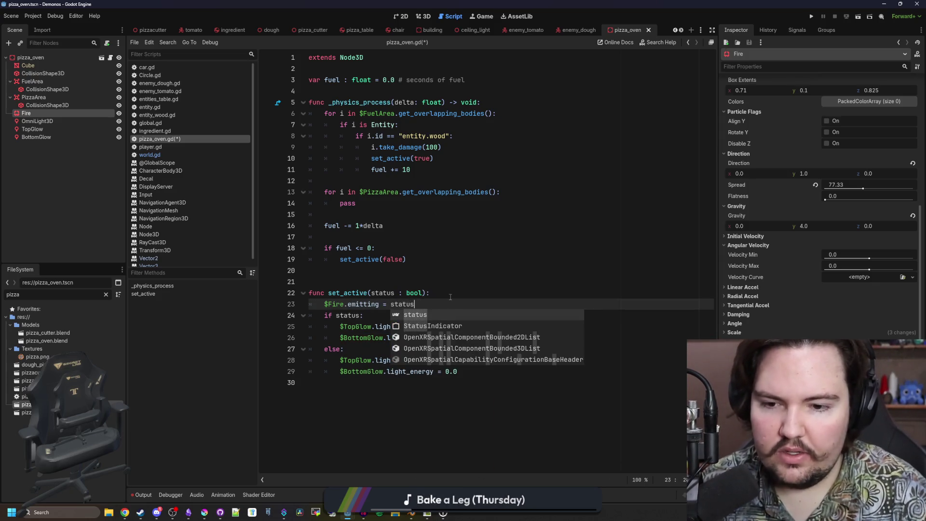
left_click(444, 294)
left_click(417, 280)
key("ctrl+s")
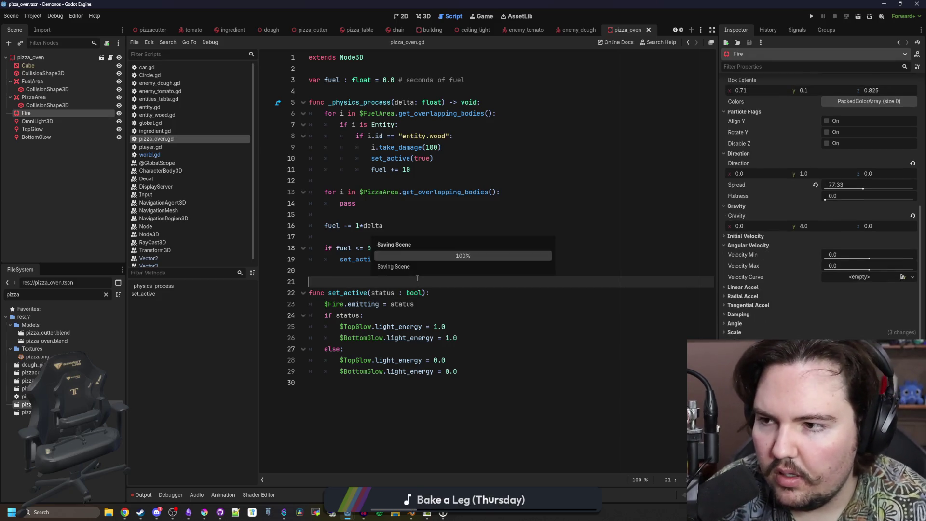
left_click(60, 119)
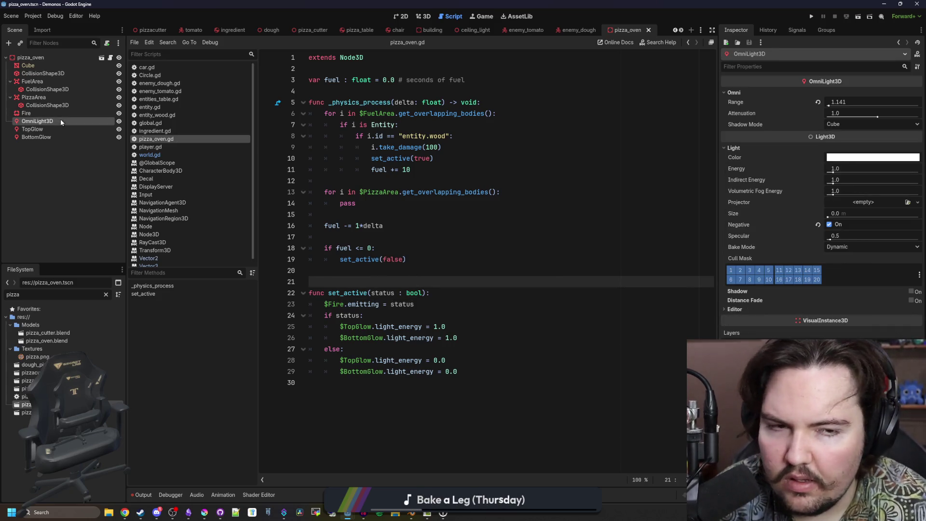
Rename the OmniLight3D node to Darkness, save the scene, and run the game with F5.
left_click(64, 120)
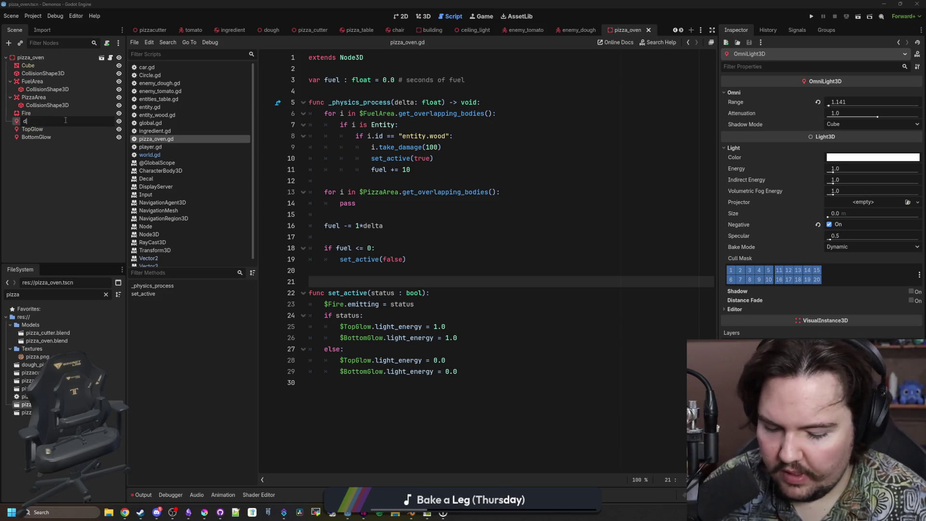
type("Darkness")
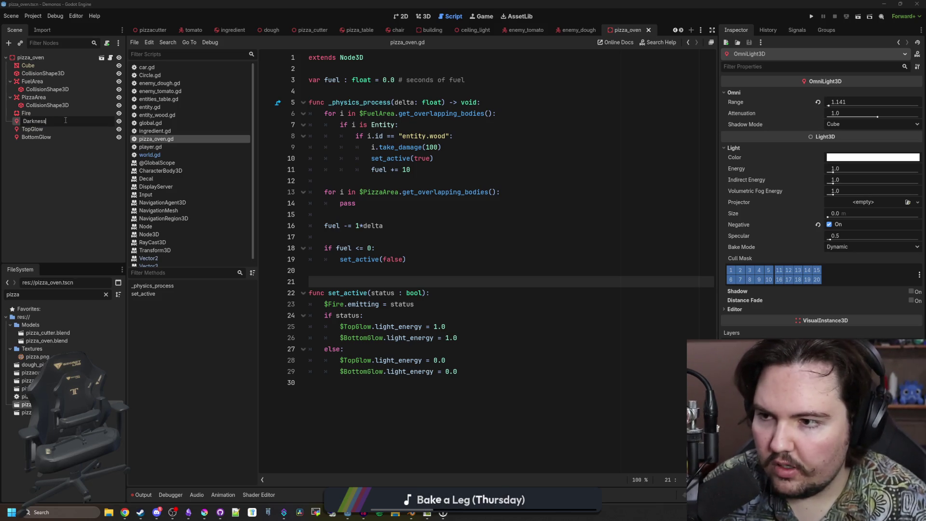
key("Return")
left_click(351, 282)
key("ctrl+s")
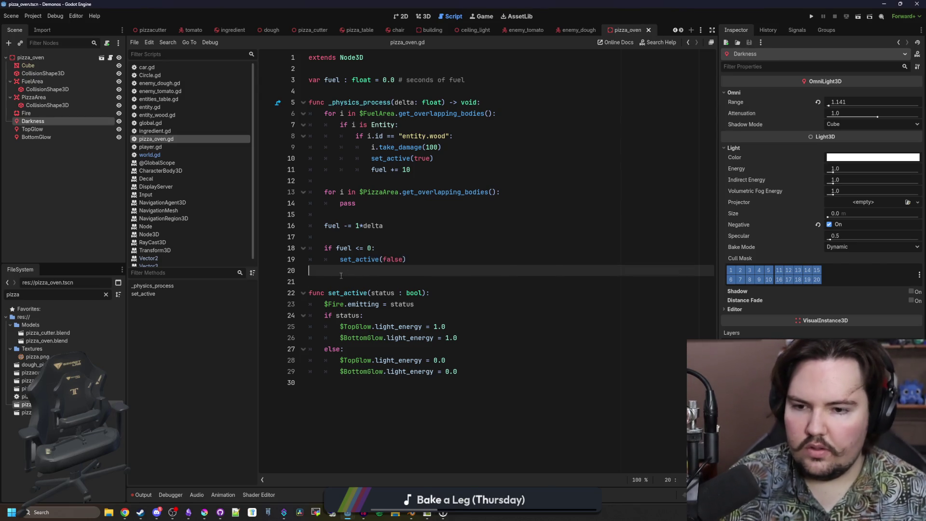
key("F5")
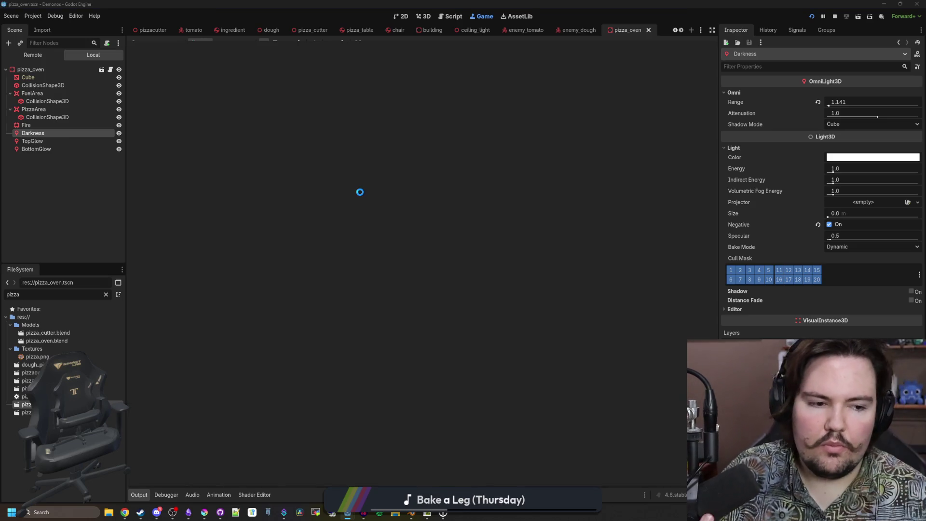
While the game runs, tune Darkness's range to about 1.141 and its attenuation, keeping Size at 0.
key("w")
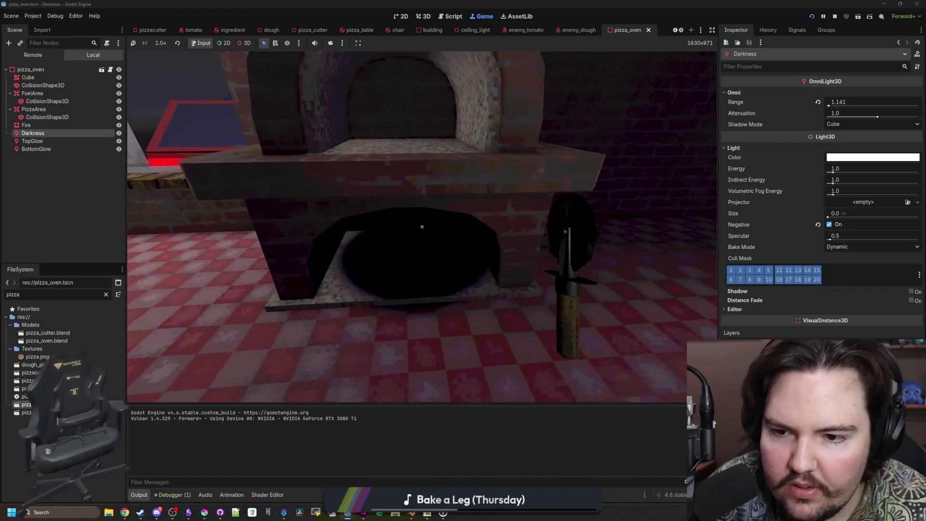
left_click(42, 140)
left_click(32, 133)
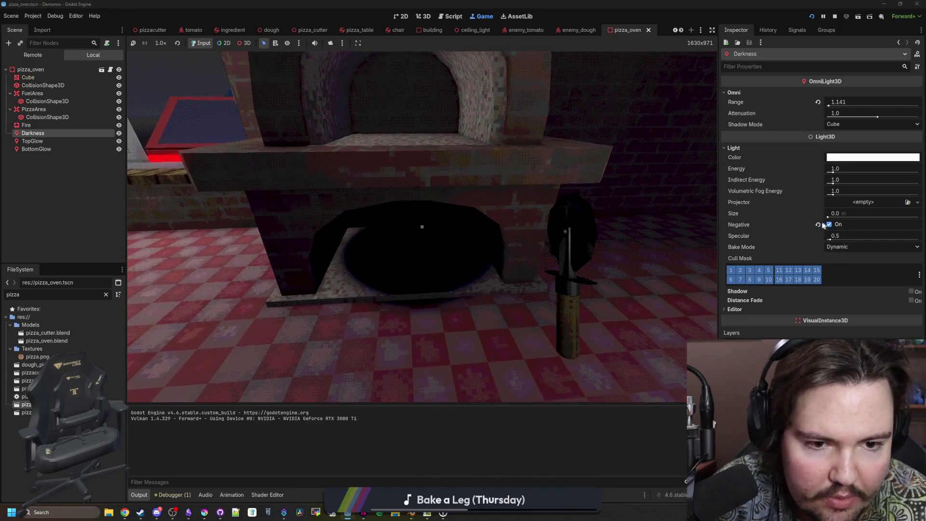
mouse_move(877, 117)
left_mouse_down()
mouse_move(837, 119)
mouse_move(895, 118)
left_mouse_up()
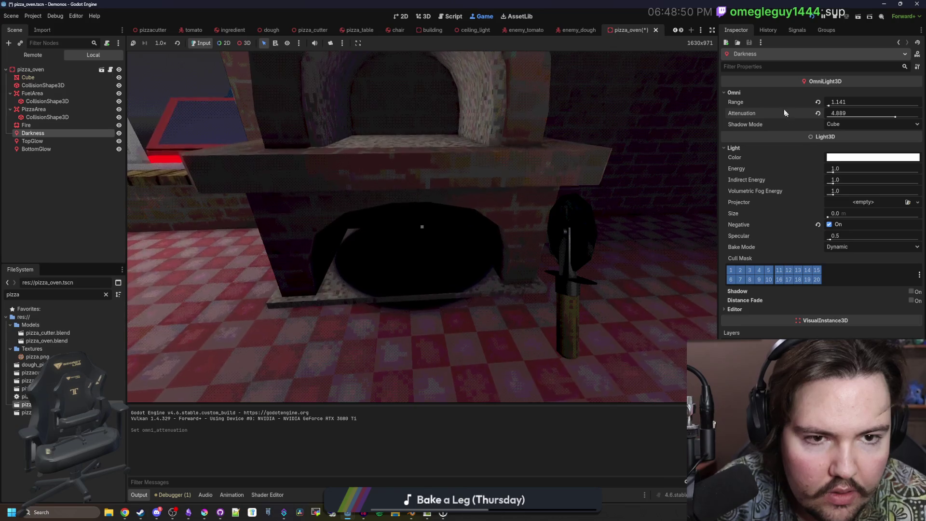
mouse_move(830, 106)
left_mouse_down()
mouse_move(854, 104)
mouse_move(798, 102)
mouse_move(828, 105)
left_mouse_up()
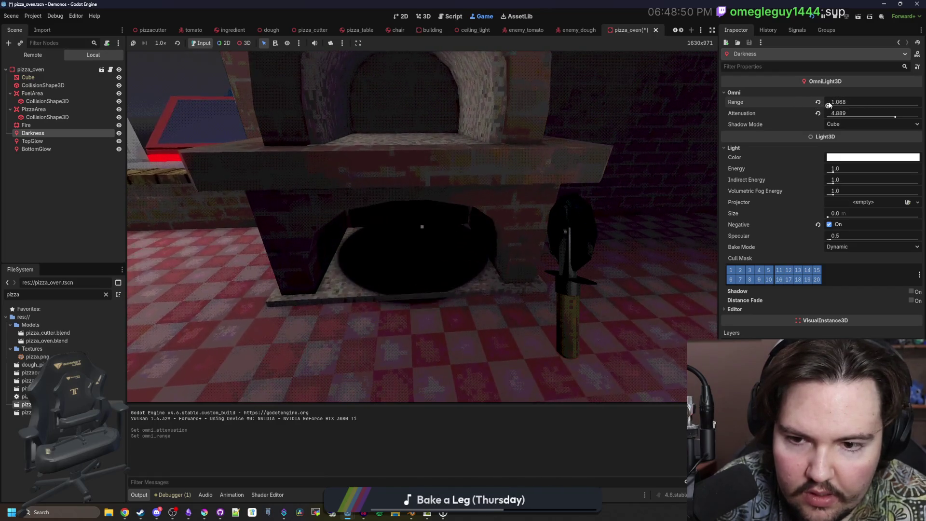
left_click_drag(898, 119, 920, 121)
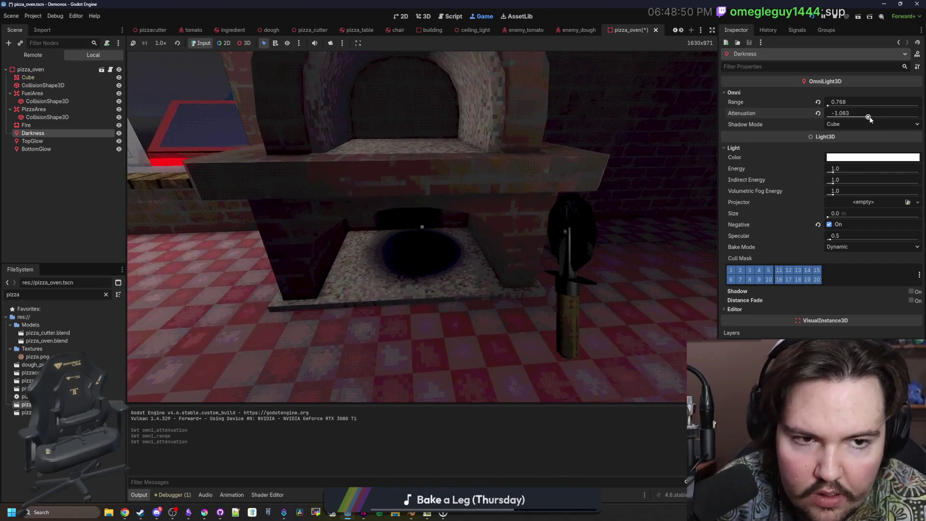
left_click_drag(834, 106, 842, 105)
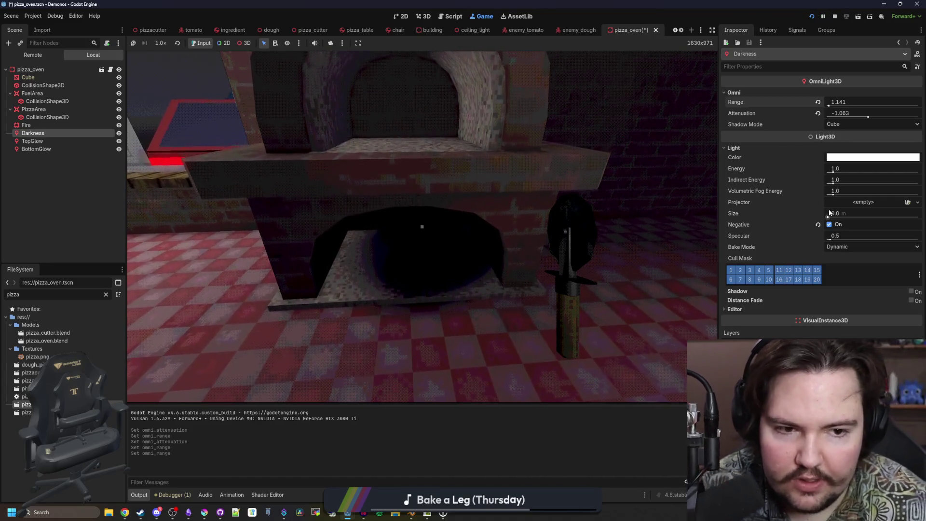
left_click_drag(830, 215, 873, 218)
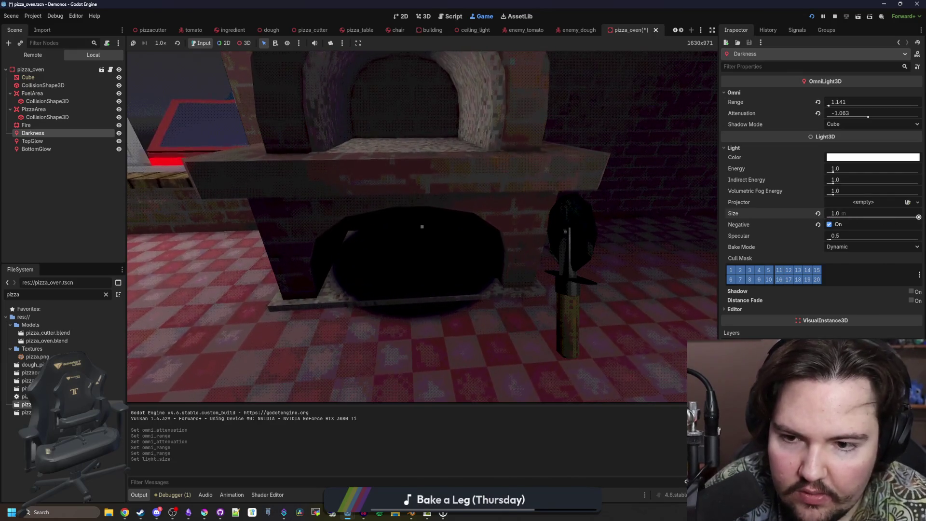
left_click(818, 213)
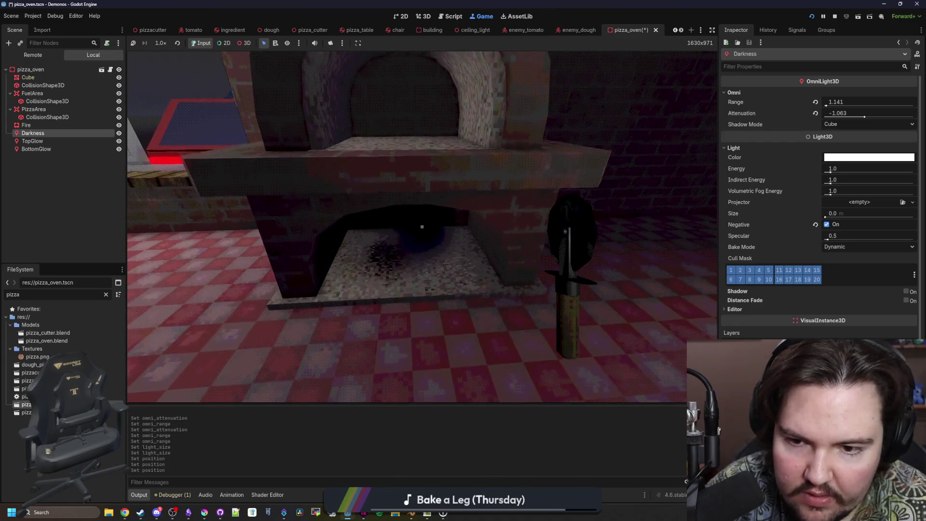
Walk past the candle circle up to the brick oven and back, then open pizza_oven.gd.
key("s")
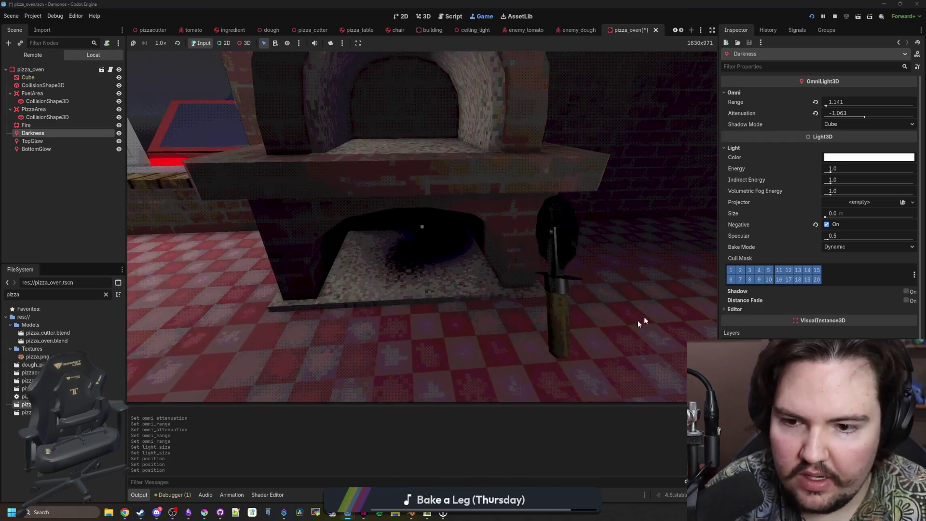
key("d")
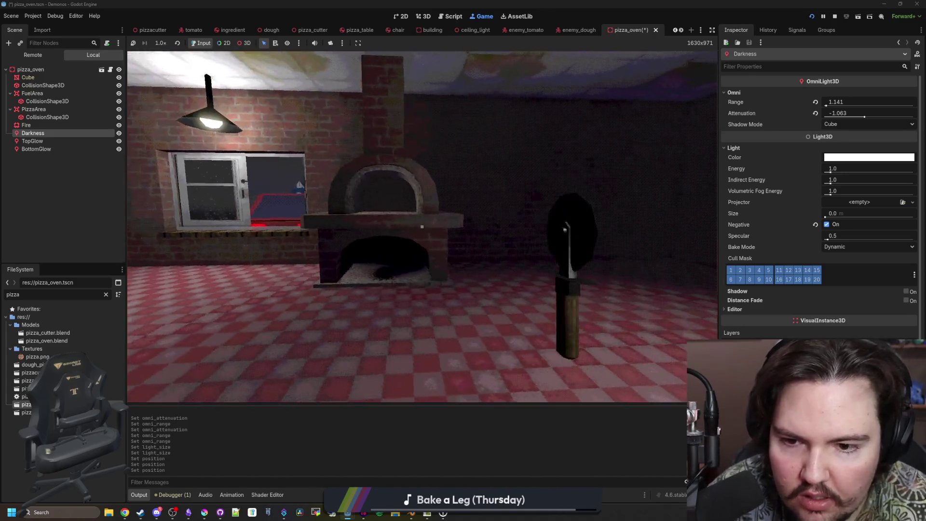
mouse_move(422, 227)
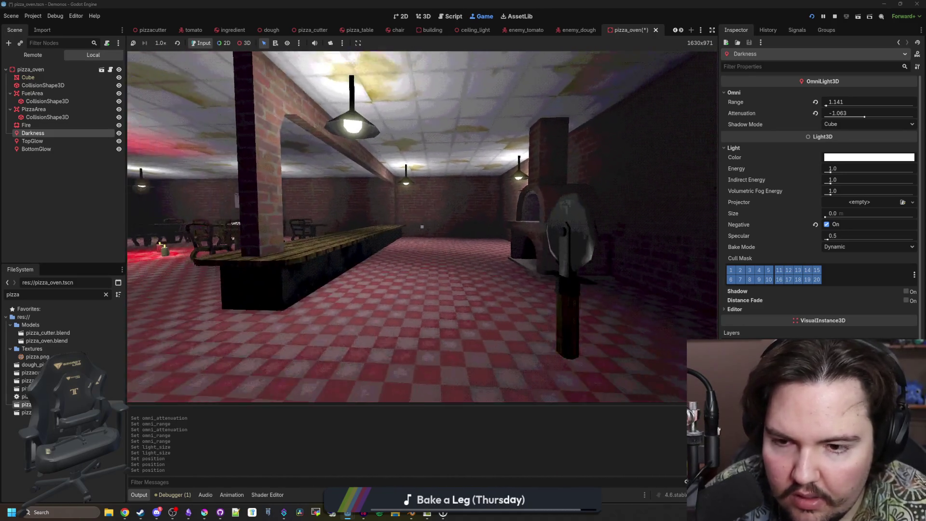
key("w")
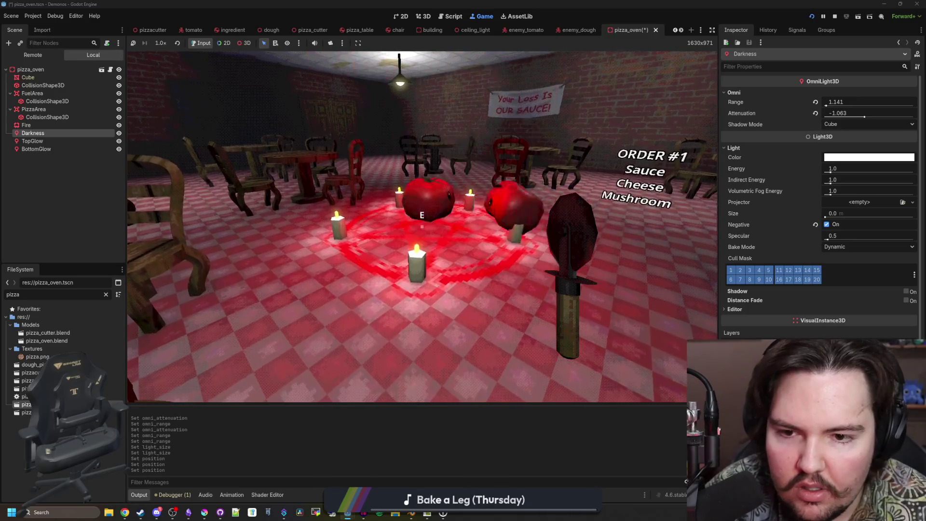
key("w")
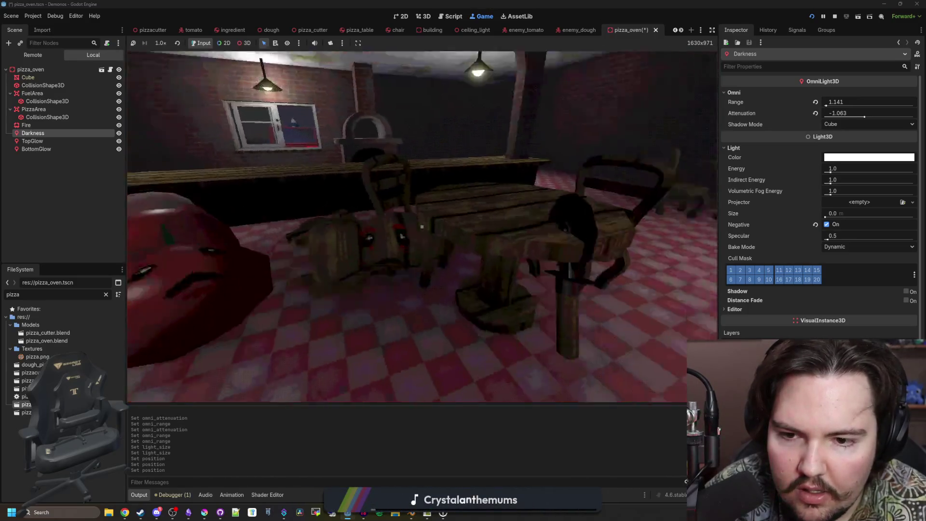
key("w")
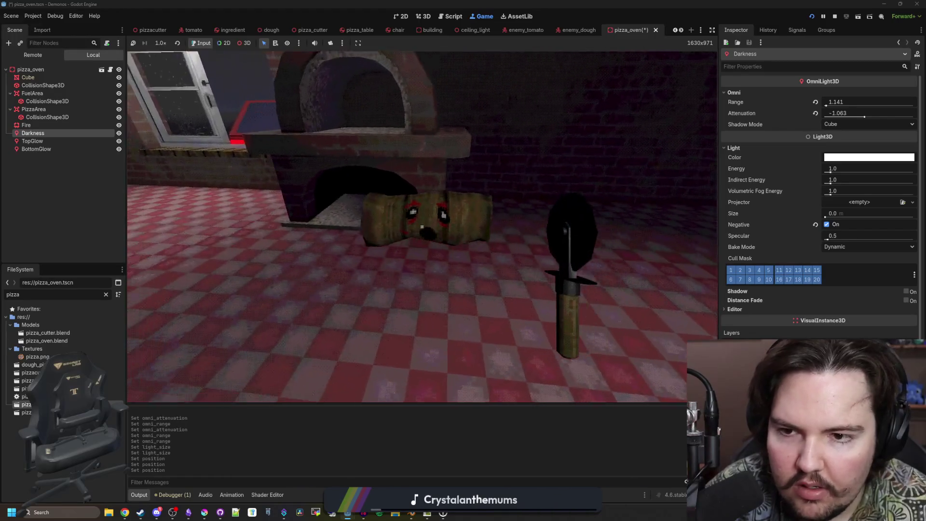
key("s")
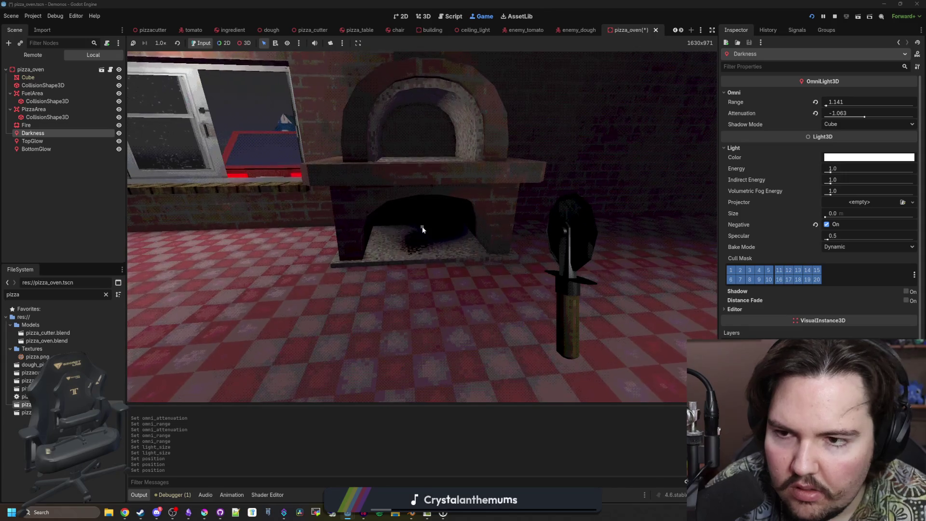
left_click(110, 69)
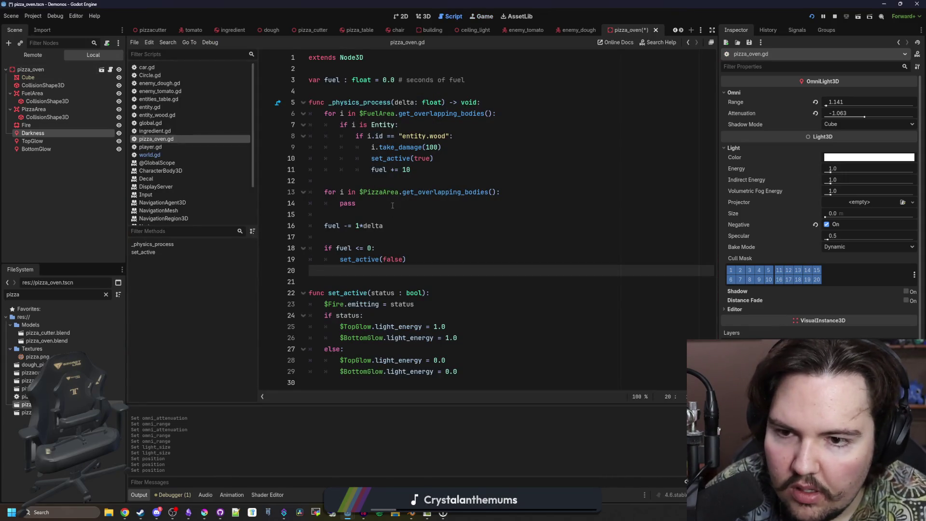
Move 'fuel += 10' above the set_active(true) call.
left_click(403, 181)
left_click(422, 169)
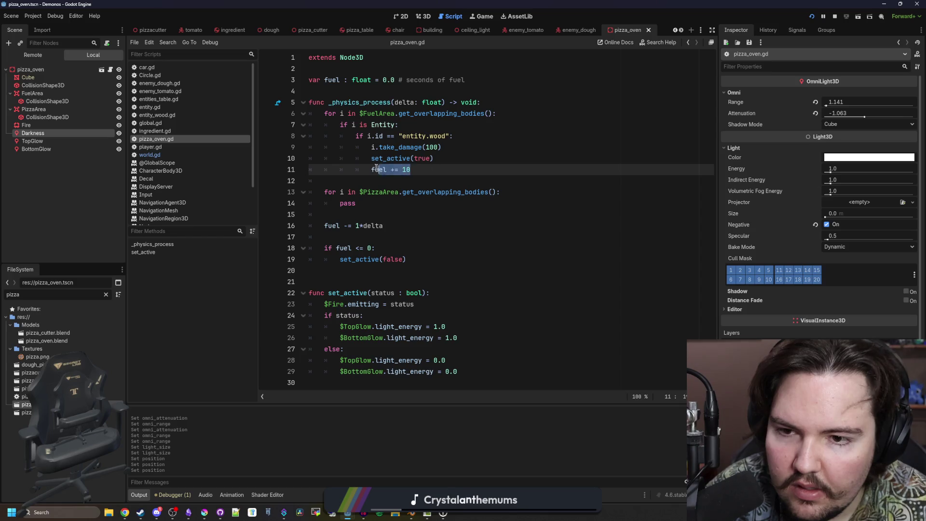
left_click(454, 146)
key("Return")
type("fuel += 10")
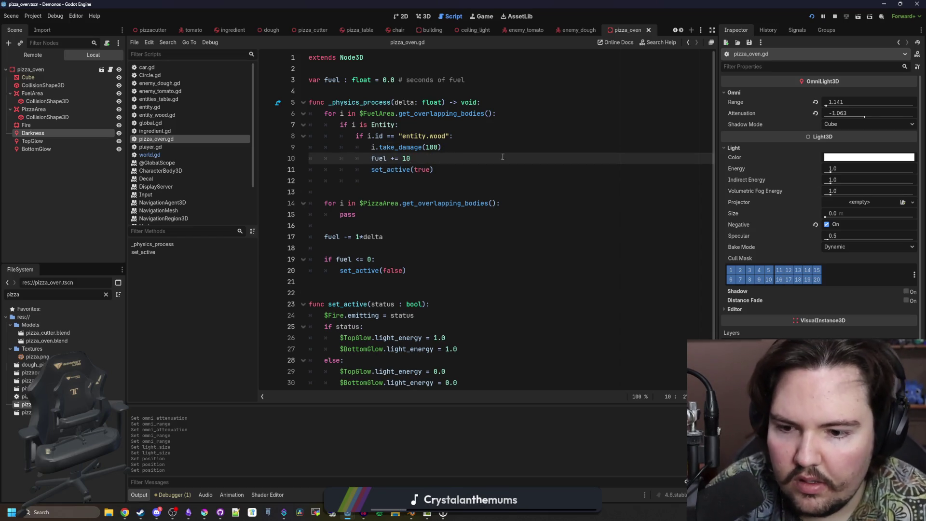
scroll(488, 186, "down", 1)
left_click(483, 282)
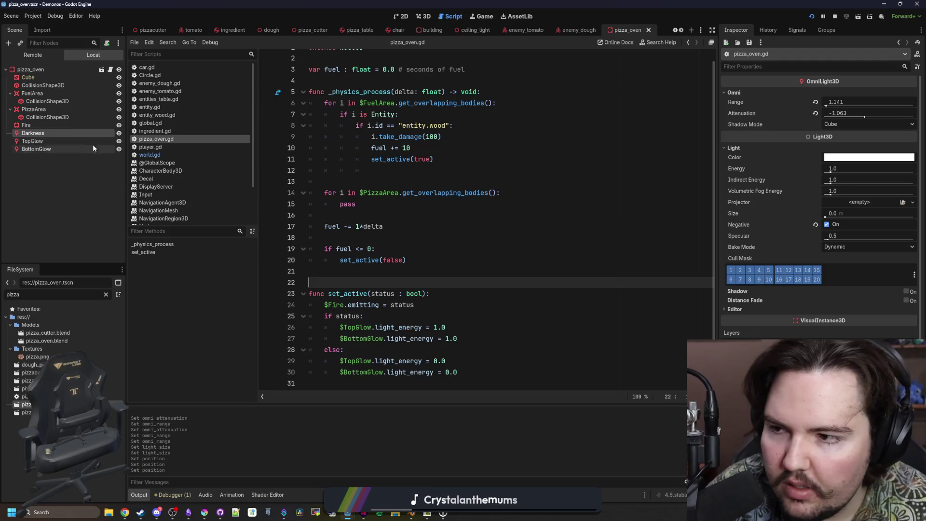
Cut the 'if fuel <= 0.0' check and paste it above the fuel drain line.
left_click(54, 126)
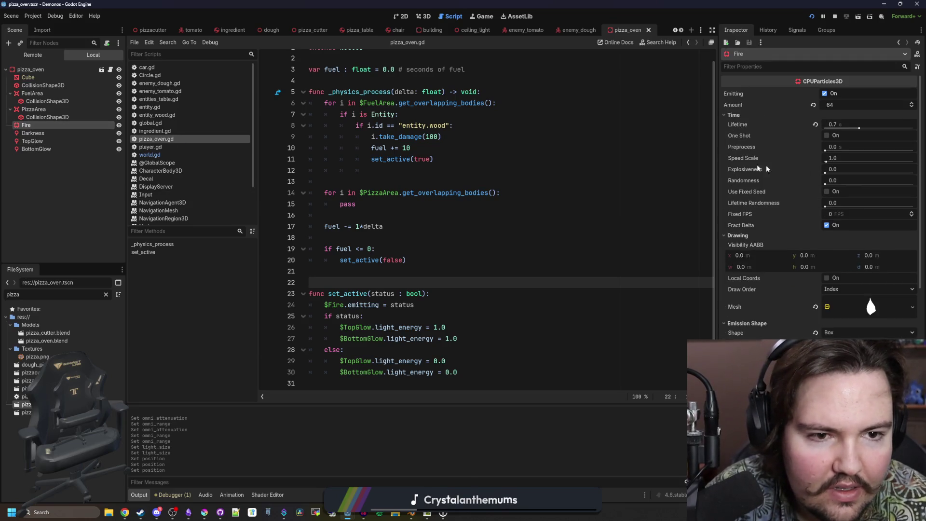
left_click(434, 171)
key("Up")
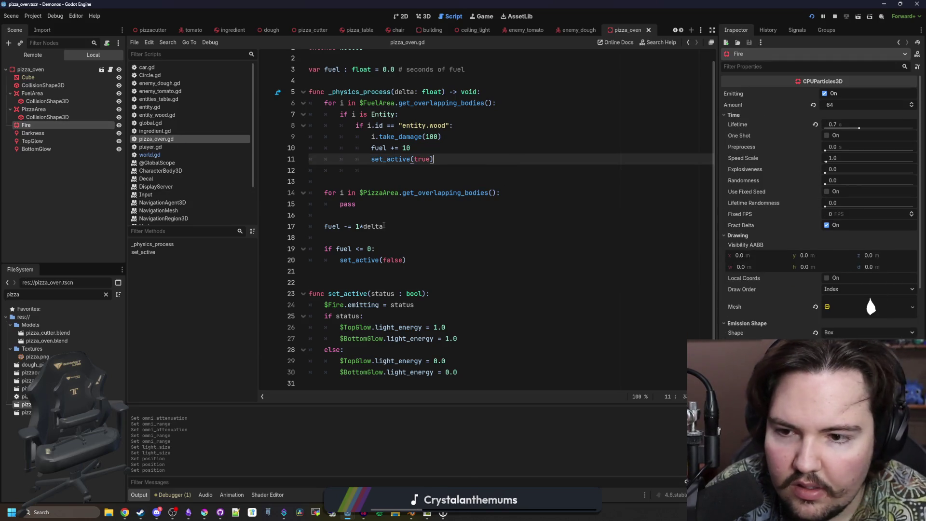
left_click(389, 208)
scroll(374, 220, "up", 1)
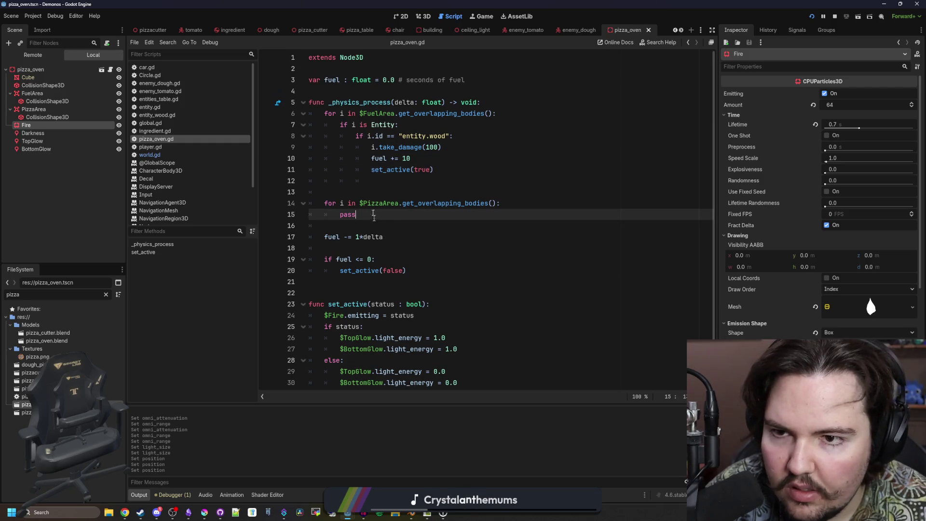
left_click(351, 89)
left_click(396, 250)
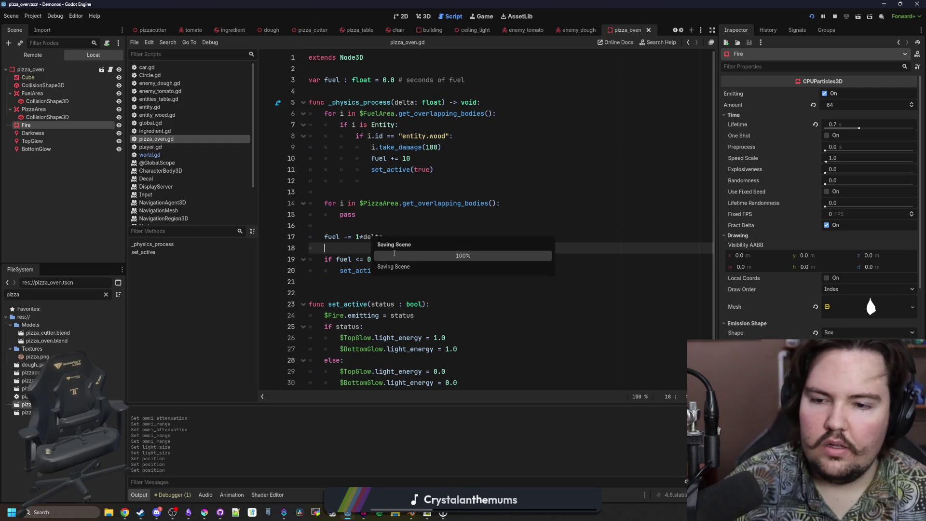
left_click_drag(419, 269, 327, 258)
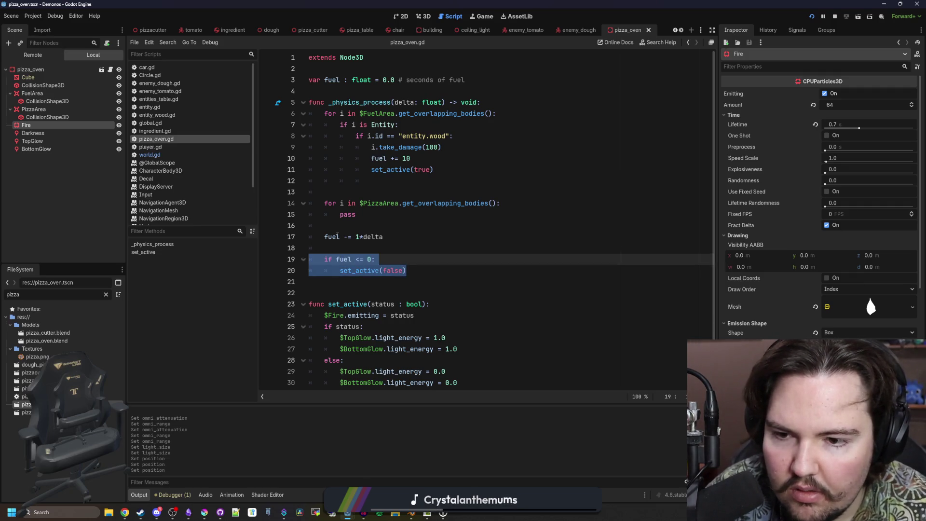
key("ctrl+x")
left_click(352, 226)
key("ctrl+v")
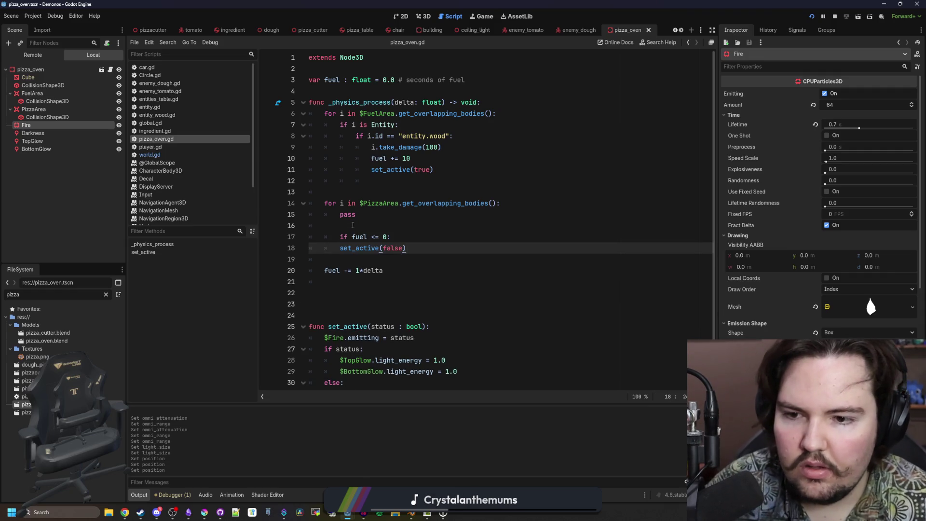
Fix the check's indentation, put 'fuel -= 1*delta' under else, and relaunch the game.
key("Up")
key("shift+Tab")
key("Up")
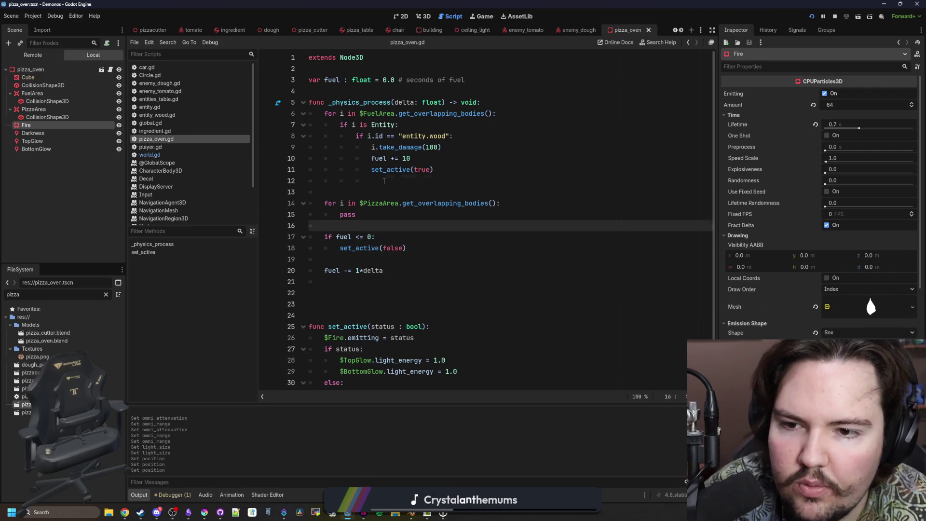
left_click(384, 181)
key("BackSpace")
key("BackSpace")
key("BackSpace")
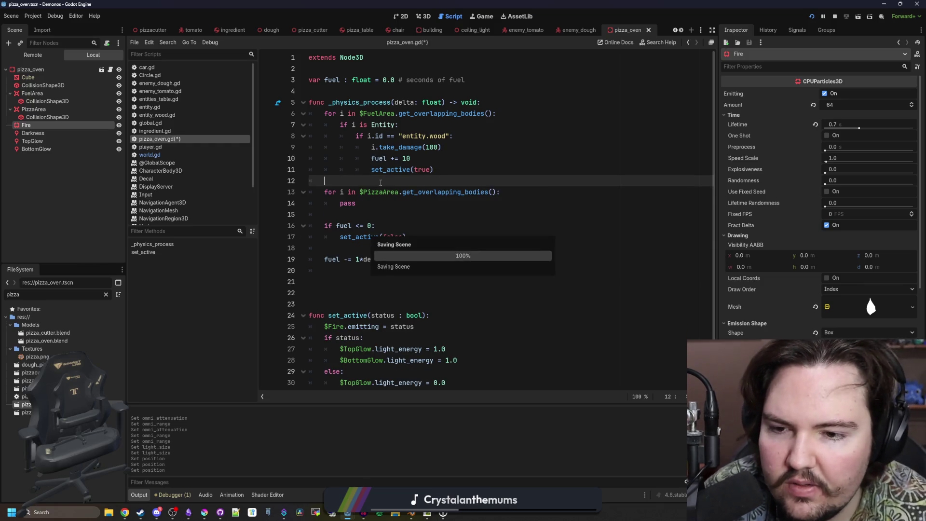
left_click(372, 226)
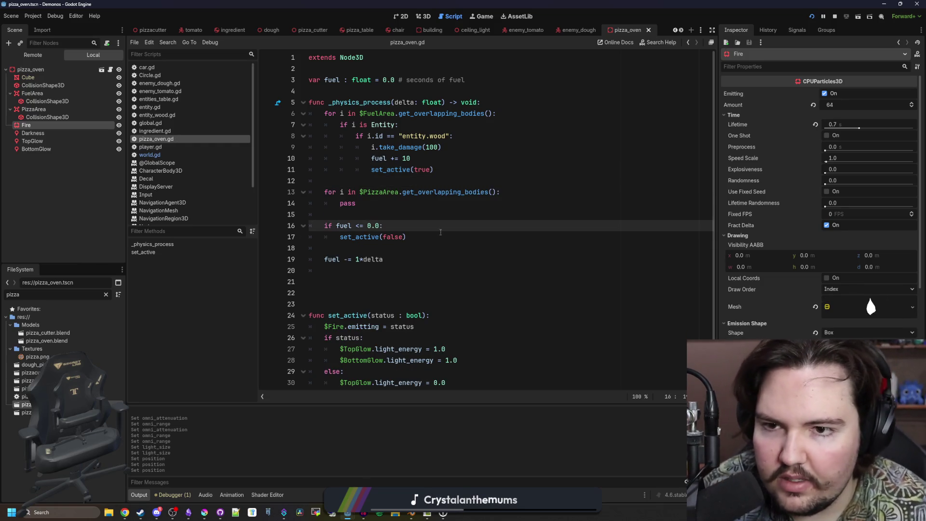
left_click(422, 214)
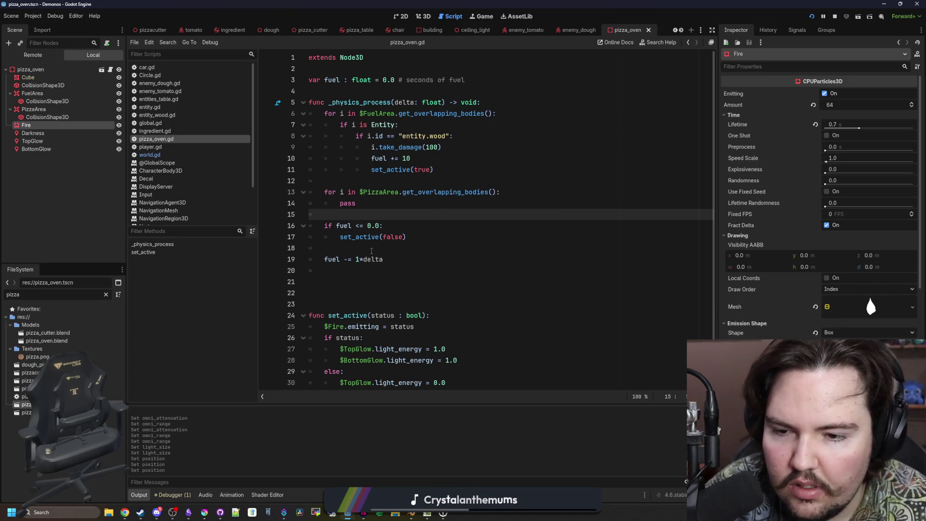
left_click(371, 250)
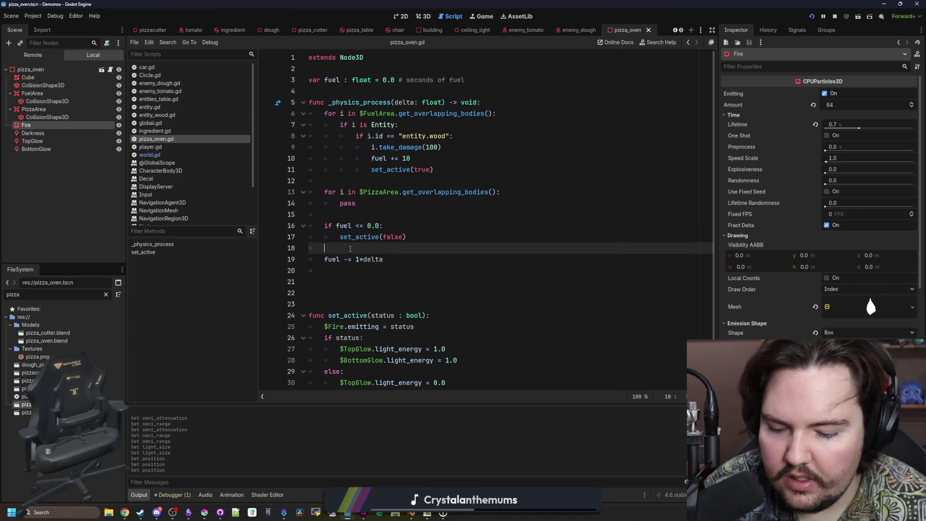
key("ctrl+z")
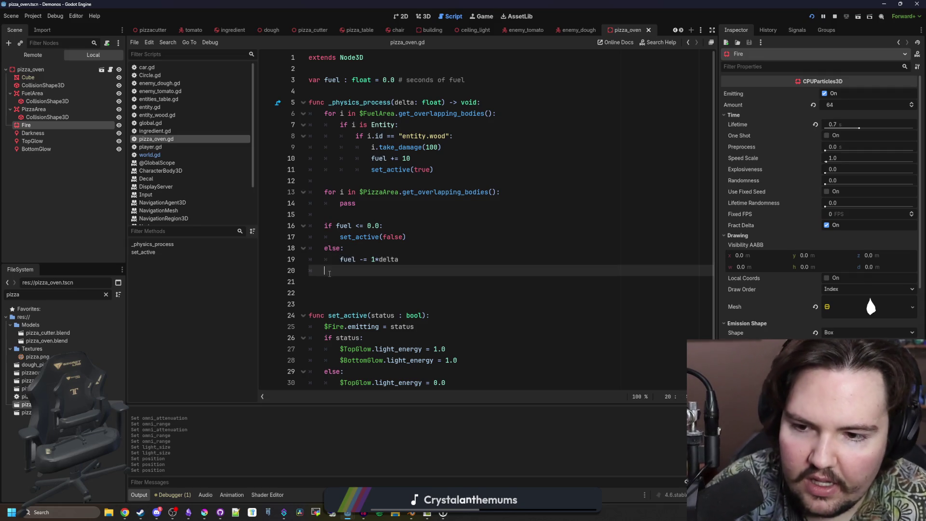
key("ctrl+z")
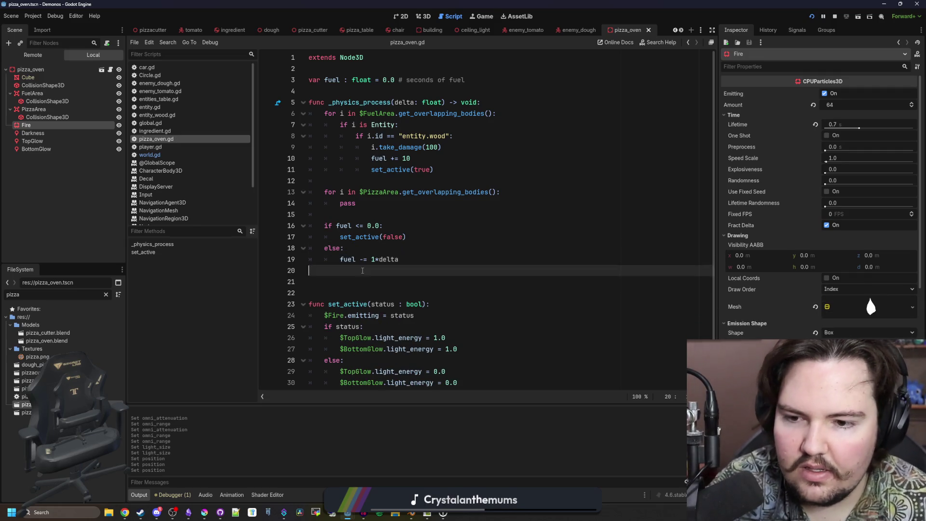
left_click(812, 17)
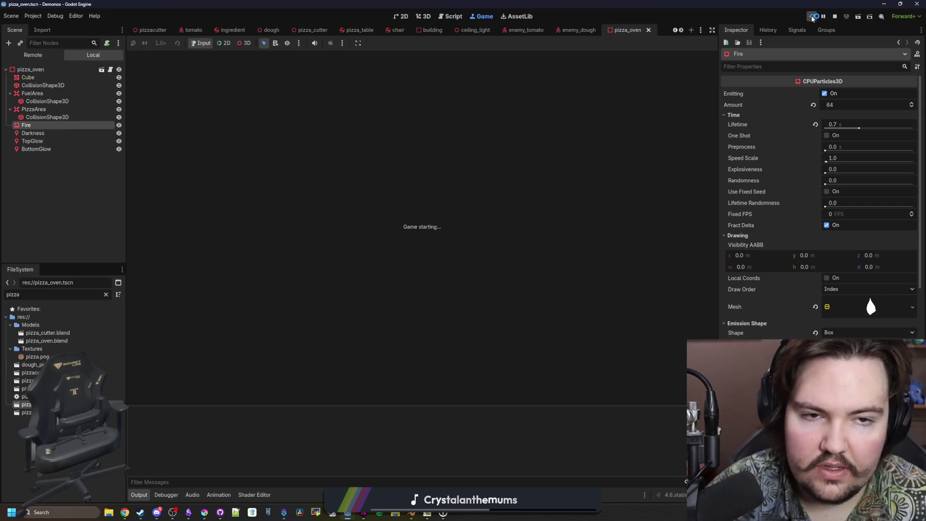
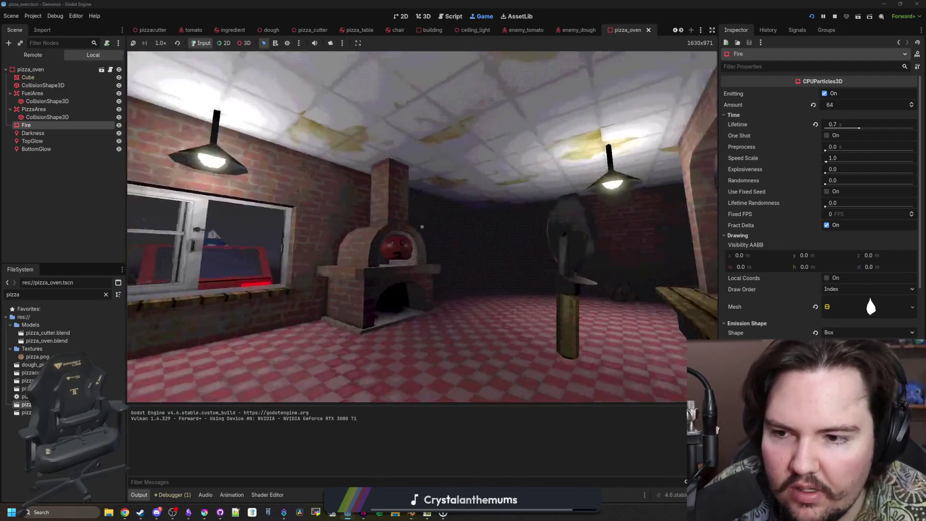
Walk back and forth in front of the pizza oven in the running game.
key("s")
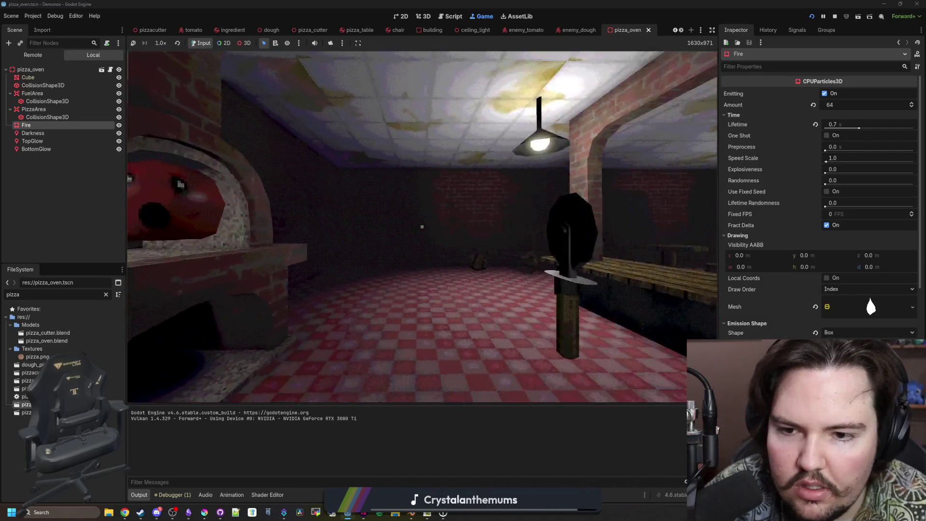
key("w")
key("s")
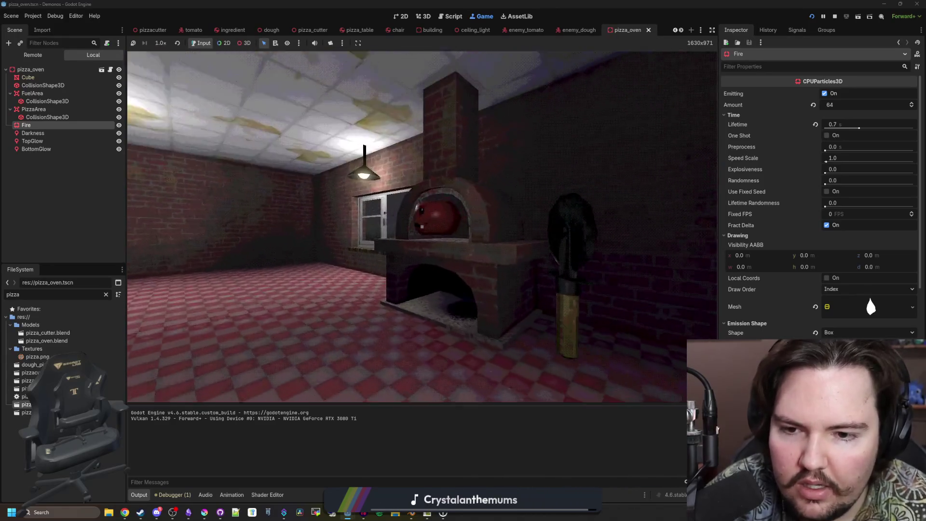
key("w")
key("s")
key("w")
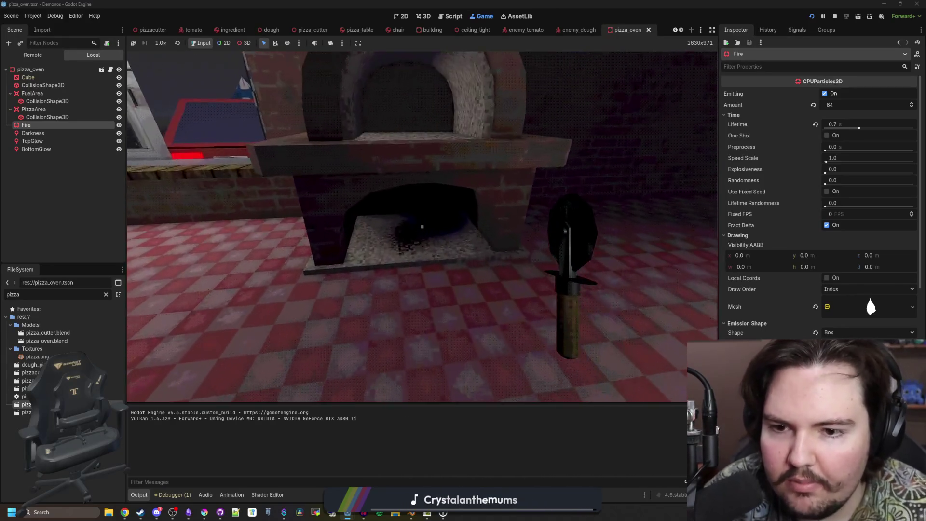
key("s")
Walk toward the oven and past the counter, then bring up pizza_oven.gd in the Script workspace.
key("s")
key("w")
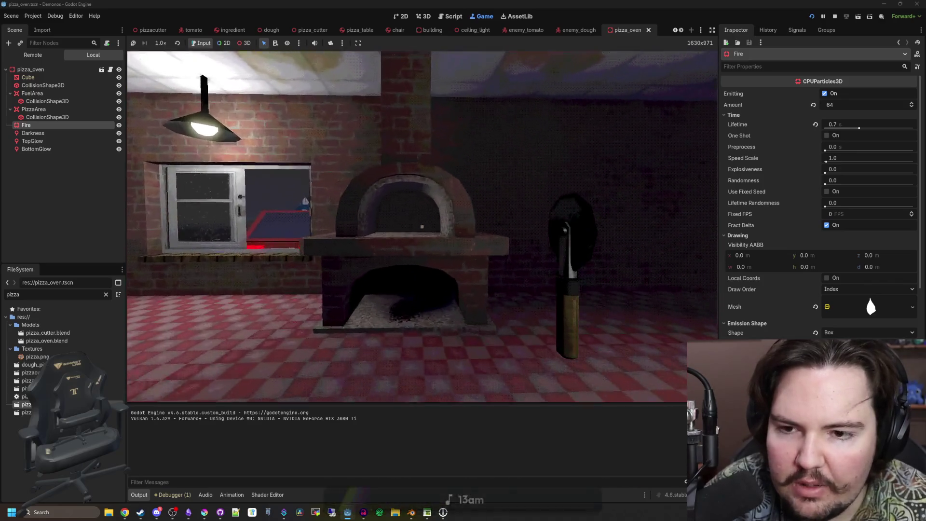
key("s")
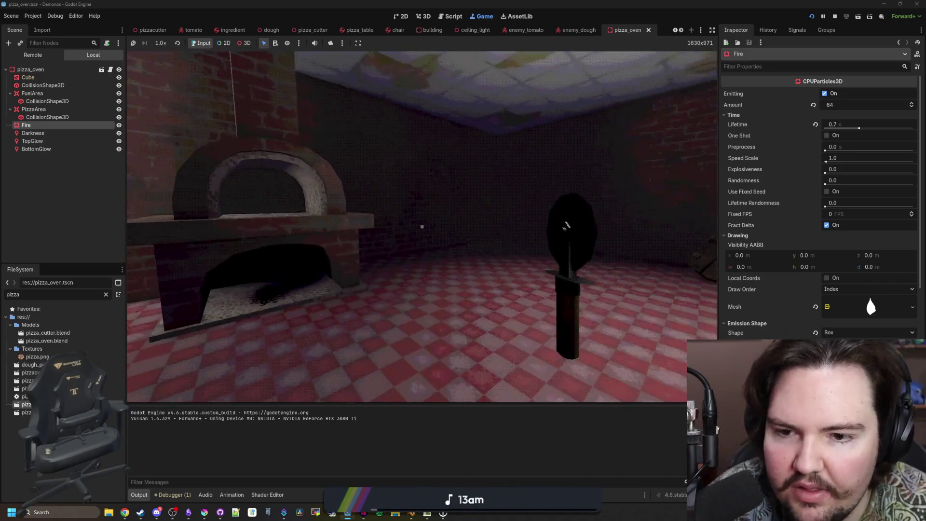
key("w")
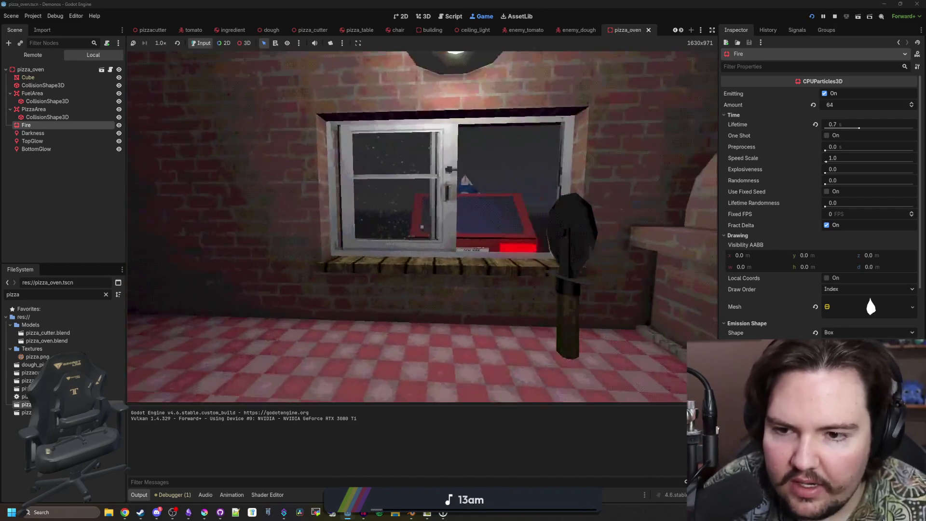
key("w")
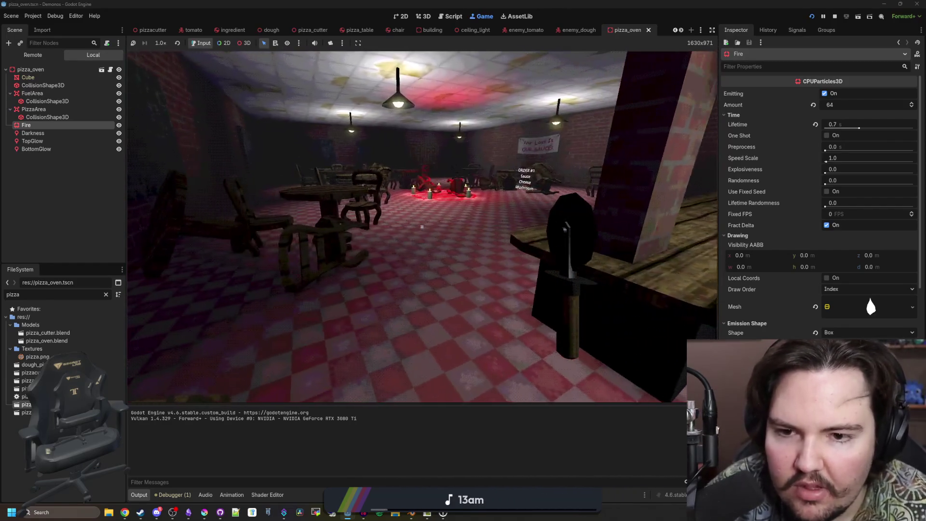
left_click(110, 70)
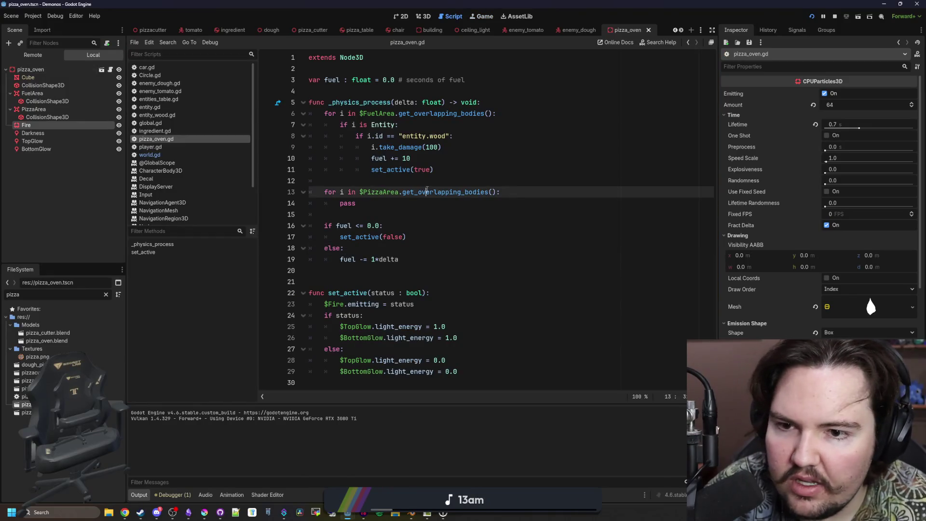
Change 'fuel += 10' to 'fuel += 30' on line 10 of pizza_oven.gd, then bring Blender forward.
left_click(439, 159)
type("3")
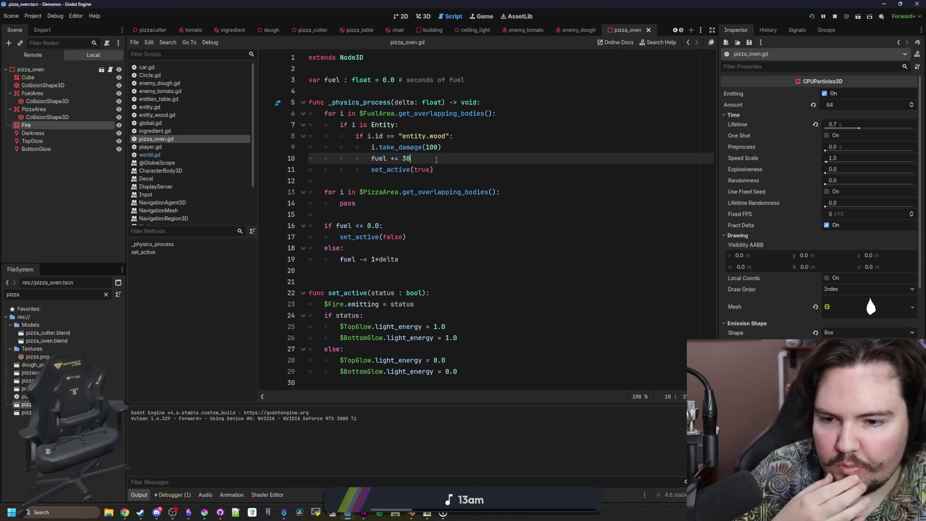
left_click(449, 192)
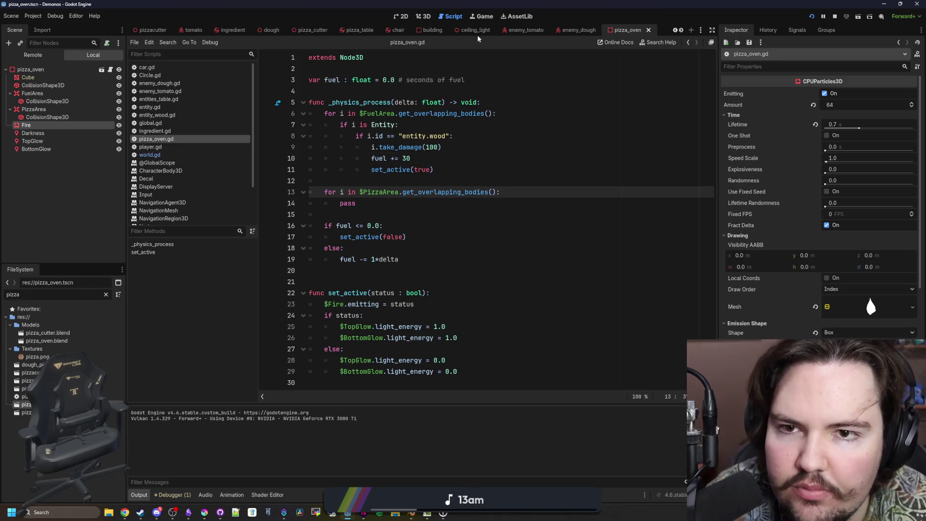
left_click(468, 174)
left_click(440, 181)
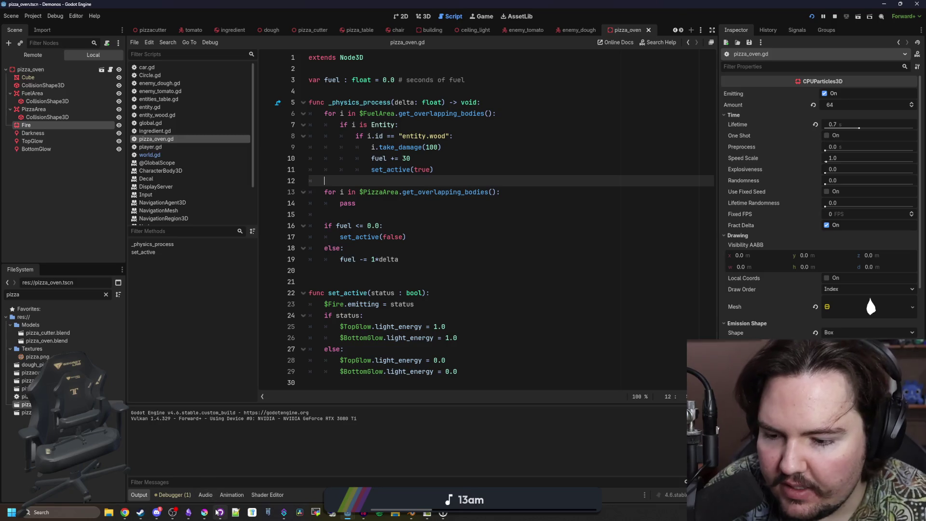
mouse_move(218, 512)
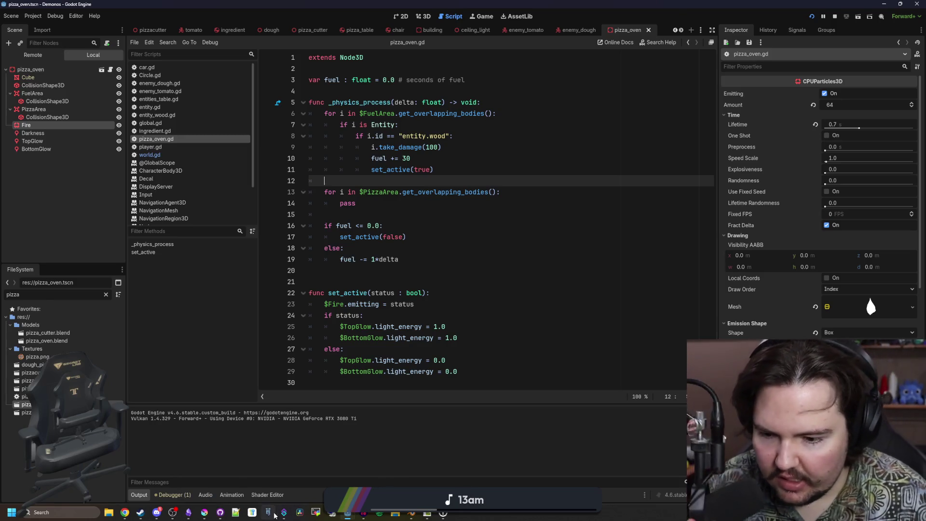
left_click(189, 512)
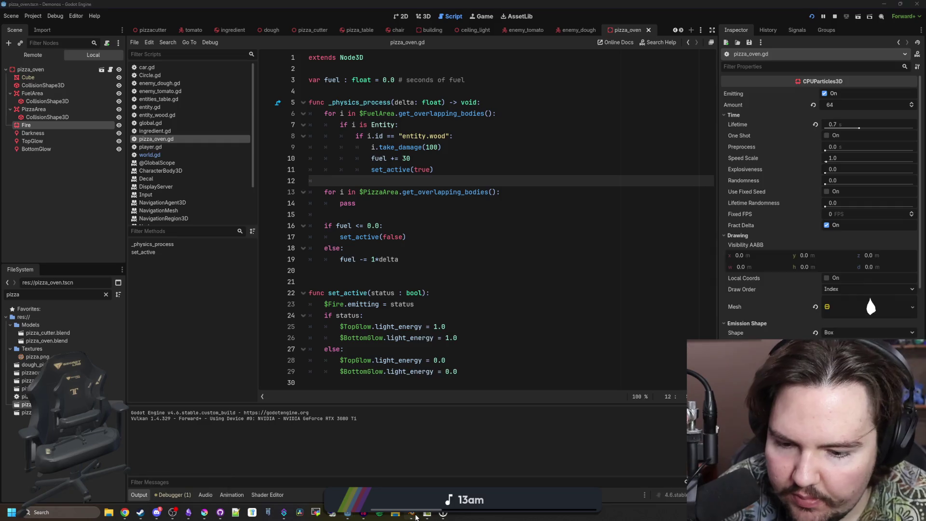
Maximize Blender, start a new General file and delete the default cube.
double_click(579, 212)
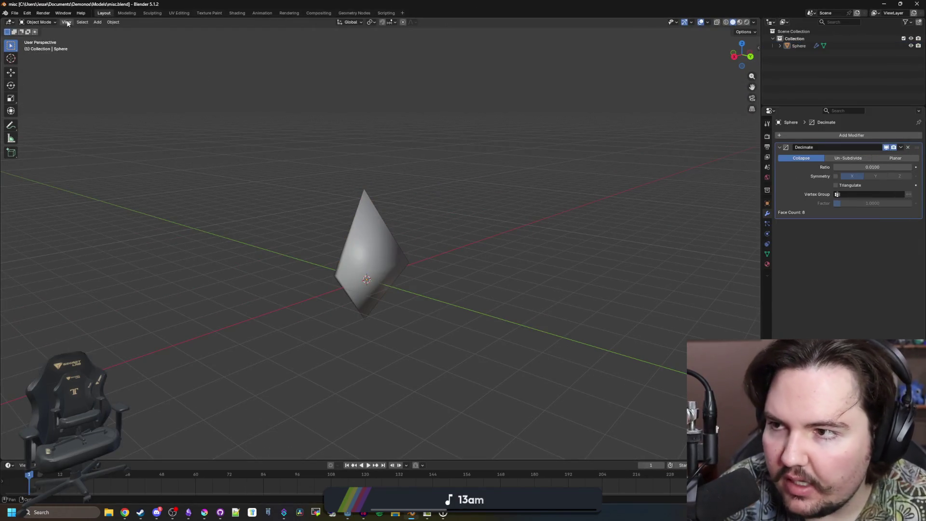
left_click(17, 13)
mouse_move(26, 23)
left_click(103, 22)
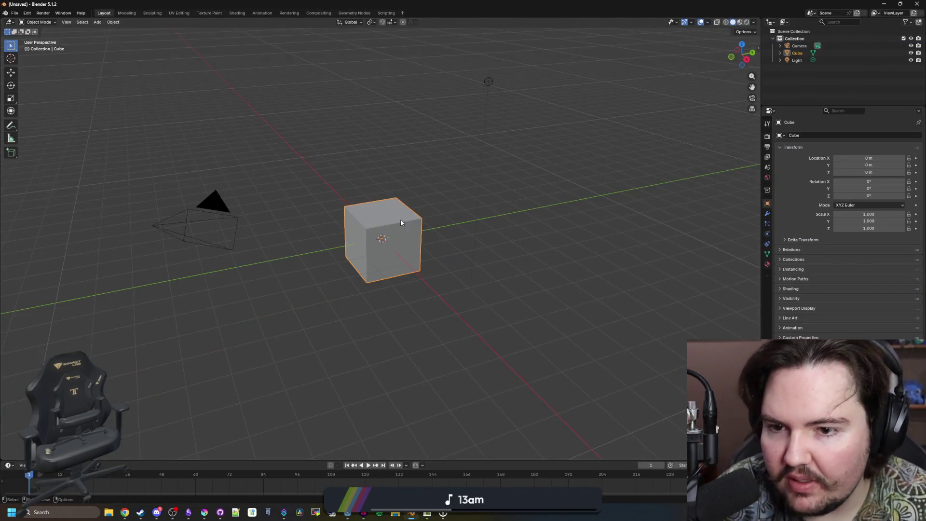
scroll(400, 218, "up", 4)
left_click(423, 214)
key("Delete")
Add a cylinder mesh and lower its Depth to make a flat disc.
key("shift+a")
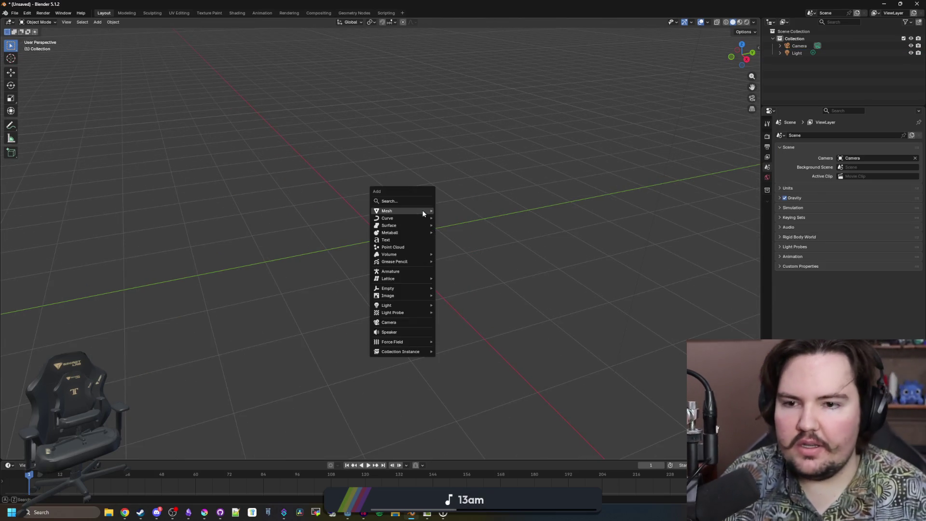
mouse_move(423, 214)
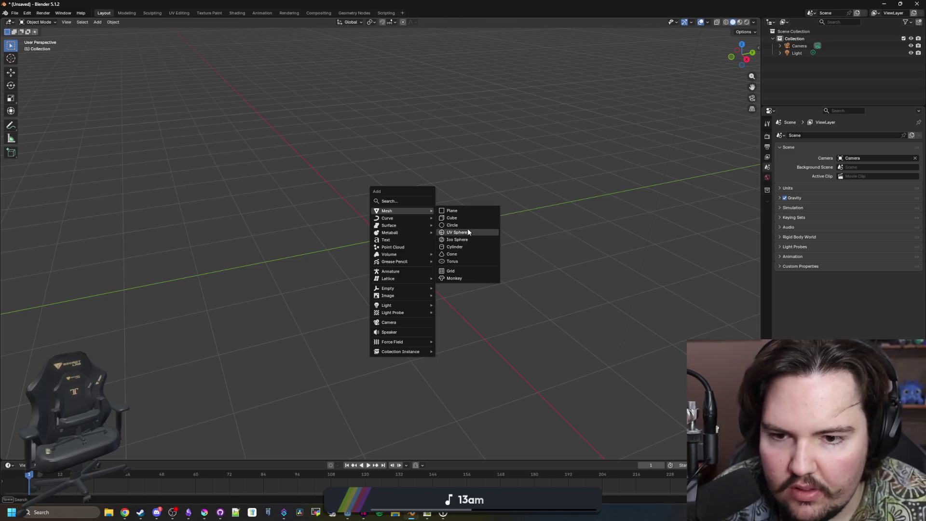
left_click(461, 247)
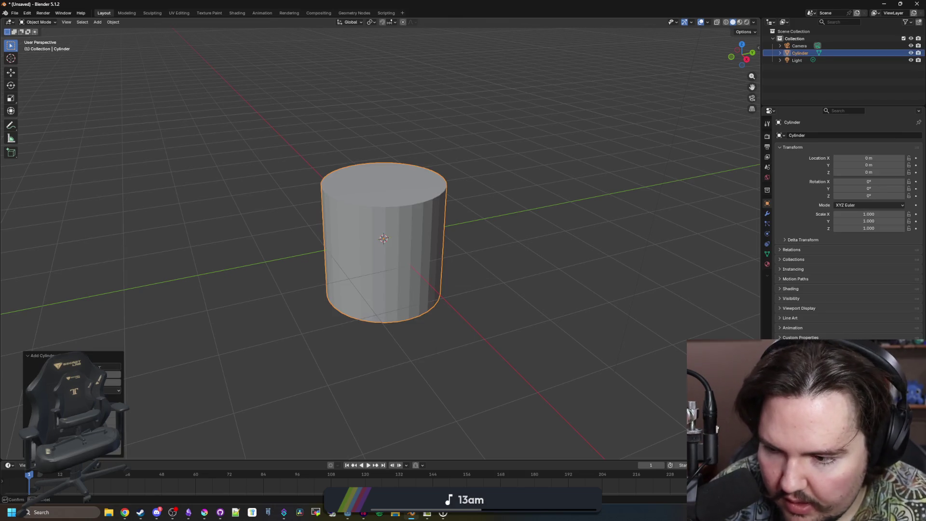
mouse_move(191, 308)
left_mouse_down()
mouse_move(277, 310)
mouse_move(280, 332)
mouse_move(245, 299)
mouse_move(144, 355)
mouse_move(159, 328)
left_mouse_up()
left_click_drag(111, 382, 91, 382)
mouse_move(280, 299)
left_mouse_down()
mouse_move(293, 322)
mouse_move(264, 304)
left_mouse_up()
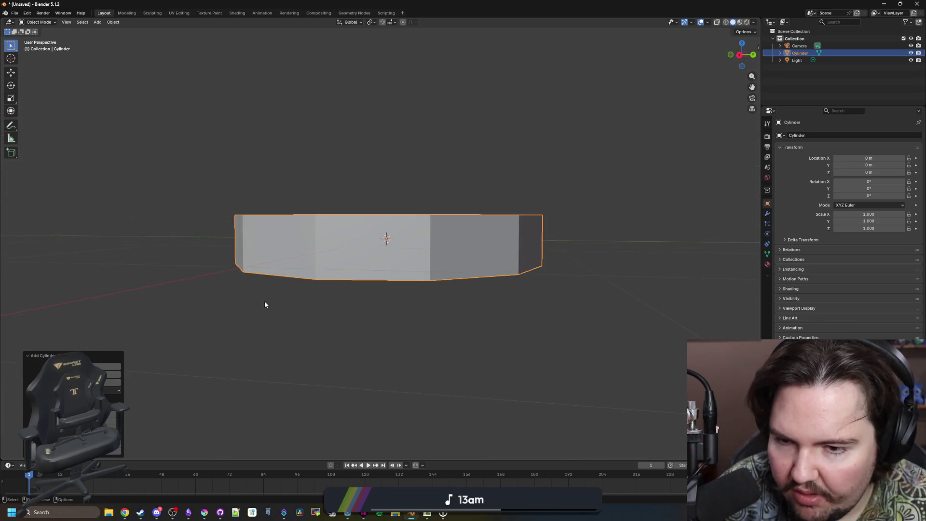
left_click_drag(108, 381, 116, 381)
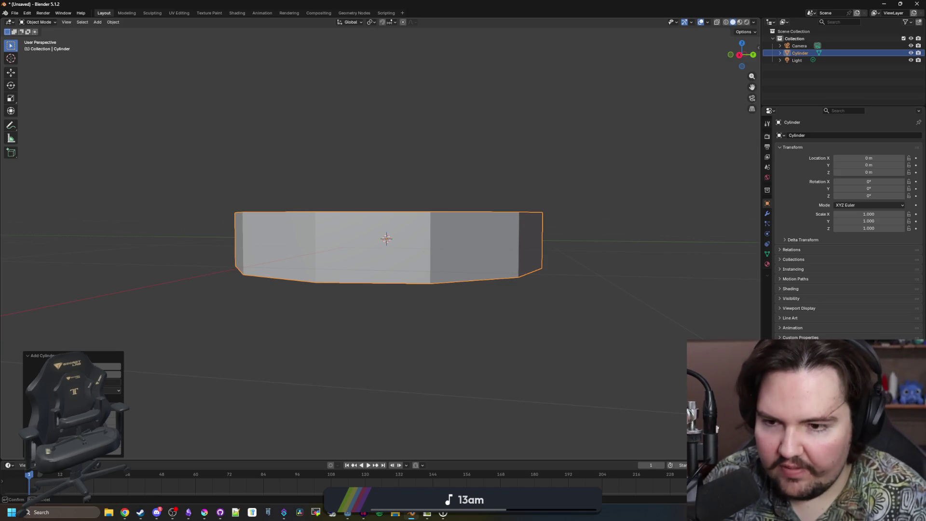
scroll(345, 282, "down", 4)
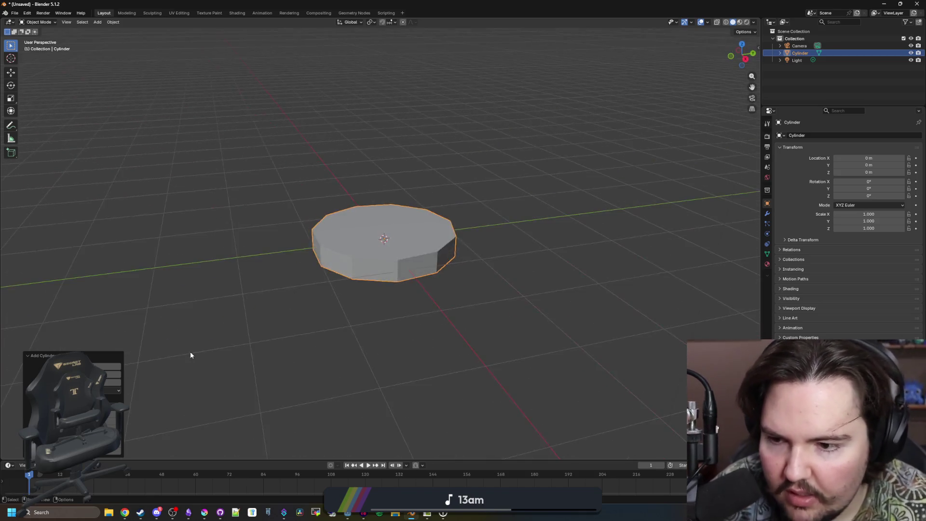
scroll(306, 340, "up", 4)
Enter Edit Mode in face select and select the cylinder's top face.
key("Tab")
left_click(72, 22)
left_click(377, 274)
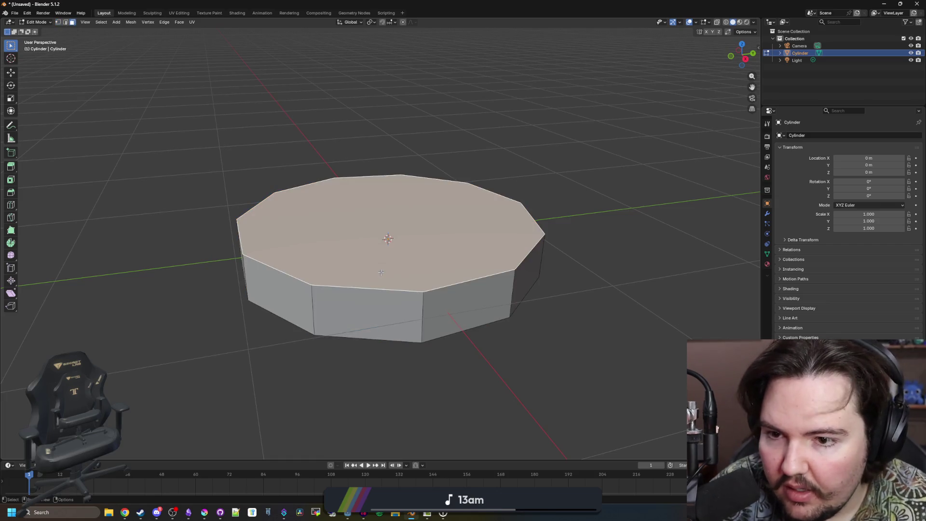
Inset the top face to leave a rim and sink the centre face down along Z.
left_click(10, 179)
scroll(391, 217, "up", 2)
mouse_move(391, 217)
left_mouse_down()
mouse_move(405, 228)
mouse_move(388, 221)
mouse_move(389, 236)
mouse_move(471, 303)
left_mouse_up()
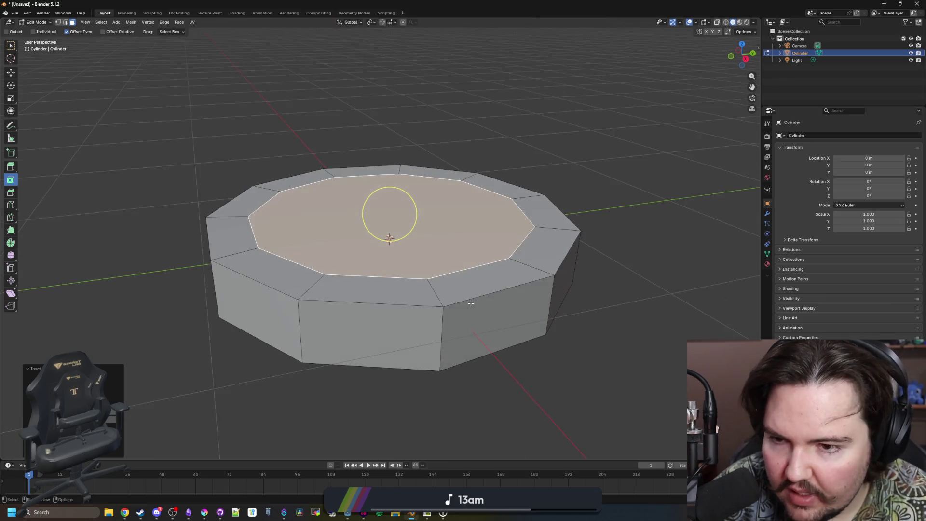
key("g")
key("z")
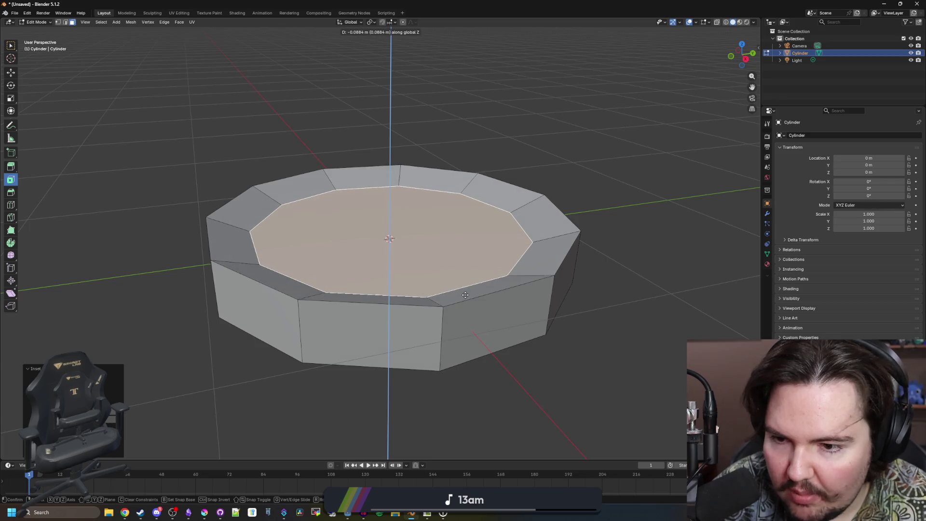
left_click(465, 297)
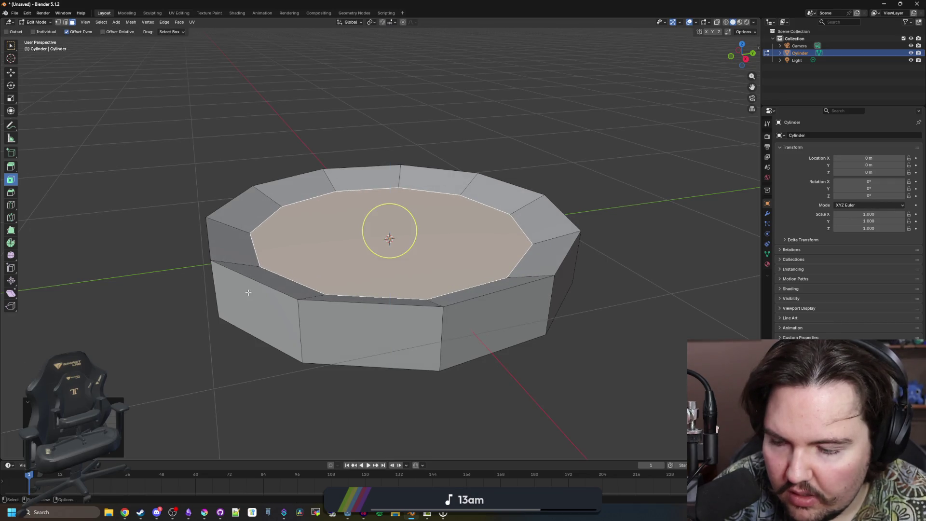
Bevel the outer top rim loop and the bottom edge loop, then return to Object Mode.
left_click_drag(393, 227, 118, 141)
key("alt+a")
key("w")
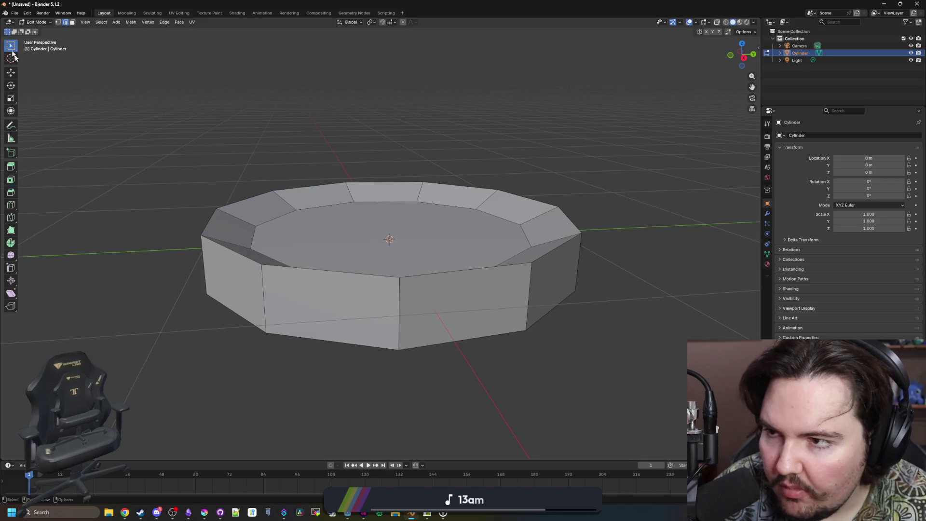
left_click(225, 253, "alt")
left_click(10, 192)
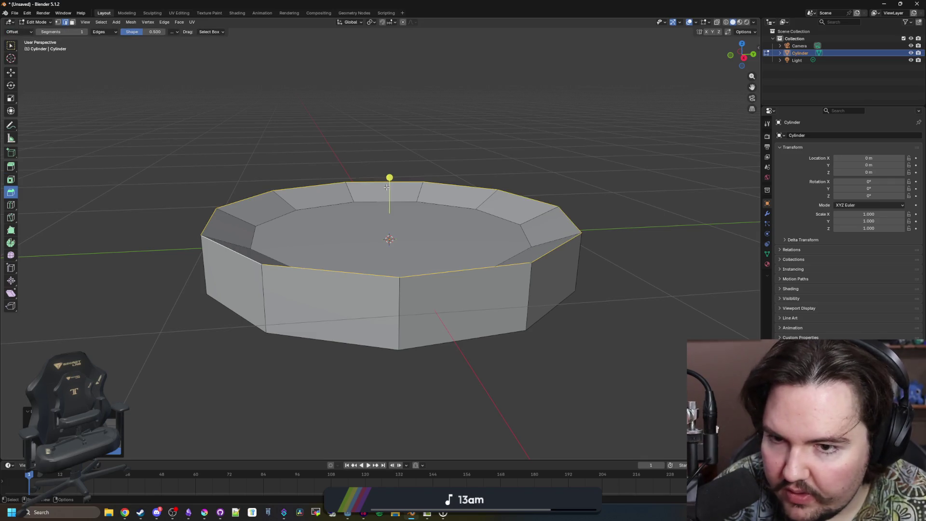
mouse_move(389, 178)
left_mouse_down()
mouse_move(396, 155)
mouse_move(304, 212)
left_mouse_up()
left_click(318, 205, "alt")
mouse_move(388, 300)
left_mouse_down()
mouse_move(386, 312)
mouse_move(397, 310)
left_mouse_up()
key("Tab")
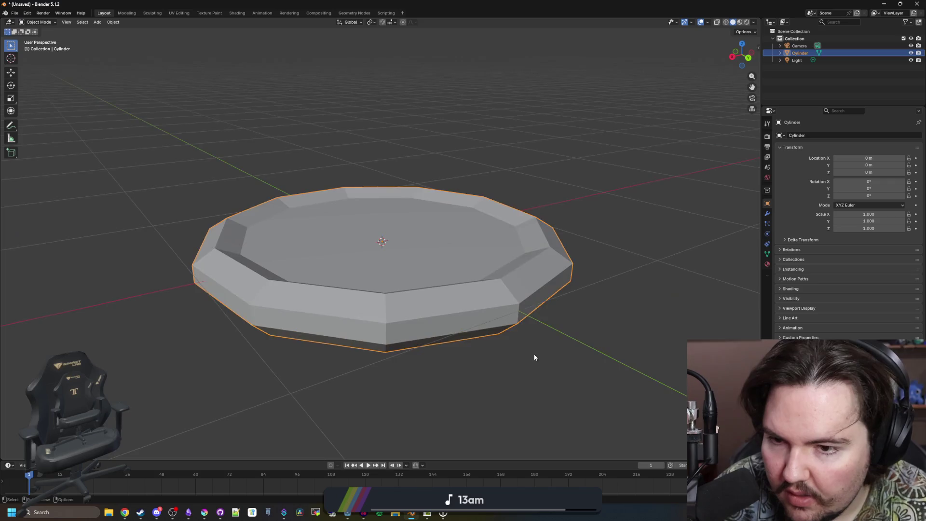
Apply Shade Smooth to the cylinder from the object context menu.
left_click(534, 357)
scroll(482, 366, "down", 5)
mouse_move(456, 372)
left_mouse_down()
mouse_move(409, 366)
mouse_move(522, 363)
mouse_move(421, 252)
mouse_move(413, 268)
mouse_move(218, 381)
mouse_move(211, 300)
mouse_move(312, 295)
mouse_move(365, 263)
left_mouse_up()
scroll(421, 253, "up", 3)
left_click(420, 253)
right_click(407, 242)
left_click(394, 248)
scroll(218, 381, "up", 2)
key("ctrl+z")
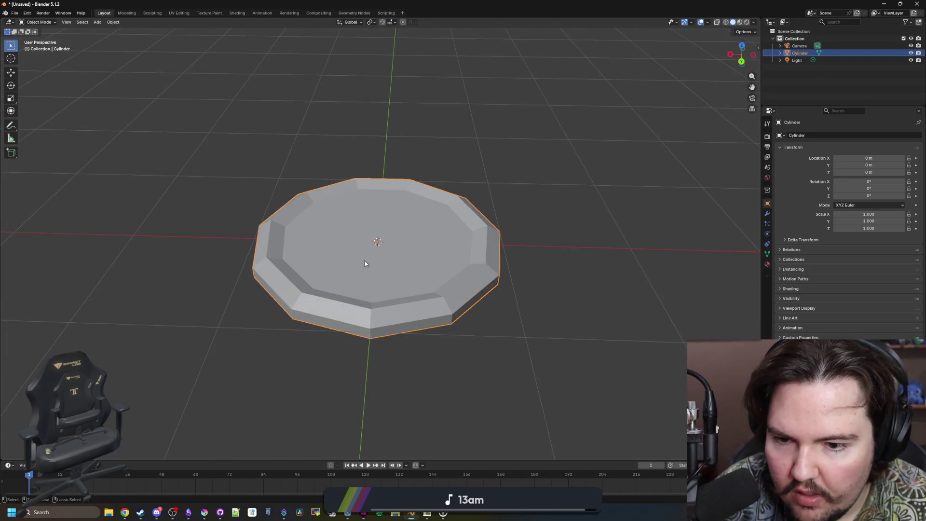
scroll(306, 267, "up", 2)
right_click(236, 268)
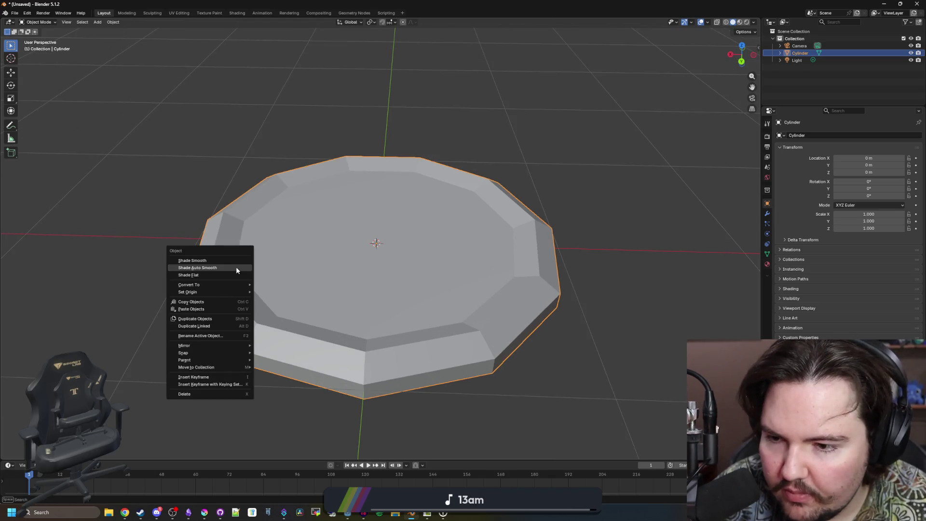
left_click(220, 260)
Mark the inner top edge loop as sharp in Edit Mode, then return to Object Mode.
key("Tab")
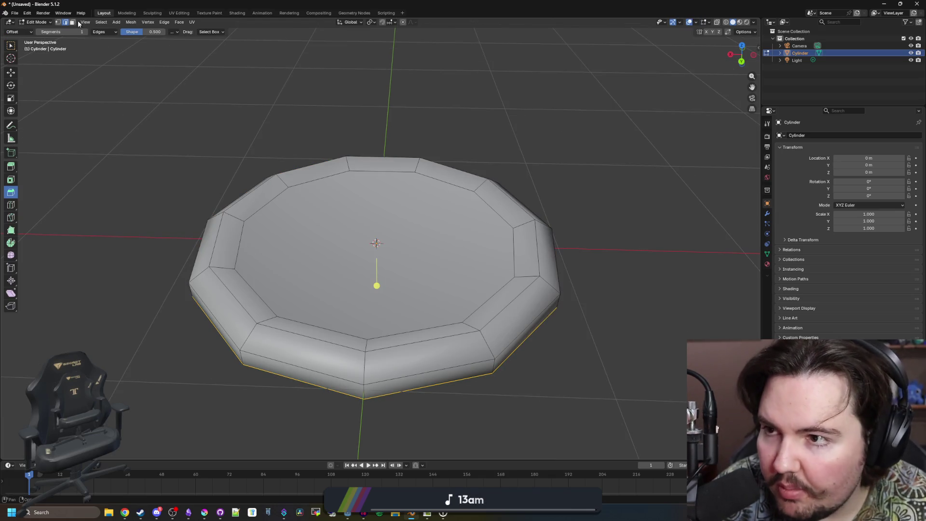
key("w")
left_click(242, 234, "alt")
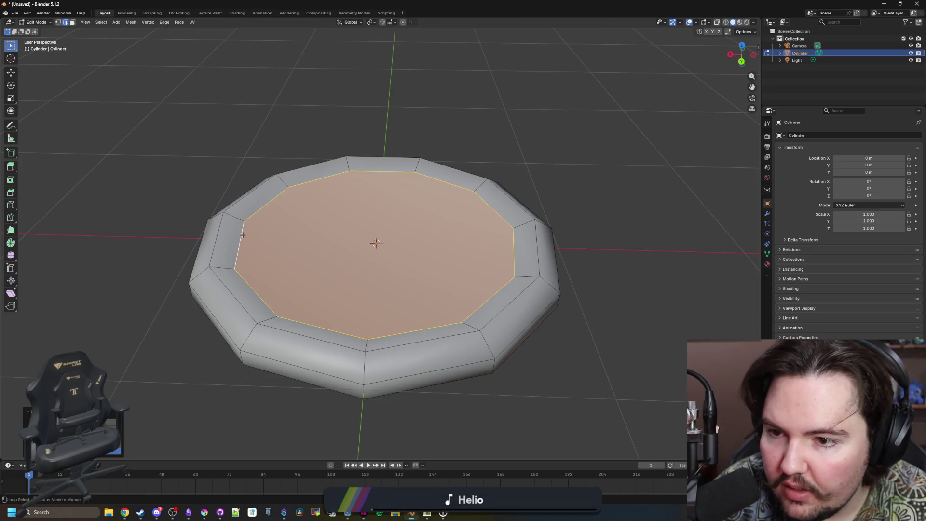
left_click(164, 22)
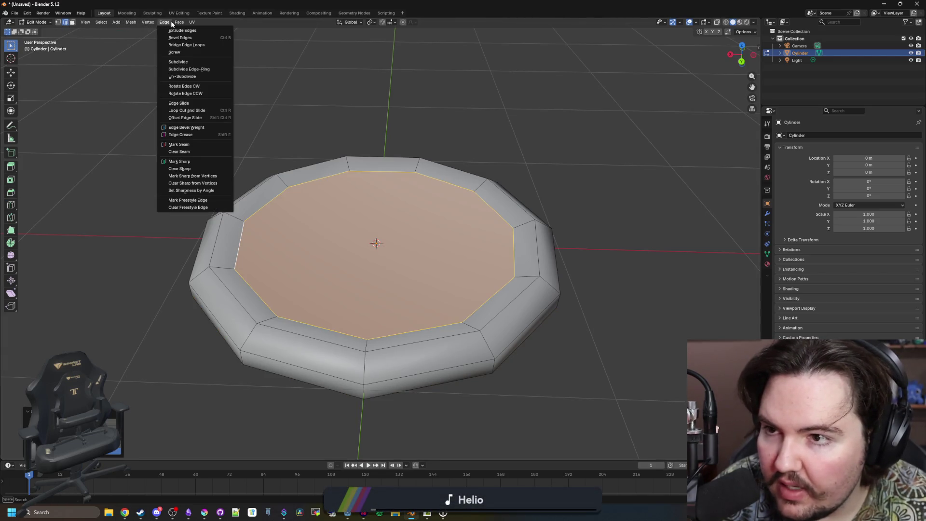
left_click(195, 162)
key("Tab")
Deselect the cylinder, orbit out to see the whole scene and select the camera.
left_click(170, 165)
mouse_move(170, 165)
left_mouse_down()
mouse_move(234, 204)
mouse_move(337, 312)
mouse_move(387, 244)
mouse_move(288, 223)
mouse_move(144, 299)
mouse_move(334, 273)
left_mouse_up()
scroll(335, 273, "down", 3)
left_click(799, 46)
Delete the camera and scale the cylinder vertically to a Z scale of 1.285.
key("x")
key("x")
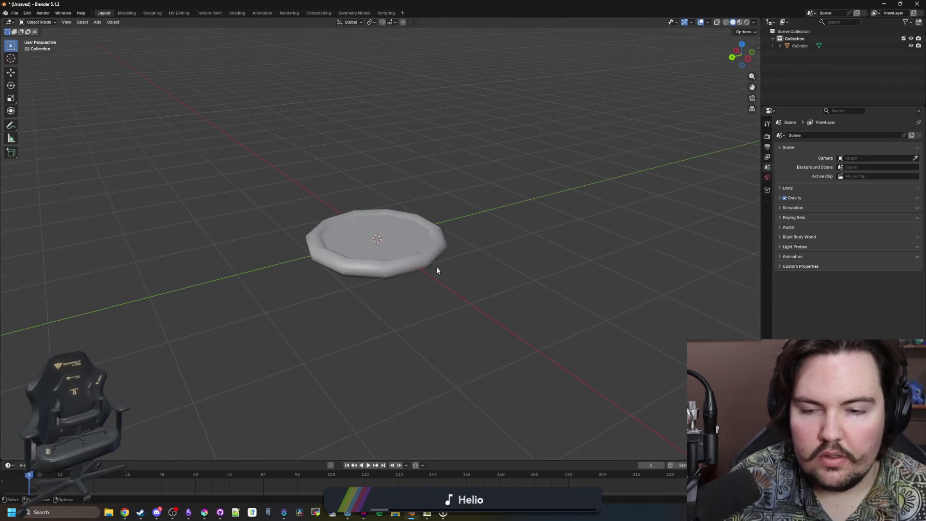
left_click(434, 263)
key("s")
key("z")
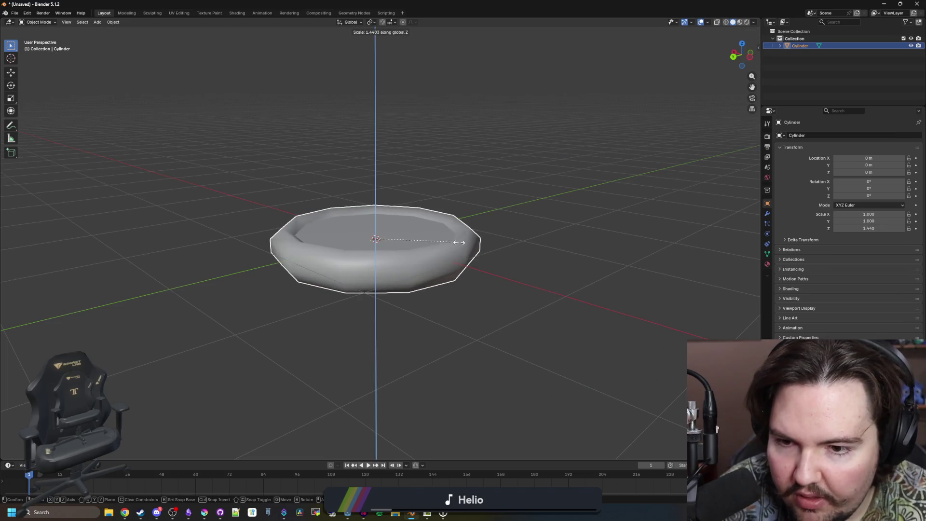
left_click(466, 249)
mouse_move(465, 249)
left_mouse_down()
mouse_move(405, 233)
mouse_move(342, 236)
left_mouse_up()
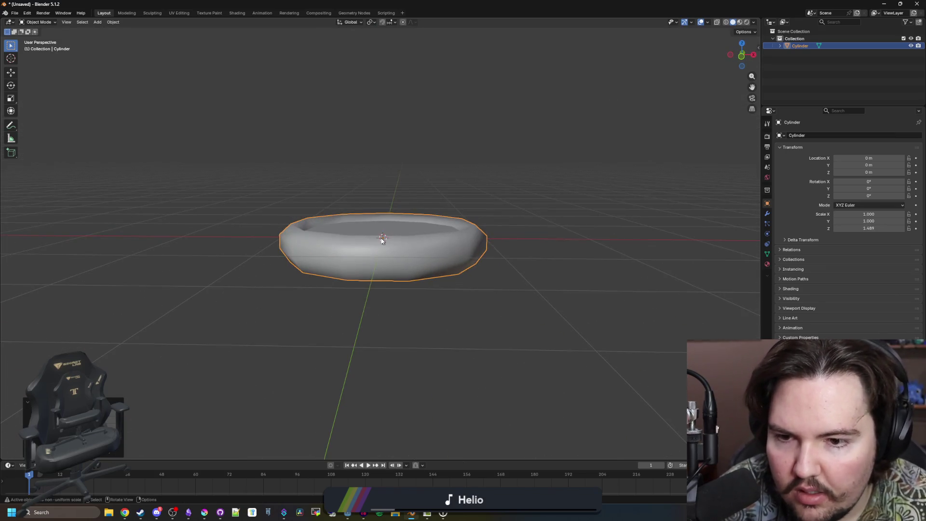
key("s")
key("z")
right_click(374, 258)
scroll(577, 289, "up", 2)
key("s")
key("z")
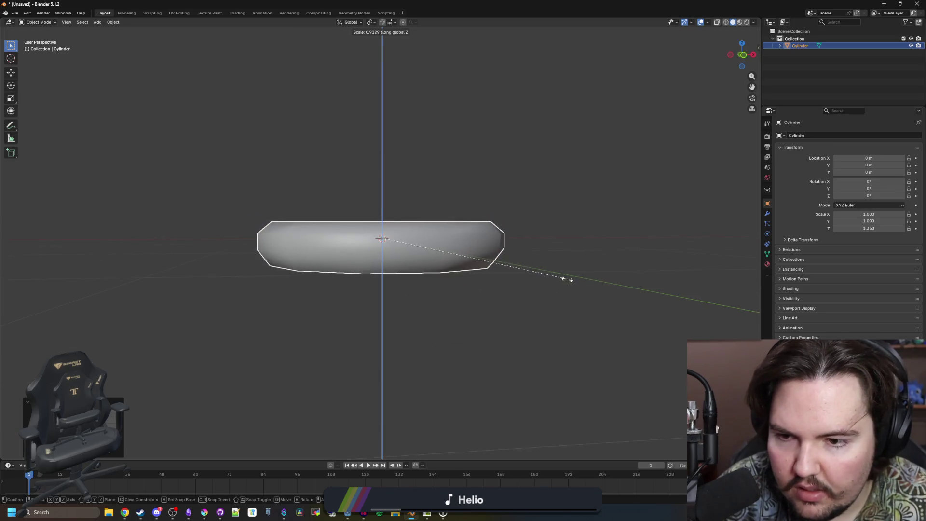
left_click(559, 276)
Inspect the scaled base from several angles, then open the save dialog to name the file.
left_click_drag(557, 277, 497, 320)
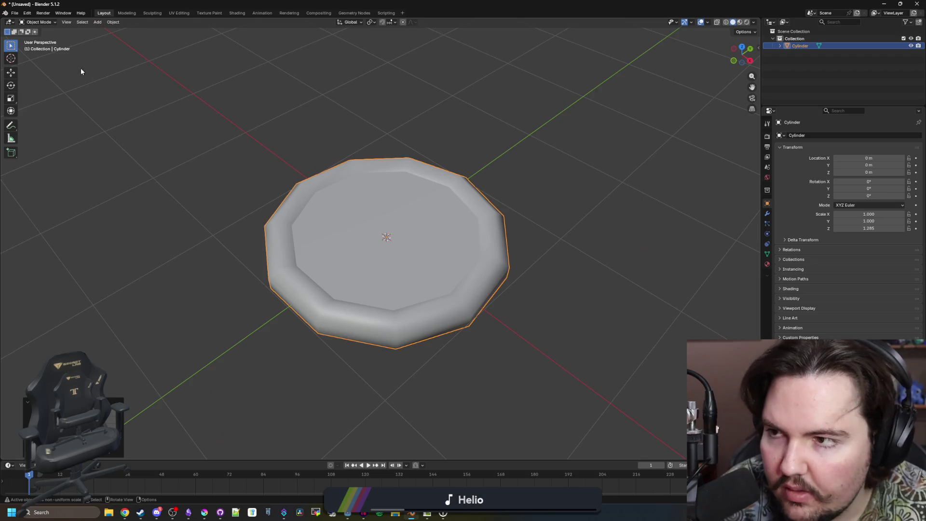
left_click_drag(231, 214, 429, 242)
key("Tab")
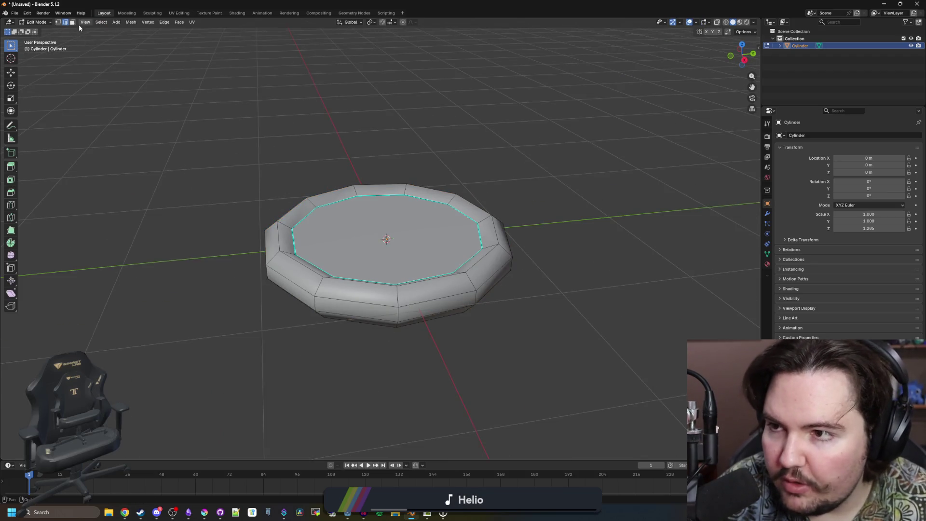
key("e")
key("Tab")
mouse_move(496, 270)
left_mouse_down()
mouse_move(541, 224)
mouse_move(392, 258)
mouse_move(357, 283)
left_mouse_up()
left_click(392, 258)
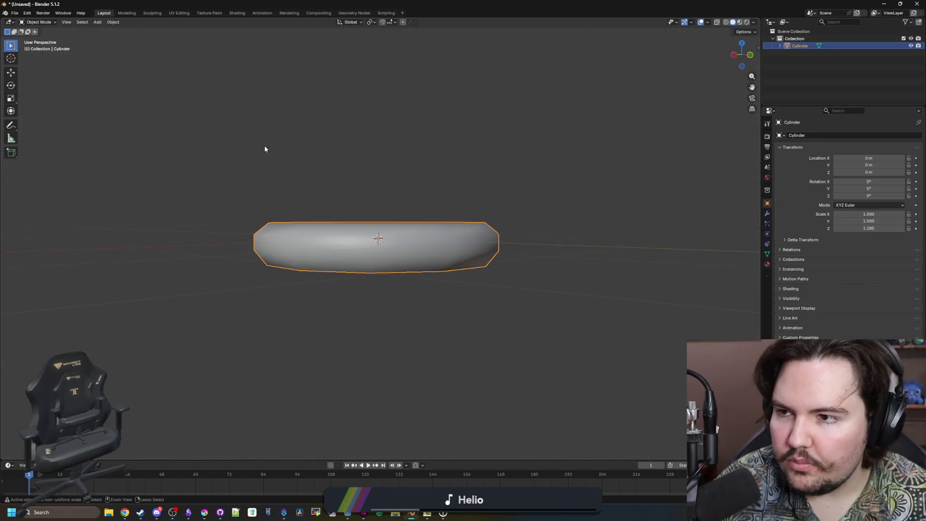
key("ctrl+s")
left_click(182, 387)
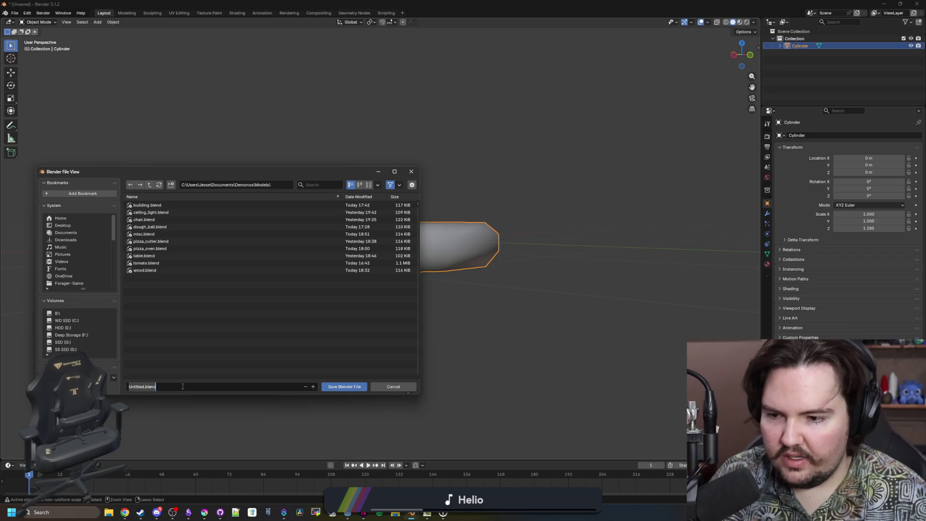
Save the model as pizza.blend in the Models folder, then save again with the cylinder selected.
left_click(342, 386)
left_click(440, 319)
mouse_move(441, 317)
left_mouse_down()
mouse_move(377, 299)
mouse_move(337, 322)
left_mouse_up()
left_click(376, 299)
left_click(391, 268, "shift")
left_click(358, 269, "shift")
left_click(337, 290, "shift")
left_click(359, 273)
key("ctrl+s")
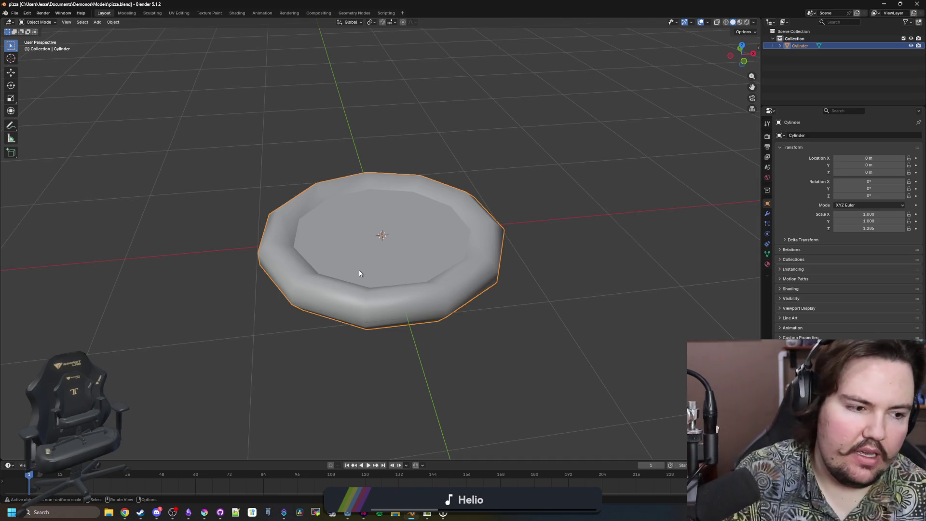
Work through the save prompts and File menu, then switch to the Godot editor.
left_click(600, 209)
left_click(459, 234)
left_click(503, 183)
left_click(430, 244)
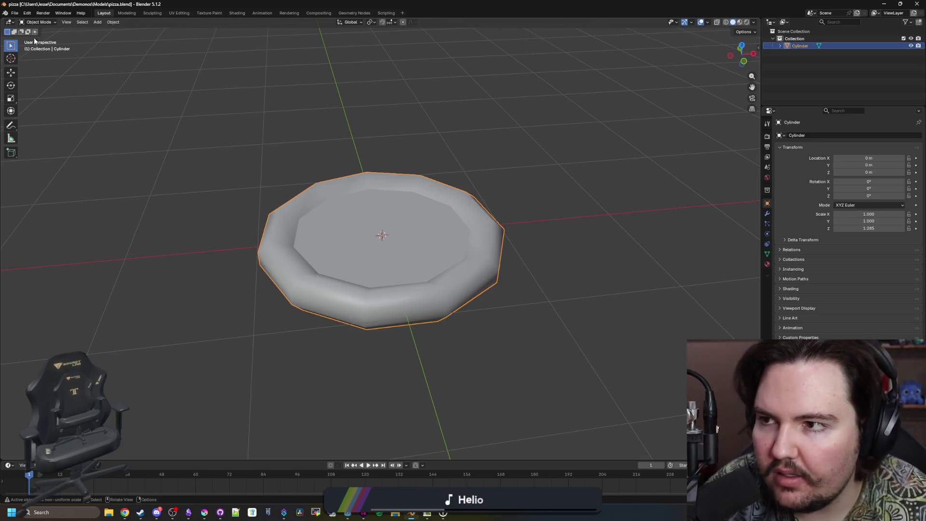
left_click(14, 13)
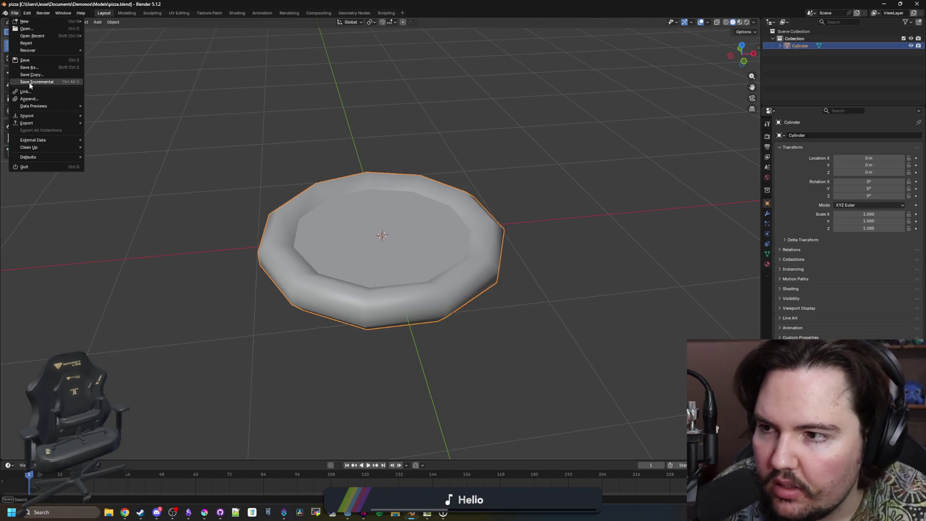
left_click(456, 104)
key("alt+Tab")
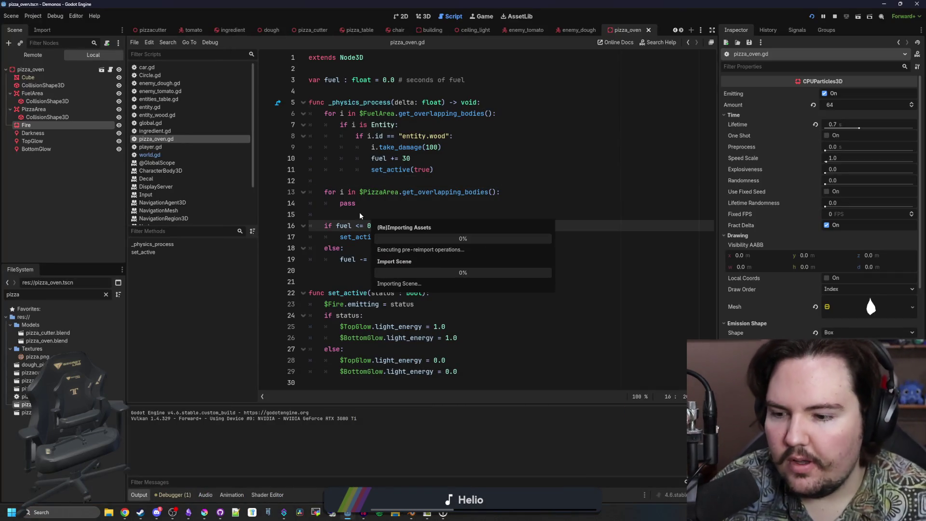
Browse the FileSystem, inspect the pizza.png texture and clear the file filter.
left_click(340, 213)
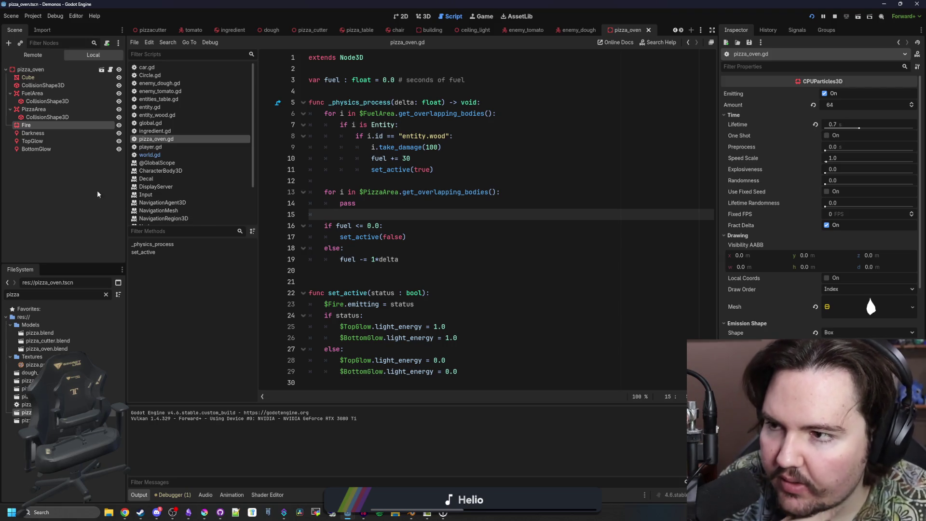
left_click(36, 196)
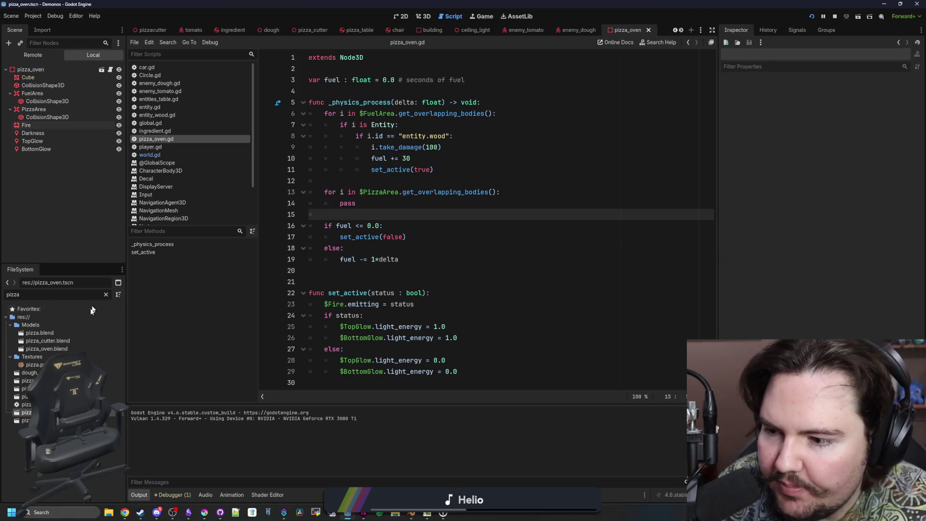
left_click(32, 367)
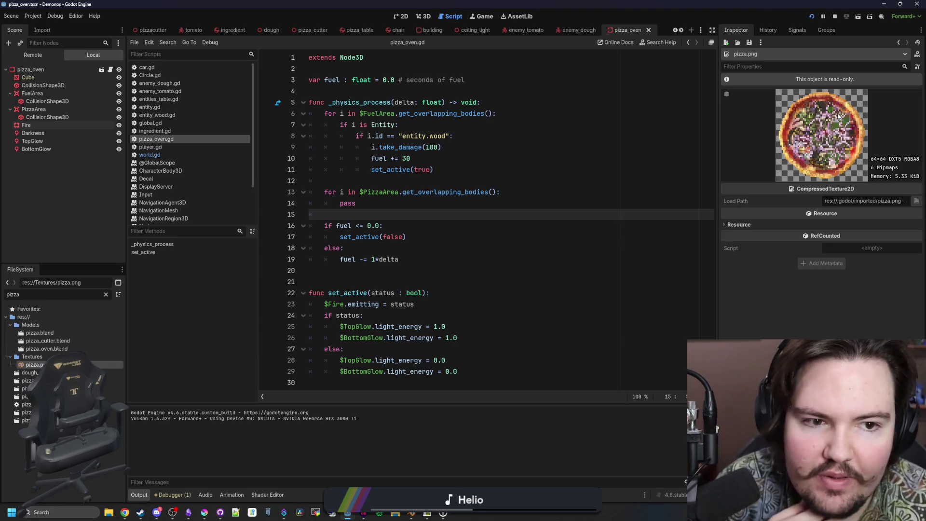
left_click(481, 273)
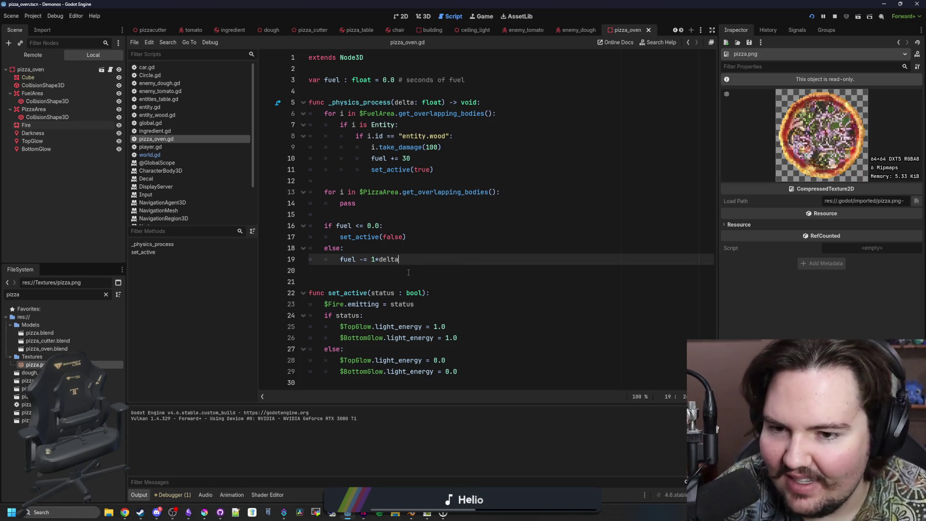
left_click(100, 298)
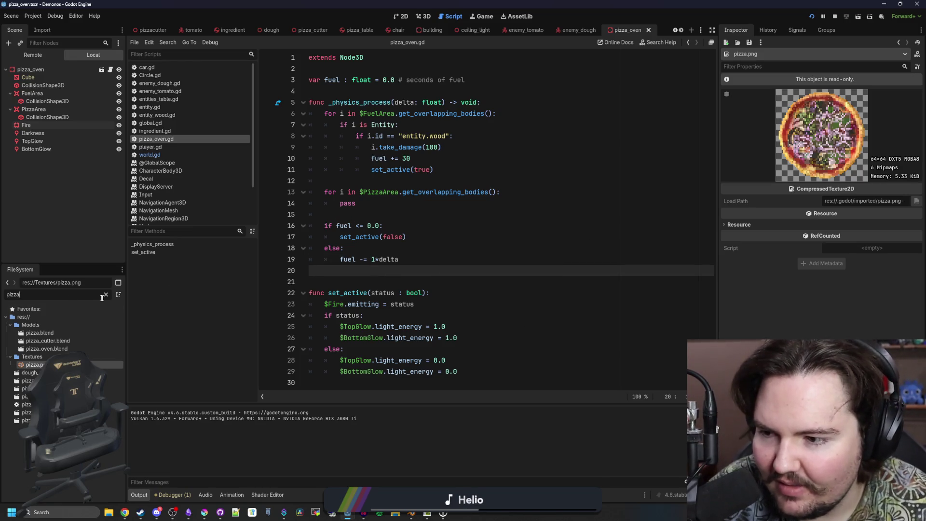
left_click(105, 294)
scroll(180, 26, "up", 5)
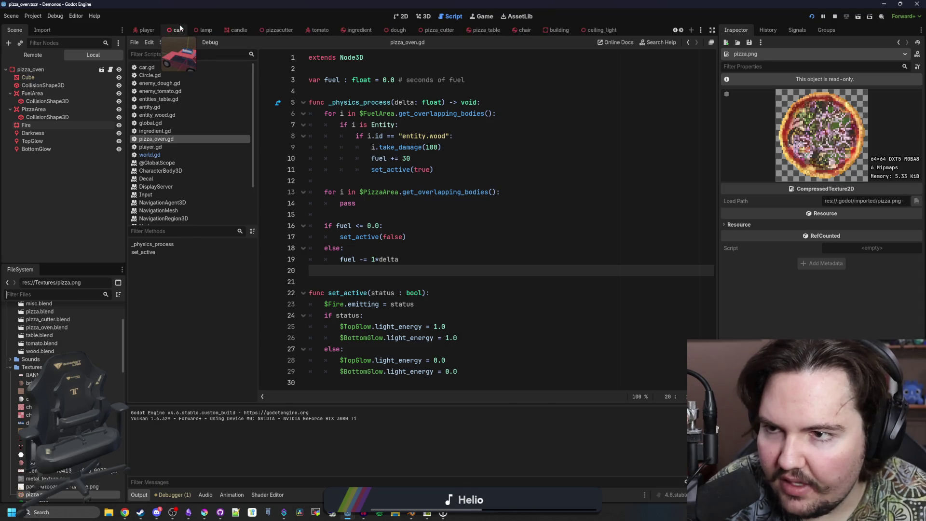
In the world scene's 3D view, filter for 'pizza' and drag pizza.blend onto the floor beside the oven.
left_click(146, 29)
left_click(423, 15)
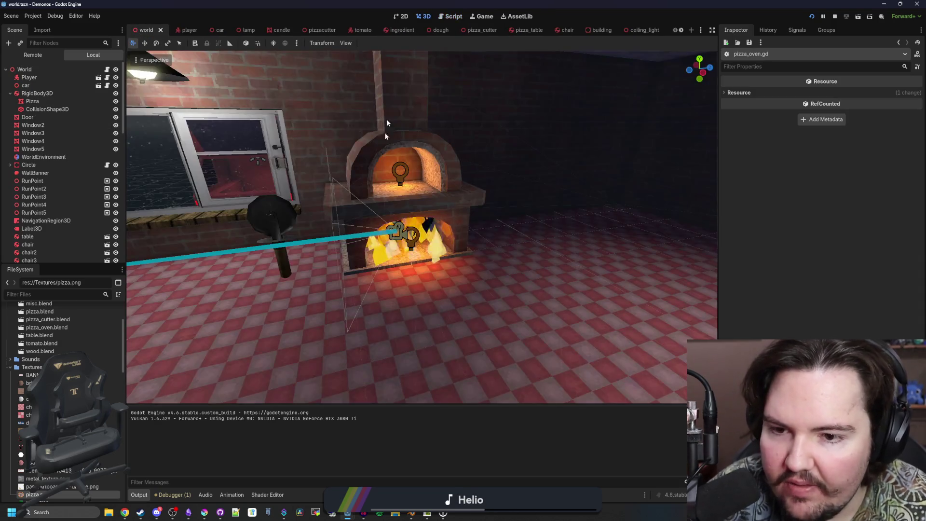
mouse_move(375, 269)
left_mouse_down()
mouse_move(473, 302)
mouse_move(412, 310)
left_mouse_up()
left_click(103, 295)
type("pizza")
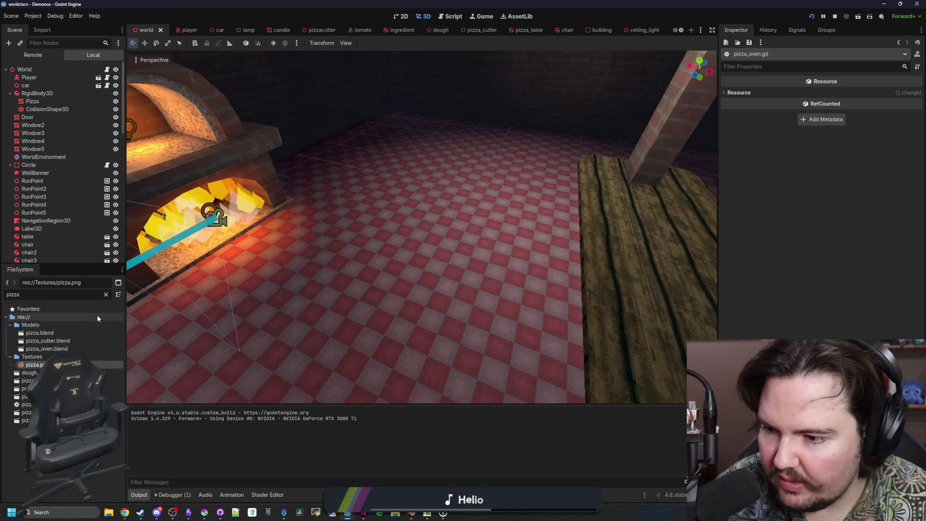
left_click(56, 331)
mouse_move(56, 331)
left_mouse_down()
mouse_move(331, 252)
mouse_move(383, 247)
left_mouse_up()
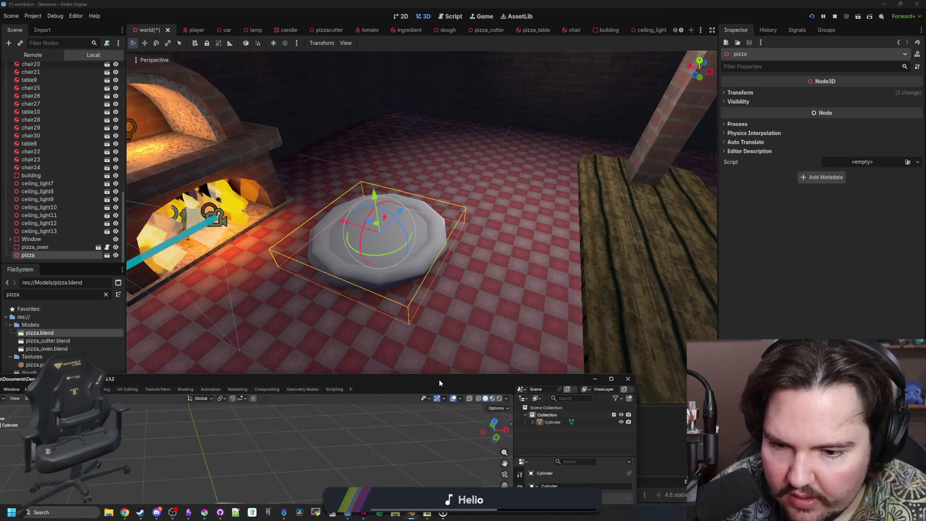
Scale the pizza base to 0.5 in X, Y and Z via the Resize panel.
key("a")
key("s")
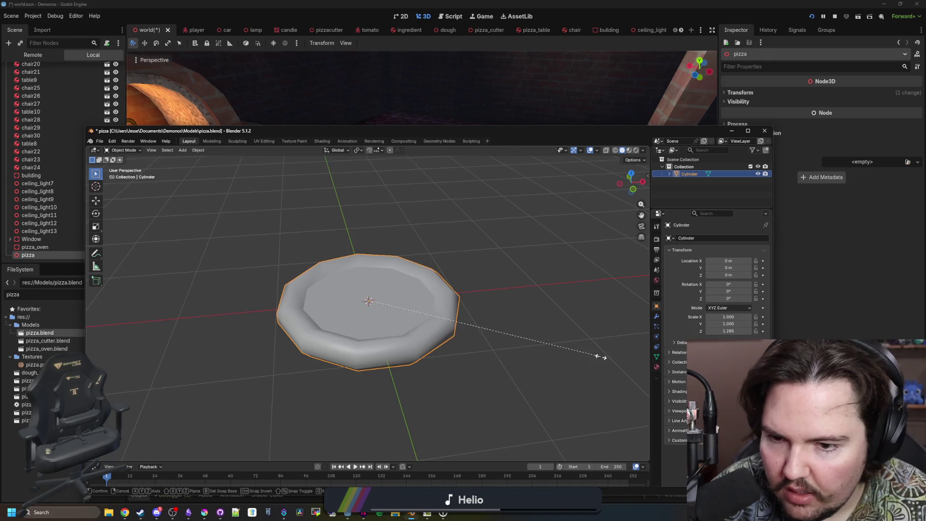
left_click(558, 343)
left_click(196, 417)
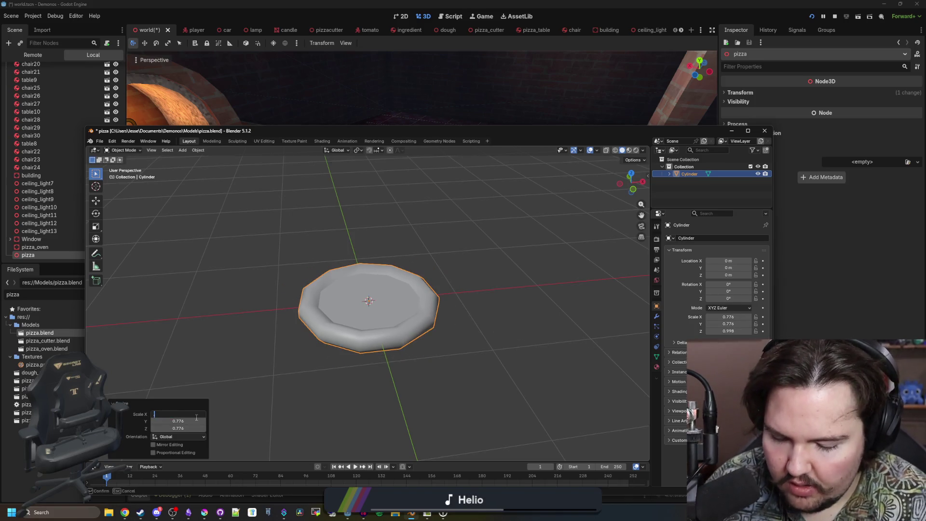
type("0.5")
key("Tab")
type("0.5")
key("Tab")
type("0.5")
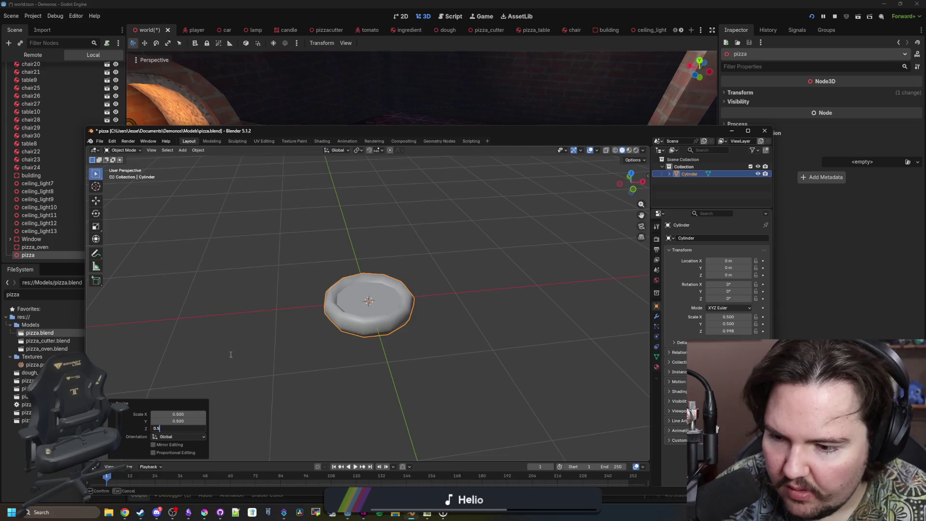
key("Return")
Apply the new scale, save the Blender file and return to Godot.
right_click(336, 313)
left_click(337, 314)
key("ctrl+s")
left_click(817, 268)
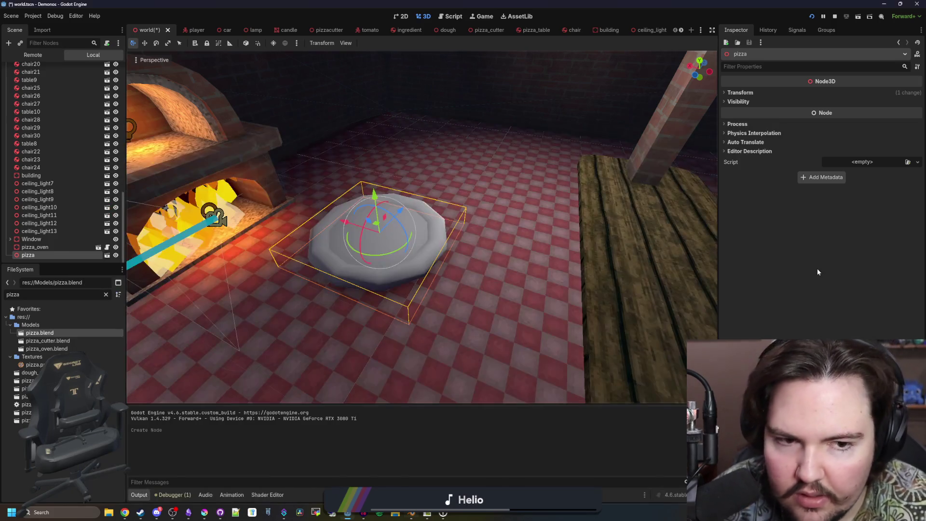
Create a new inherited scene from the pizza model and save it as pizza.tscn.
left_click(107, 255)
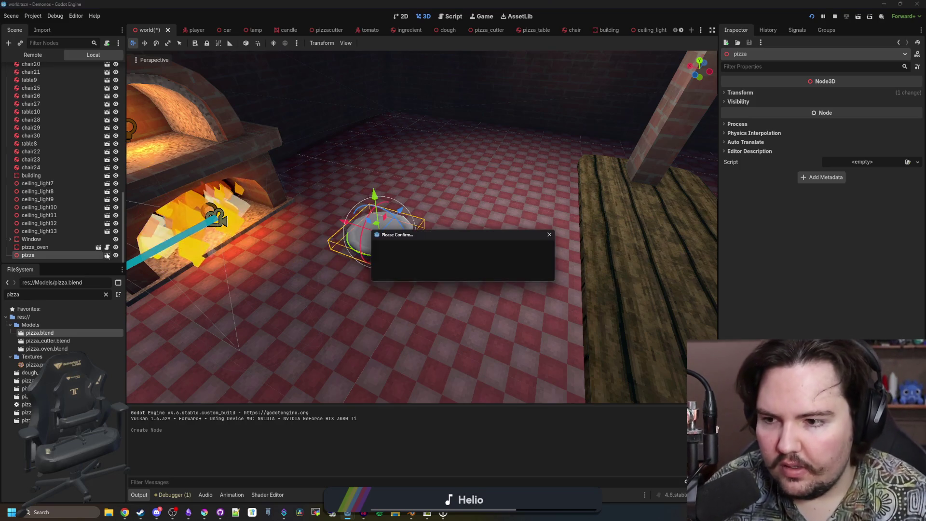
left_click(409, 271)
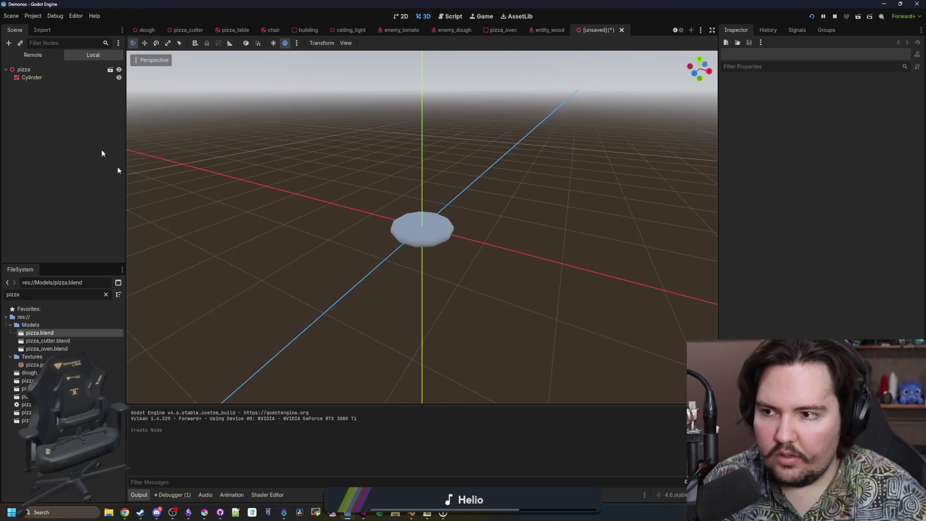
key("ctrl+s")
key("Right")
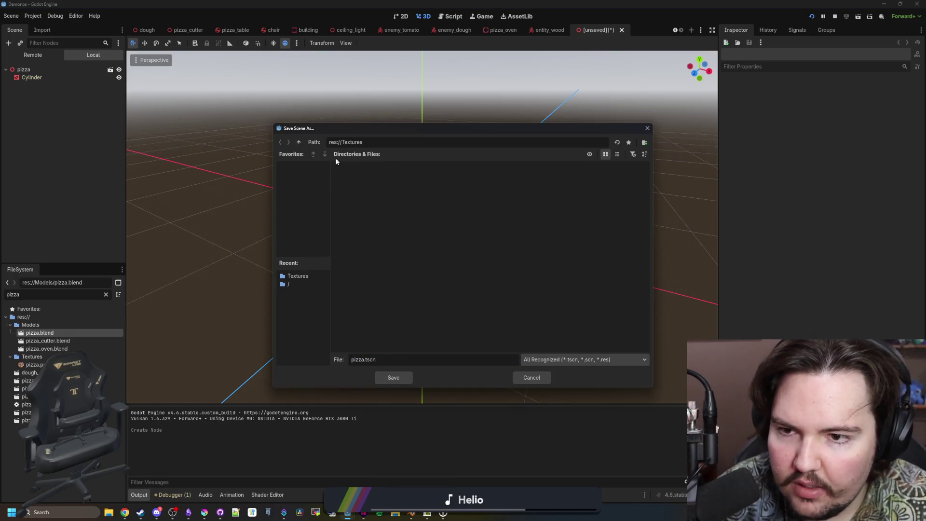
left_click(298, 143)
left_click(398, 379)
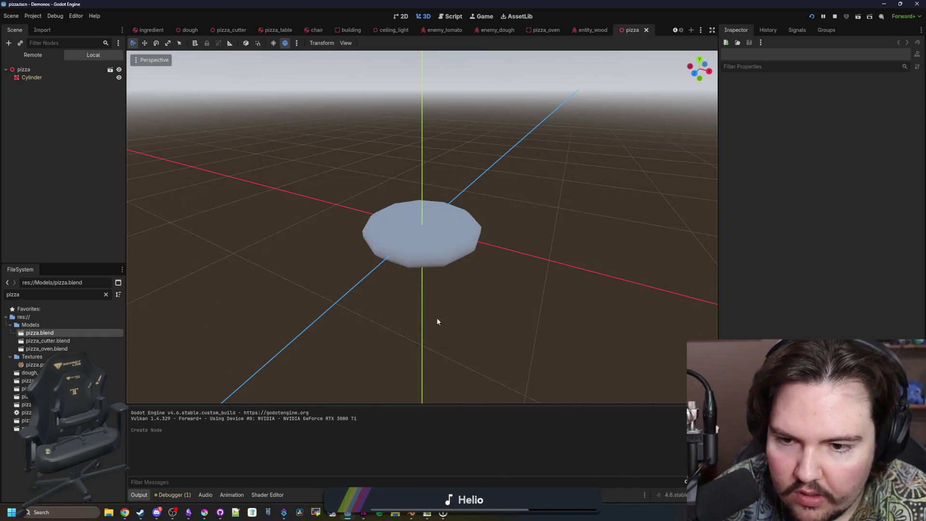
Check the Cylinder, resave the scene, then select the pizza root node to attach a script.
scroll(467, 288, "up", 5)
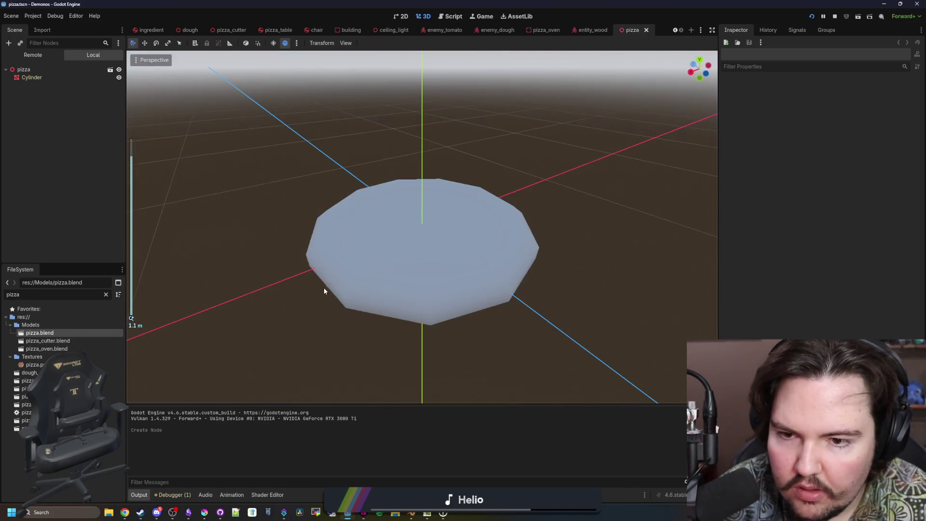
left_click(347, 260)
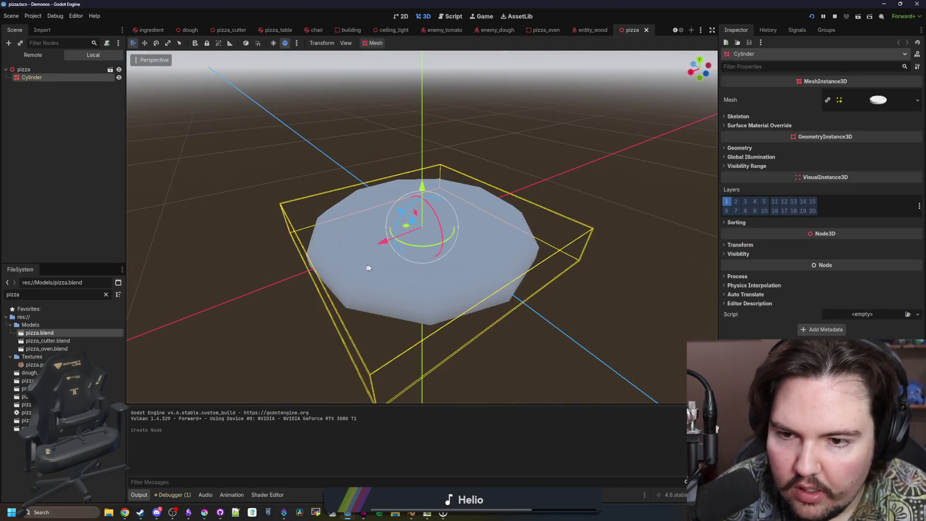
scroll(344, 244, "down", 2)
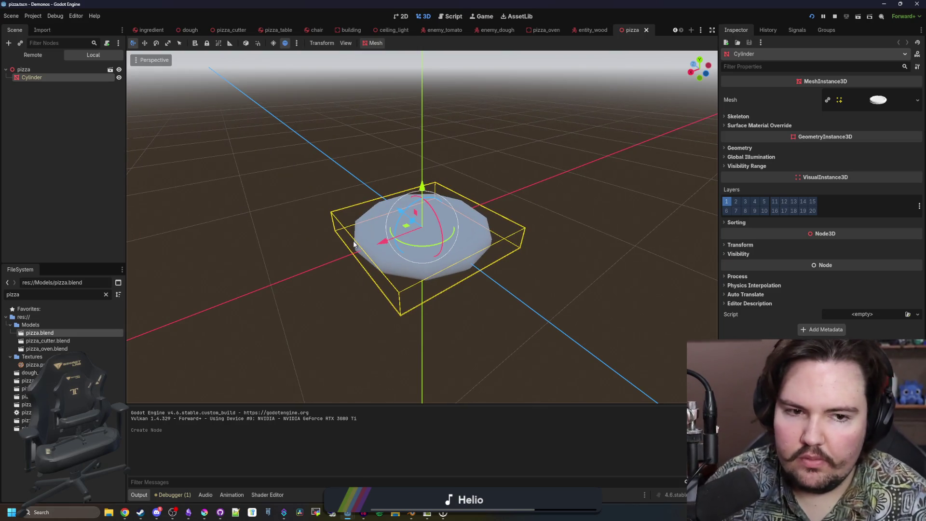
left_click(44, 66)
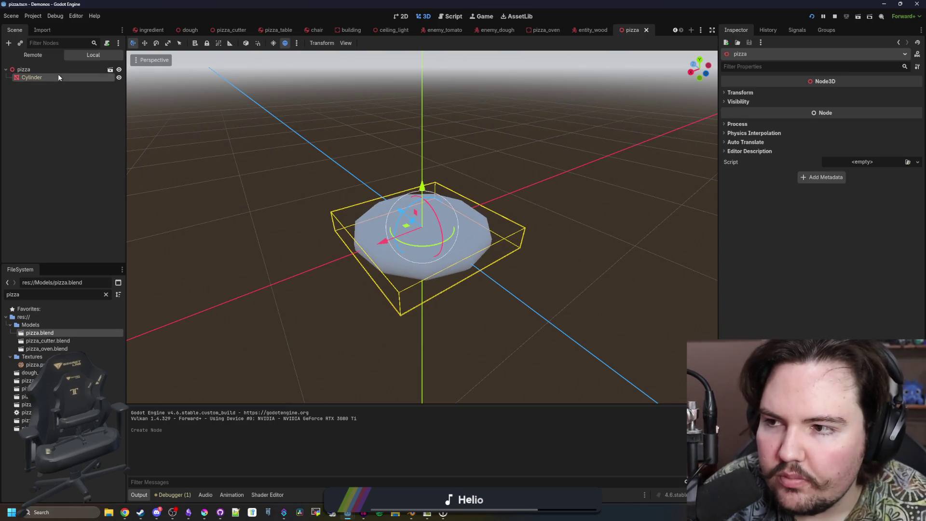
left_click(331, 195)
left_click(368, 236)
key("ctrl+s")
scroll(259, 186, "up", 3)
left_click_drag(259, 186, 560, 215)
left_click(24, 69)
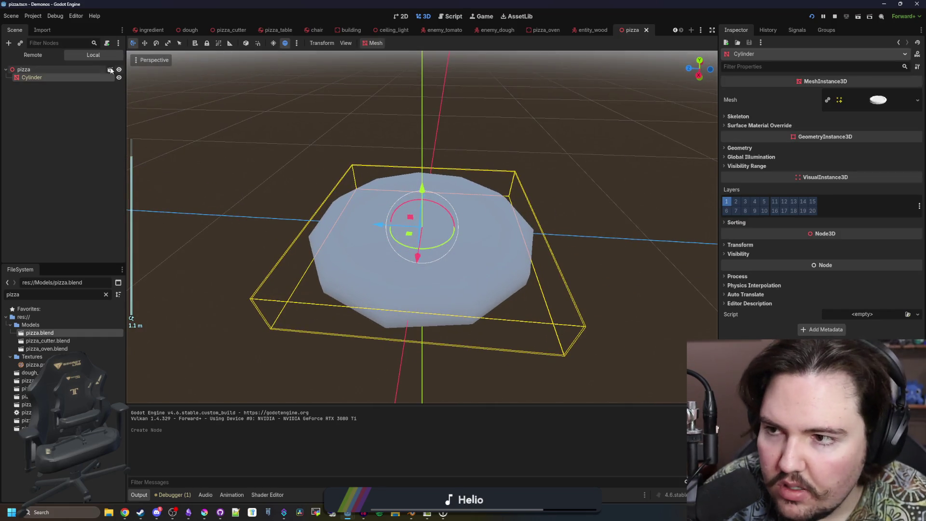
left_click(107, 43)
Create pizza.gd with first line class_name Pizza extends RigidBody3D.
left_click(427, 318)
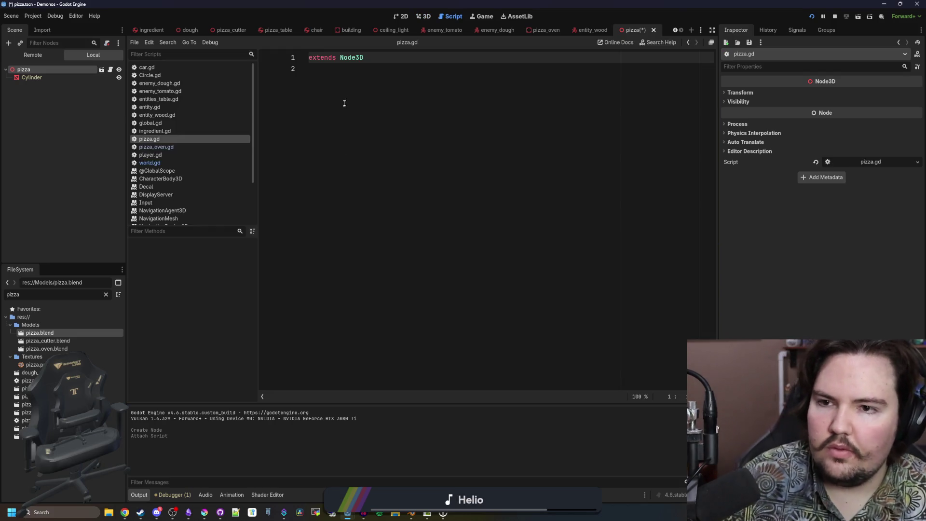
left_click(354, 64)
double_click(354, 59)
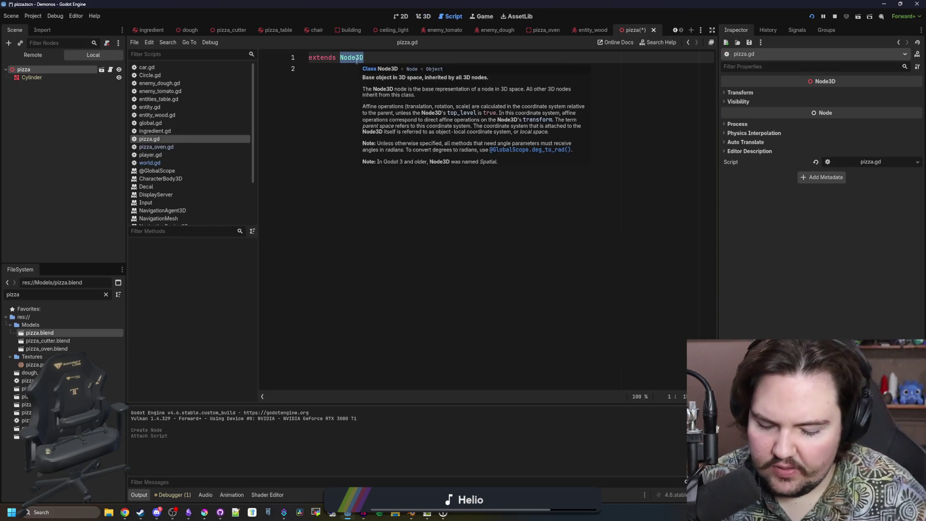
type("I")
key("Return")
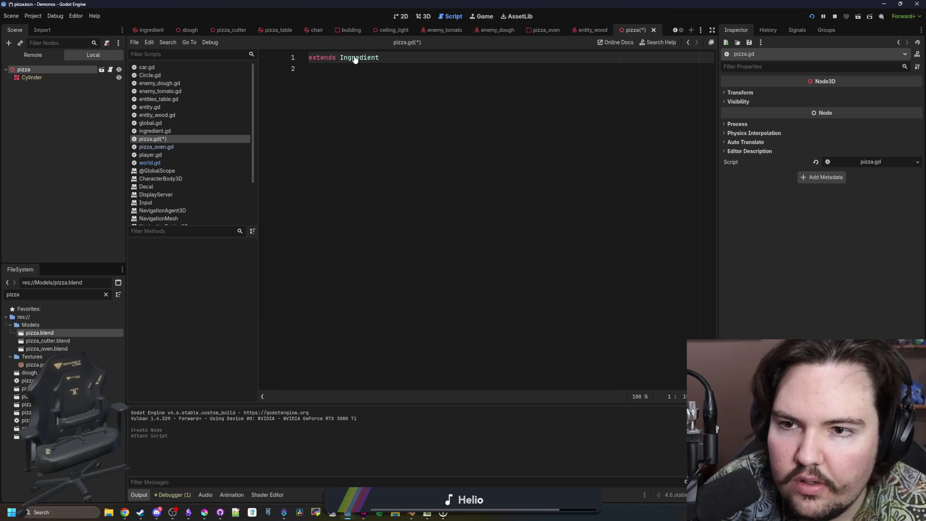
double_click(355, 59)
left_click(311, 59)
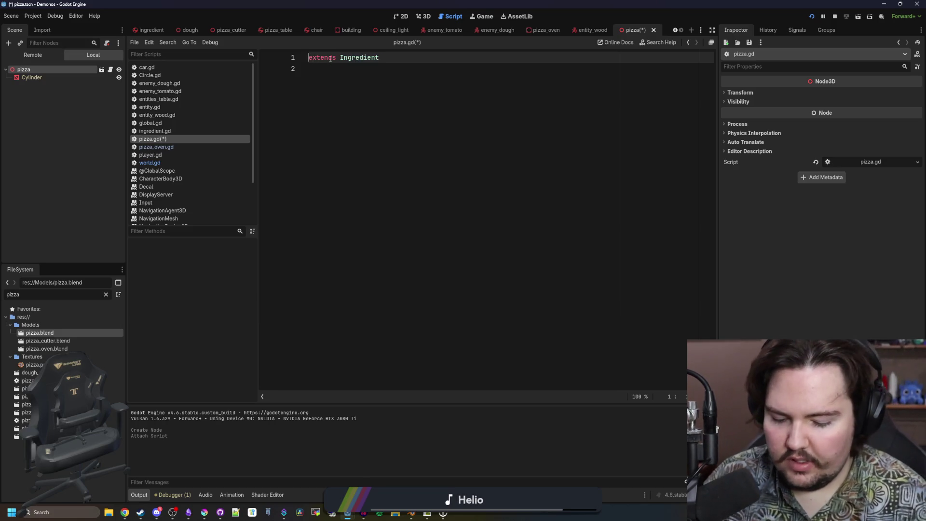
type("class_name Pizza")
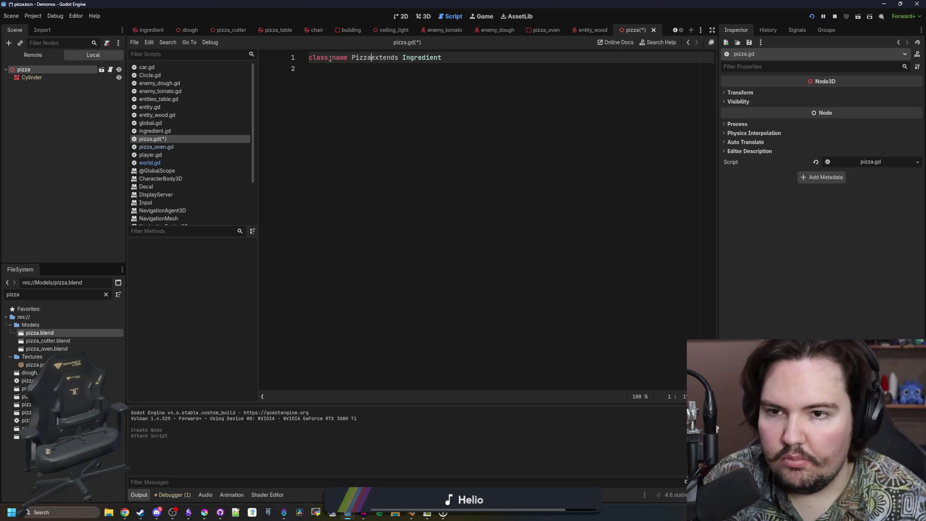
double_click(422, 57)
key("BackSpace")
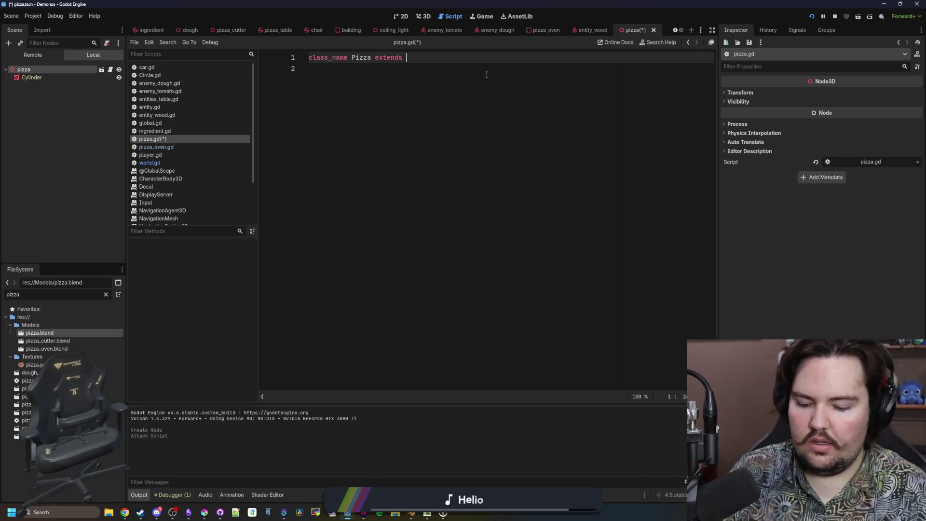
type("Rigid")
key("Return")
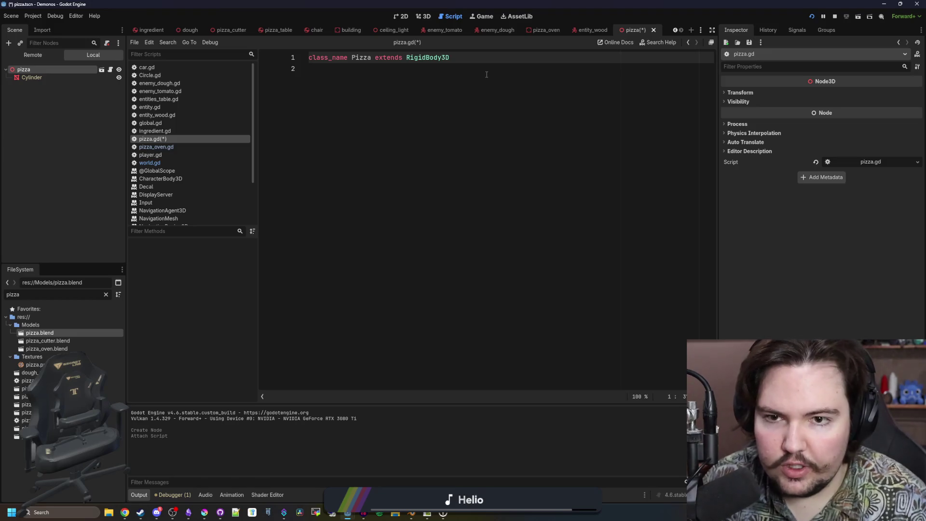
key("Return")
key("ctrl+s")
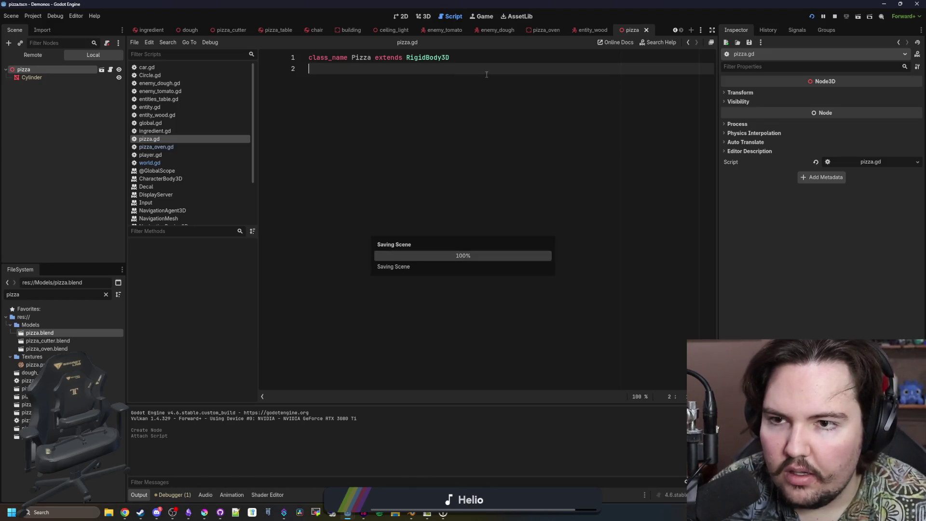
Declare var ingredients : Array[String] = [] below the class line and save.
key("Return")
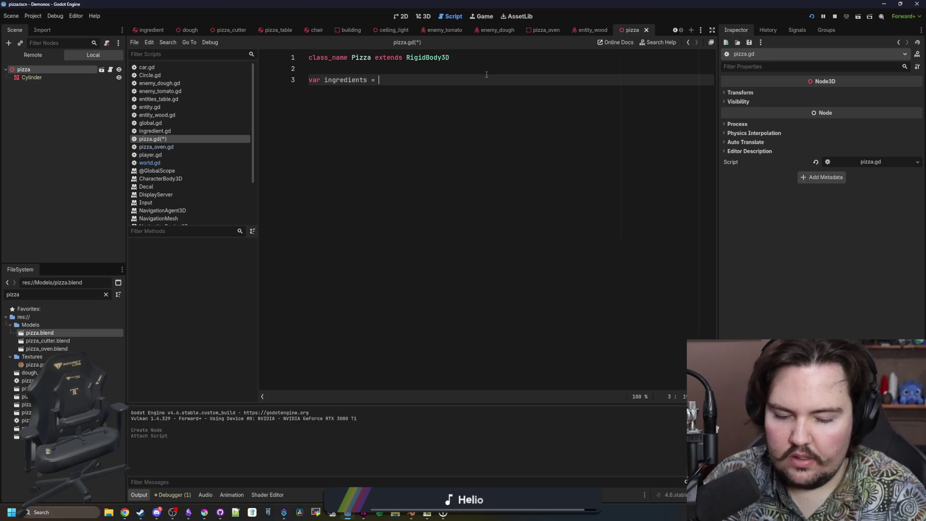
type("[")
key("Return")
key("Delete")
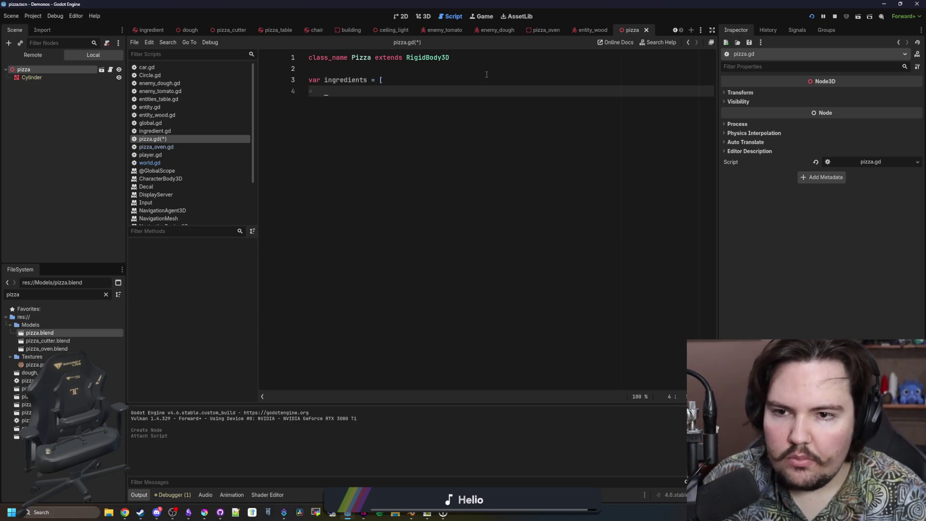
key("BackSpace")
key("BackSpace")
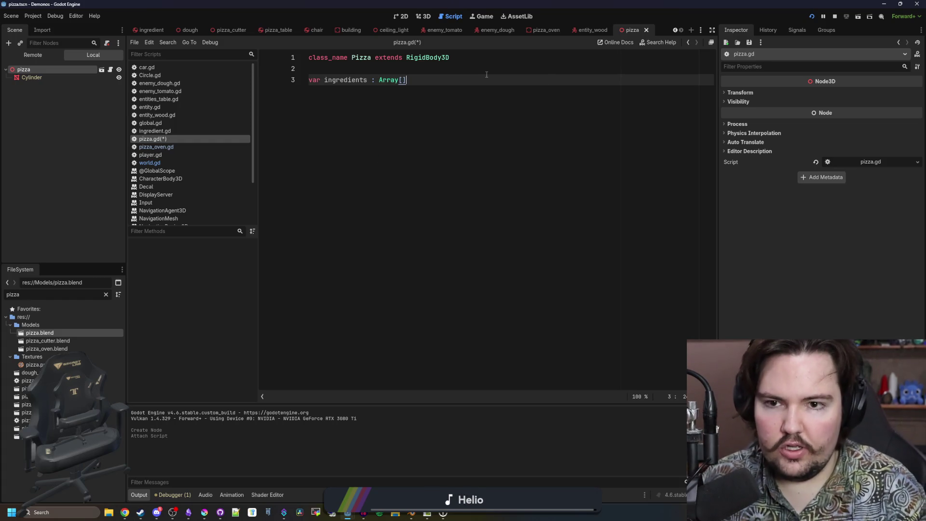
type("String] = []")
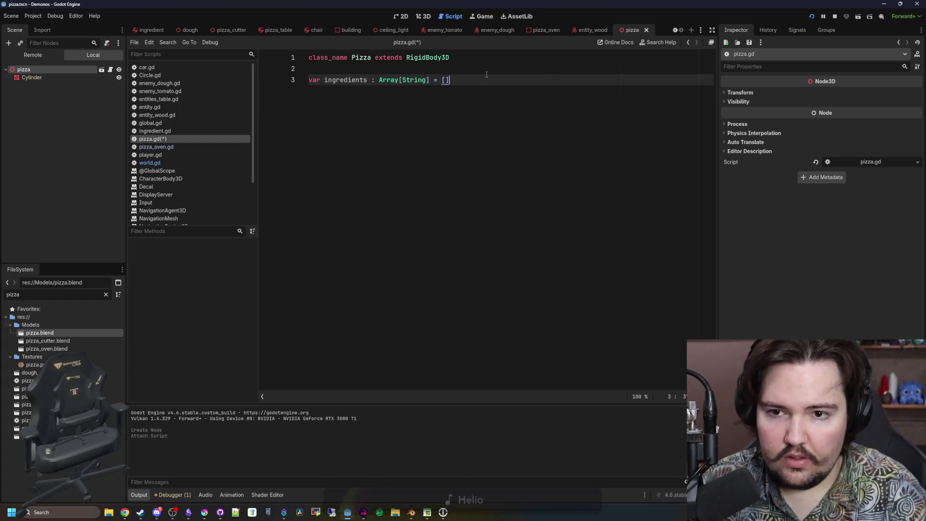
key("Return")
key("Return")
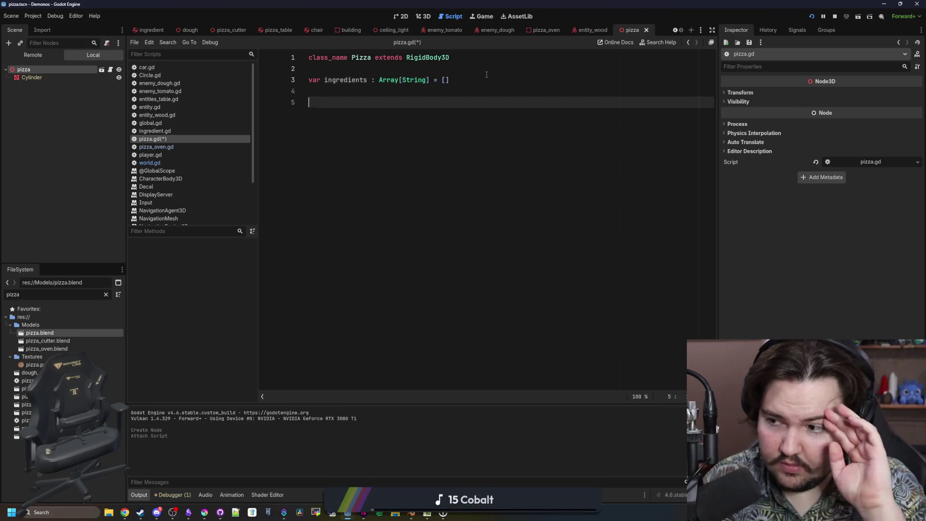
key("BackSpace")
key("ctrl+s")
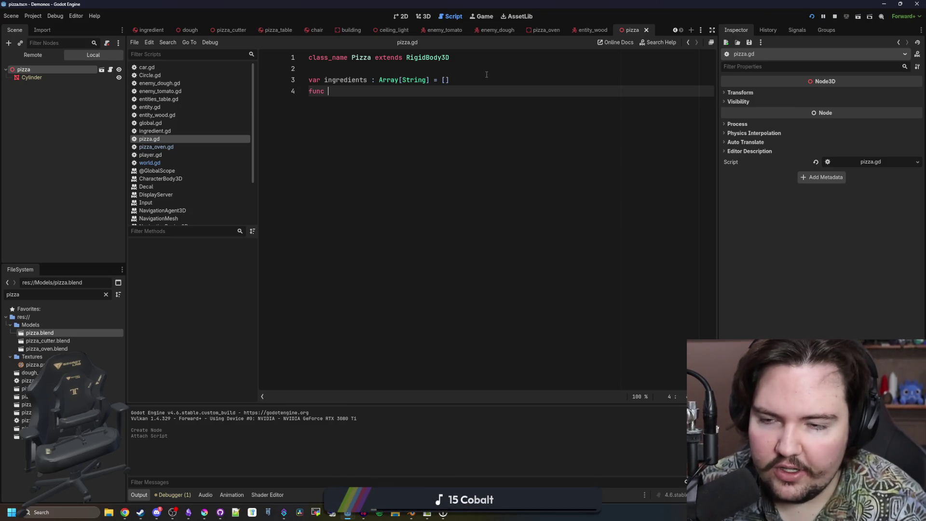
Add a stub func add_ingredient(): pass, then return to the Cylinder node in 3D view.
key("BackSpace")
key("BackSpace")
key("Return")
type("func add_)i")
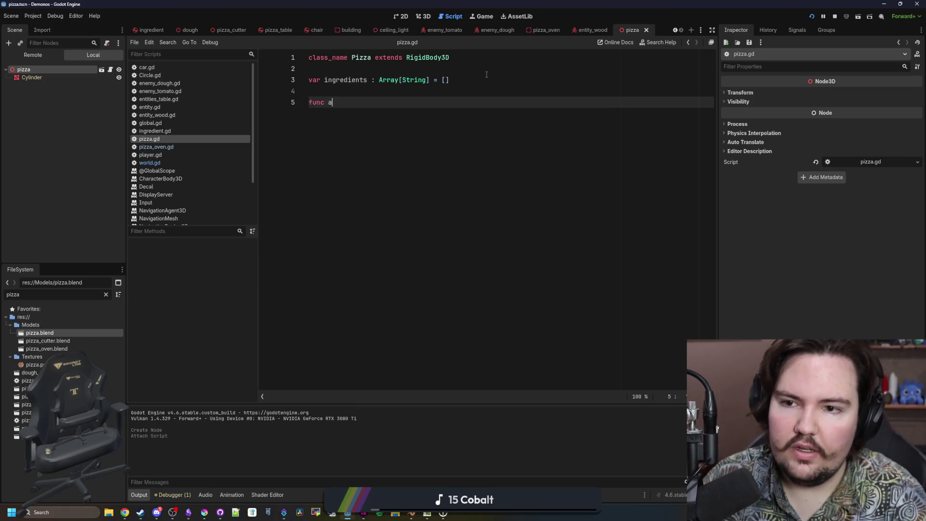
key("BackSpace")
key("BackSpace")
type("ing")
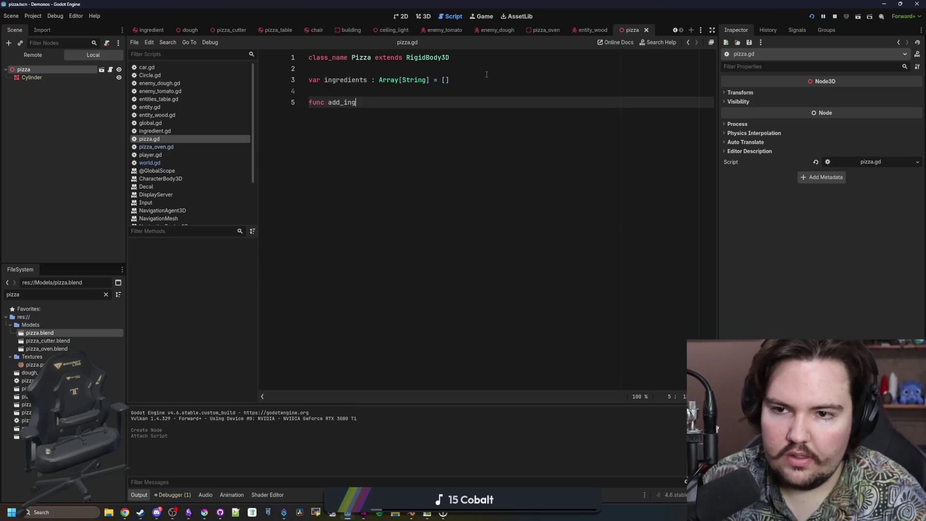
type("redient():")
key("Return")
type("pass")
key("Return")
left_click(415, 106)
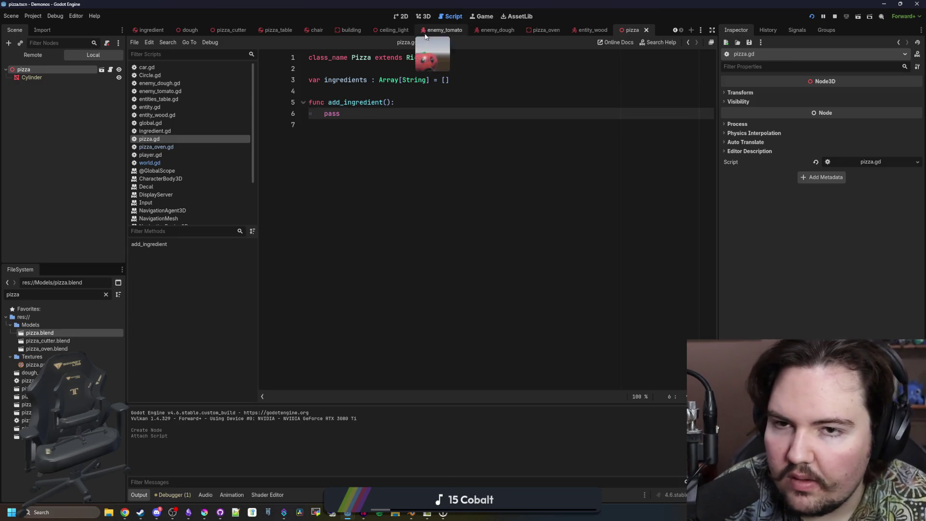
left_click(423, 17)
left_click(51, 77)
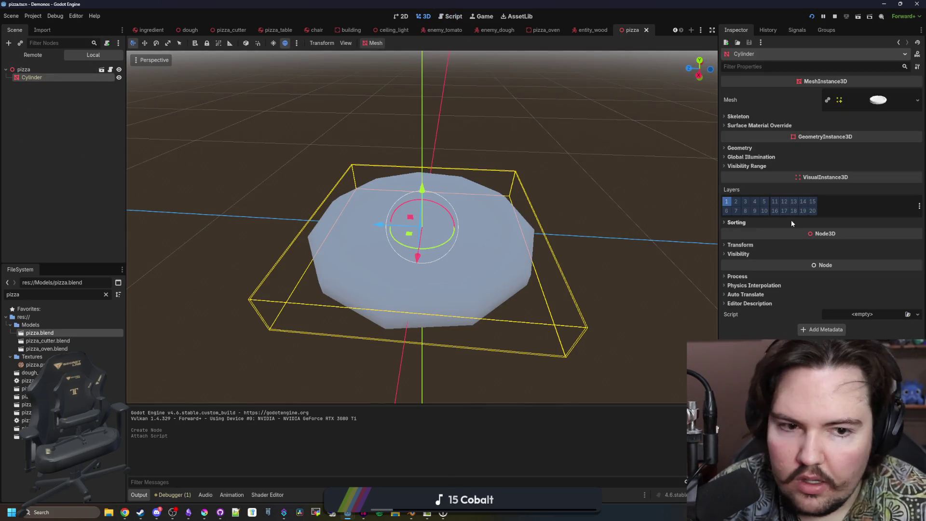
Give the Cylinder a new Geometry material override and save it as pizza.tres.
left_click(762, 125)
left_click(849, 158)
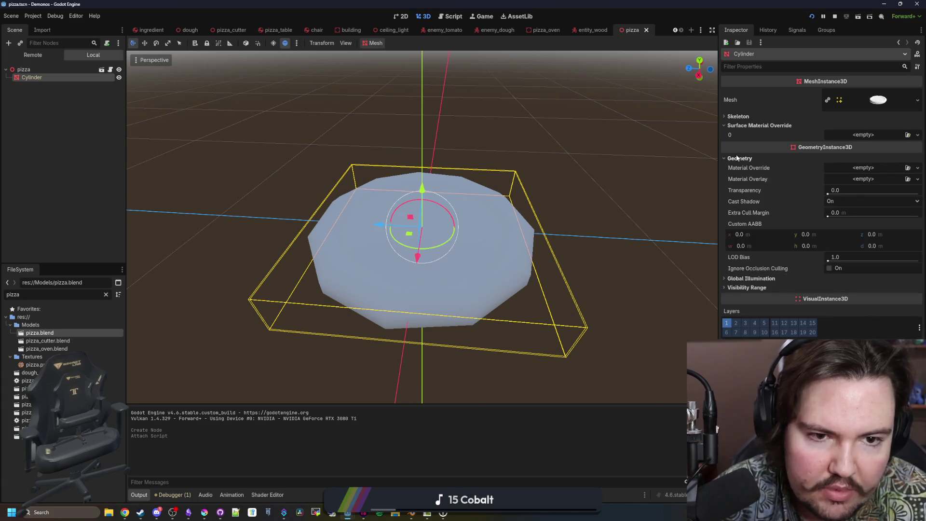
left_click(864, 168)
left_click(870, 187)
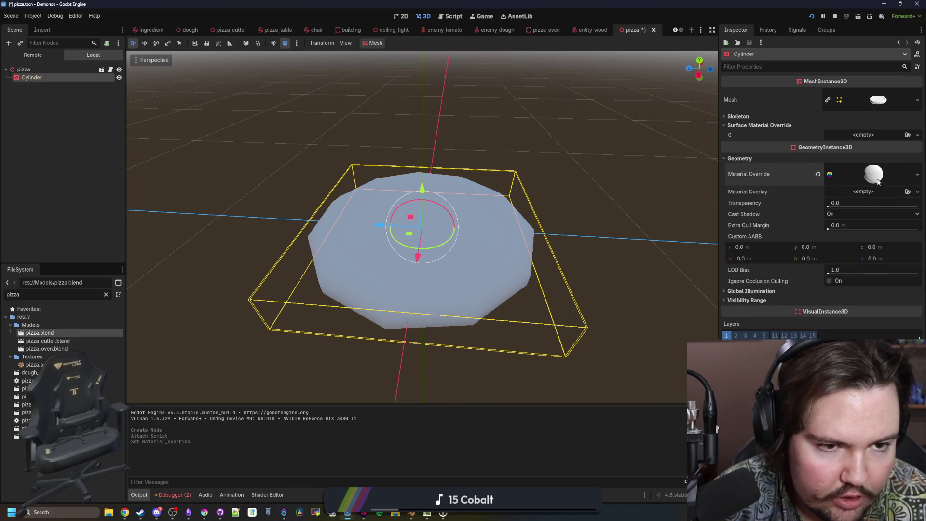
right_click(872, 172)
type("pizza.tres")
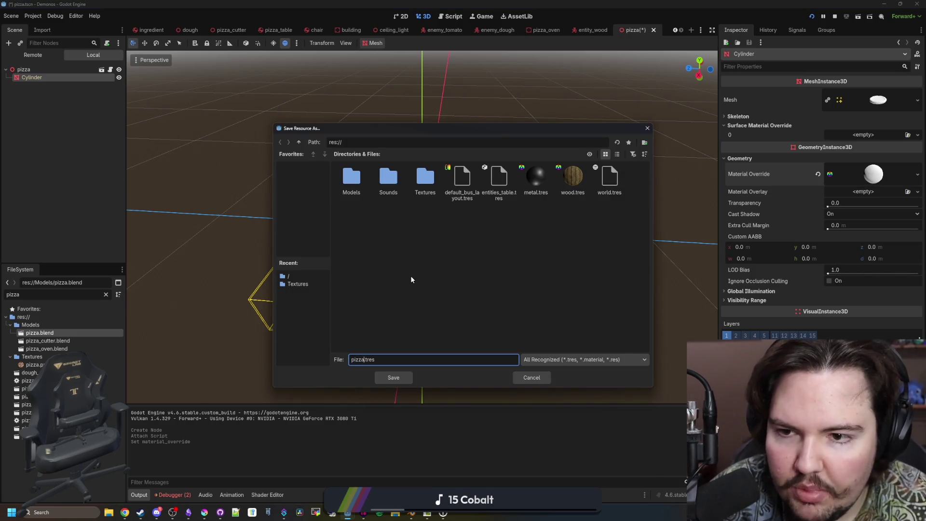
left_click(393, 378)
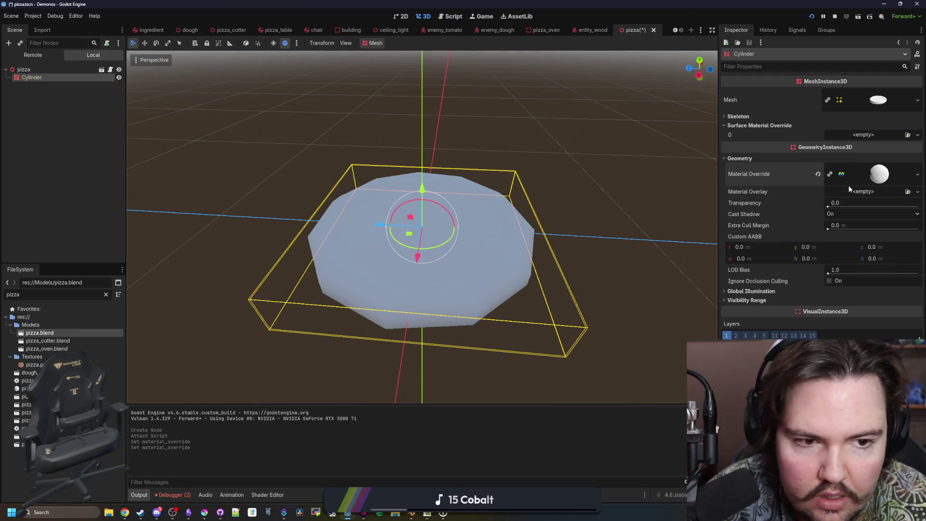
Replace the override with a new ShaderMaterial using a newly created res://pizza.gdshader.
left_click(871, 181)
scroll(770, 291, "down", 5)
scroll(809, 258, "up", 5)
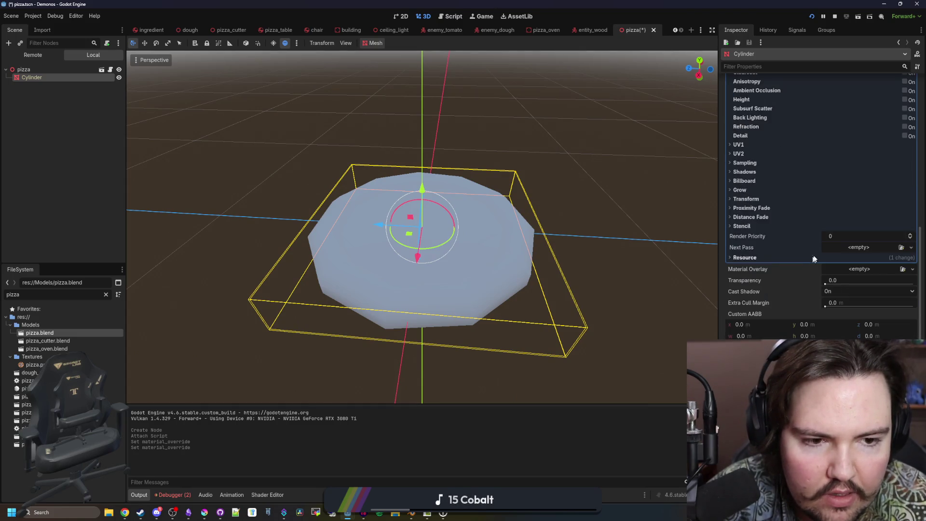
right_click(882, 173)
left_click(868, 260)
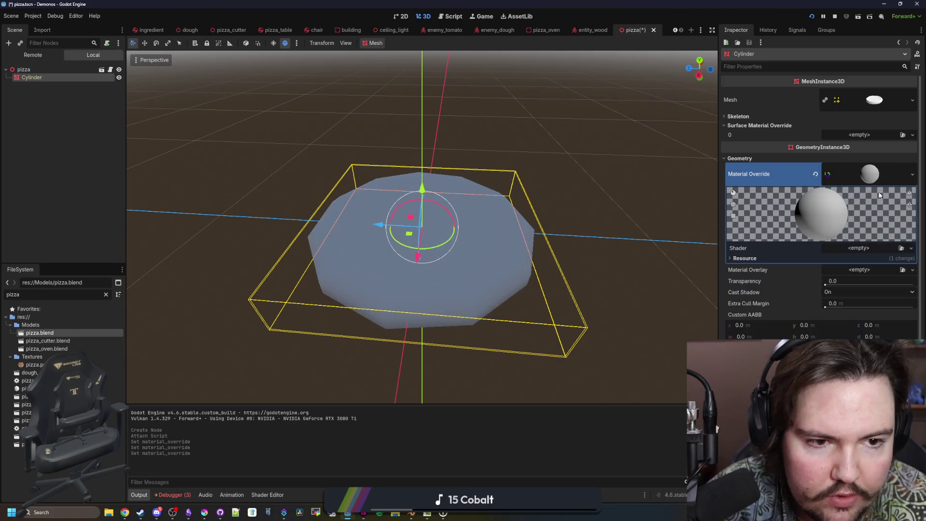
left_click(863, 248)
left_click(868, 264)
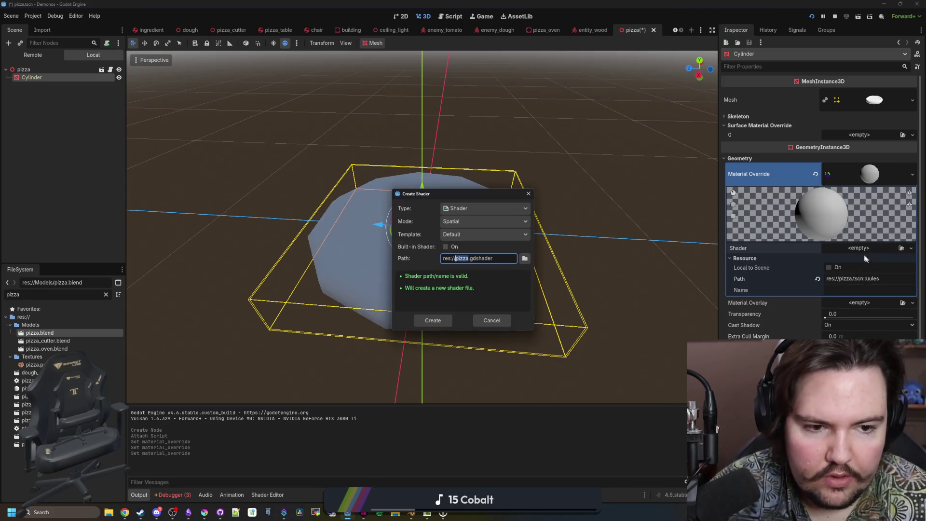
left_click(440, 322)
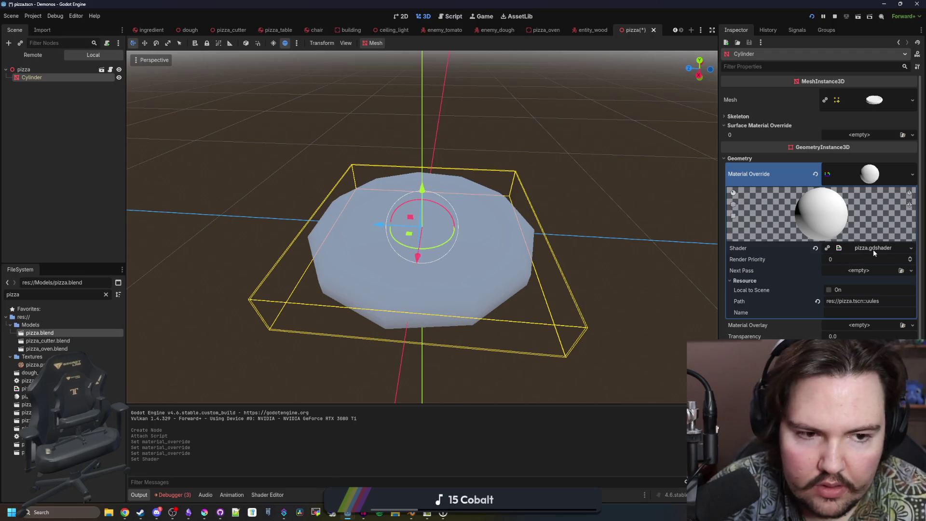
left_click(873, 248)
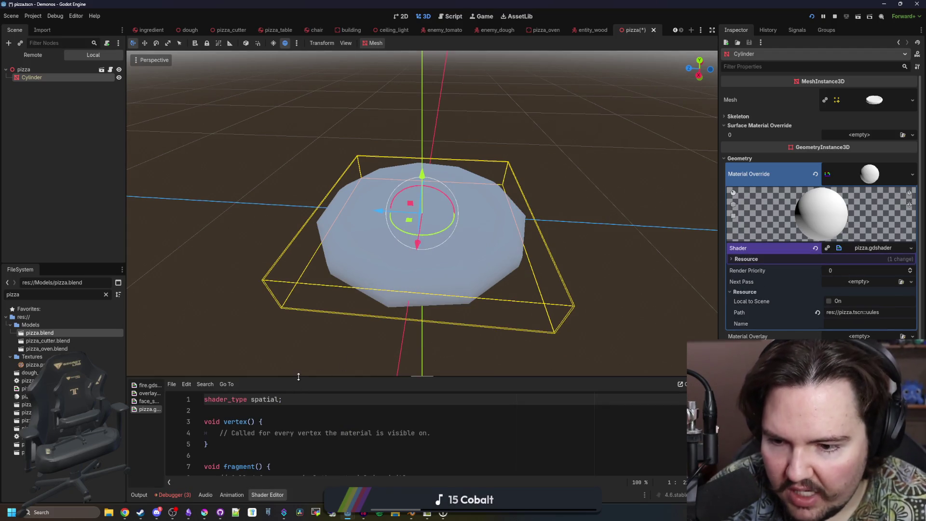
Remove vertex() and light(), then declare sampler2D doughTexture with source_color, filter_nearest, repeat_enable.
left_click_drag(298, 376, 299, 307)
left_click_drag(212, 375, 186, 341)
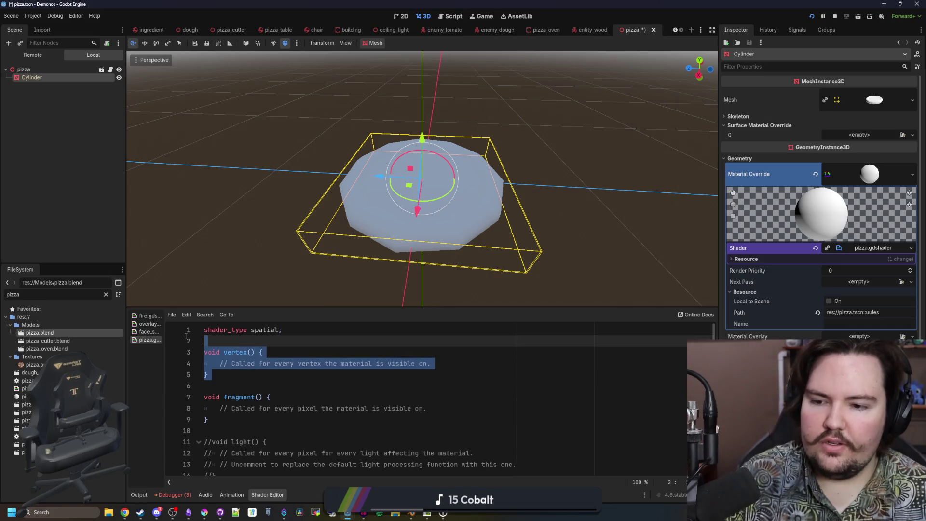
key("BackSpace")
mouse_move(517, 430)
left_mouse_down()
mouse_move(337, 413)
mouse_move(212, 374)
left_mouse_up()
key("BackSpace")
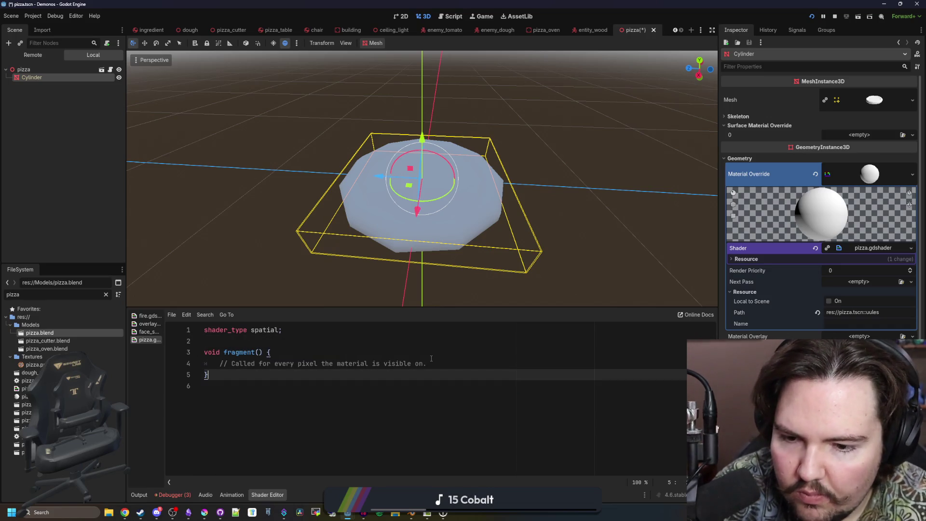
left_click(224, 344)
key("Return")
key("Return")
key("Up")
type("unif")
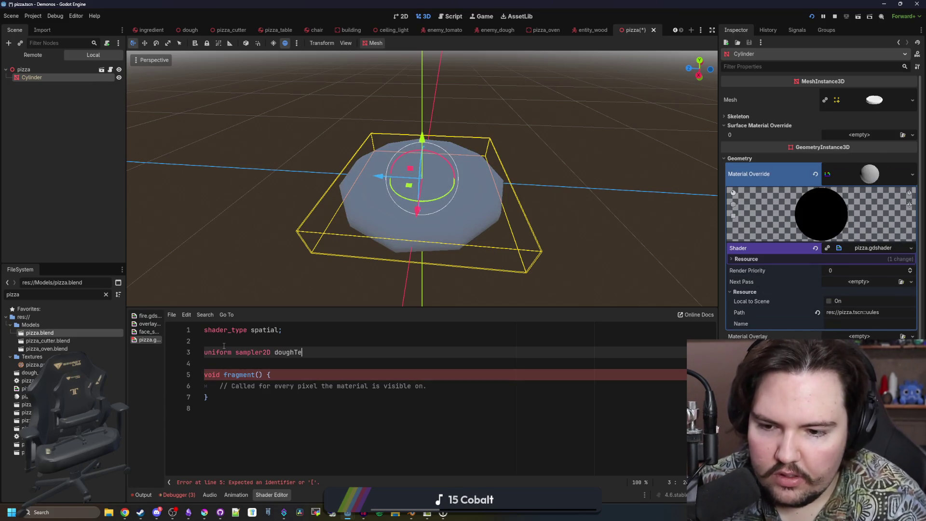
type("xture : source")
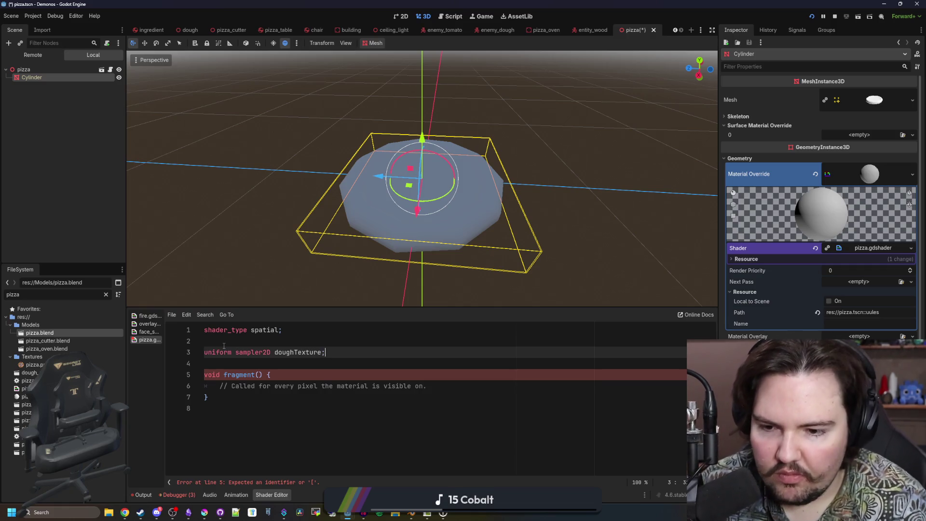
type("_color")
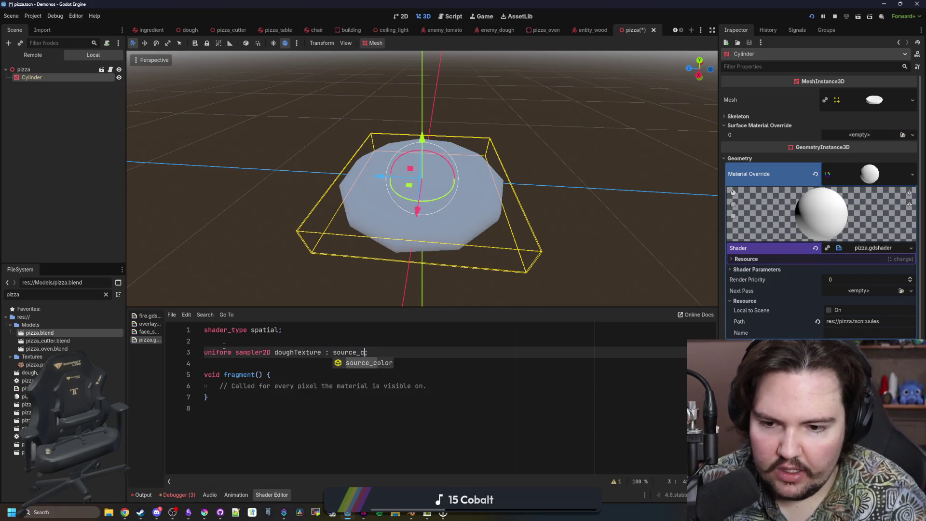
type(", filter_nearest, ")
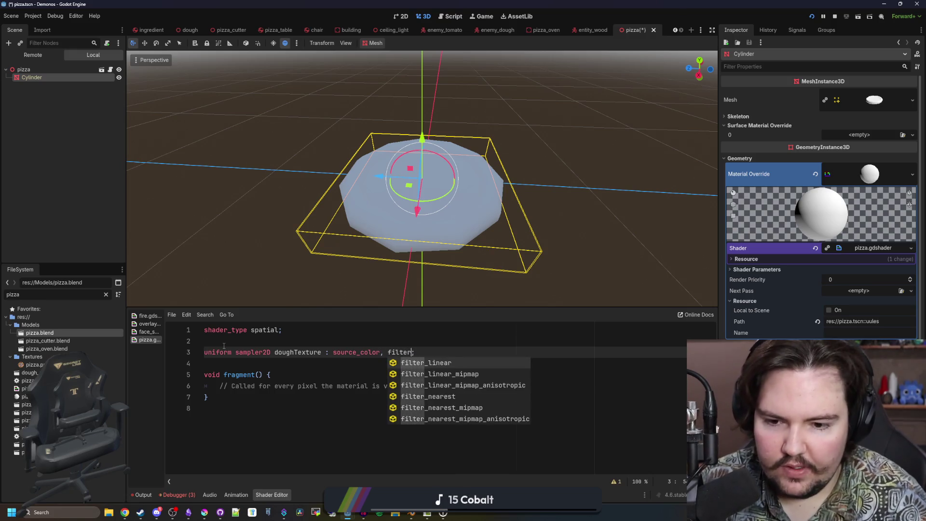
type("repeat_enable")
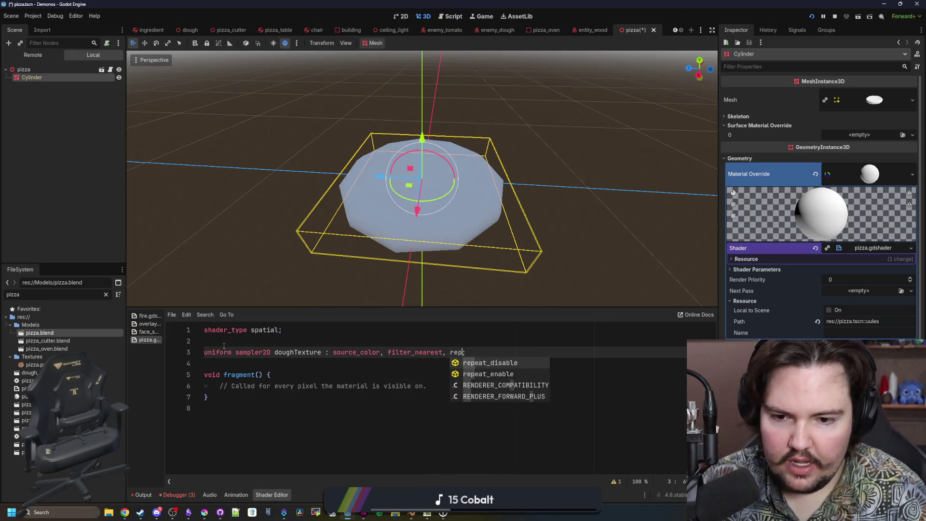
Paste three copies of the doughTexture declaration below it.
left_click_drag(518, 357, 196, 352)
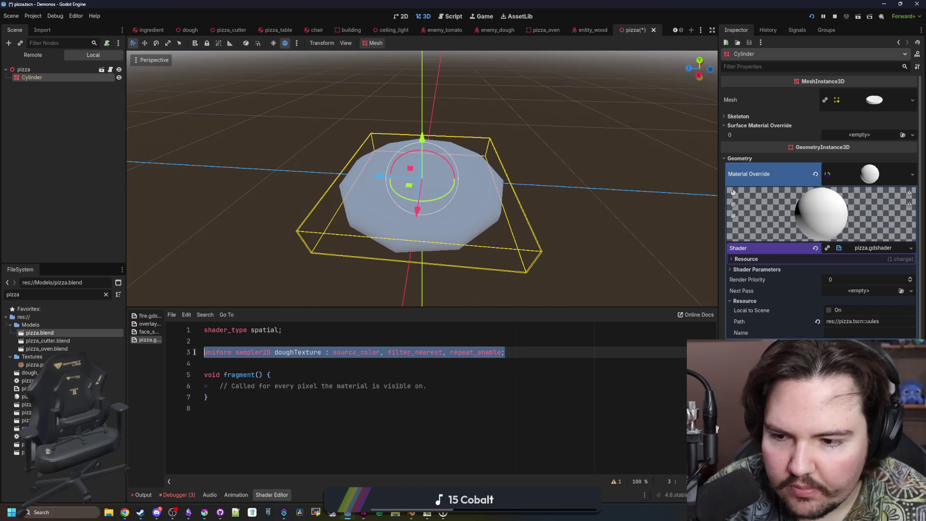
left_click(505, 347)
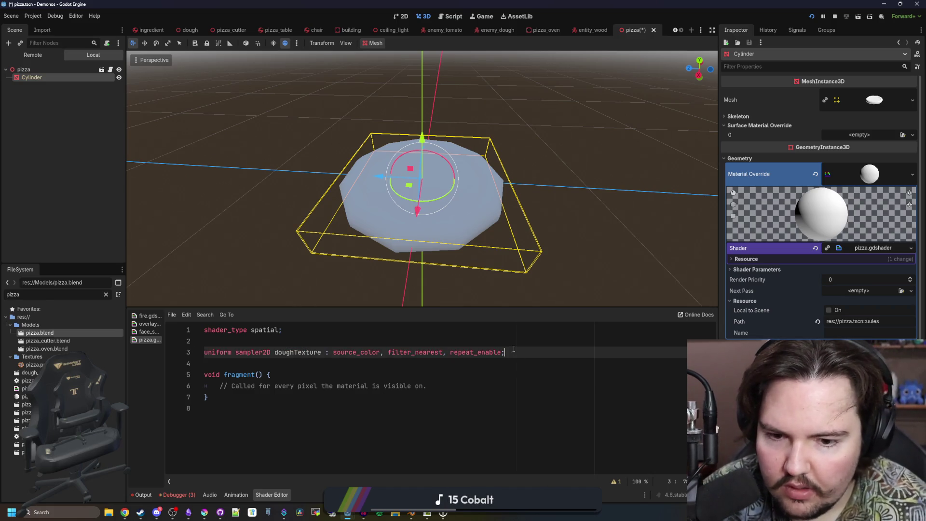
left_click_drag(513, 348, 202, 357)
key("ctrl+c")
left_click(541, 349)
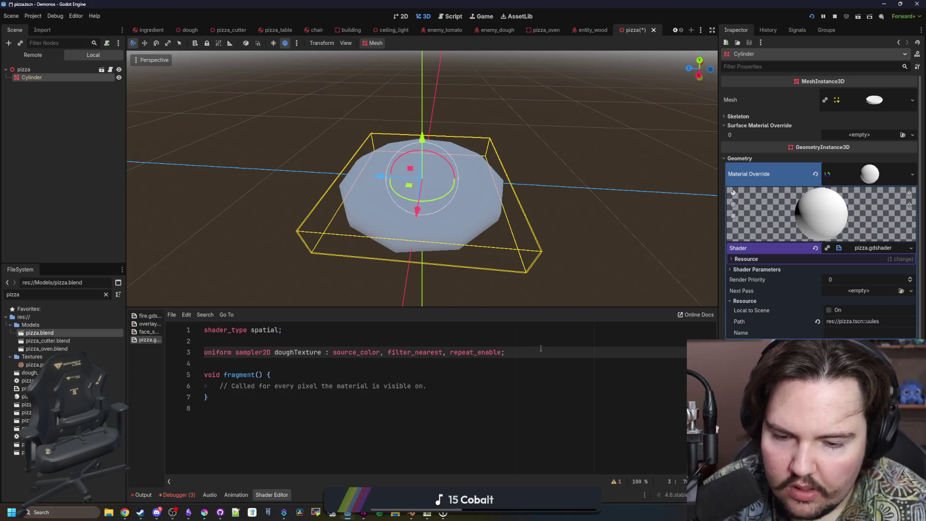
key("Return")
key("Return")
key("ctrl+v")
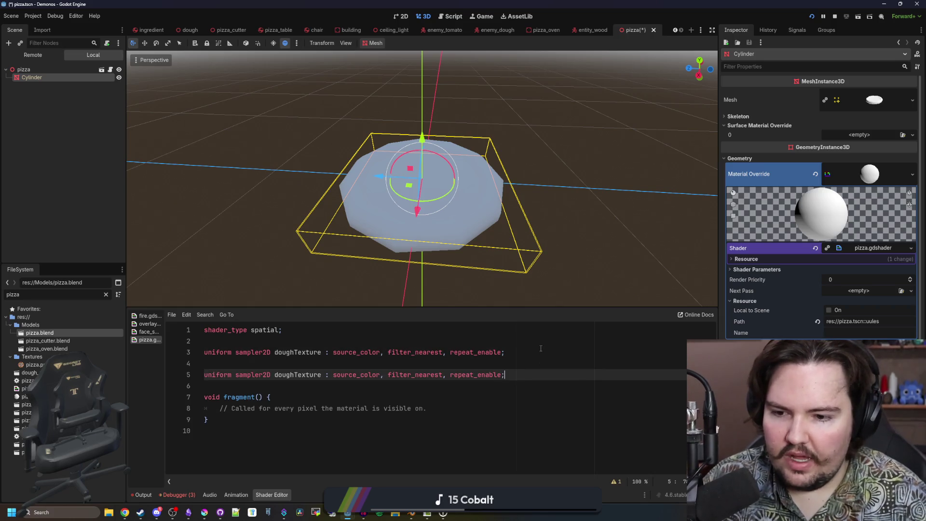
key("Return")
key("ctrl+v")
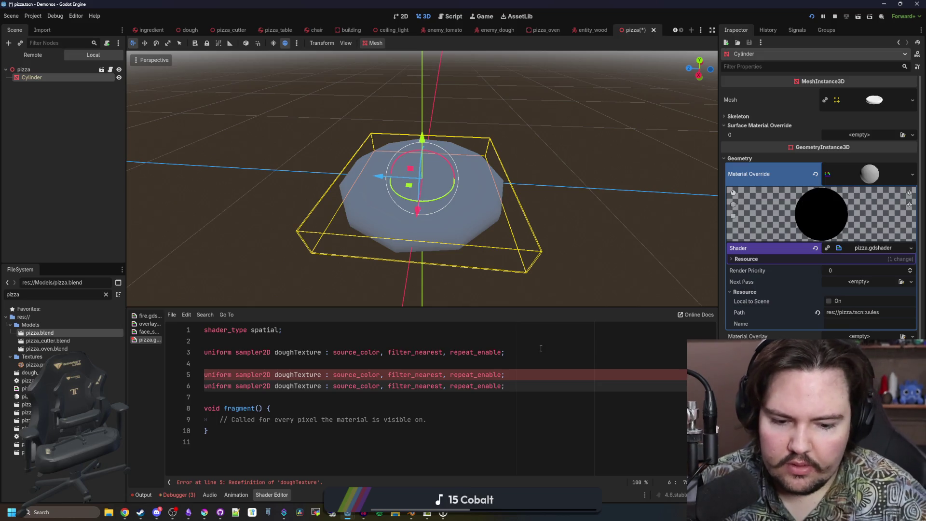
left_click(493, 360)
key("Return")
key("ctrl+v")
Rename the copies to sauceTexture, cheeseTexture and pepperoniTexture.
double_click(297, 374)
type("s")
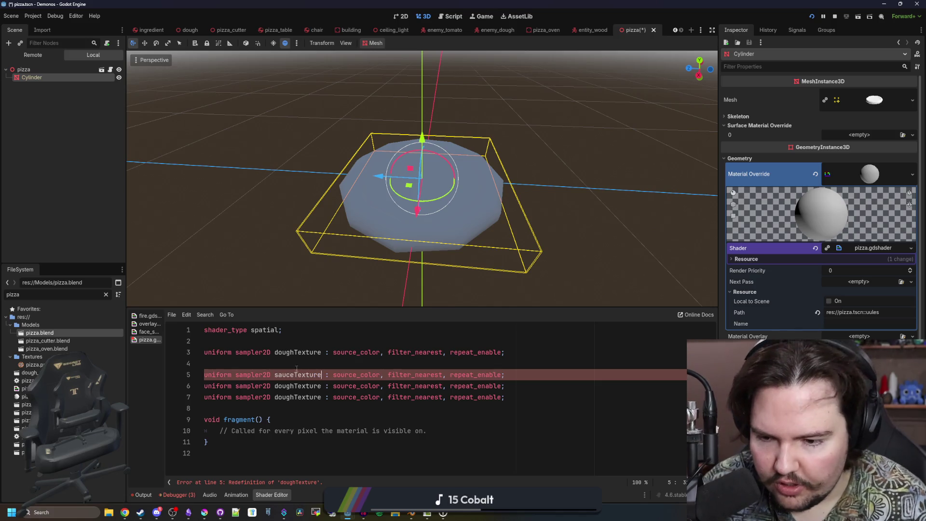
double_click(298, 386)
type("cheeseTexture")
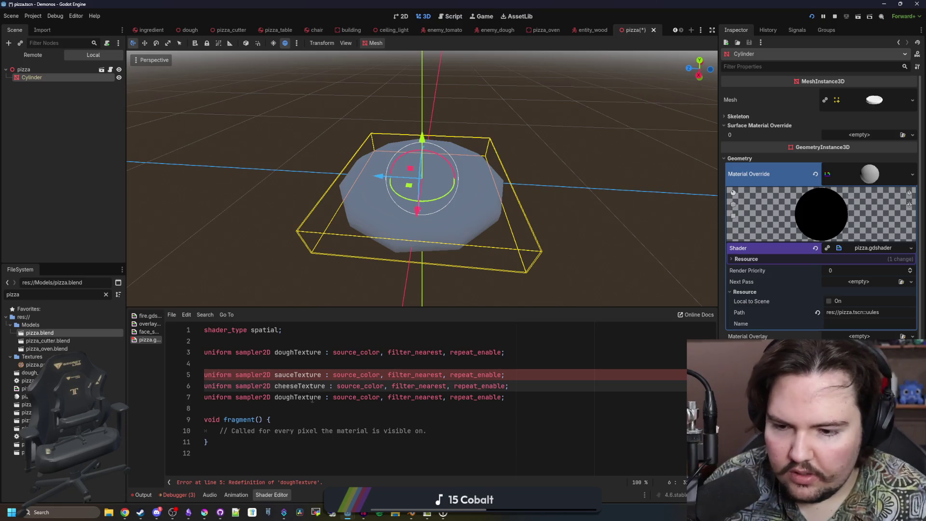
double_click(308, 396)
type("pepperoni")
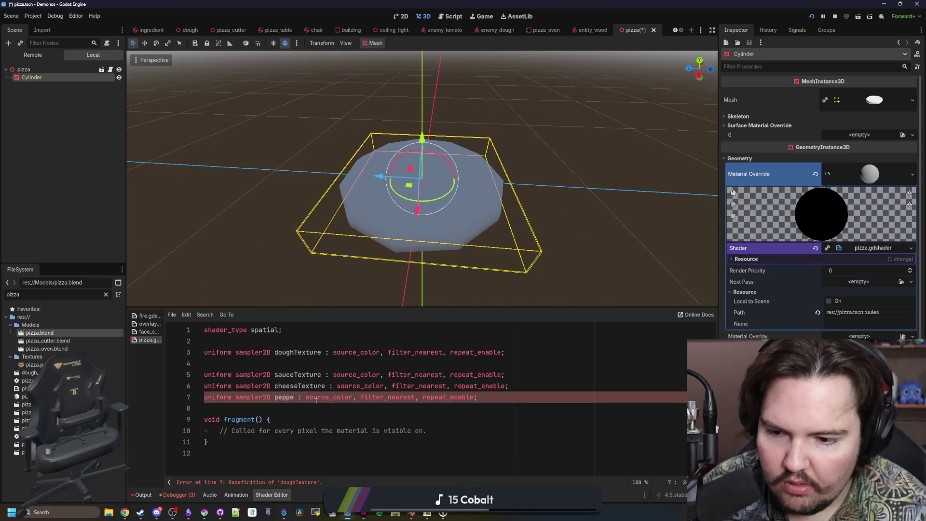
type("Textur")
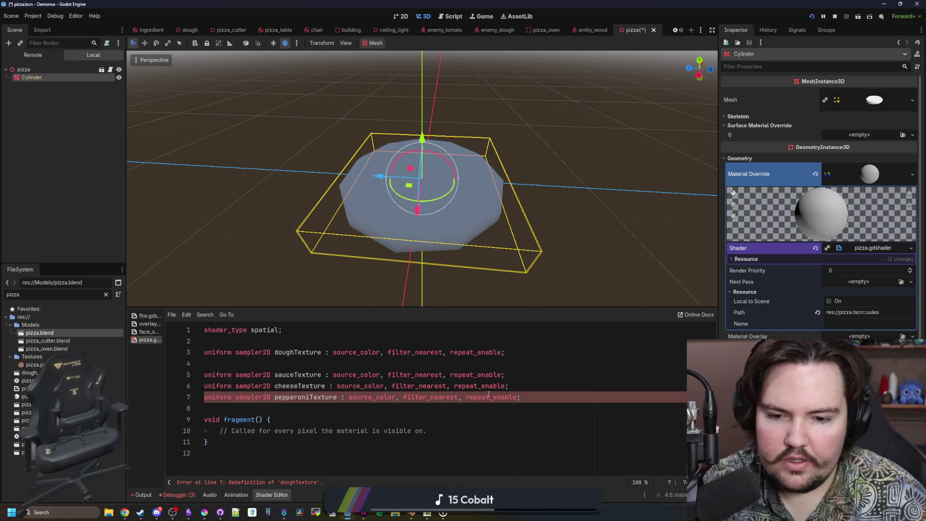
Switch the sauce, cheese and pepperoni textures to repeat_disable and save the scene.
double_click(511, 397)
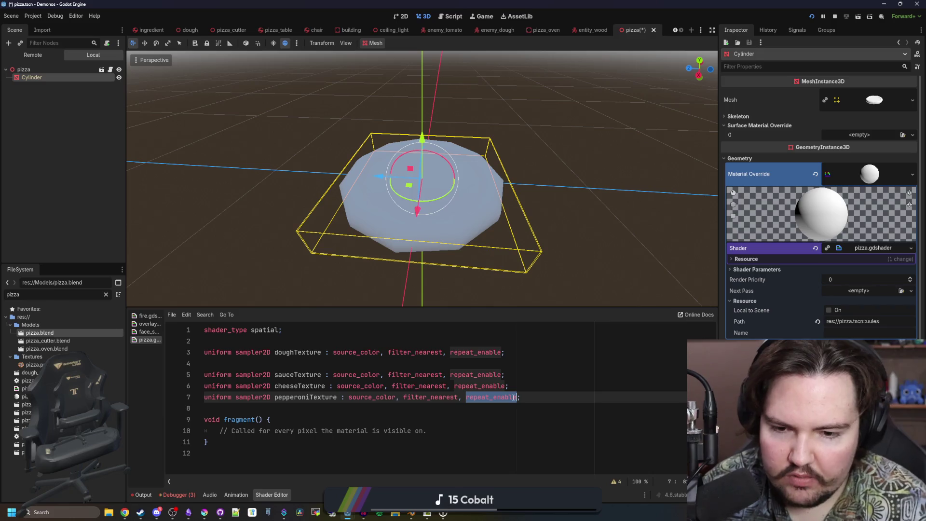
type("repeat_d")
key("Return")
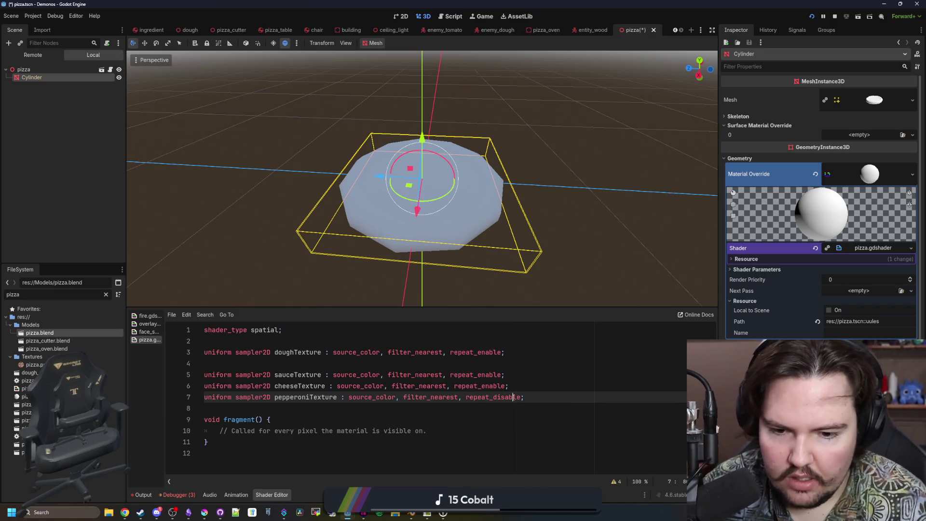
key("ctrl+c")
double_click(473, 386)
key("ctrl+v")
double_click(475, 375)
key("ctrl+v")
left_click(504, 364)
key("ctrl+s")
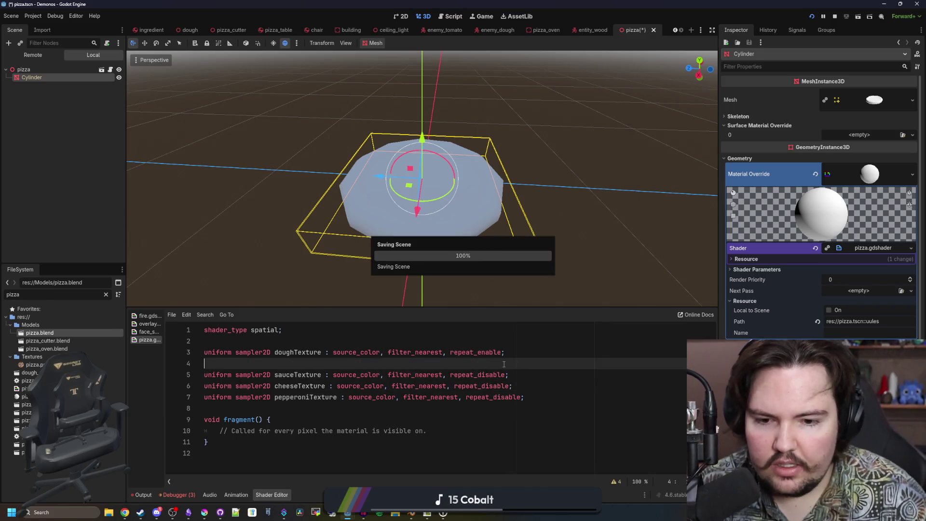
key("ctrl+s")
key("ctrl+s")
key("ctrl+s")
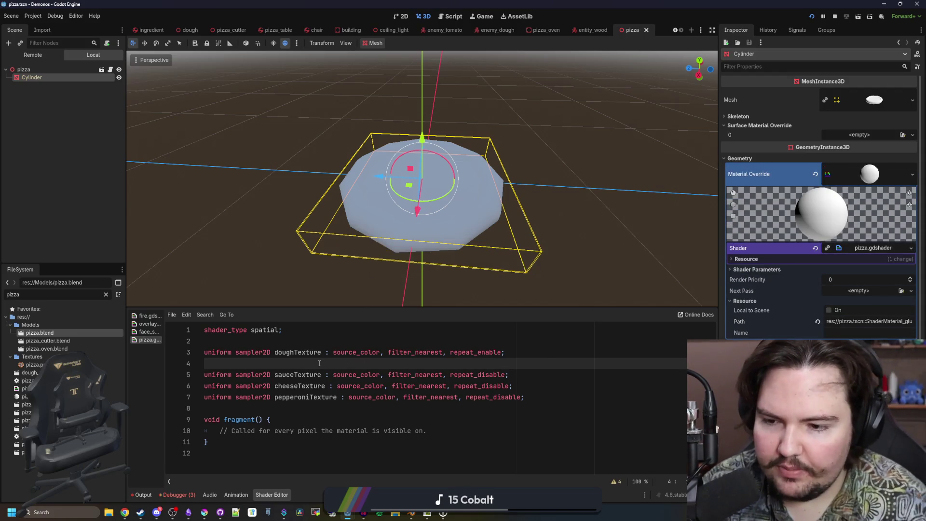
key("Return")
Add a repeating cookedTexture uniform copied from the doughTexture declaration and save.
left_click_drag(504, 352, 203, 352)
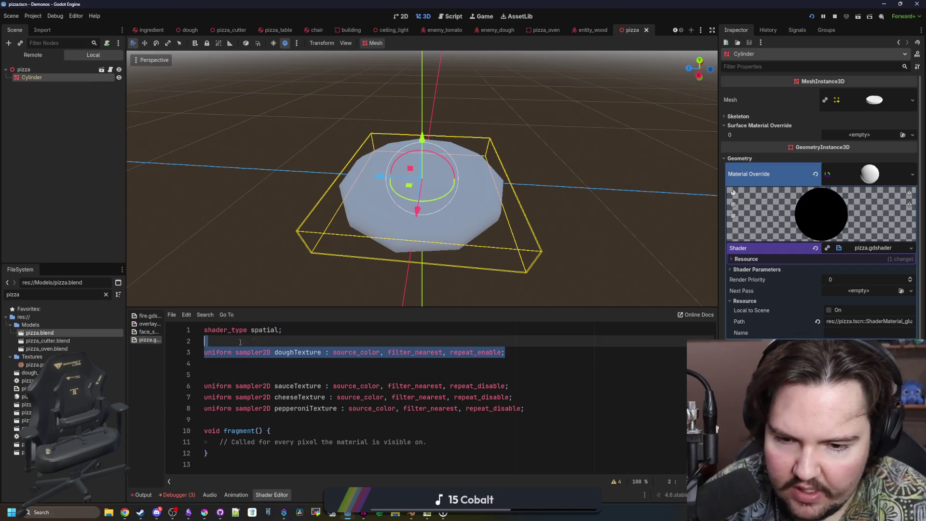
key("ctrl+c")
key("Down")
key("ctrl+v")
double_click(280, 364)
type("C")
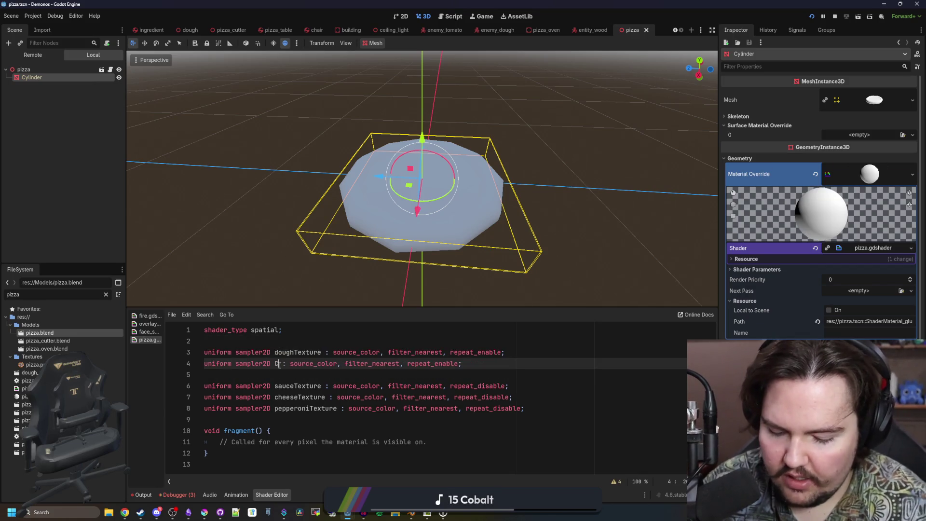
type("ookedTexture")
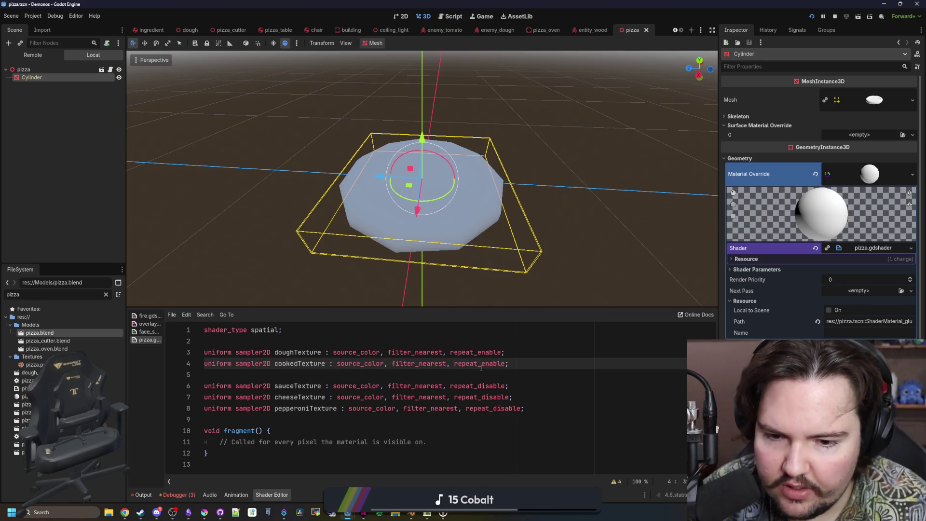
double_click(480, 365)
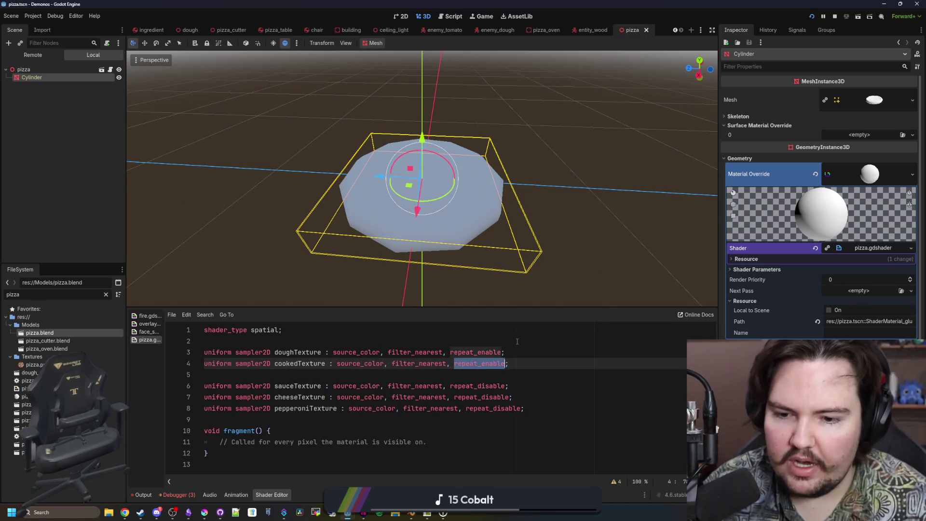
key("ctrl+s")
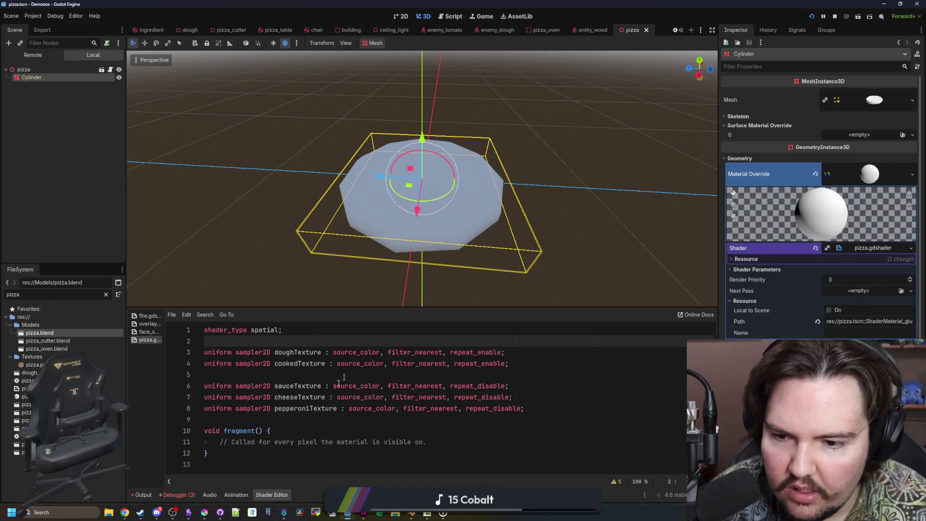
Set ALBEDO = texture(doughTexture, UV).rgb in fragment() and orbit to view the white pizza.
left_click_drag(426, 442, 215, 442)
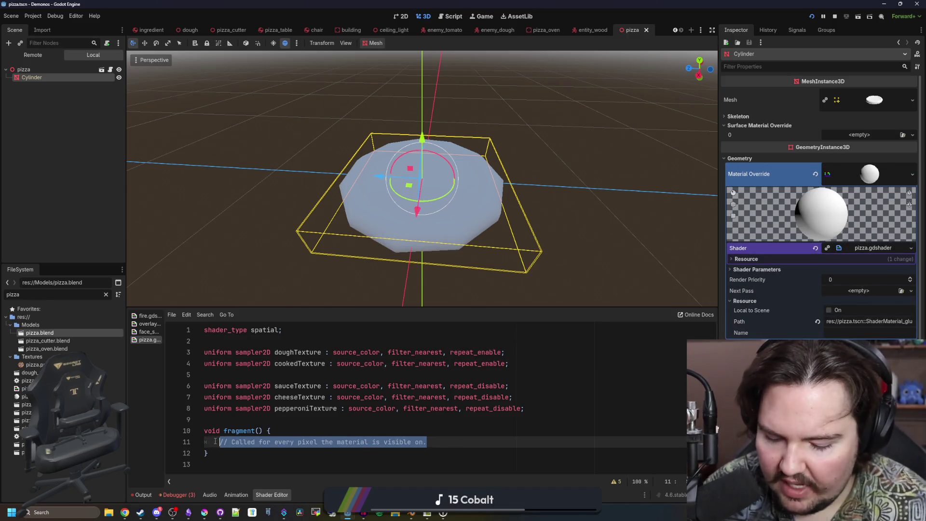
type("ALBEDO = doughTexture.rgb;")
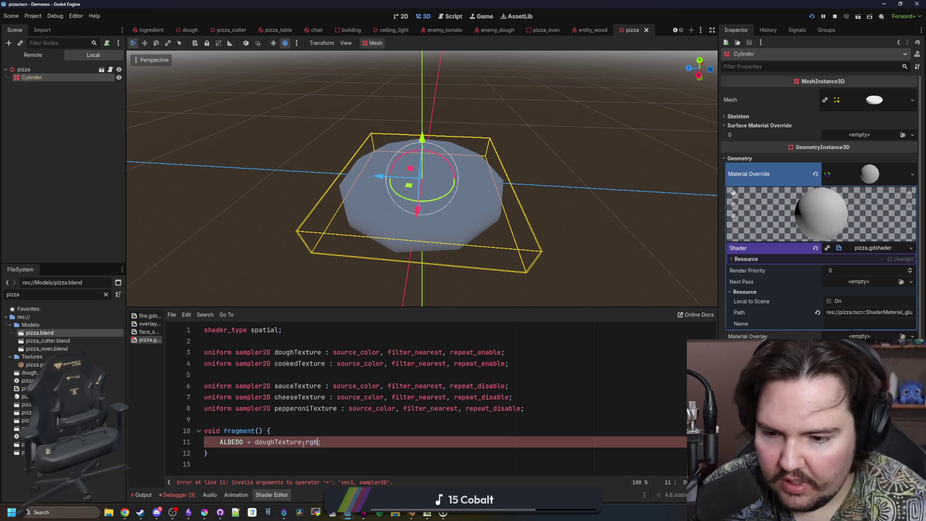
left_click_drag(319, 442, 255, 442)
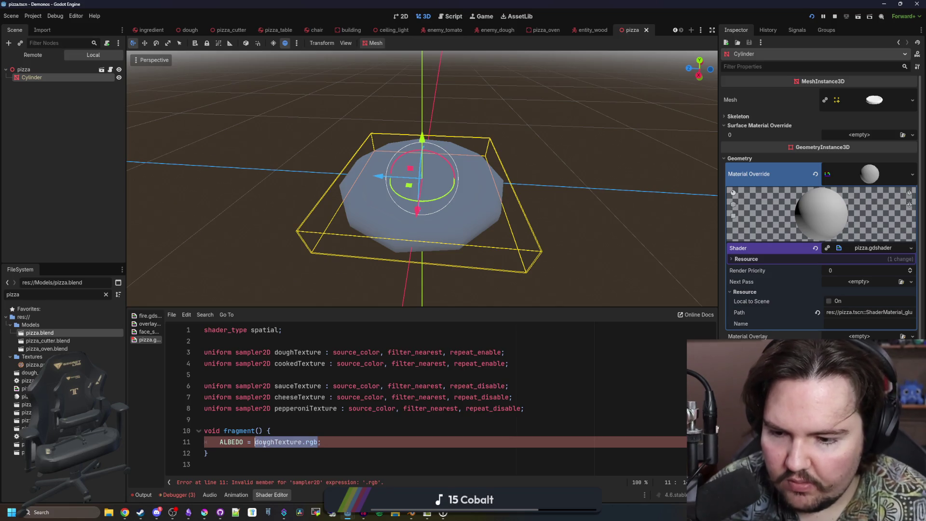
key("BackSpace")
type("texture(doughTexture")
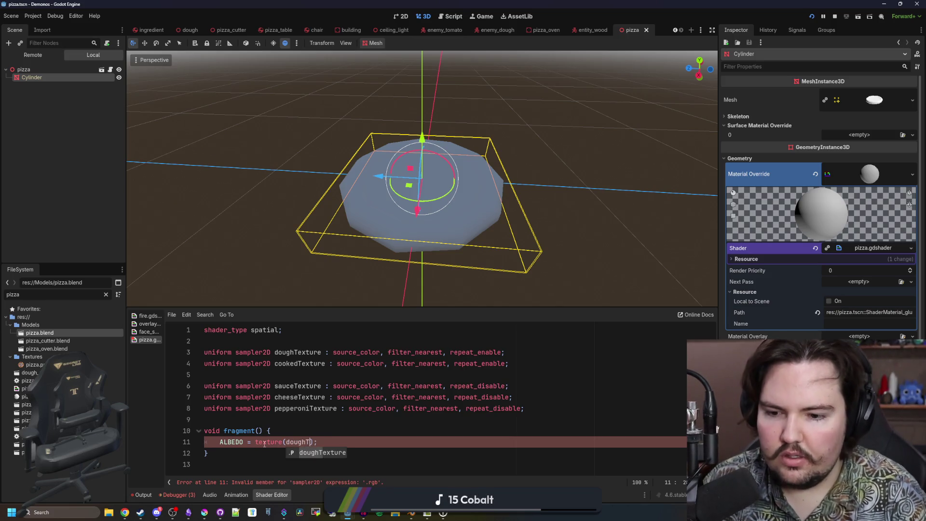
type(").rgb")
key("Up")
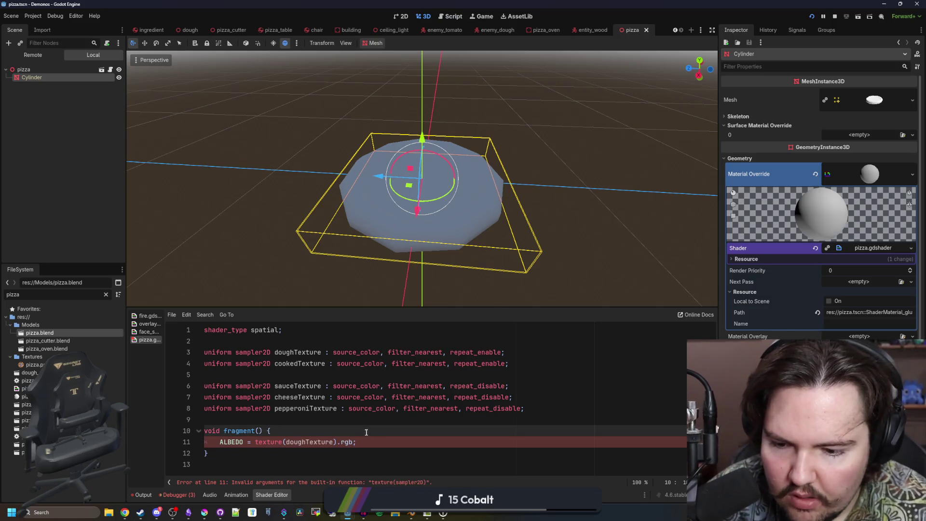
left_click(332, 442)
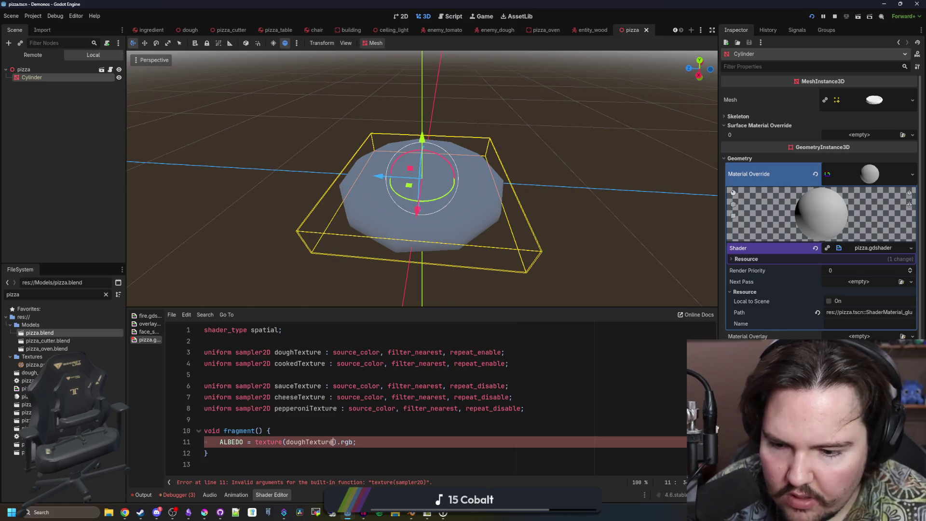
type(", UV")
key("Escape")
key("Up")
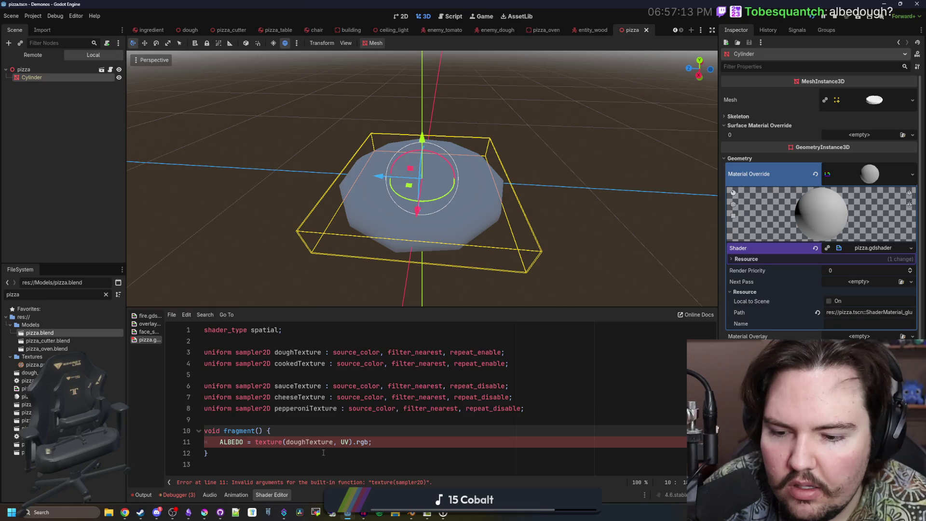
scroll(525, 269, "up", 2)
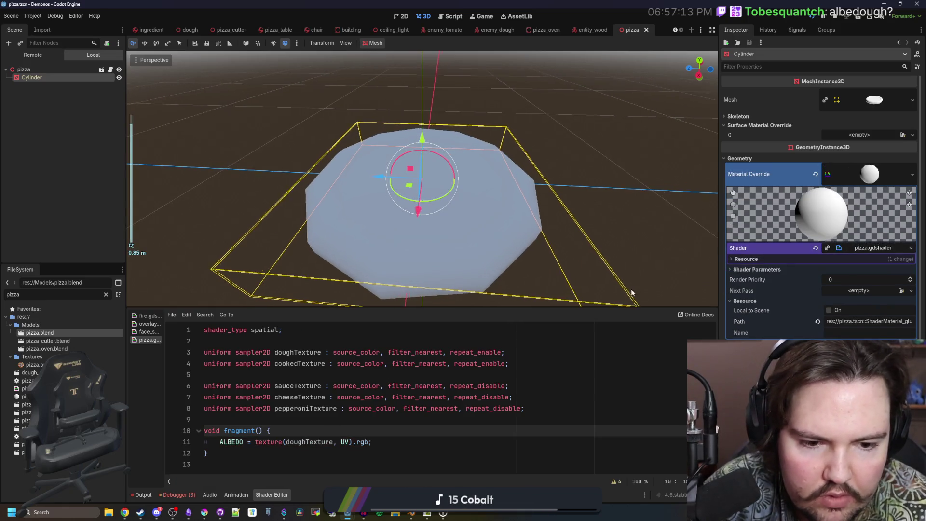
left_click_drag(624, 296, 708, 304)
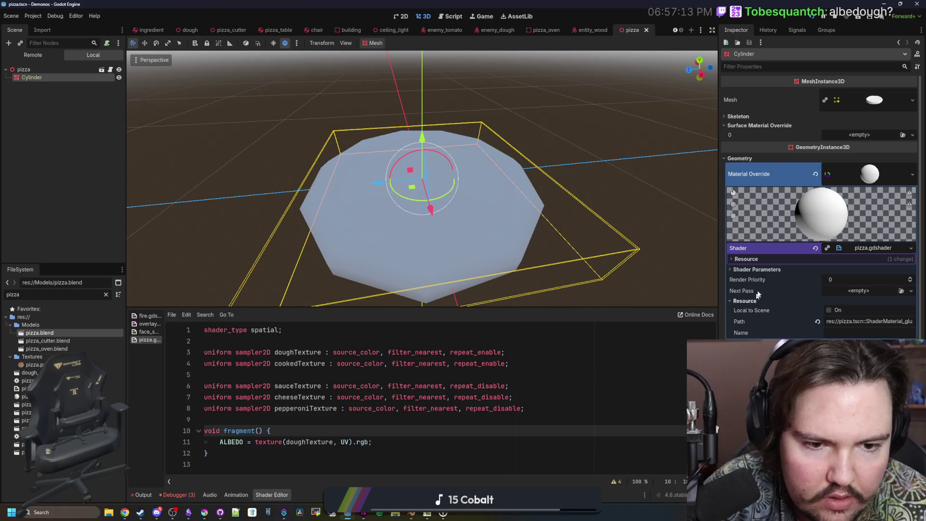
In Shader Parameters, make Dough Texture a 64×64 NoiseTexture2D driven by FastNoiseLite.
left_click(757, 269)
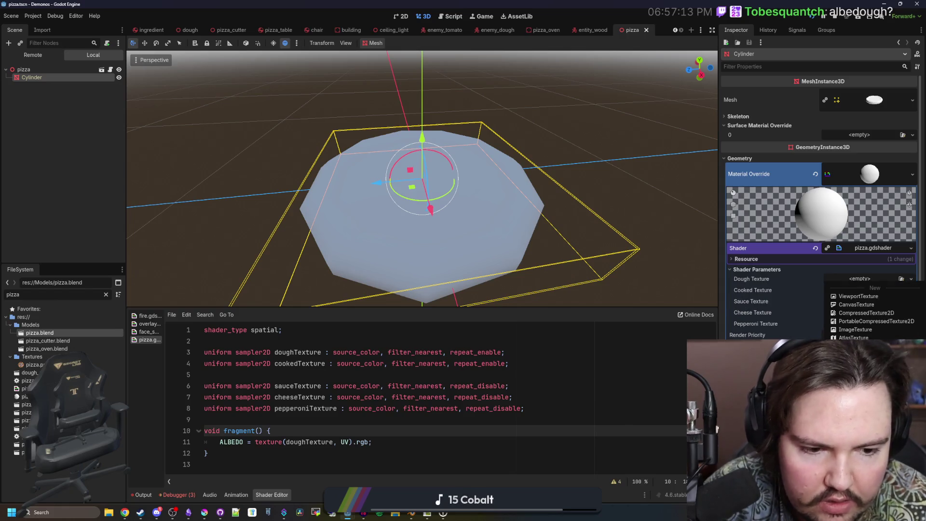
left_click(854, 300)
left_click(869, 278)
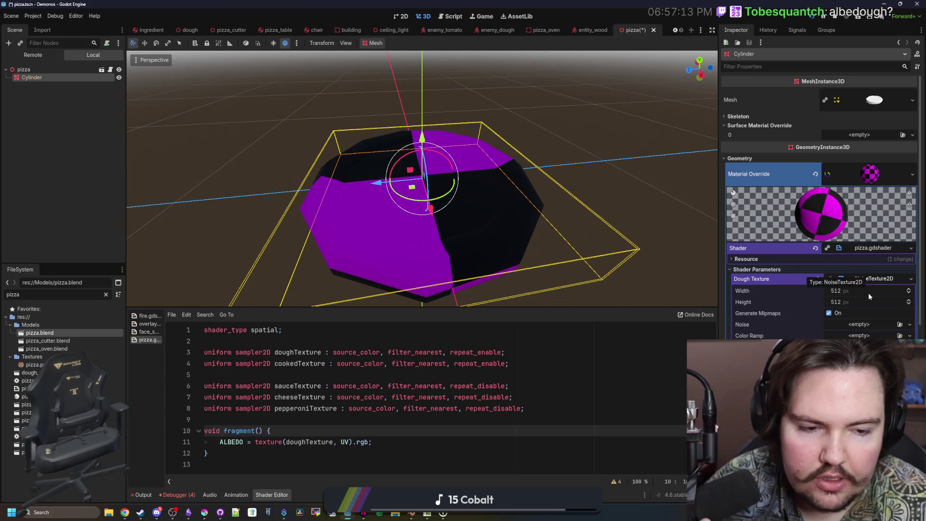
left_click(852, 303)
type("64")
key("shift+Tab")
type("64")
key("Return")
left_click(858, 324)
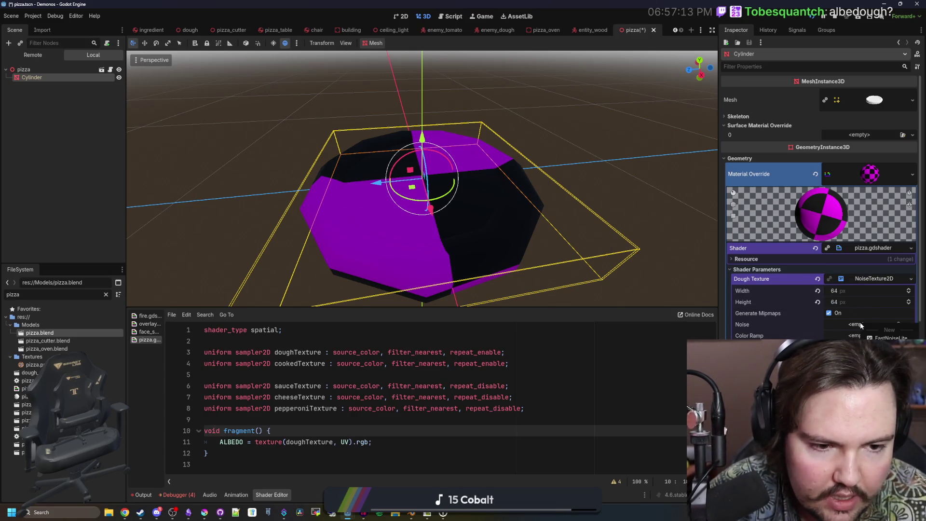
left_click(863, 346)
left_click(857, 323)
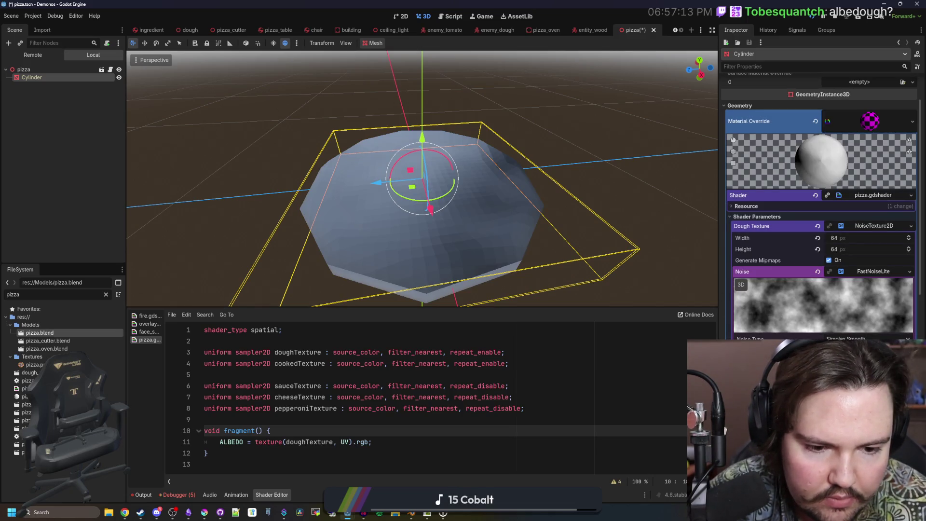
scroll(820, 207, "down", 3)
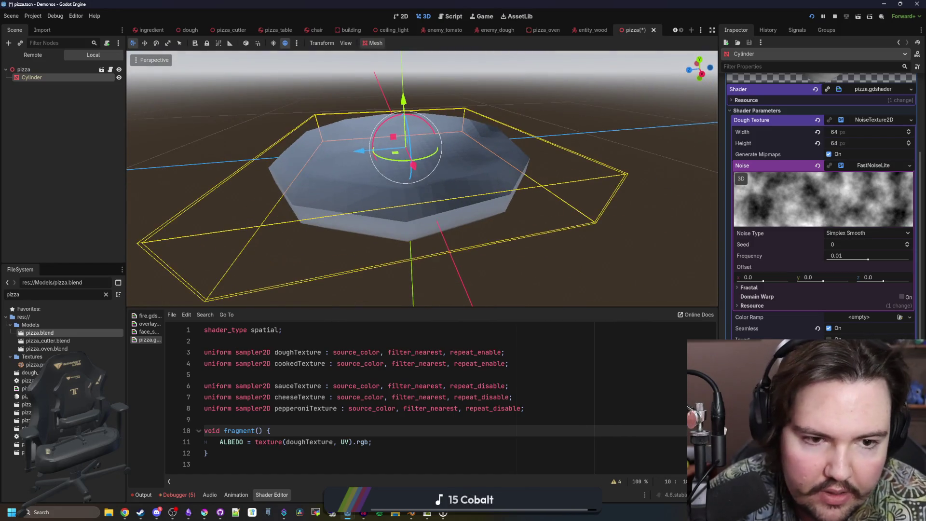
Read through the face_shader, overlay and fire.gdshader code in the shader list.
left_click(449, 375)
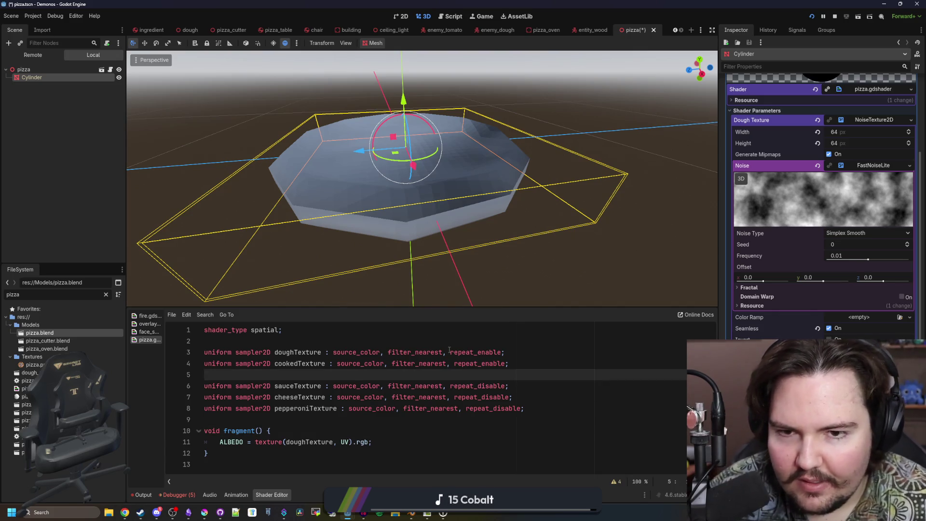
scroll(820, 217, "down", 3)
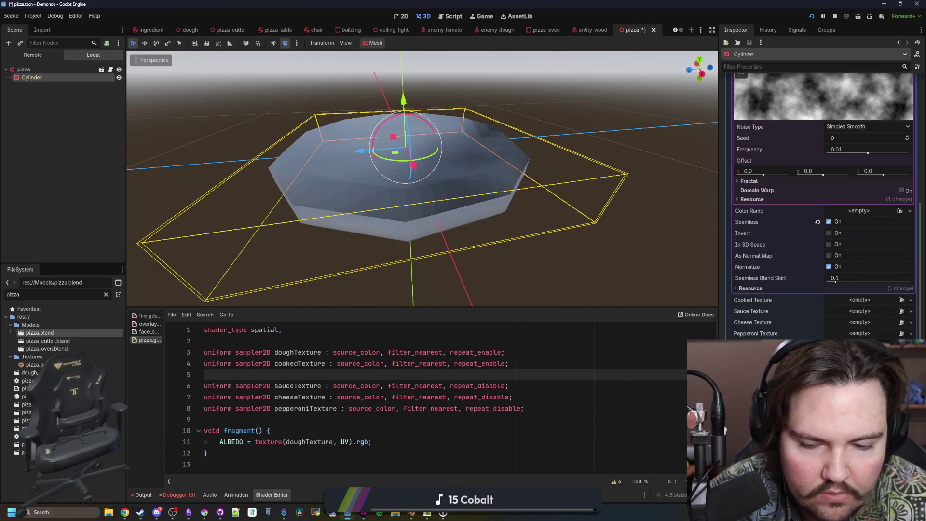
left_click(147, 332)
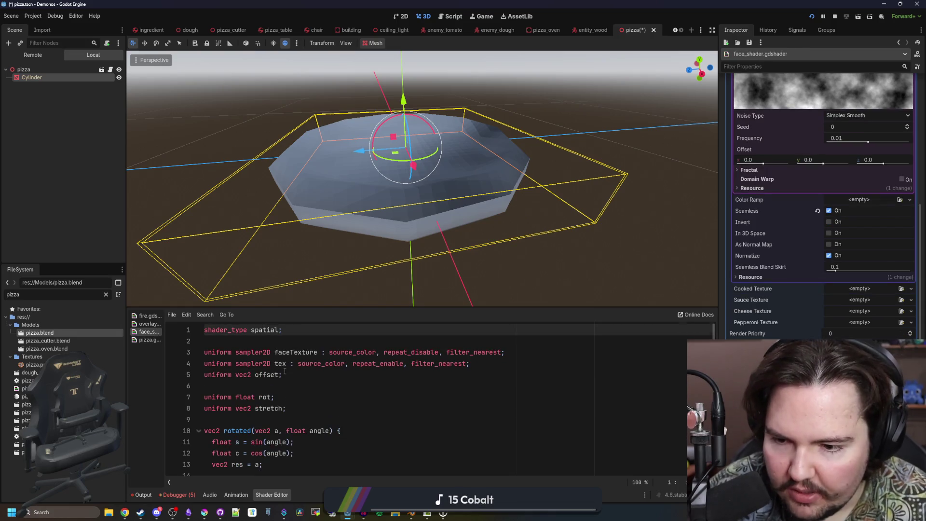
scroll(284, 372, "down", 7)
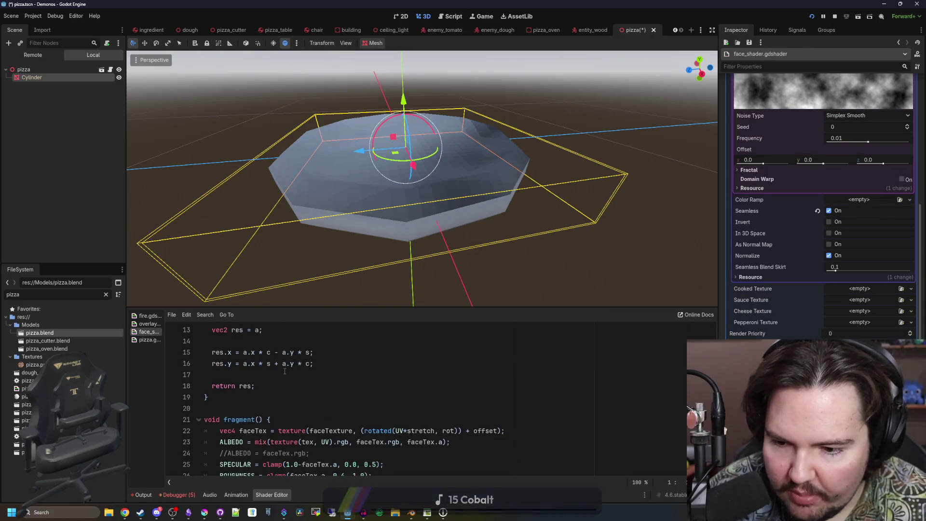
left_click(149, 324)
left_click(151, 317)
scroll(339, 386, "down", 17)
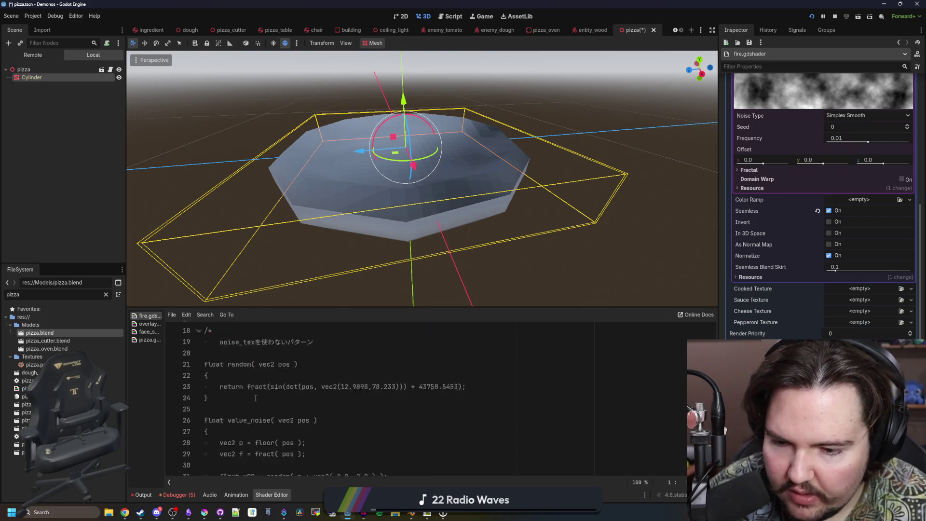
left_click(339, 384)
Search all project files for 'triplanar', which returns 0 matches.
key("ctrl+shift+f")
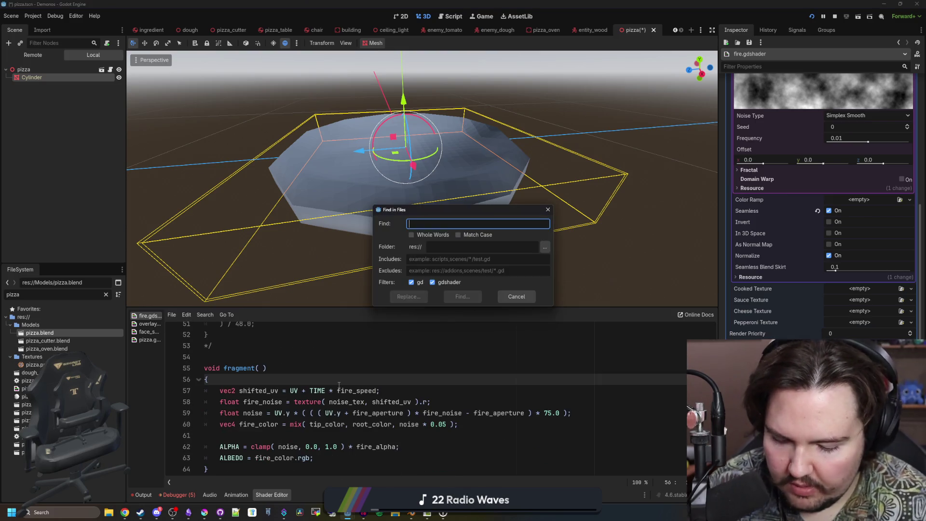
type("triplanar")
key("Return")
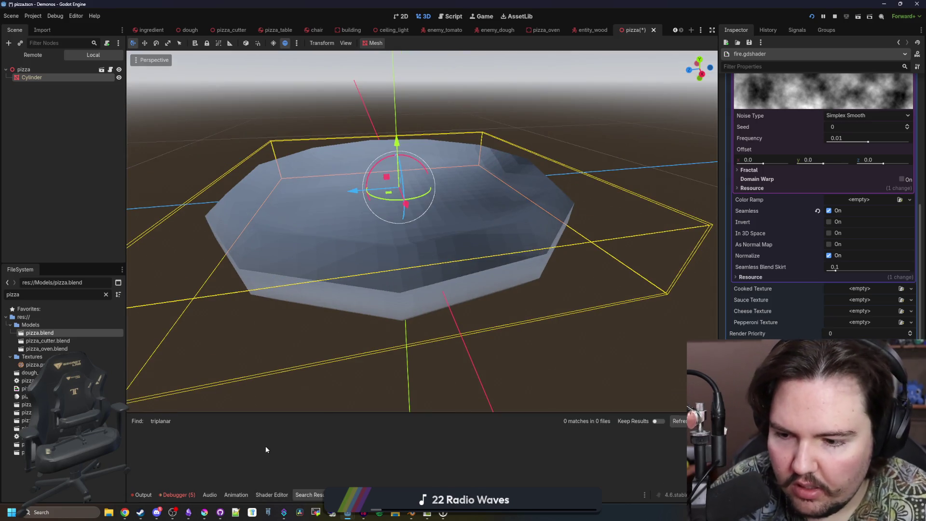
key("ctrl+shift+f")
key("Escape")
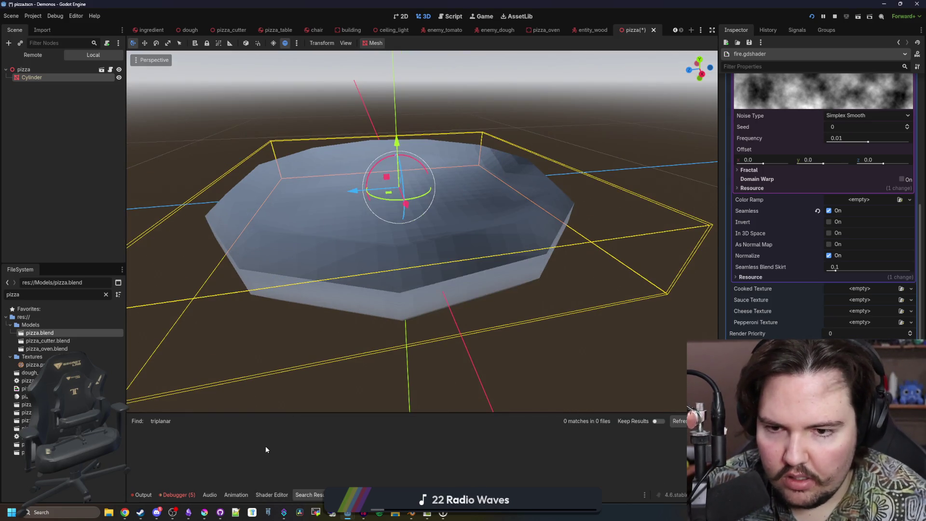
left_click(40, 325)
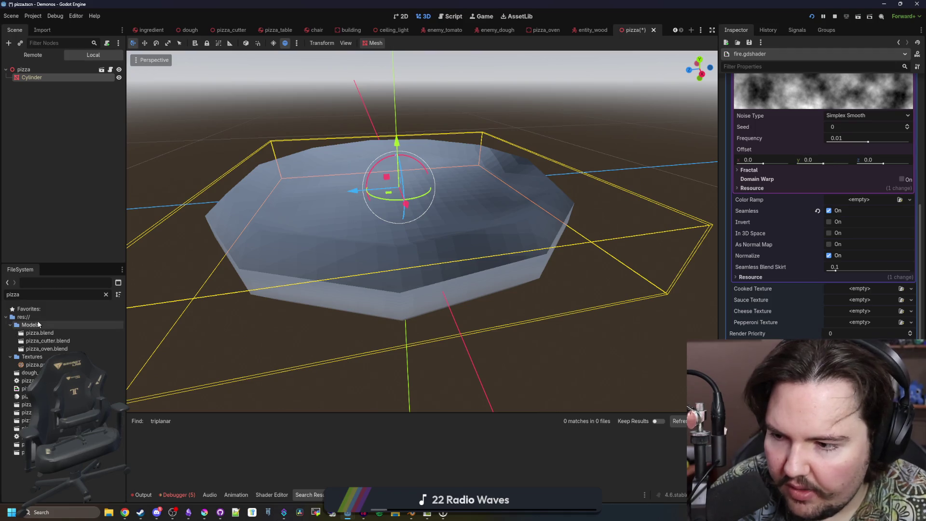
Create and save a new StandardMaterial3D resource in the Models folder.
right_click(40, 324)
mouse_move(86, 328)
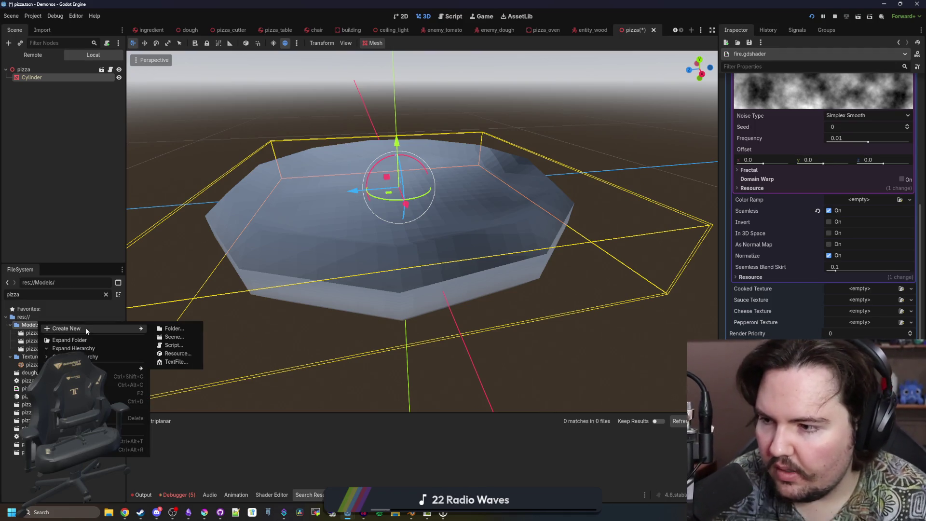
left_click(177, 353)
type("standardmaterial")
key("Return")
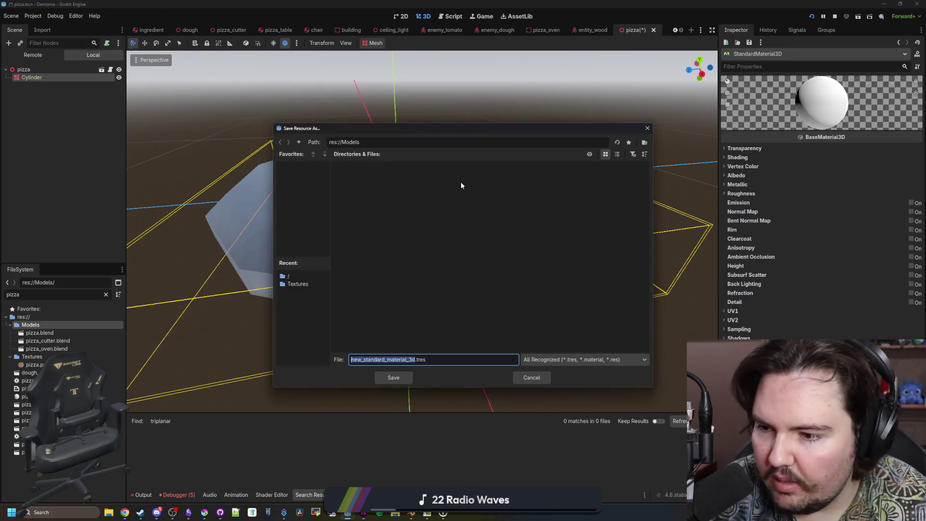
type("pizza")
key("Return")
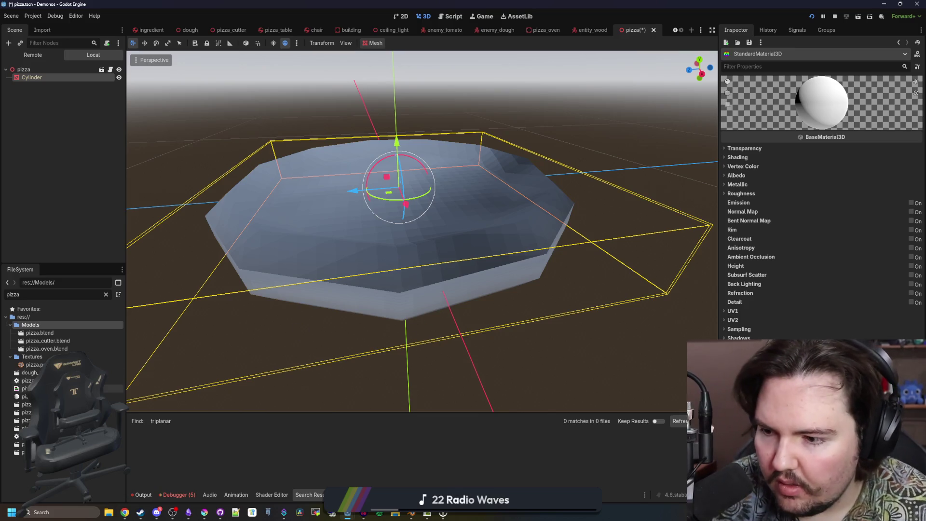
Filter the FileSystem by 'temp' and open Textures/temp.tres to view its shader code.
double_click(100, 294)
type("temp")
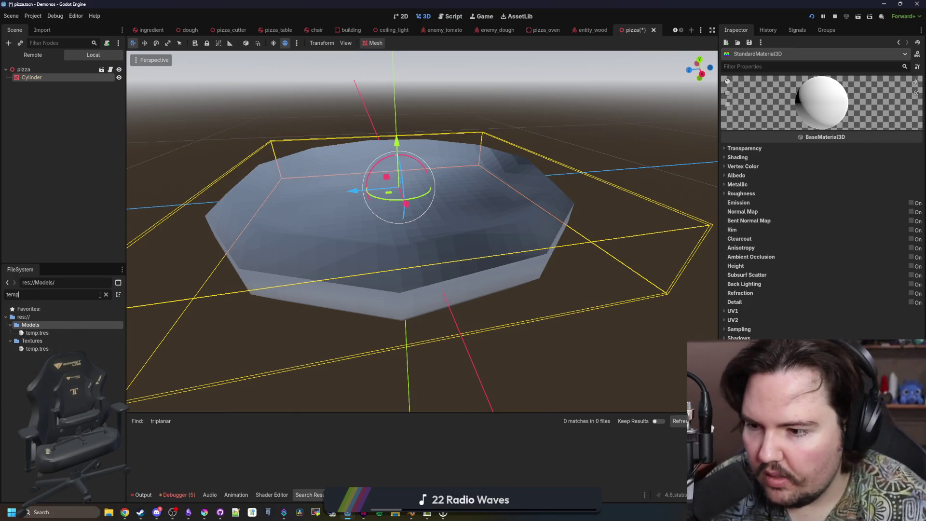
left_click(51, 348)
right_click(51, 349)
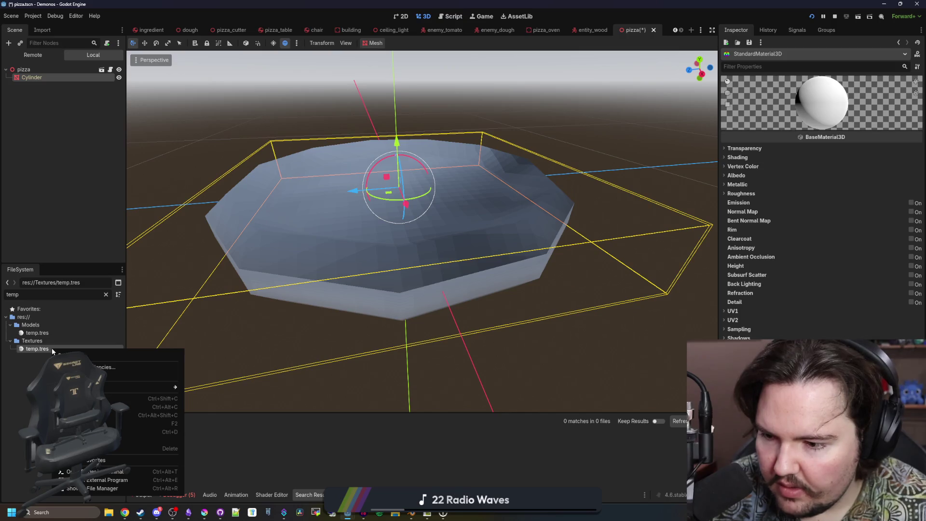
left_click(34, 357)
double_click(37, 348)
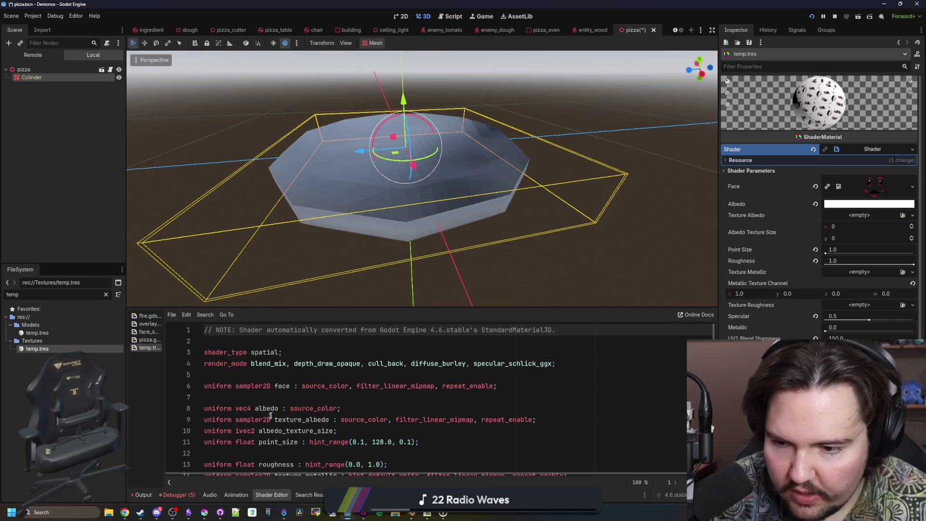
Copy the triplanar_texture code on lines 31–59 of temp.tres's shader, then clear the file filter.
scroll(269, 417, "down", 15)
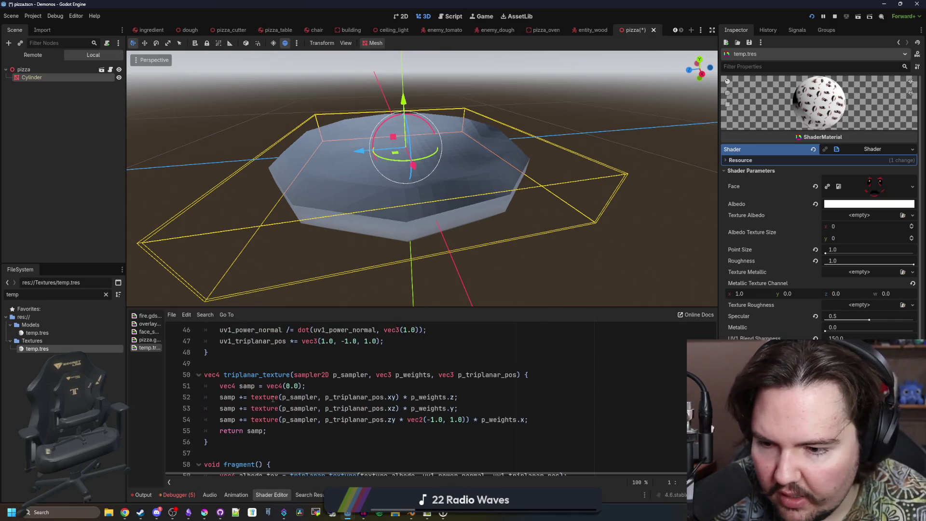
scroll(272, 399, "down", 2)
scroll(534, 417, "up", 1)
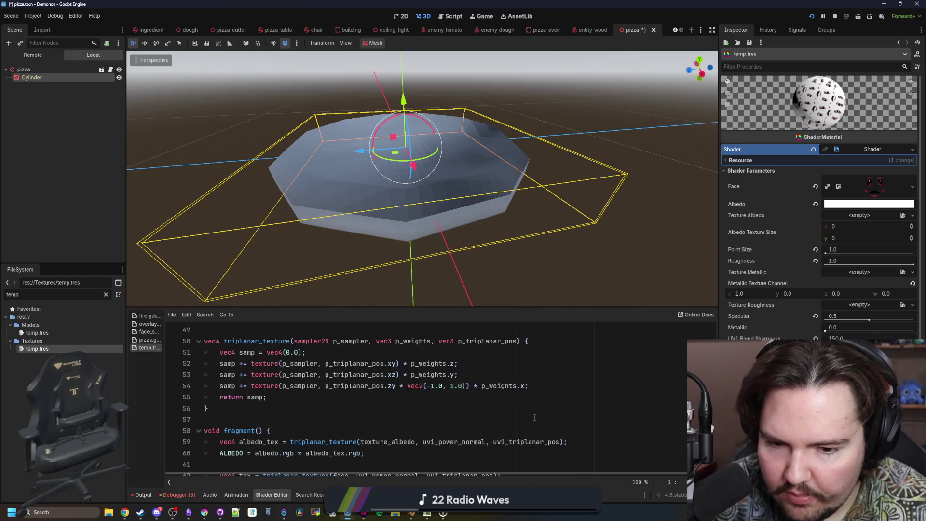
mouse_move(582, 443)
left_mouse_down()
mouse_move(212, 441)
mouse_move(222, 364)
mouse_move(192, 343)
left_mouse_up()
scroll(272, 397, "up", 3)
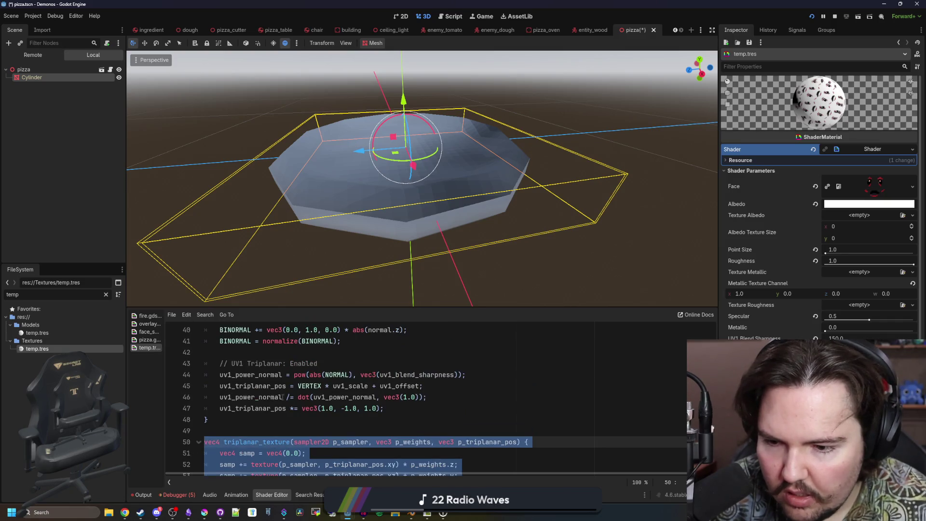
scroll(279, 396, "up", 2)
scroll(434, 405, "down", 6)
left_click(596, 386)
mouse_move(596, 414)
left_mouse_down()
mouse_move(321, 408)
mouse_move(179, 423)
left_mouse_up()
key("ctrl+k")
scroll(377, 384, "down", 8)
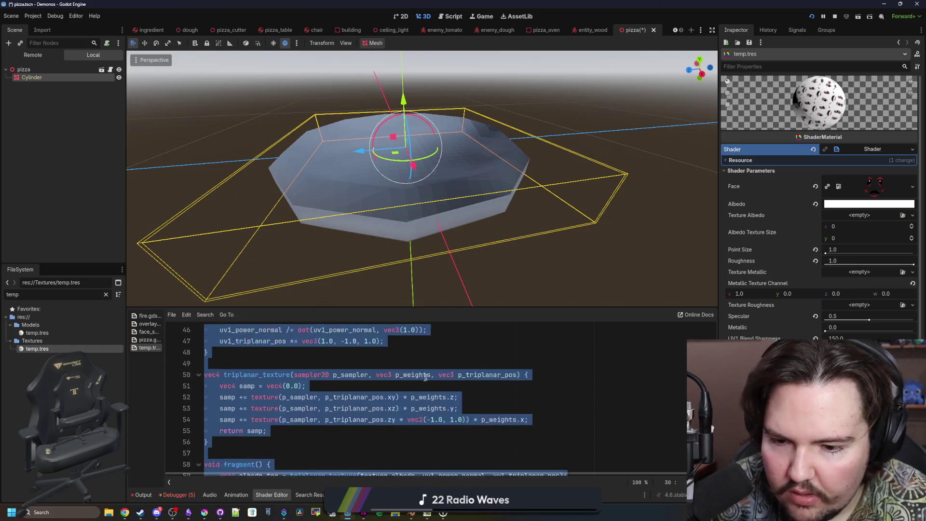
scroll(434, 410, "up", 12)
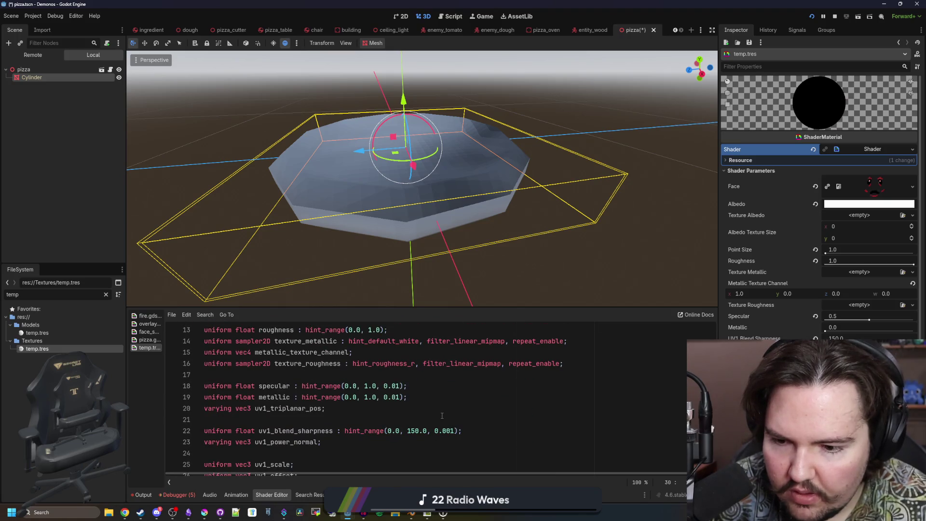
scroll(440, 416, "up", 4)
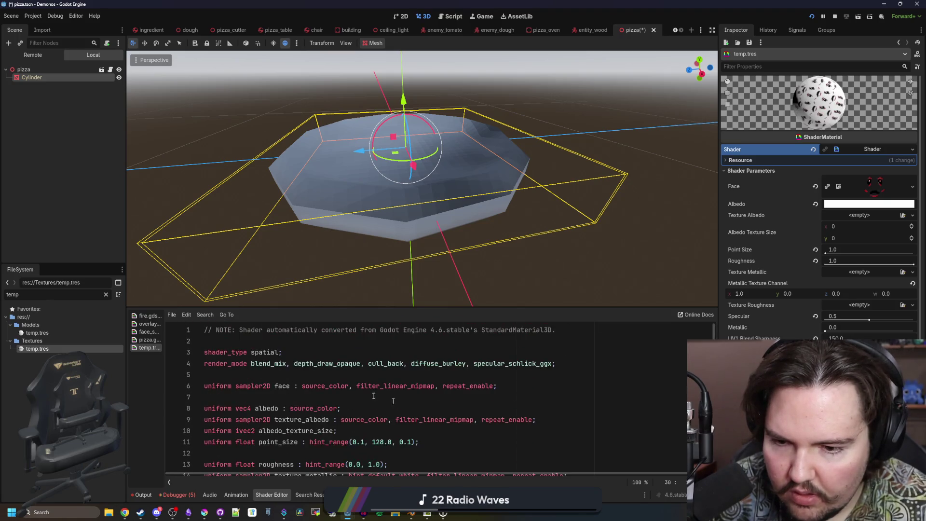
left_click(106, 294)
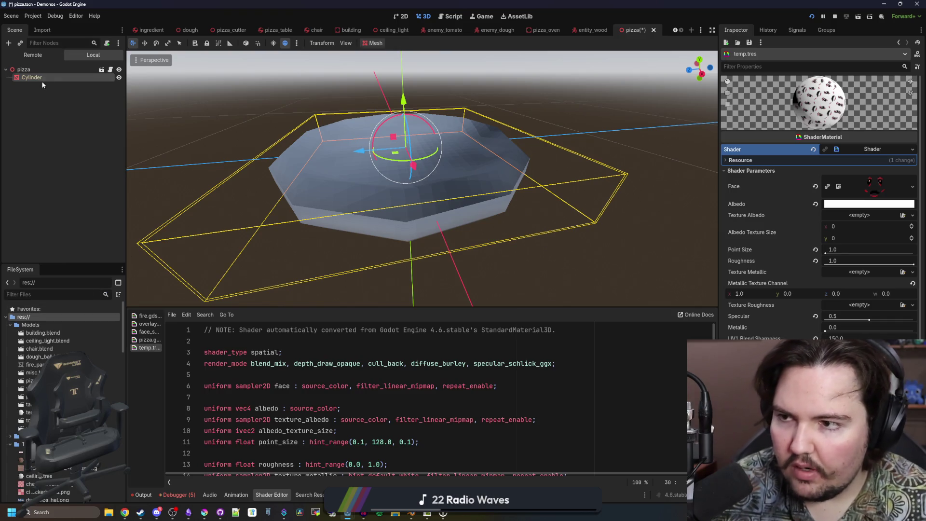
Paste the triplanar code into pizza.gdshader and replace uv1_blend_sharpness with 1.0.
left_click(42, 79)
scroll(874, 193, "up", 5)
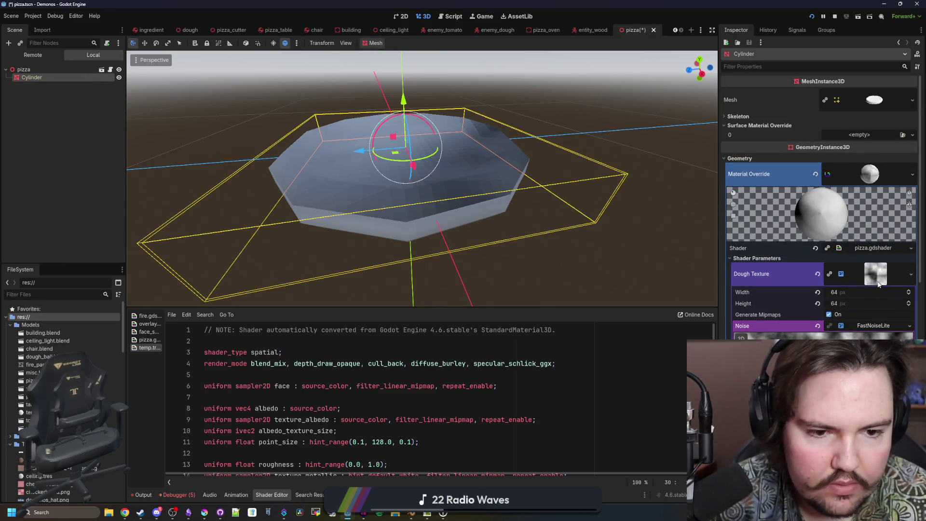
left_click(874, 249)
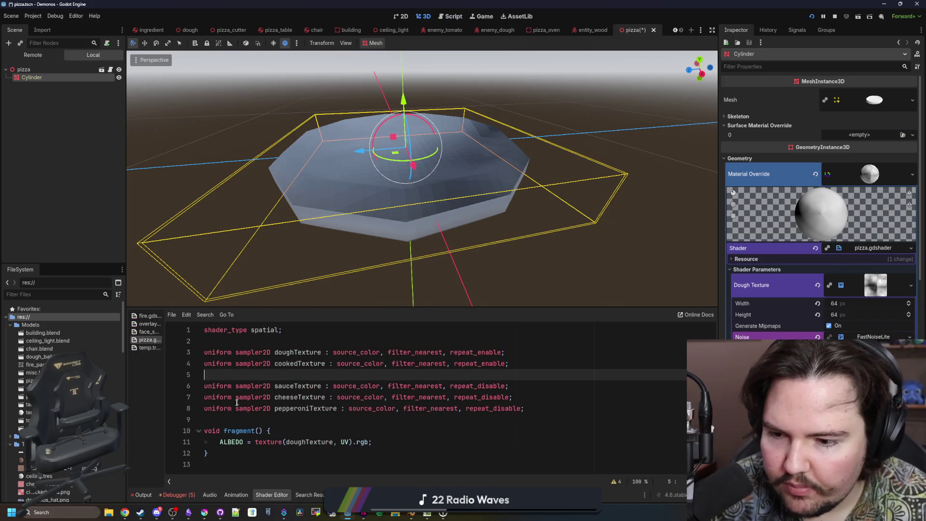
key("ctrl+v")
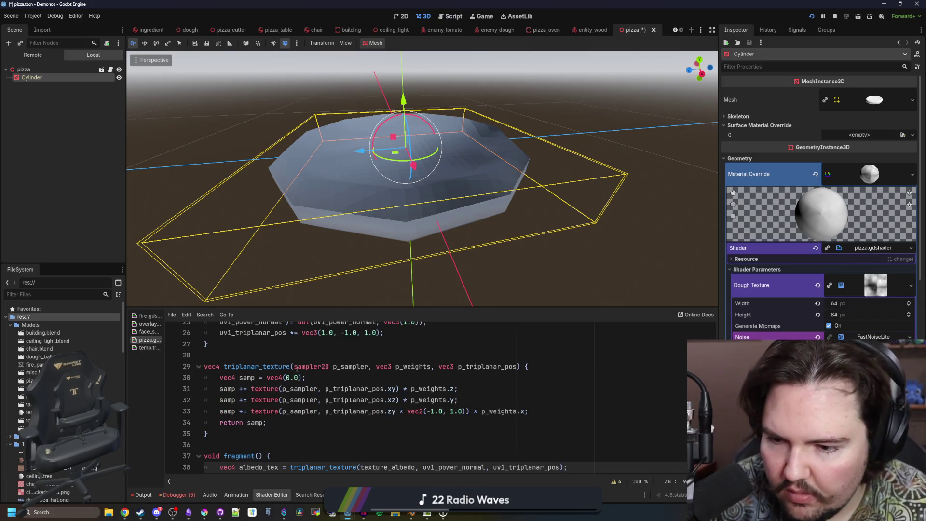
scroll(296, 366, "up", 8)
left_click(529, 414)
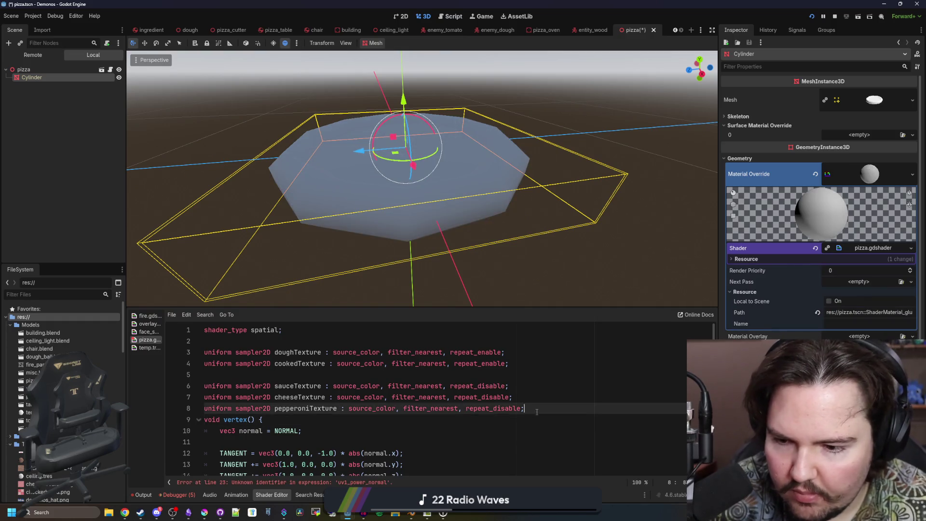
scroll(306, 383, "down", 5)
scroll(299, 383, "down", 1)
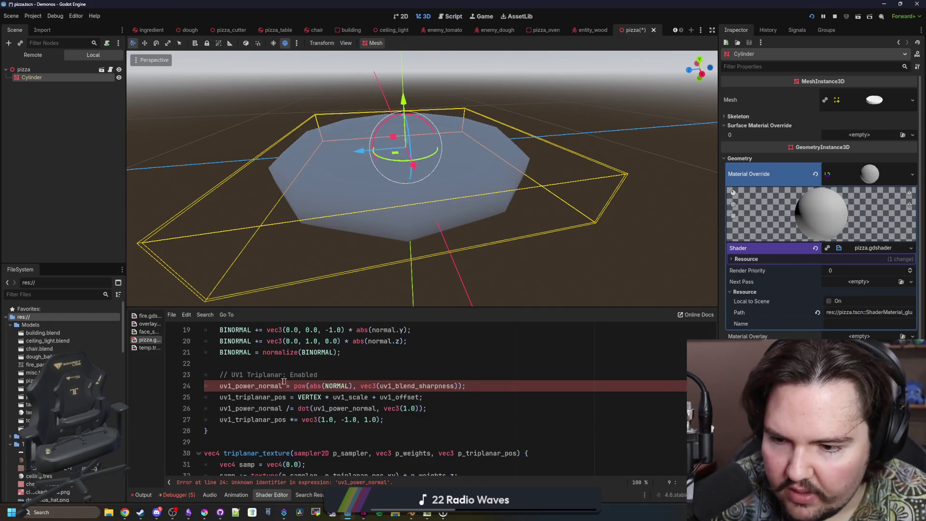
double_click(423, 385)
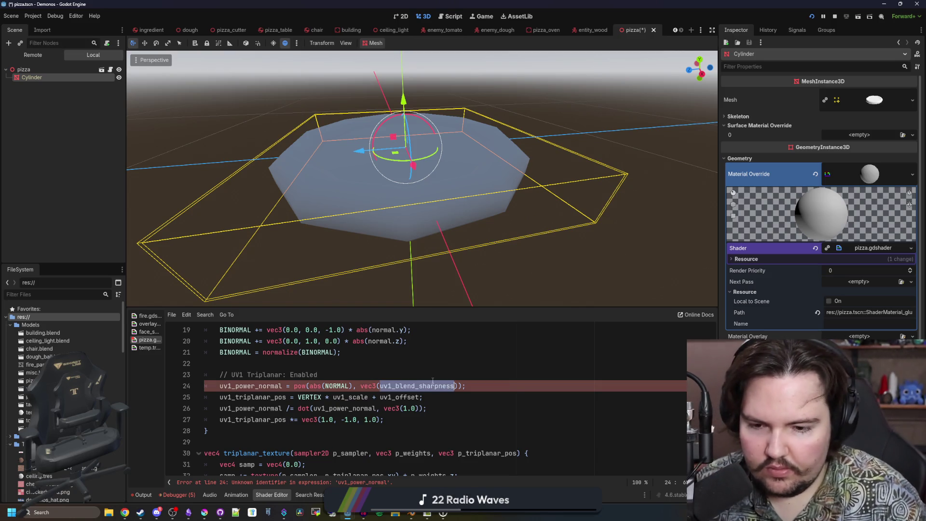
type("1.0")
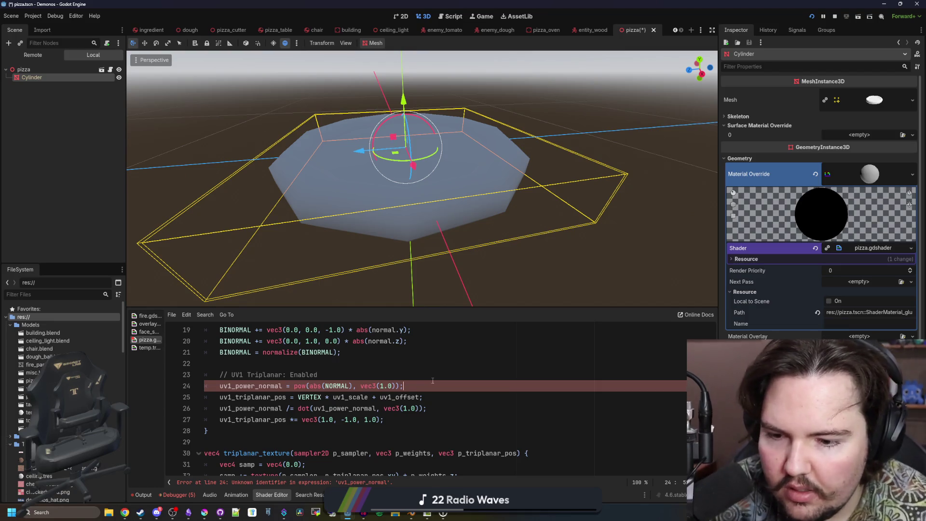
left_click(419, 376)
Copy the uv1_power_normal varying from the temp shader to above void vertex() in pizza.gdshader.
scroll(362, 391, "down", 4)
scroll(362, 391, "up", 4)
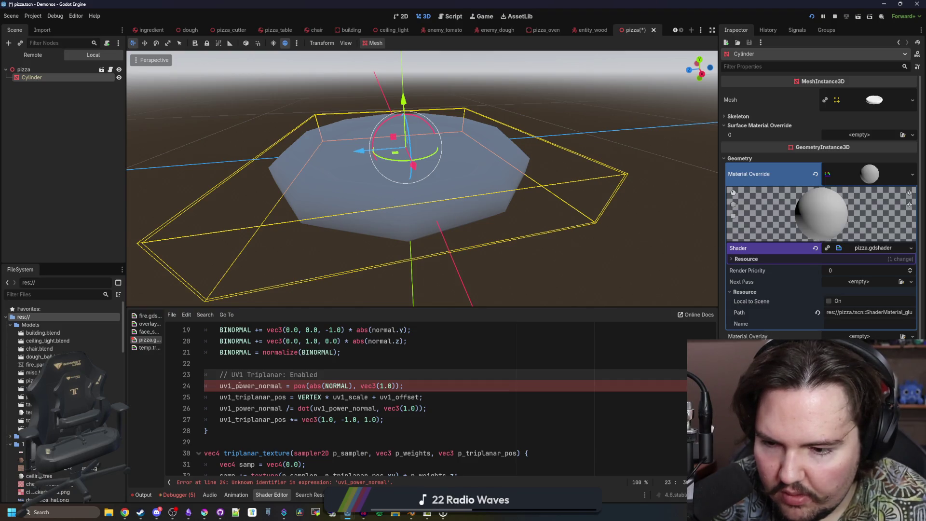
scroll(232, 382, "up", 6)
scroll(213, 383, "down", 3)
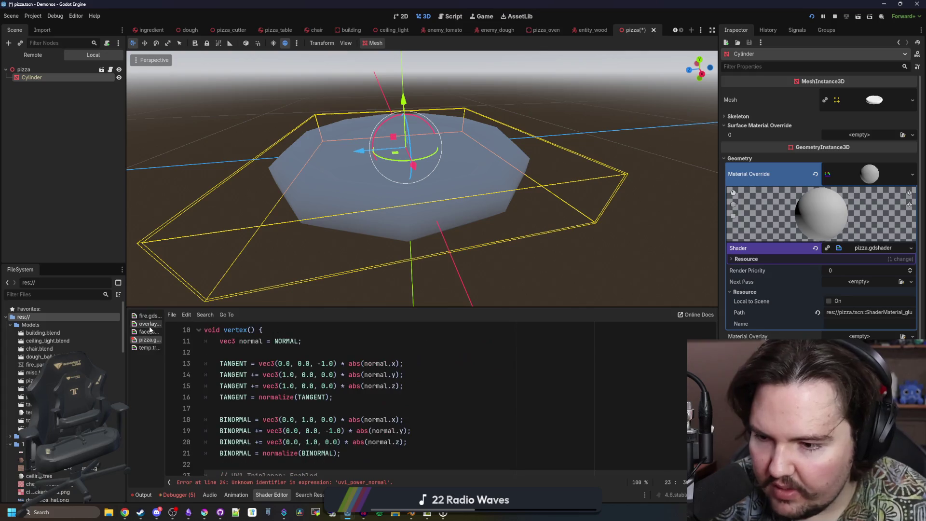
left_click(149, 347)
scroll(264, 388, "down", 2)
scroll(264, 388, "down", 4)
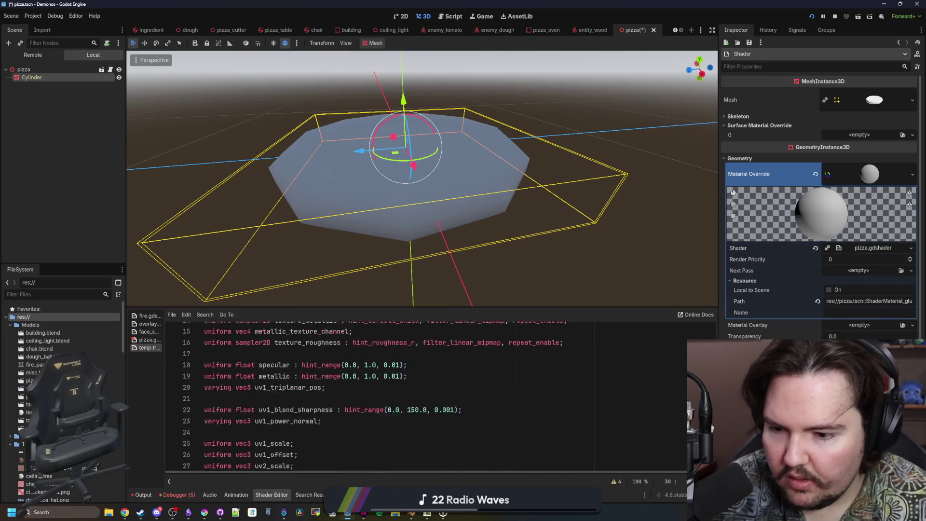
triple_click(299, 375)
key("ctrl+c")
left_click(150, 340)
scroll(289, 386, "up", 3)
left_click(226, 417)
key("Return")
key("ctrl+v")
Add the uv1_triplanar_pos varying declaration below uv1_power_normal.
scroll(226, 417, "down", 7)
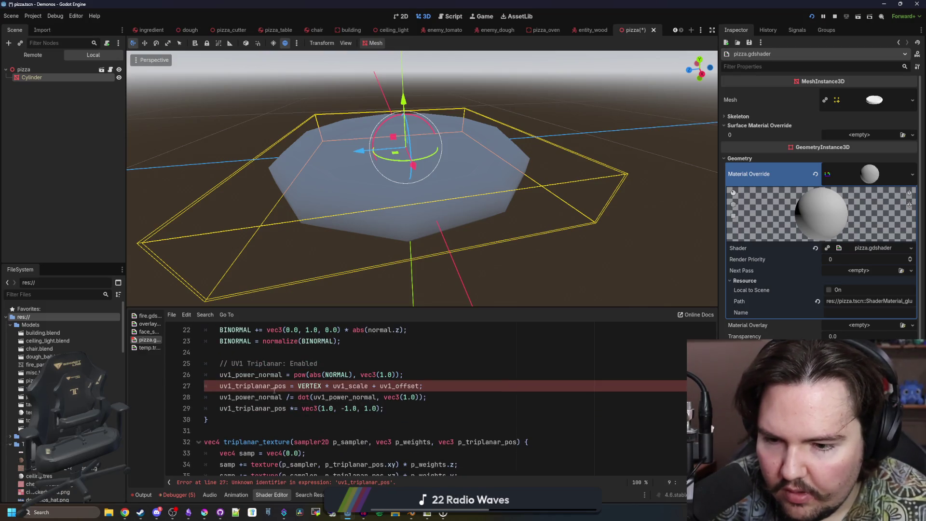
scroll(274, 391, "up", 4)
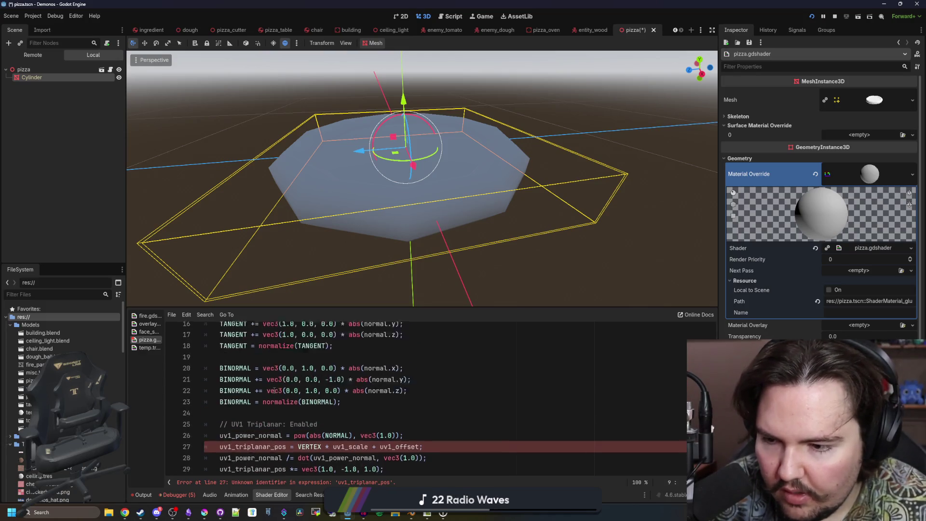
left_click(156, 348)
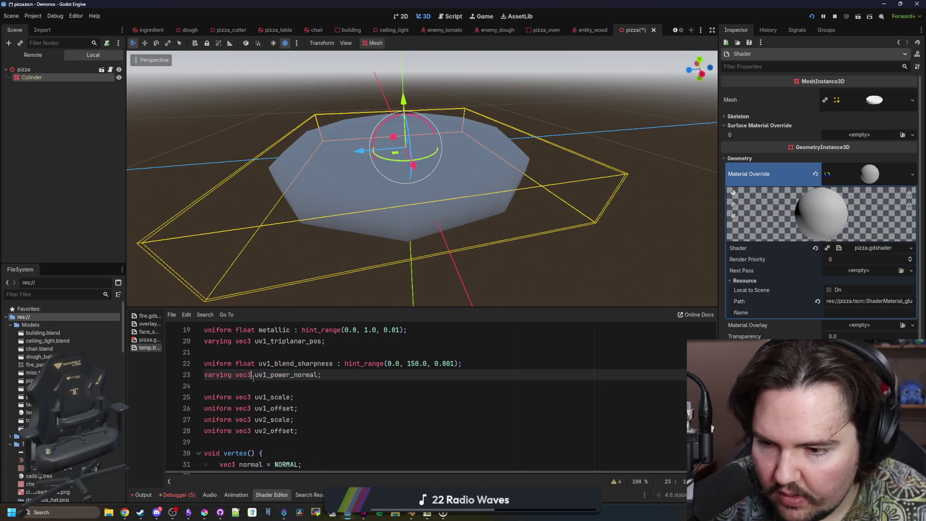
scroll(273, 382, "up", 1)
left_click(150, 340)
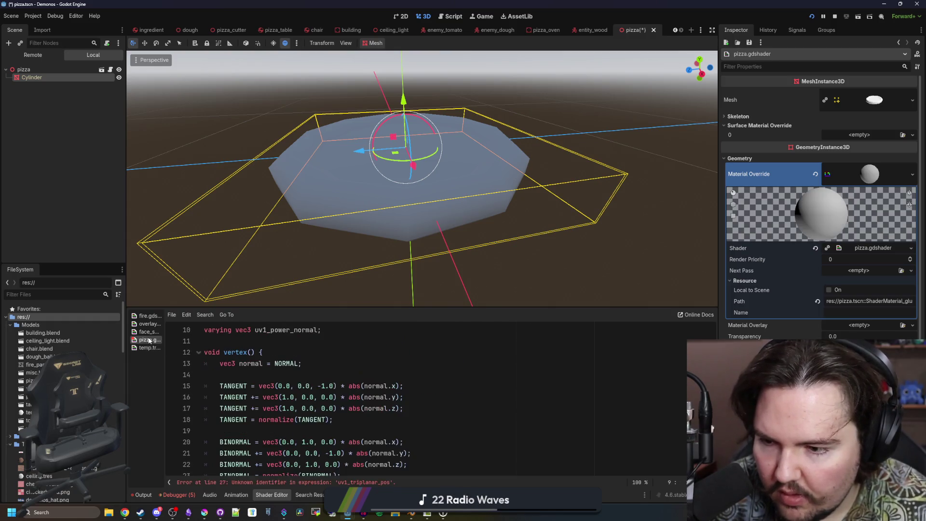
scroll(330, 370, "up", 1)
left_click(330, 371)
key("ctrl+v")
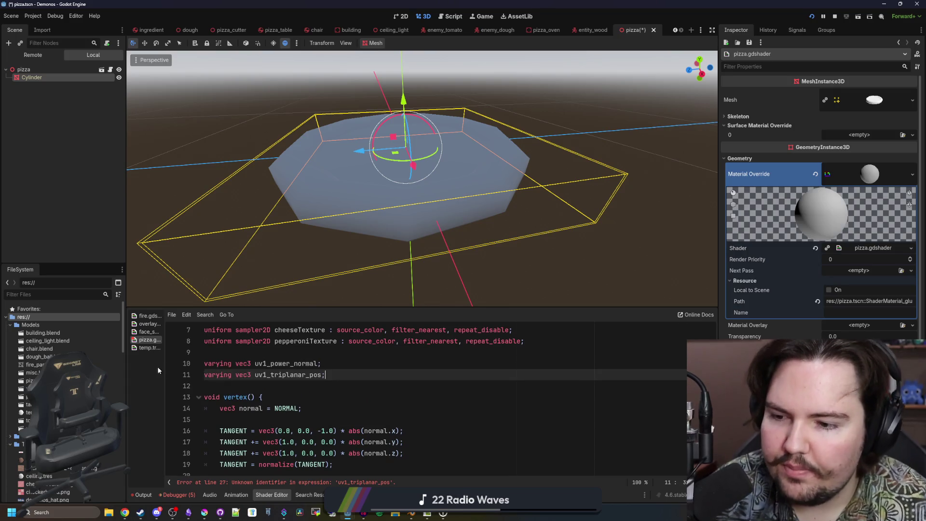
Declare vec3 uniforms uv1_scale and uv1_offset near the top of the pizza shader.
left_click(148, 346)
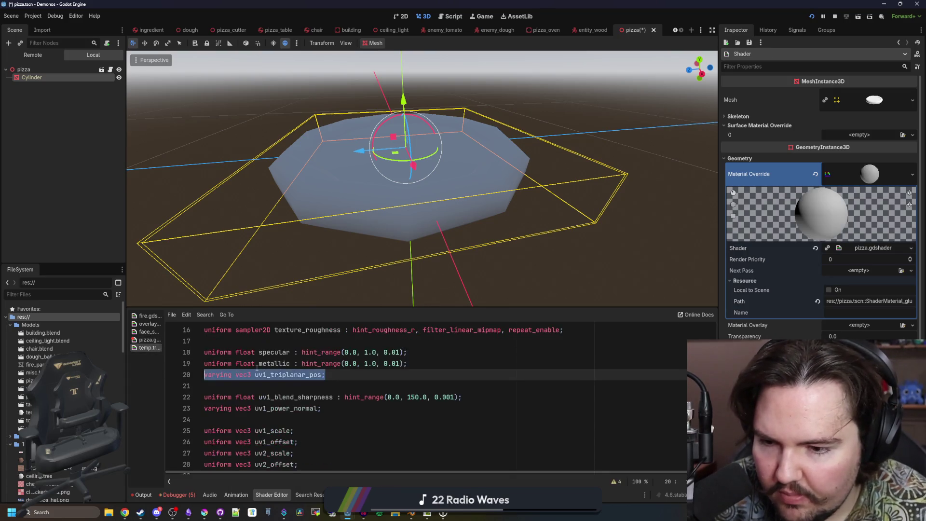
scroll(256, 368, "up", 3)
left_click(149, 340)
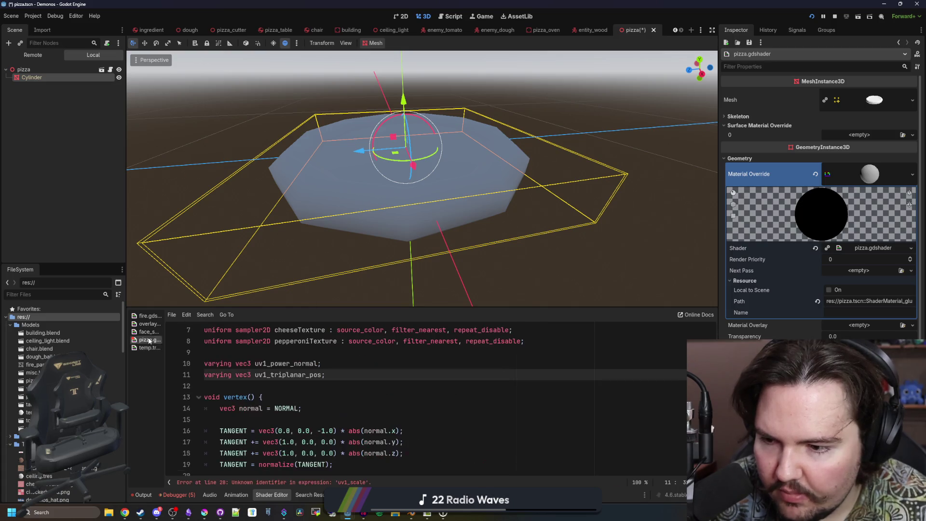
left_click(327, 356)
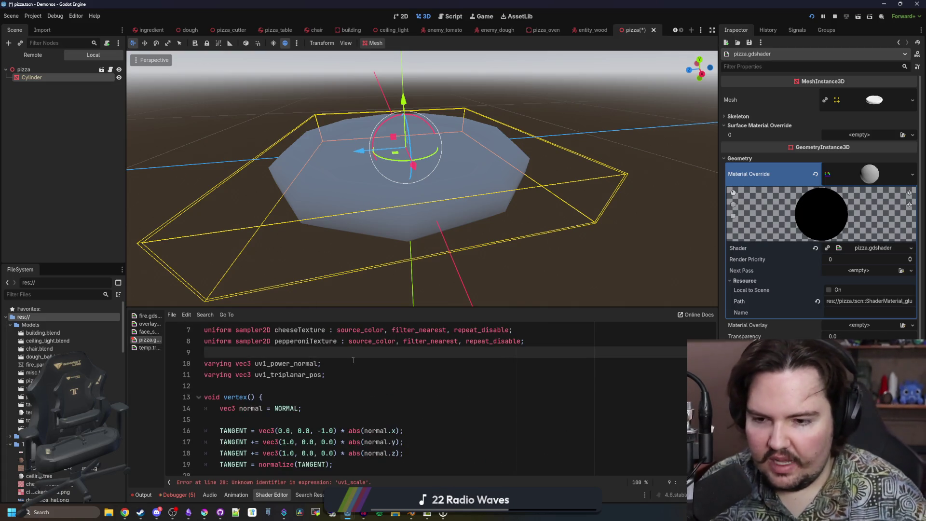
key("Return")
key("Return")
key("Up")
type("form ")
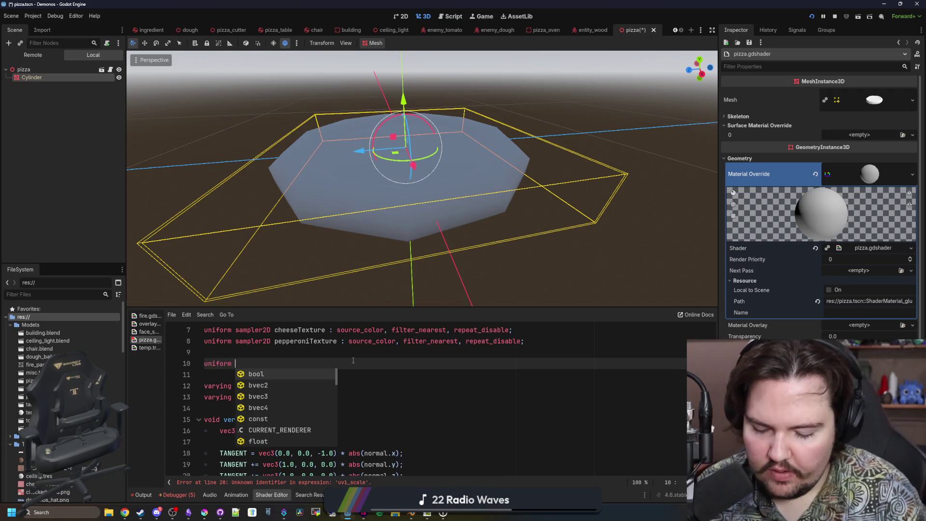
type("vec3 uv1_scale;")
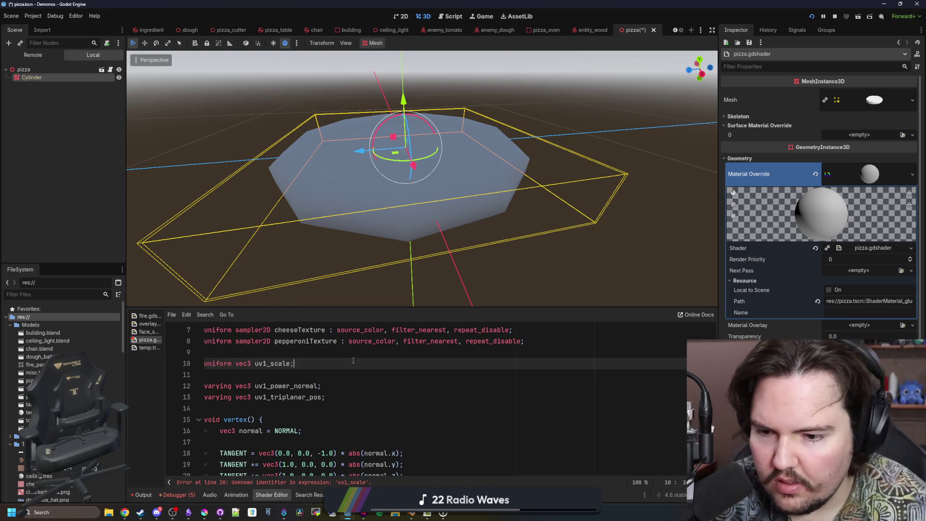
key("Return")
type("uniform vec3 uv1_offset;")
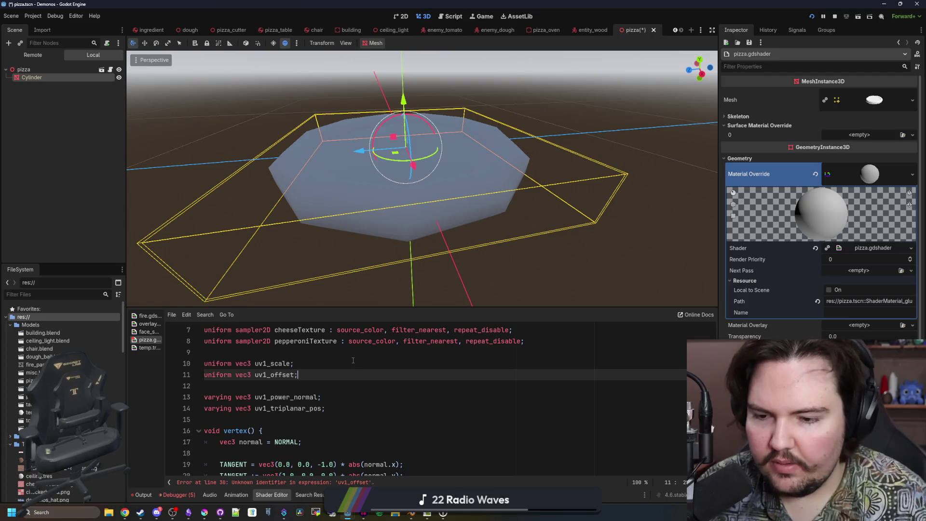
Comment out the stray albedo_tex triplanar assignment that still causes an error.
left_click(354, 360)
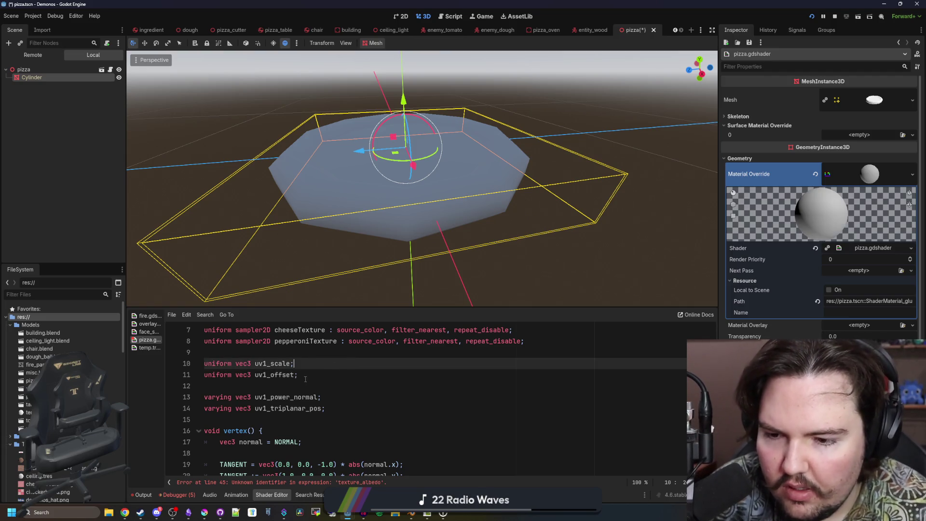
left_click(351, 481)
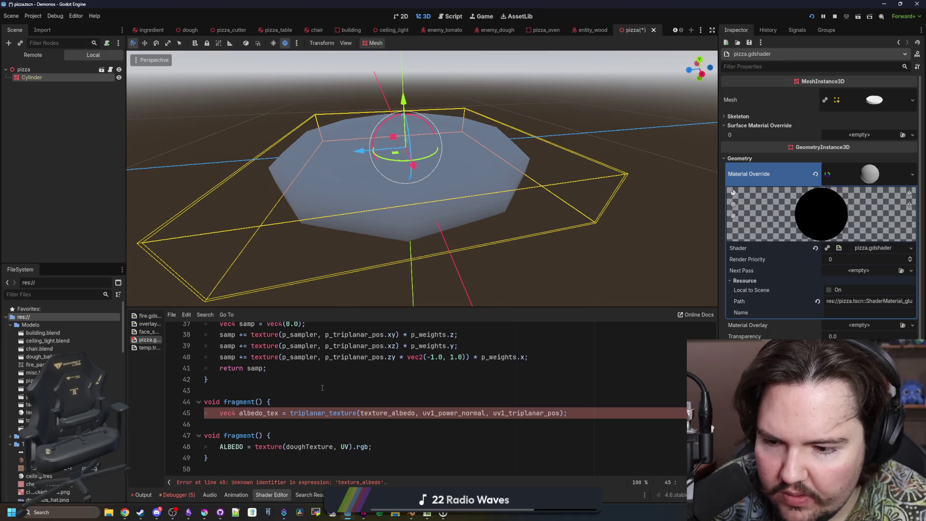
left_click(241, 427)
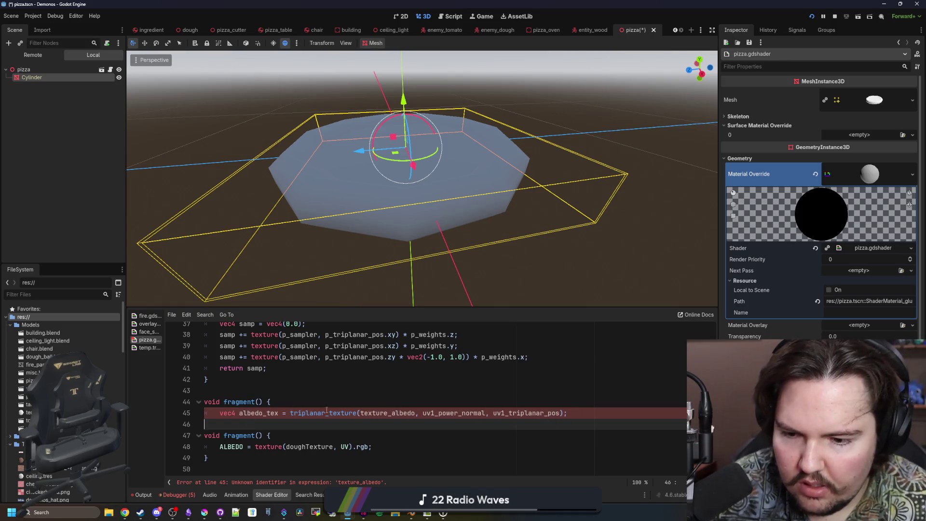
mouse_move(290, 413)
left_mouse_down()
mouse_move(216, 413)
mouse_move(205, 402)
left_mouse_up()
type("//")
key("Up")
key("Down")
key("Down")
key("Down")
key("End")
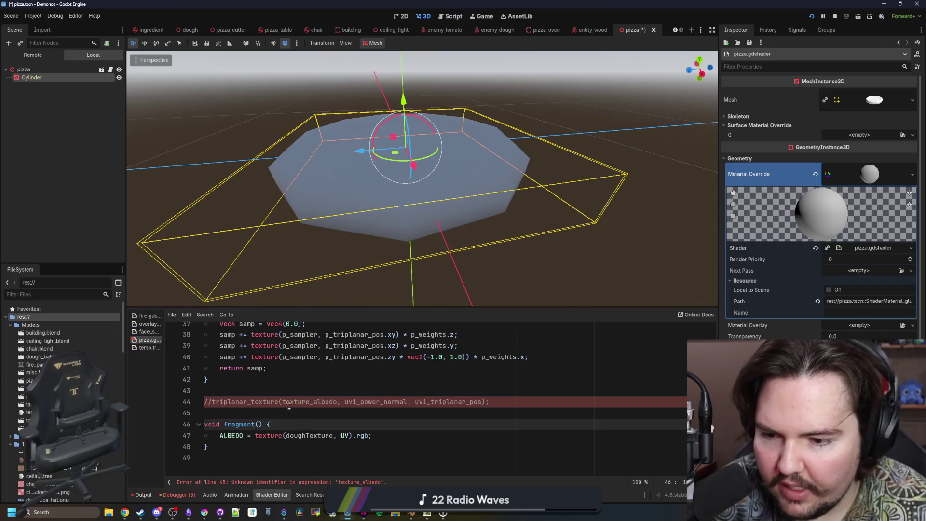
Replace the ALBEDO lookup on line 47 with triplanar_texture(doughTexture, uv1_power_normal, uv1_triplanar_pos).
scroll(299, 396, "up", 1)
left_click(323, 391)
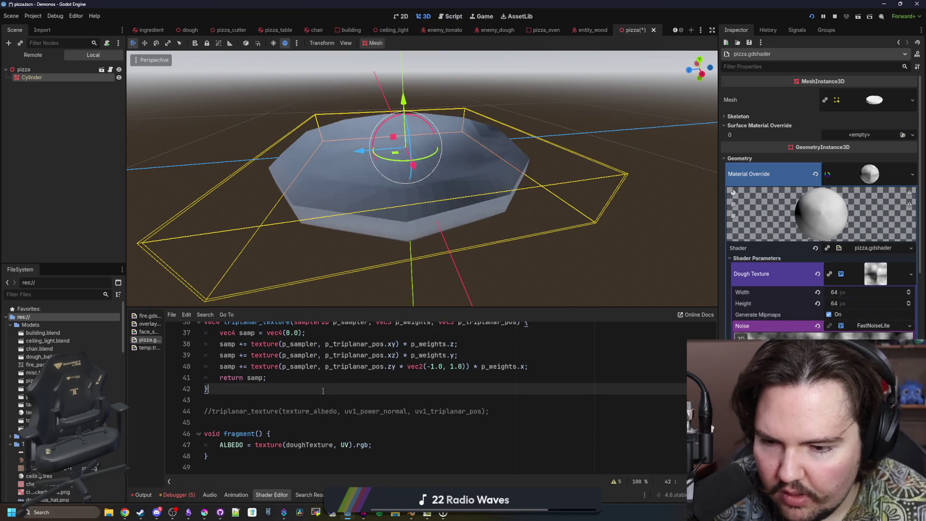
left_click_drag(498, 415, 207, 413)
key("ctrl+c")
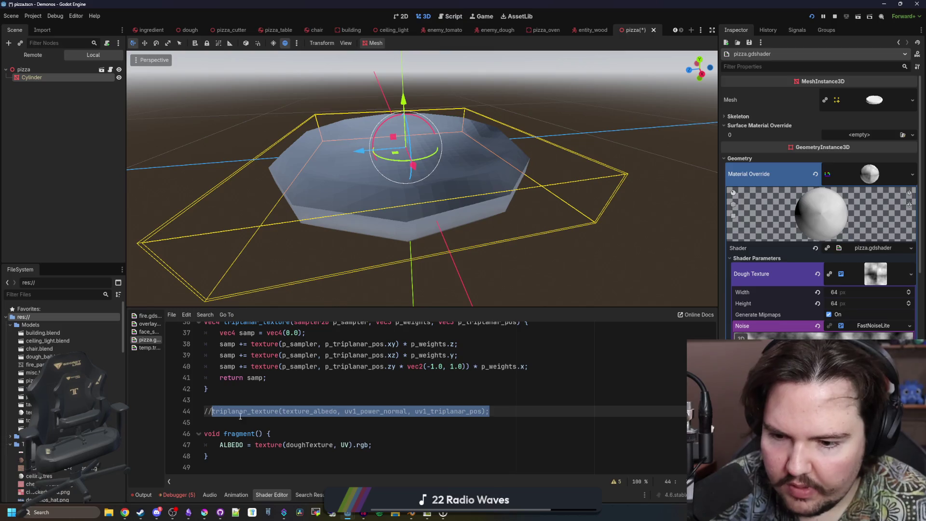
left_click(389, 444)
left_click_drag(390, 444, 255, 445)
key("ctrl+v")
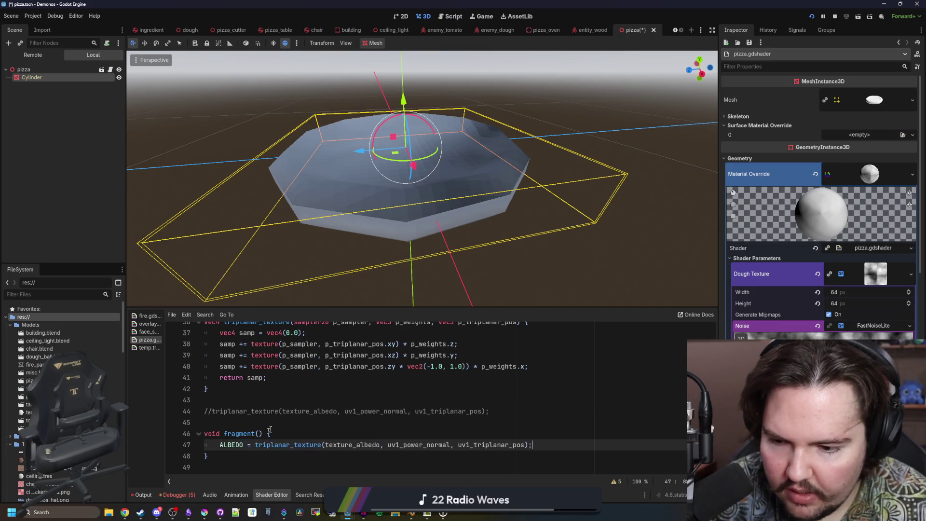
double_click(352, 445)
type("dough")
key("Return")
Append .rgb to the triplanar_texture call so ALBEDO gets a vec3.
scroll(350, 428, "down", 1)
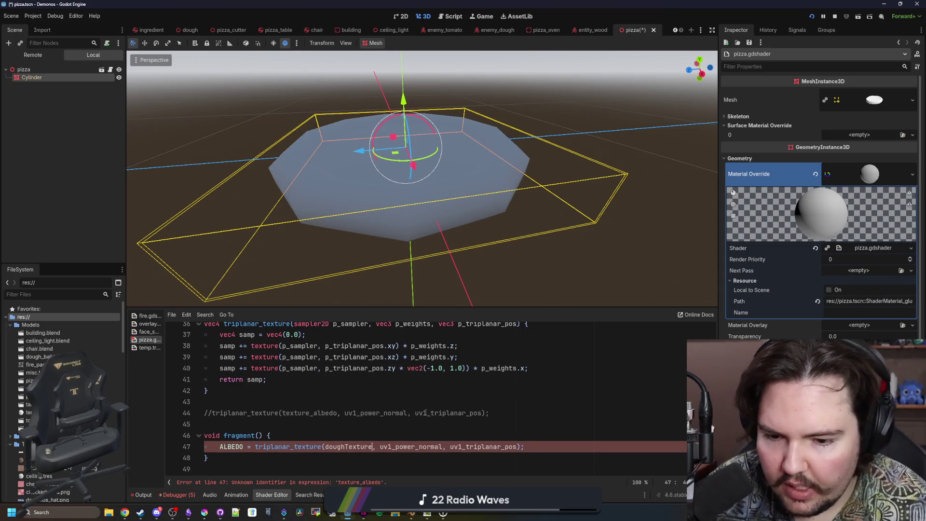
left_click(351, 428)
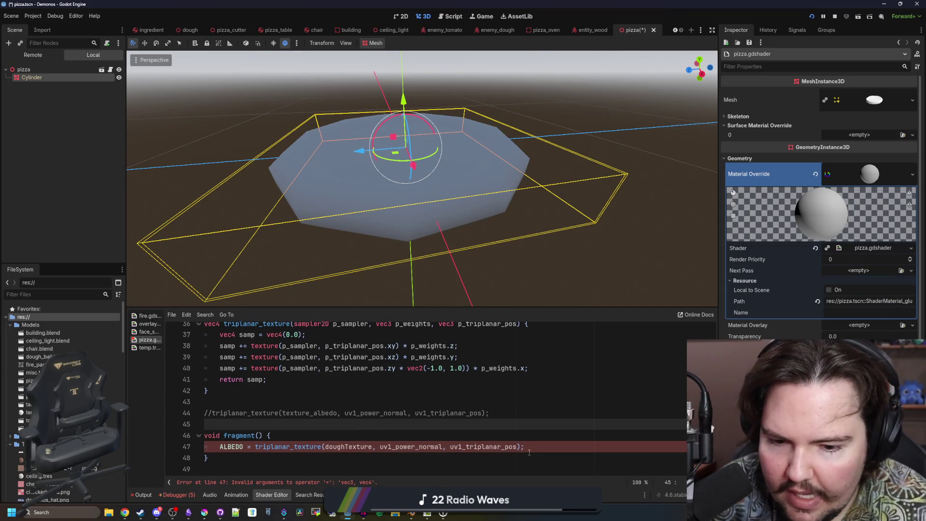
key("Down")
key("Down")
key("Up")
key("Down")
type(".rgb")
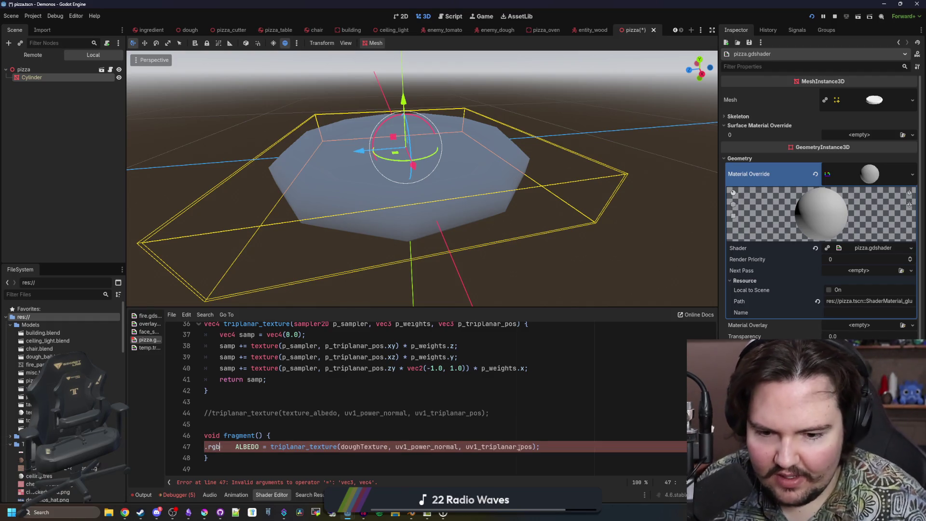
key("ctrl+z")
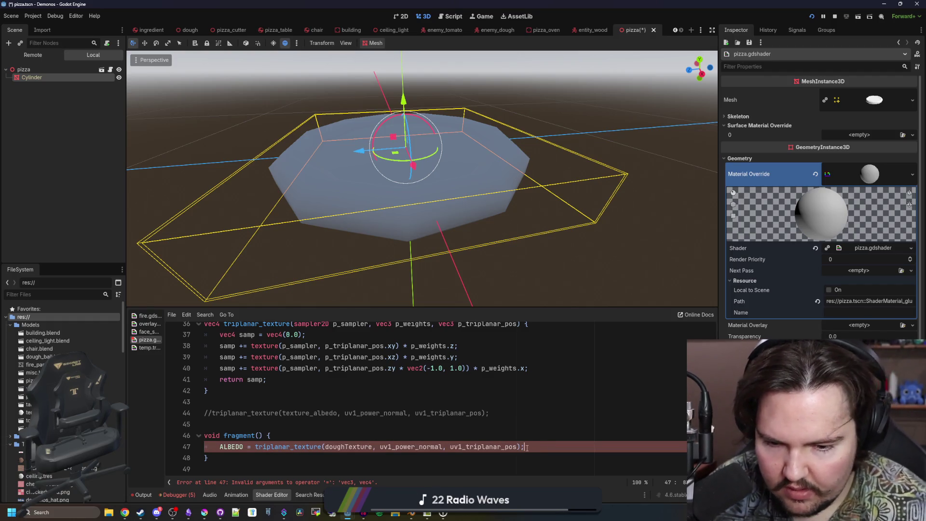
type(".rgb")
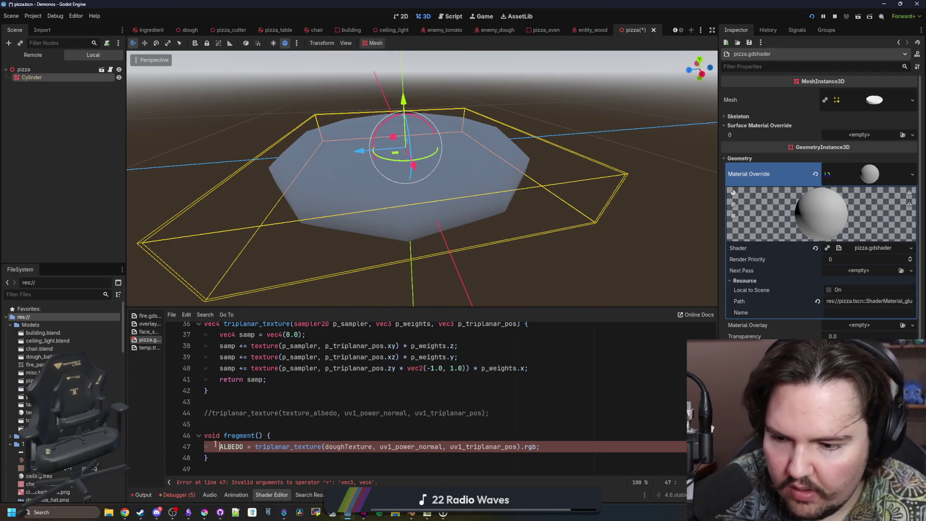
left_click(309, 421)
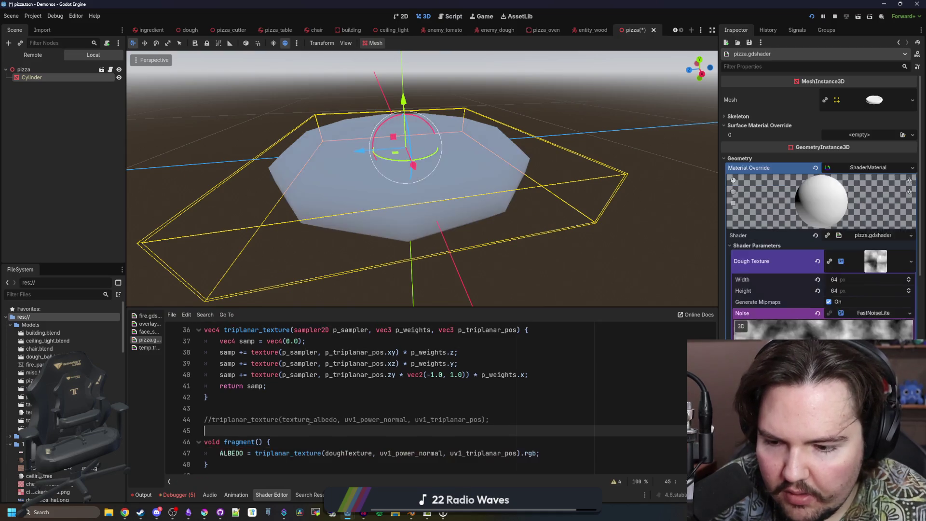
Raise the dough Noise Frequency from 0.01 to about 0.14 and save the scene.
scroll(448, 251, "down", 5)
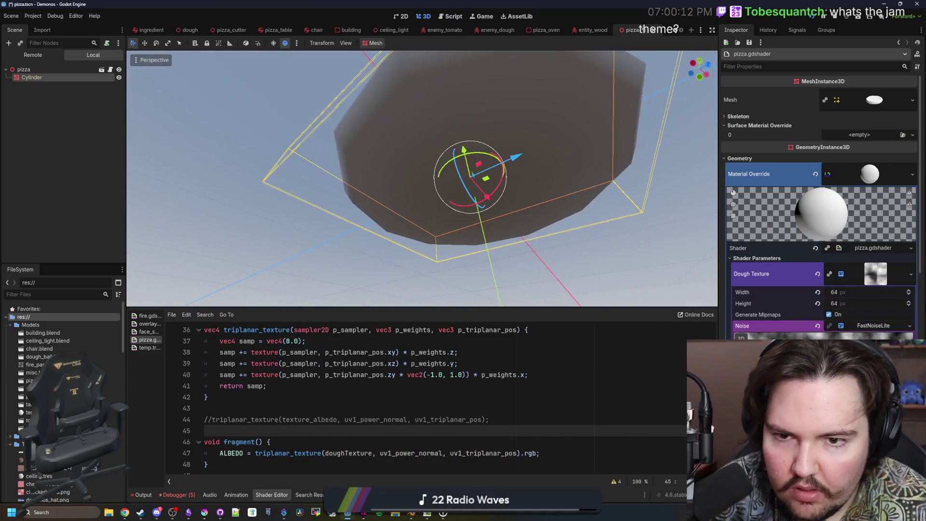
scroll(422, 179, "up", 3)
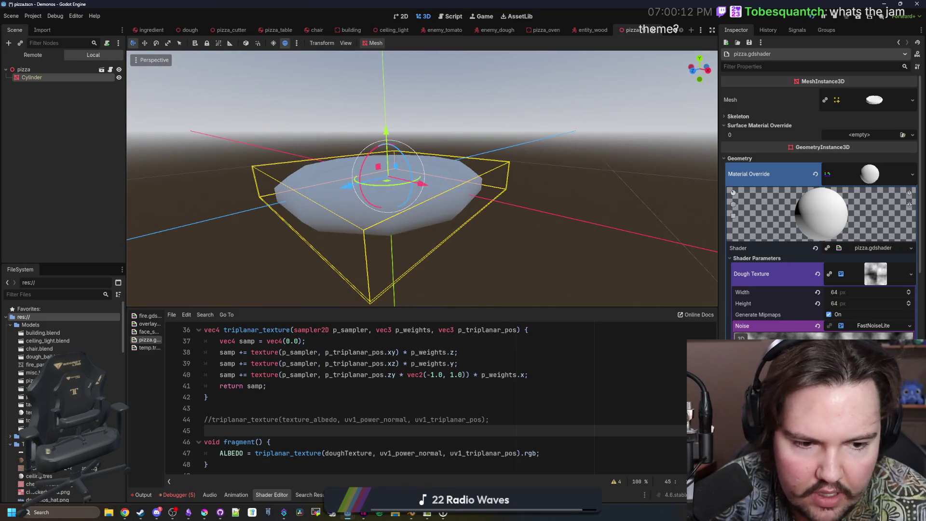
scroll(819, 208, "down", 4)
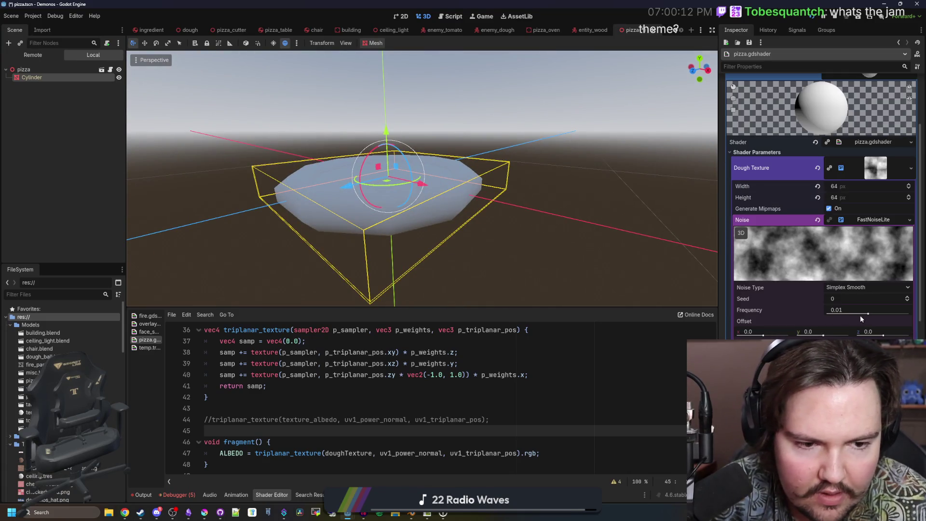
mouse_move(872, 318)
left_mouse_down()
mouse_move(903, 315)
mouse_move(891, 314)
left_mouse_up()
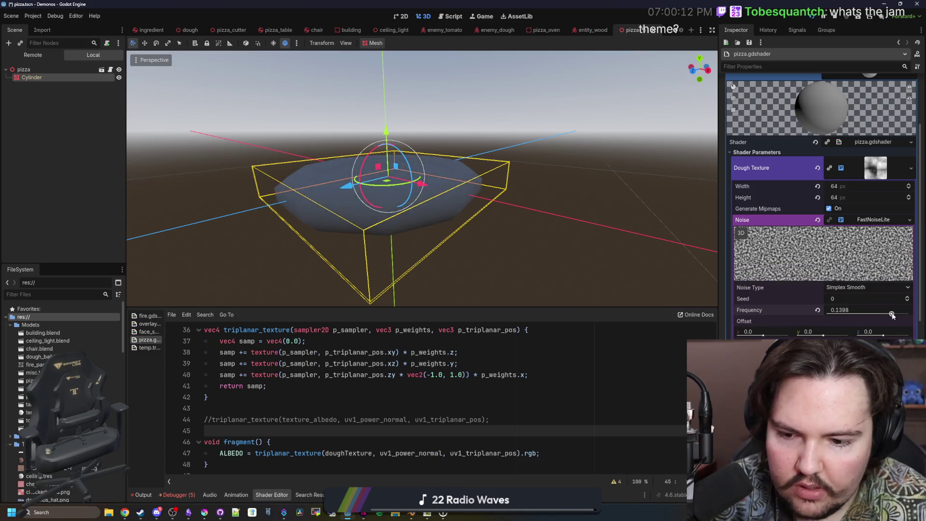
key("ctrl+s")
Save again and orbit the viewport to inspect the noise dough mapped across the pizza.
scroll(822, 208, "down", 3)
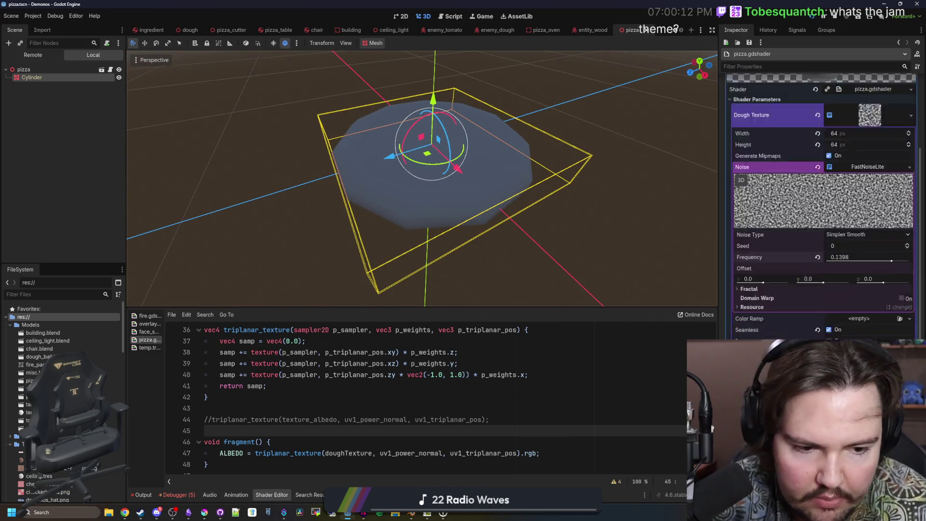
scroll(822, 207, "down", 2)
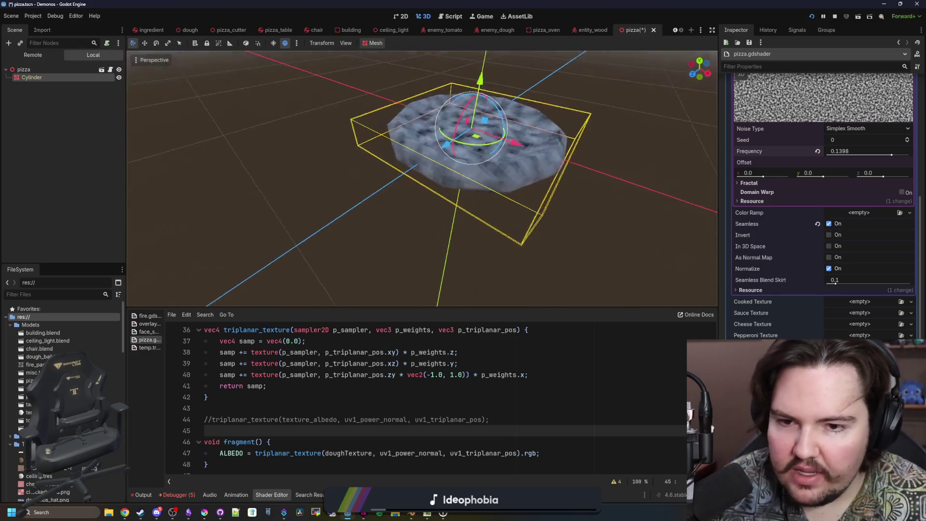
key("ctrl+s")
scroll(788, 282, "up", 3)
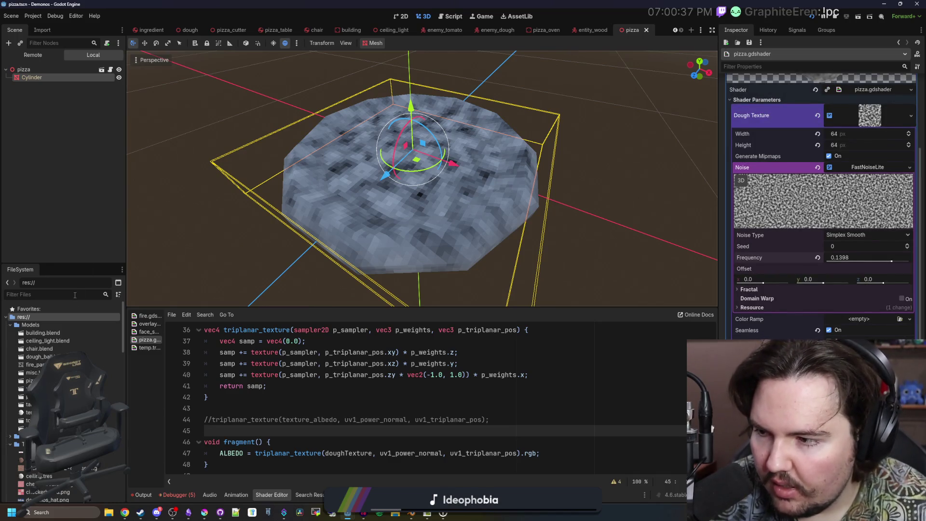
left_click(303, 395)
key("ctrl+s")
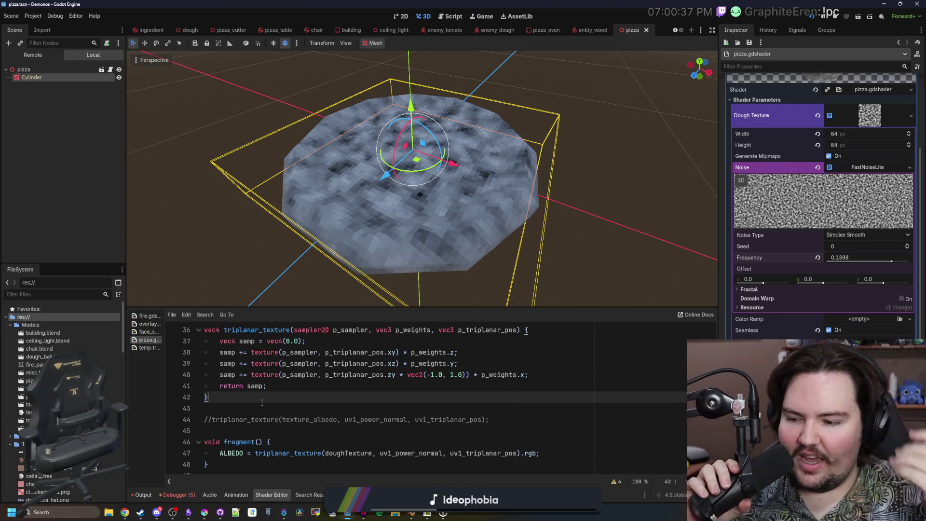
key("ctrl+s")
mouse_move(436, 219)
left_mouse_down()
mouse_move(437, 193)
mouse_move(436, 232)
left_mouse_up()
scroll(422, 178, "up", 3)
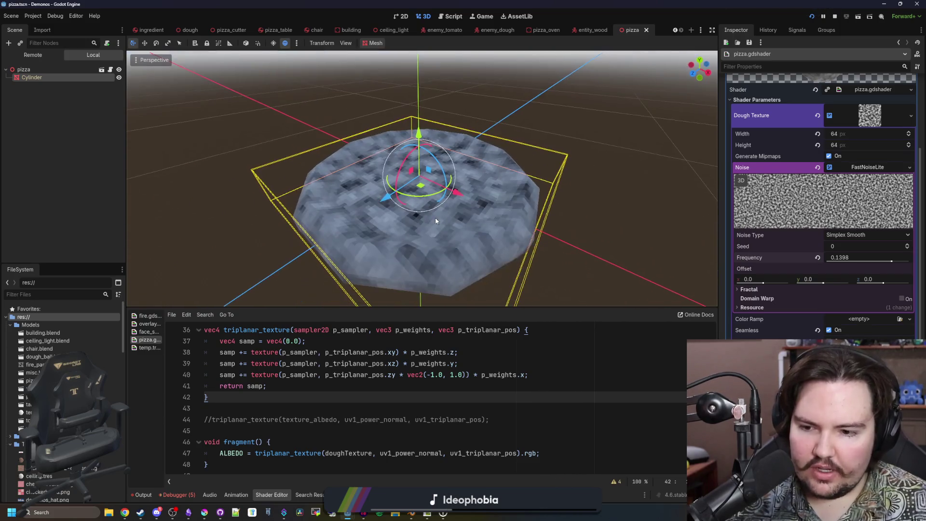
Add blank lines after the ALBEDO line in fragment() and save the scene.
left_click(588, 452)
key("Return")
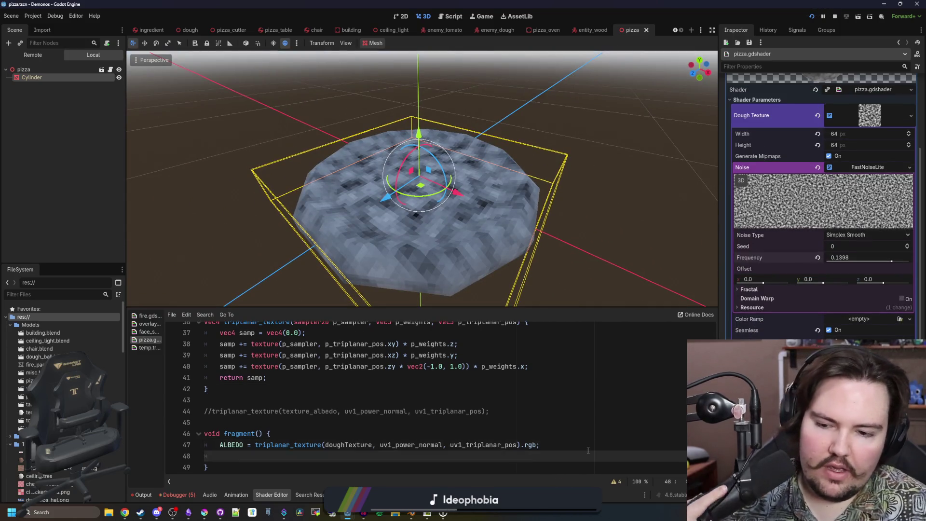
key("Return")
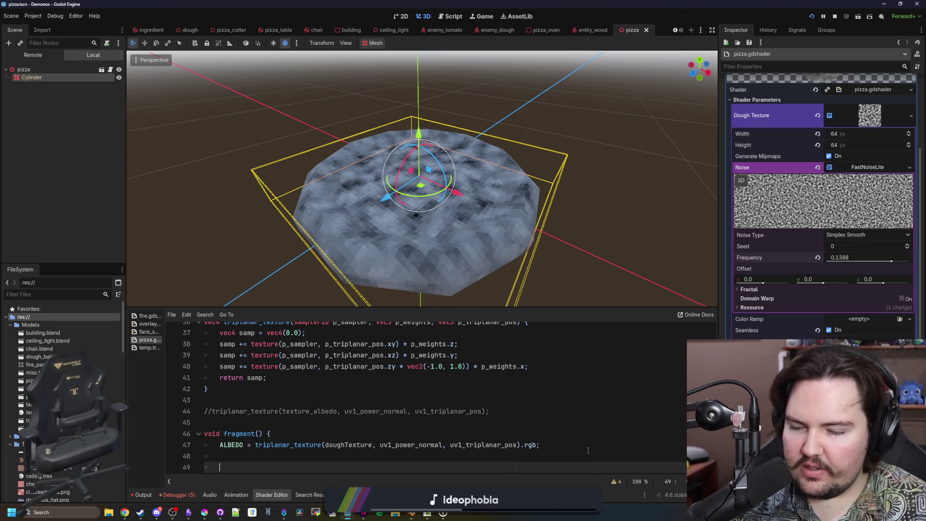
scroll(588, 450, "down", 1)
key("ctrl+s")
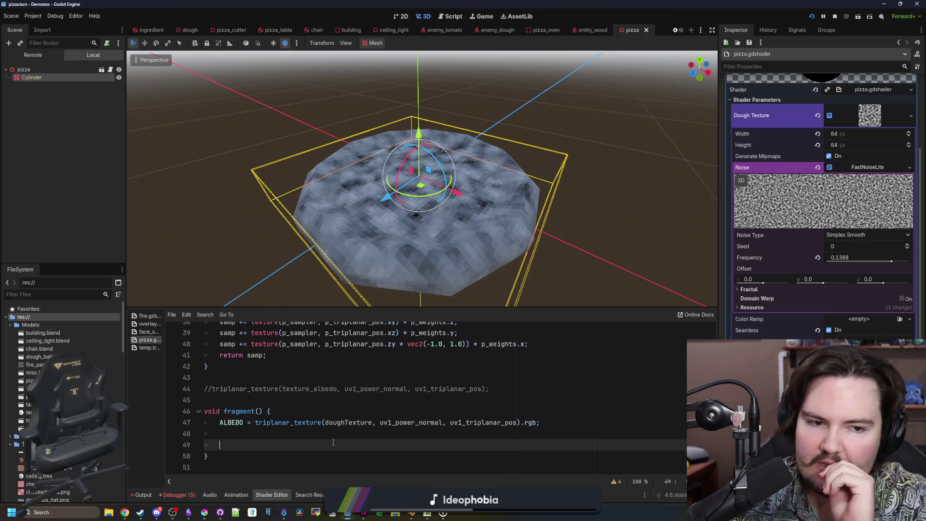
key("ctrl+s")
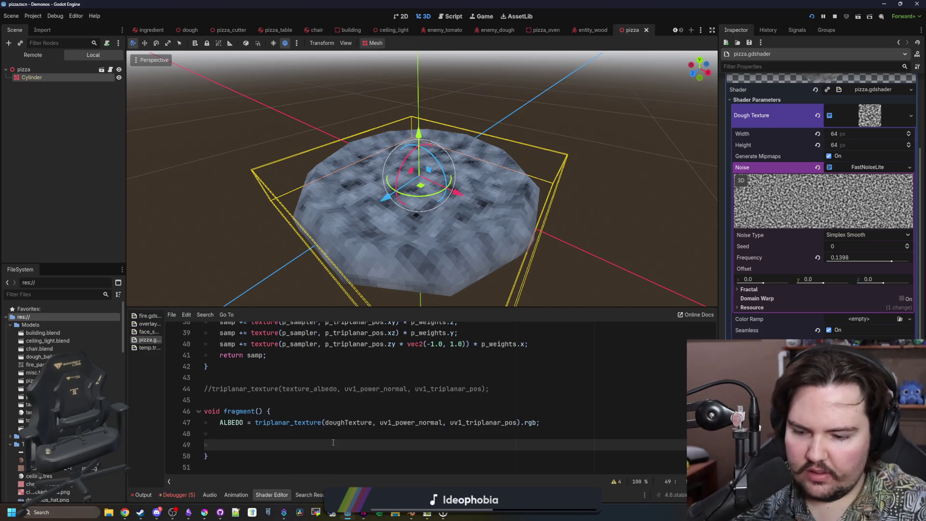
Begin an ALBEDO = mix() line with vec4 cheese = texture(cheeseTexture, UV) above it.
type("ALBEDO = ")
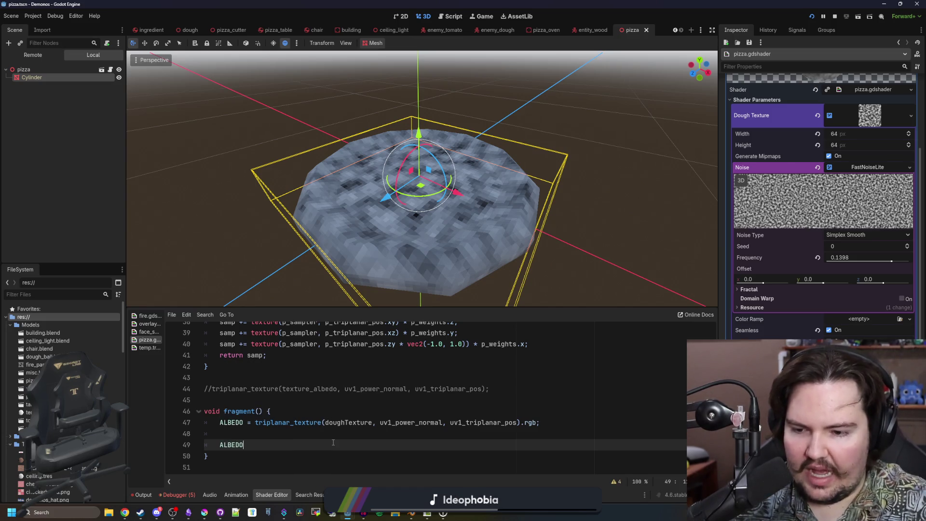
type("mix(")
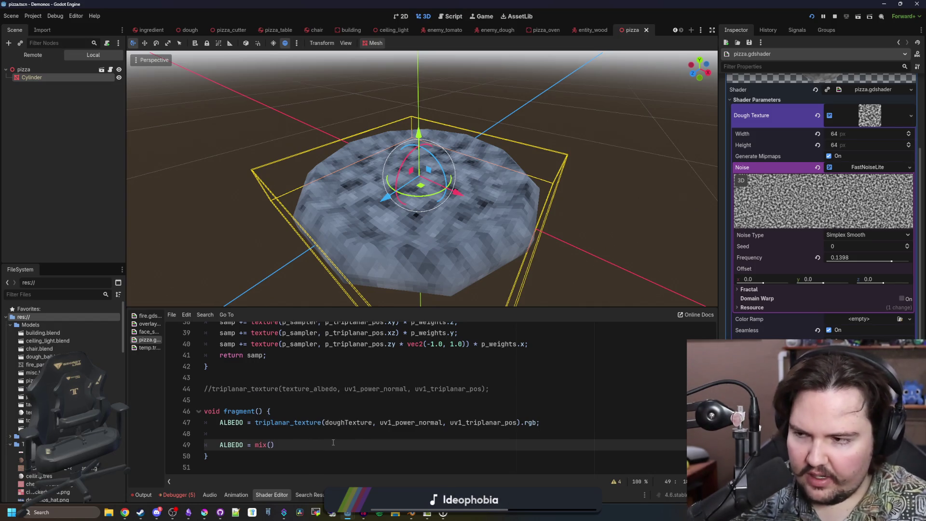
type("d")
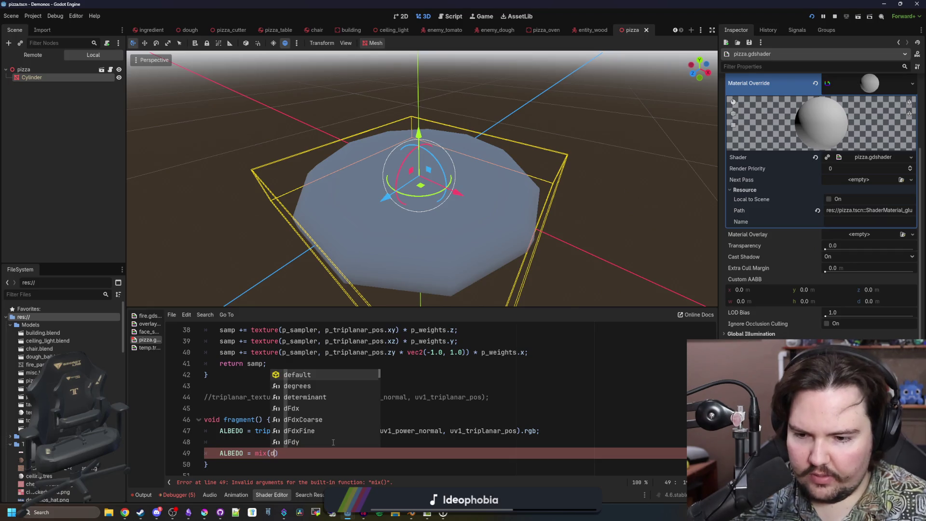
key("BackSpace")
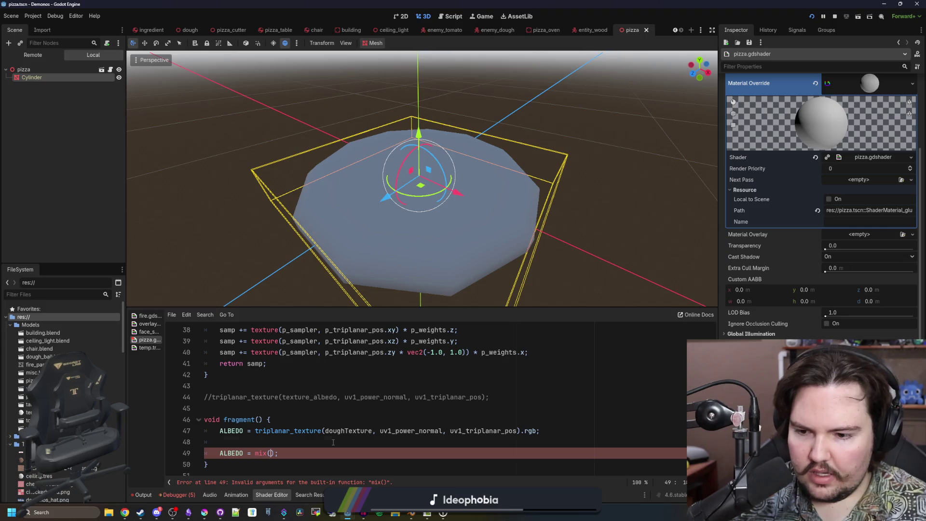
key("ctrl+shift+Return")
key("ctrl+shift+Return")
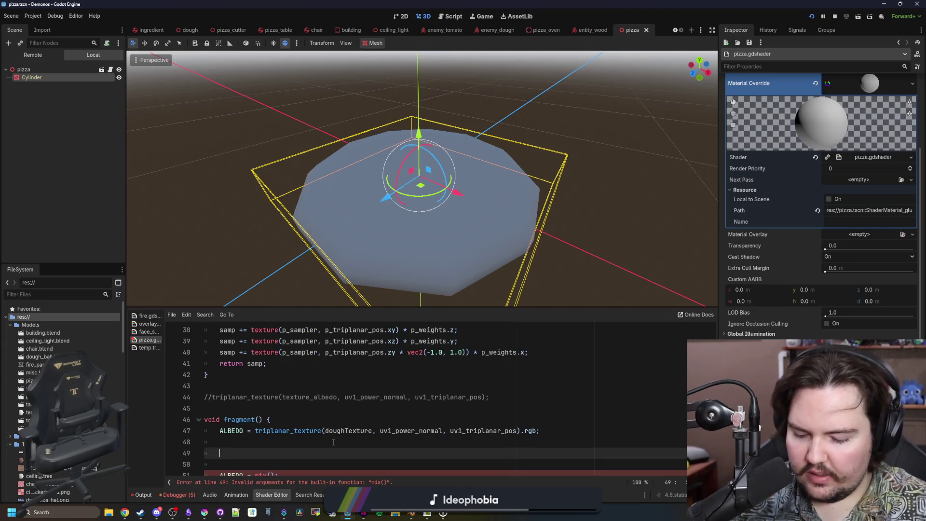
type("vec4 cheese")
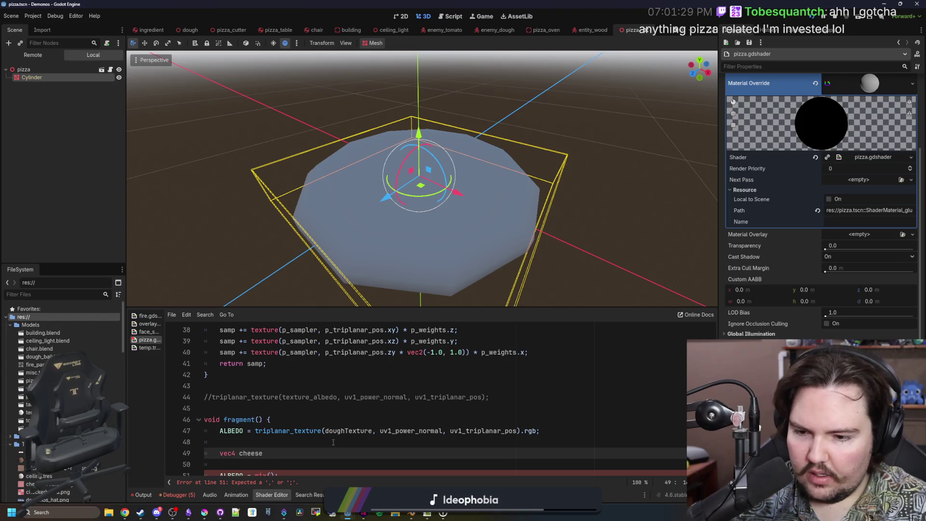
type(" = texture(cheese")
type("Texture, UV")
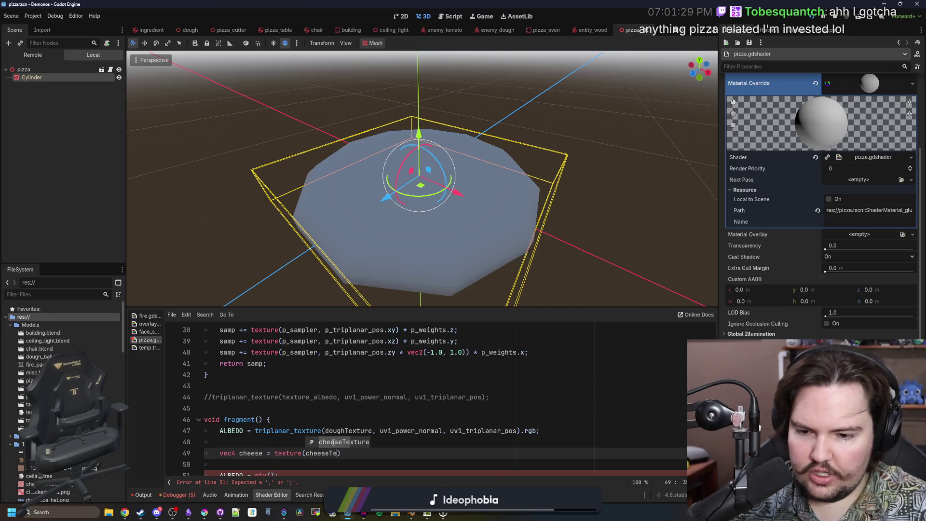
type(")")
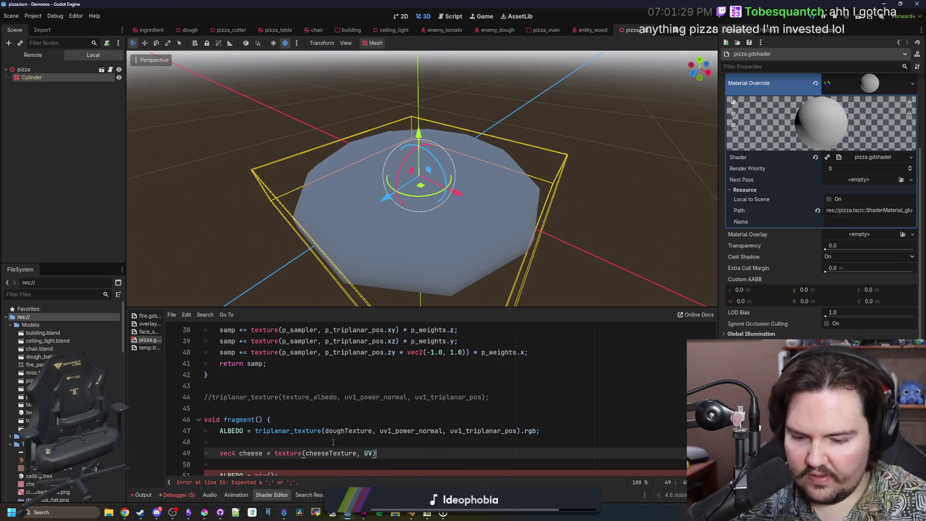
scroll(333, 442, "down", 1)
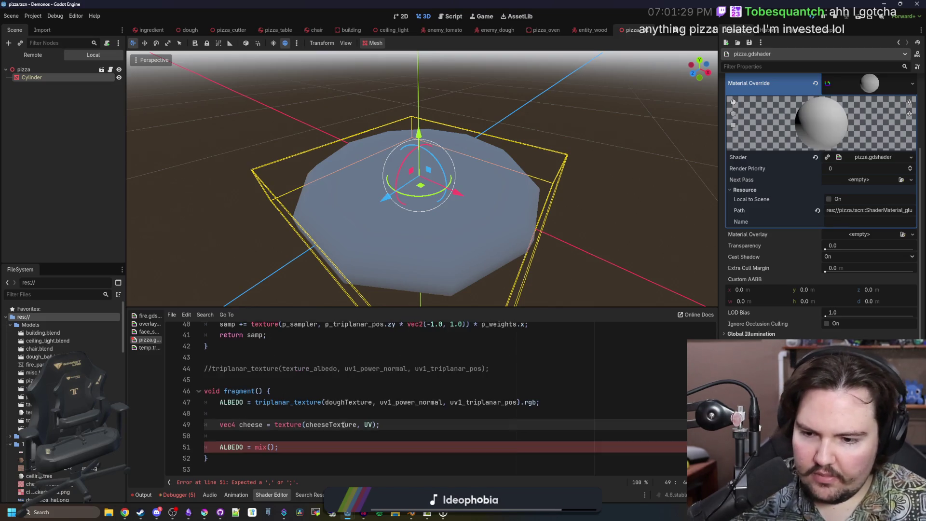
Fill the mix() call with ALBEDO, cheese and a 1.0 blend weight.
left_click(275, 439)
left_click(269, 446)
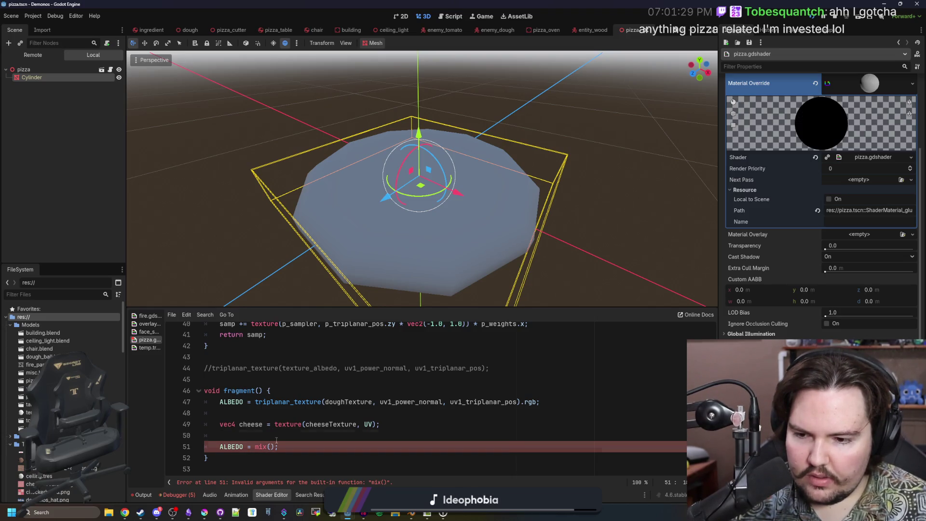
type("ALBEDO, cheese, 1.0")
left_click(355, 433)
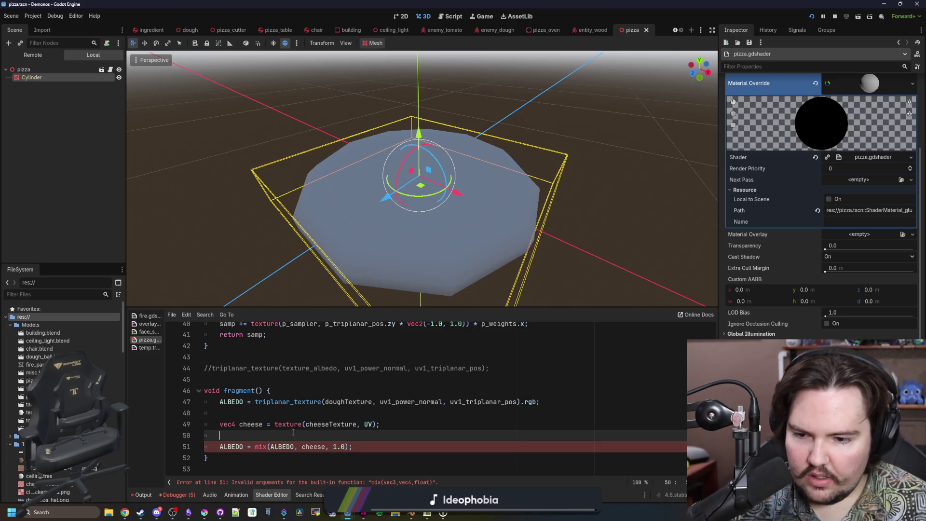
Change the mix() arguments to cheese.rgb with cheese.a as the blend weight.
left_click(325, 446)
type(".RGB")
key("BackSpace")
key("BackSpace")
key("BackSpace")
type("rgb")
key("Right")
key("Right")
key("Right")
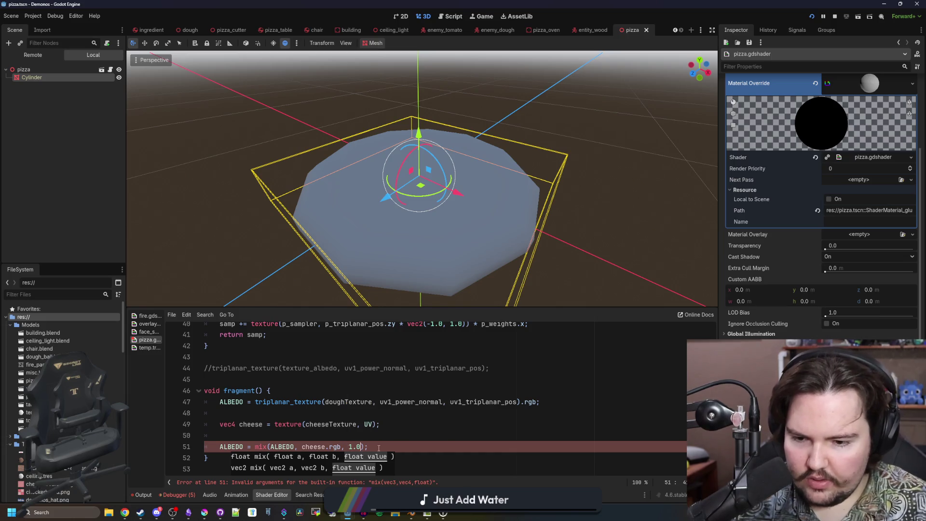
key("BackSpace")
key("BackSpace")
key("BackSpace")
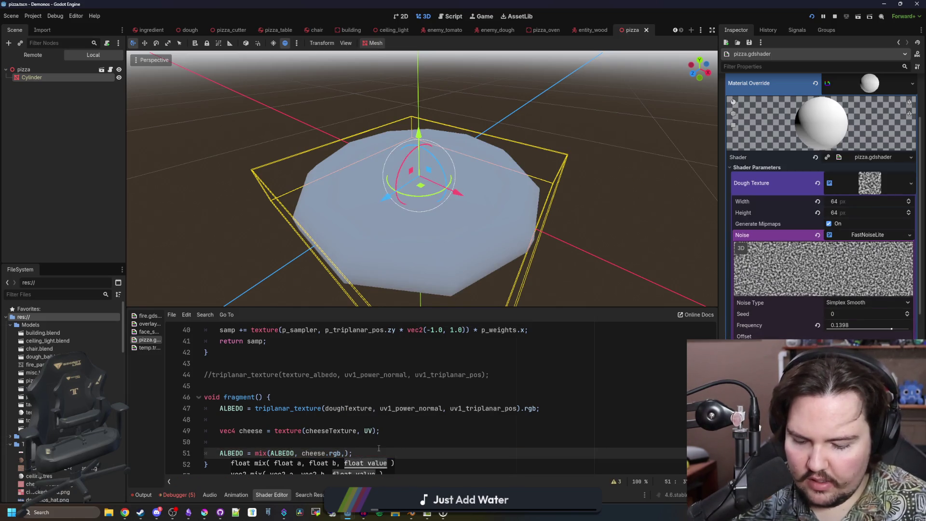
type("cheese.a")
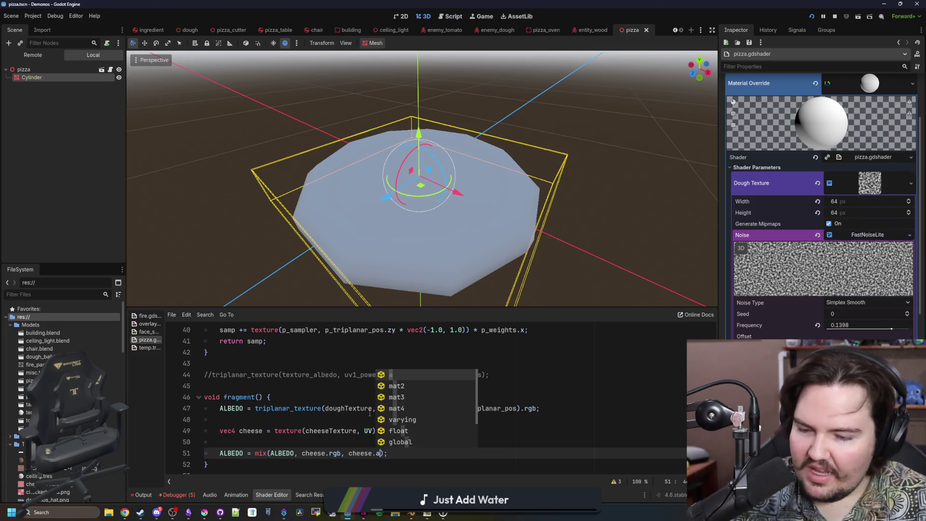
scroll(370, 413, "down", 1)
left_click(516, 512)
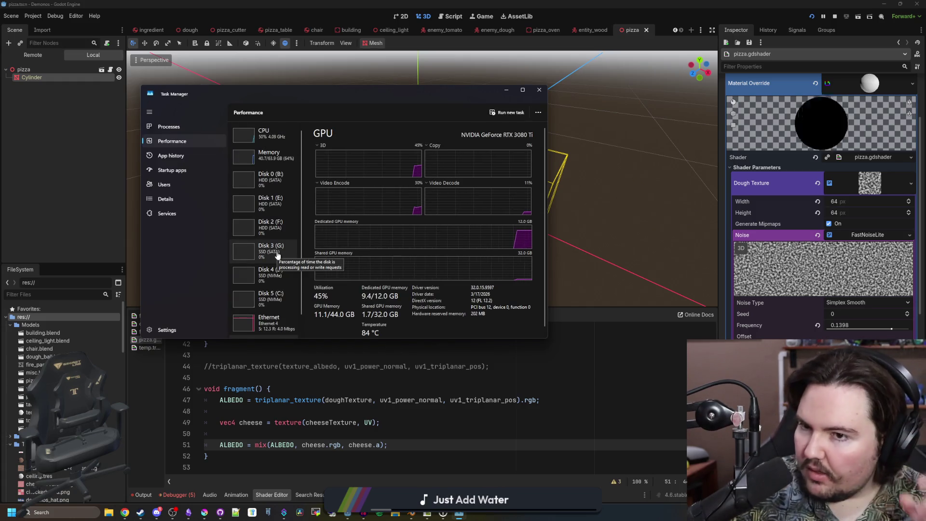
Check Task Manager's CPU and Memory performance pages, then close Task Manager.
left_click(274, 133)
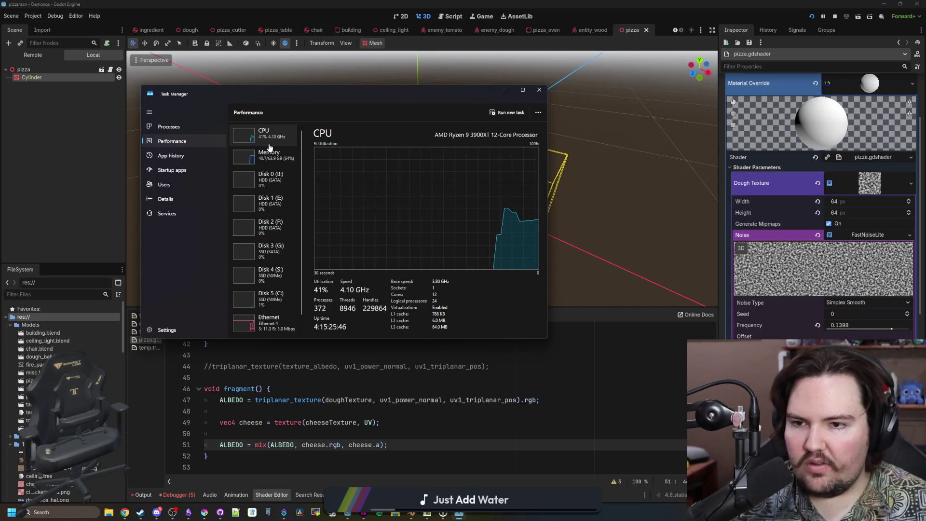
left_click(270, 154)
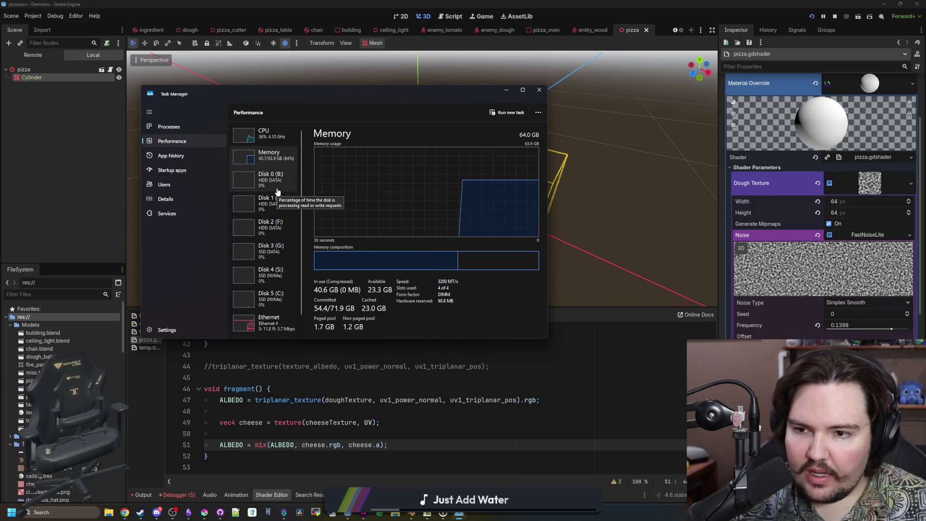
scroll(289, 263, "down", 1)
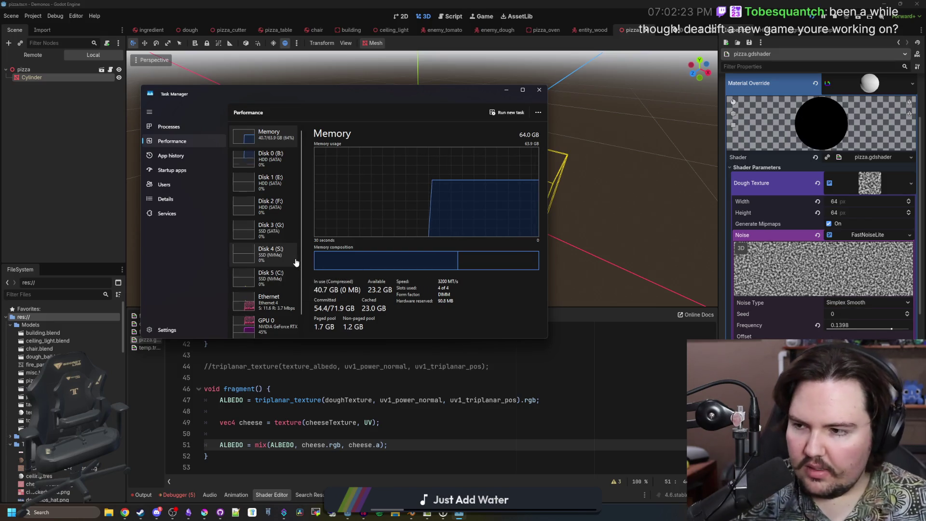
scroll(296, 261, "up", 1)
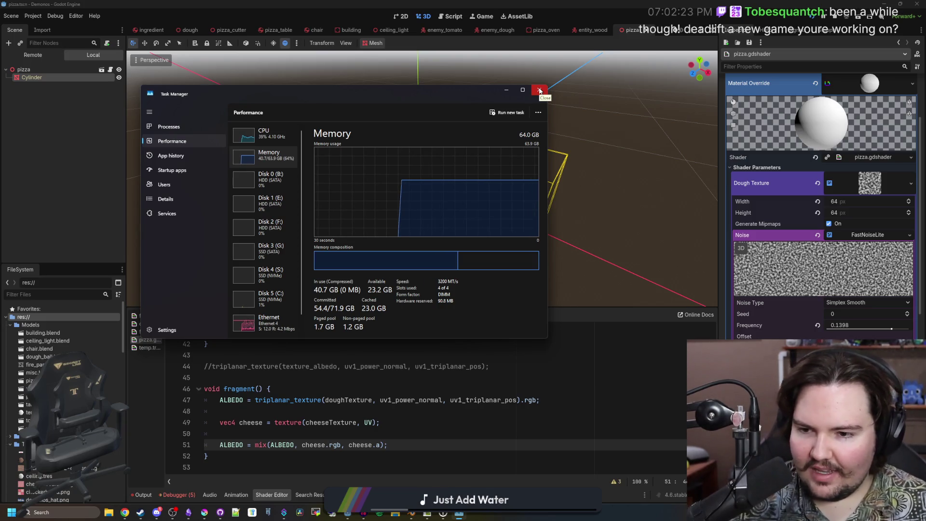
left_click(540, 91)
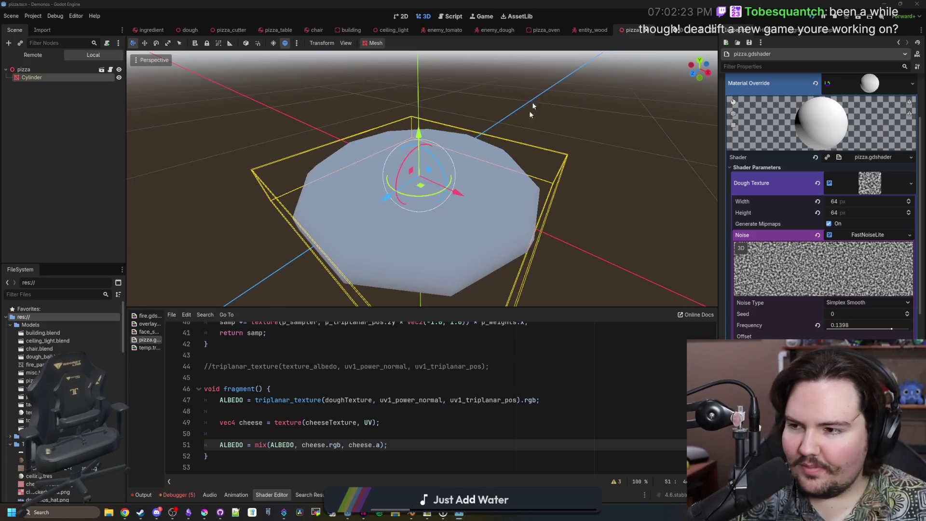
Save, delete the stray space on blank line 43, and save again to recompile.
left_click(454, 377)
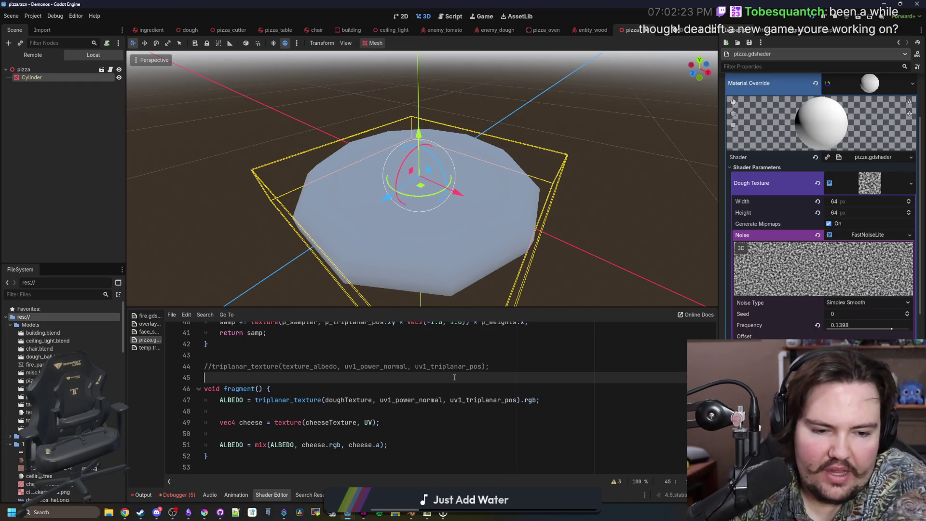
key("ctrl+s")
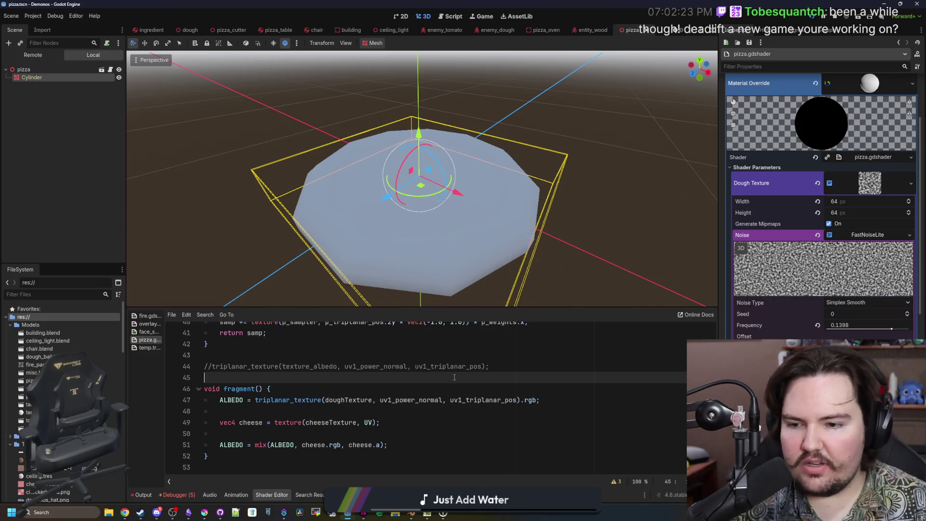
left_click(338, 353)
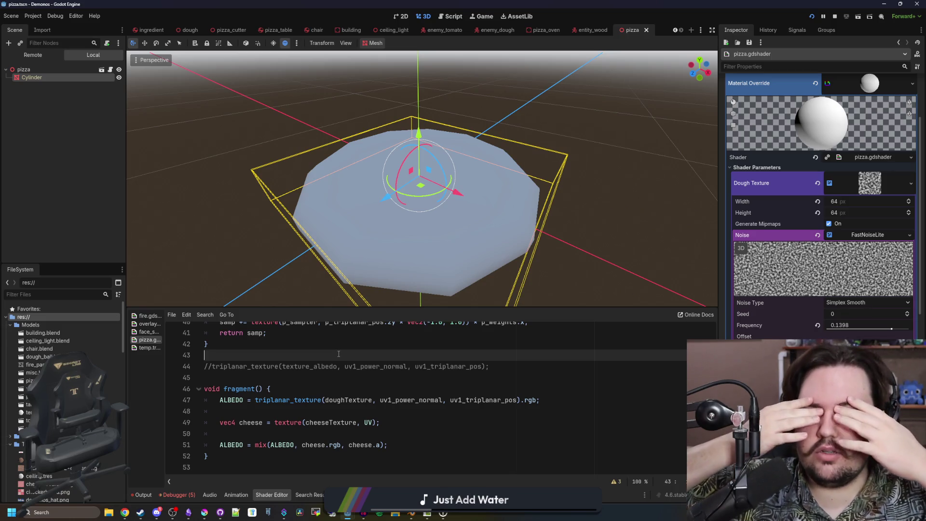
key("BackSpace")
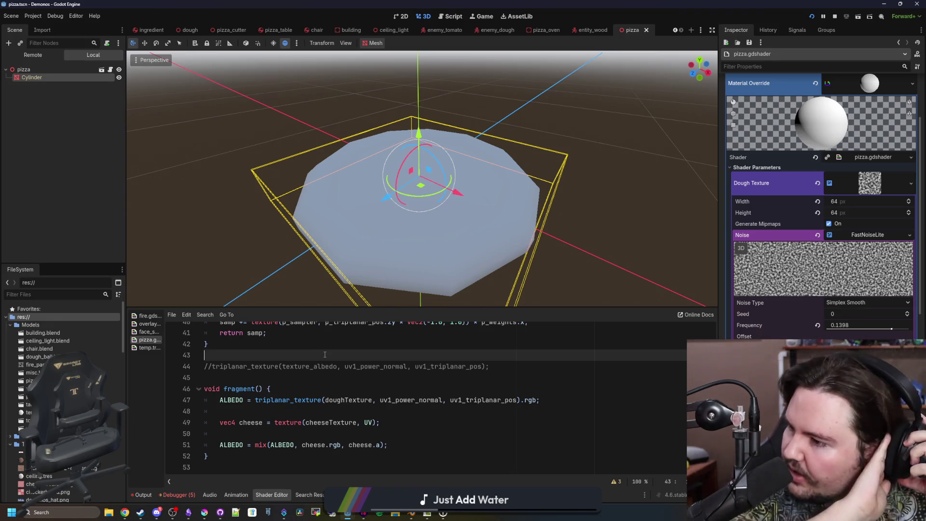
key("ctrl+s")
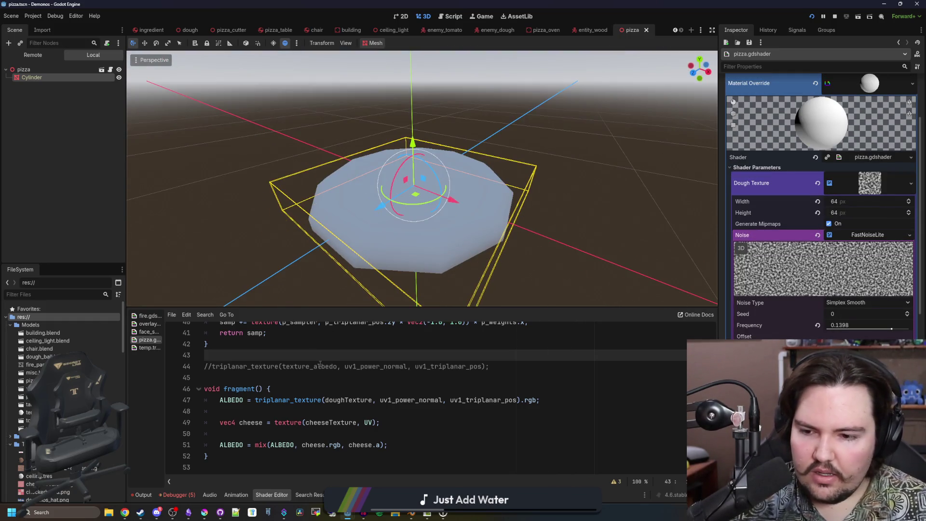
Move the caret from the cheeseTexture line to empty line 50 in the shader.
left_click(346, 423)
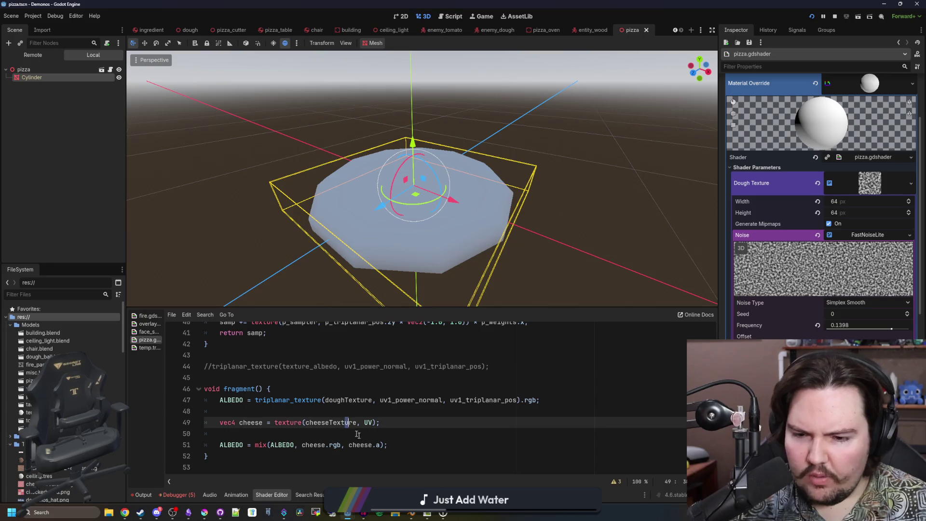
left_click(357, 434)
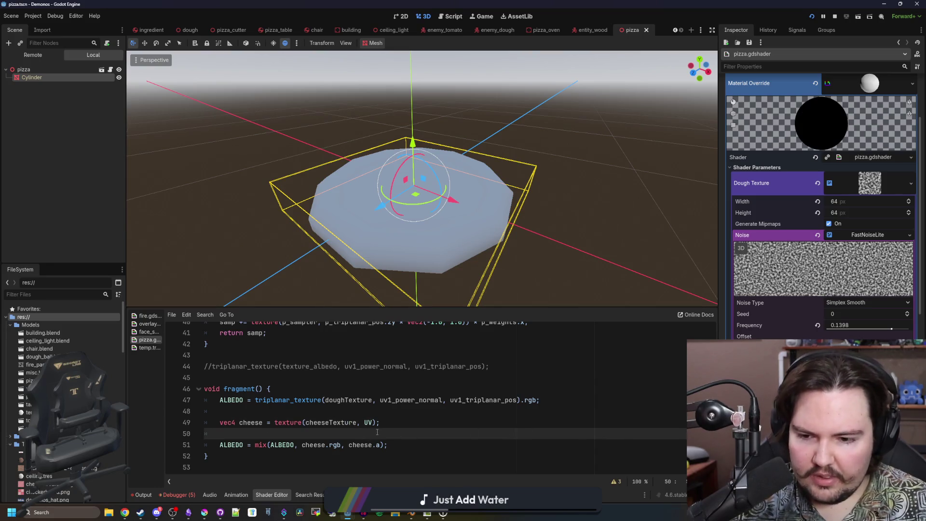
scroll(819, 207, "down", 3)
scroll(824, 203, "down", 2)
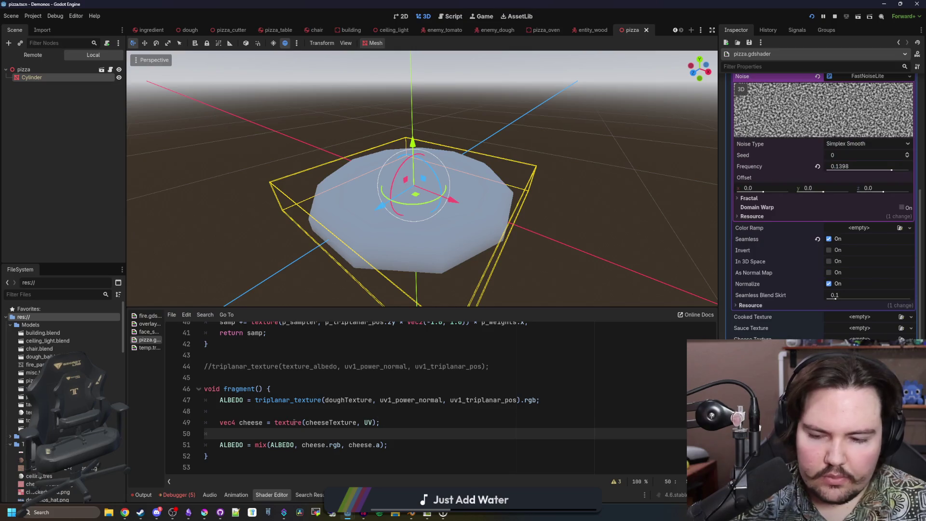
Add 'if (cheese) {' above the cheese sampling line and a closing '}' after the mix line.
key("Return")
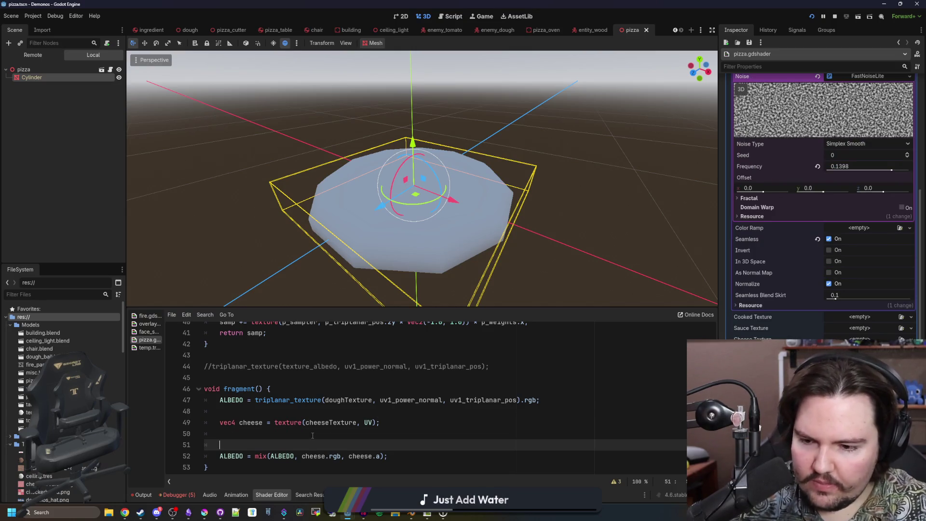
key("BackSpace")
key("BackSpace")
key("BackSpace")
key("ctrl+shift+Return")
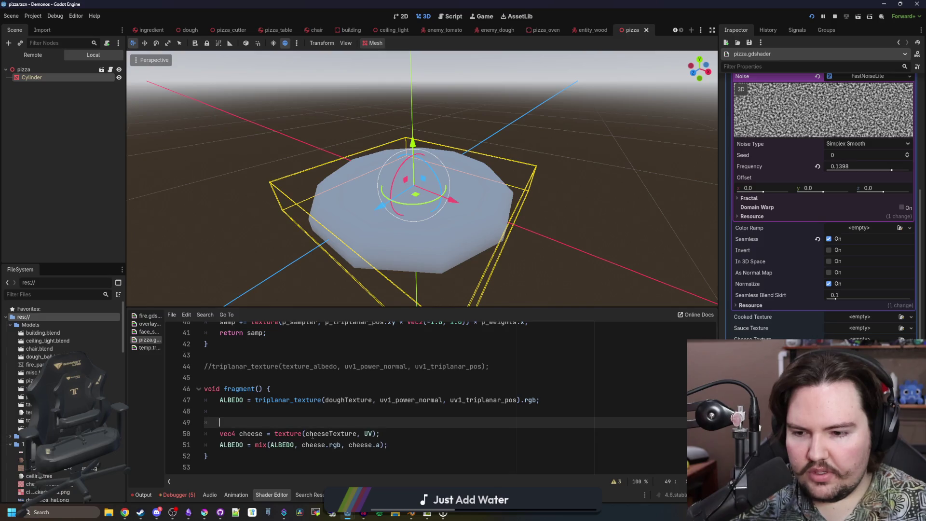
type("if (cheese")
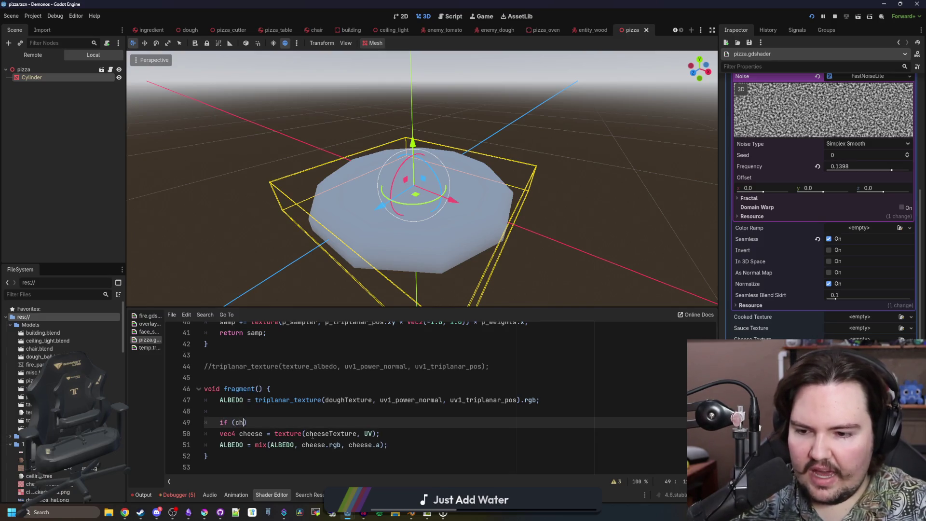
type(") {")
key("Delete")
left_click(393, 444)
key("Return")
type("}")
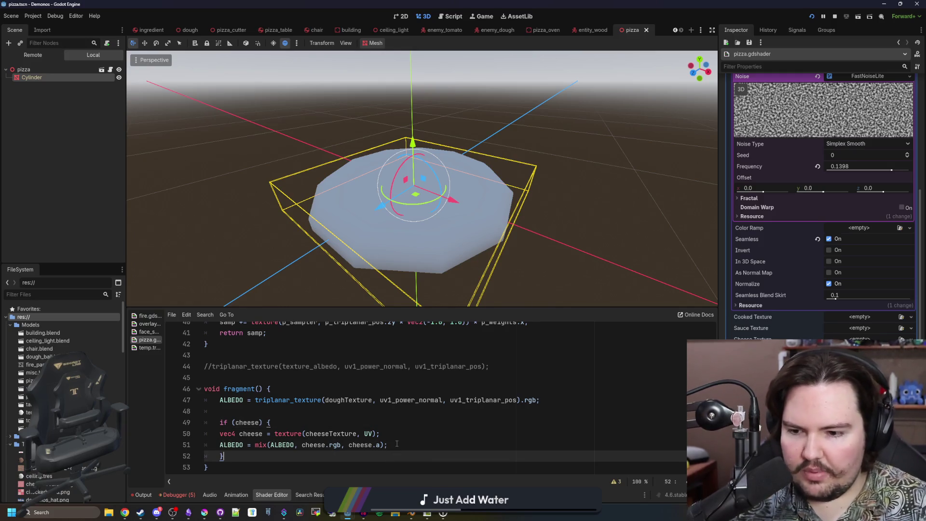
Indent the two cheese lines into the block and change the condition to cheeseTexture.
left_click_drag(244, 467, 220, 433)
key("Tab")
left_click(281, 411)
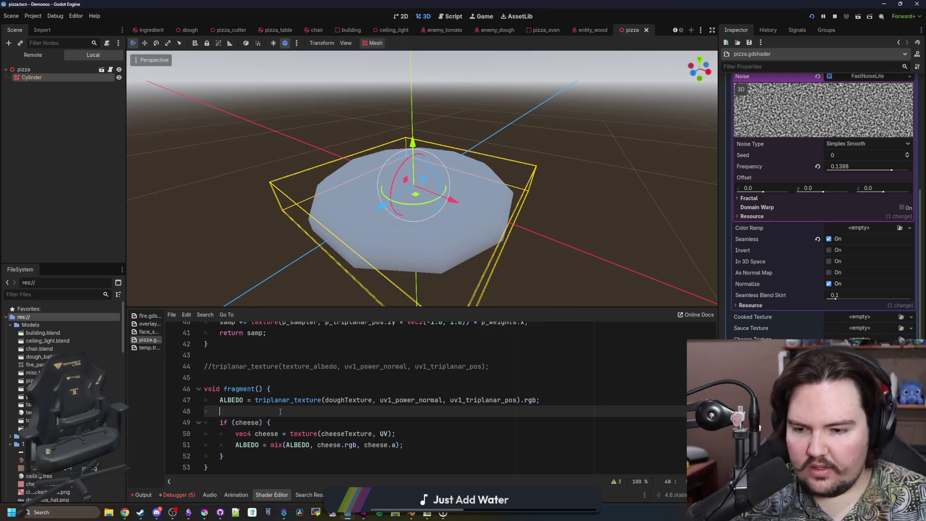
scroll(291, 409, "down", 1)
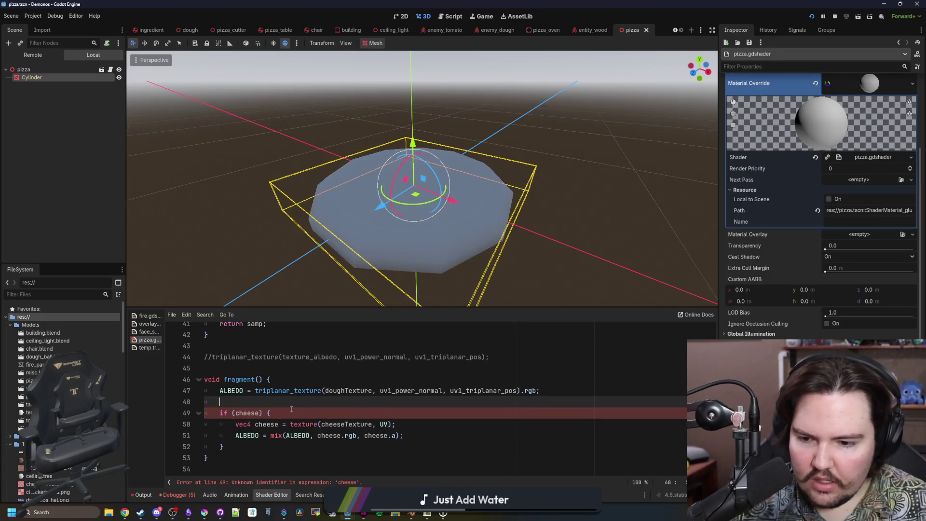
double_click(248, 413)
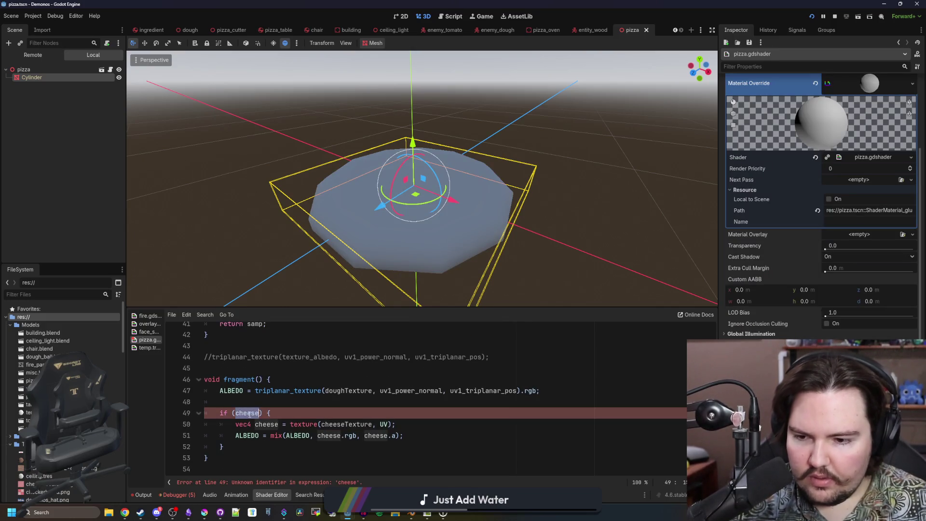
type("cheeseTexture")
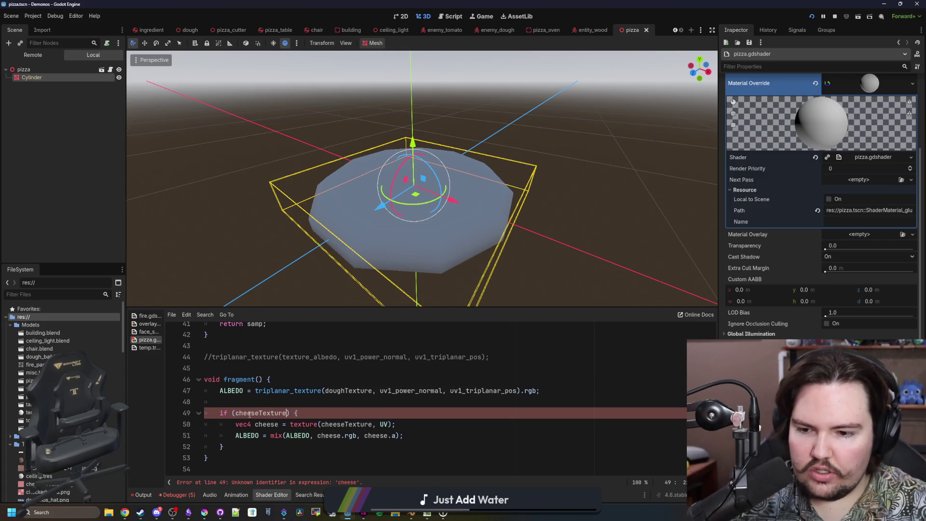
key("Up")
key("Up")
left_click(310, 405)
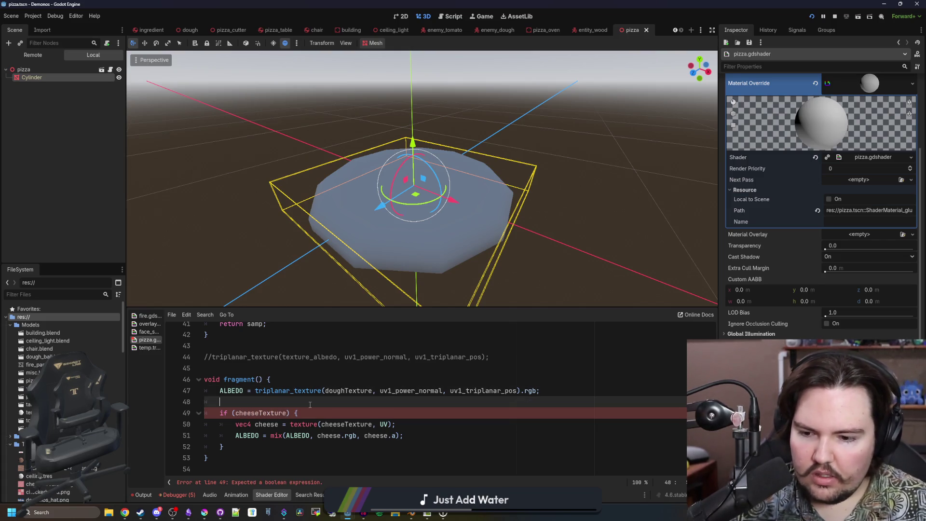
scroll(270, 420, "up", 13)
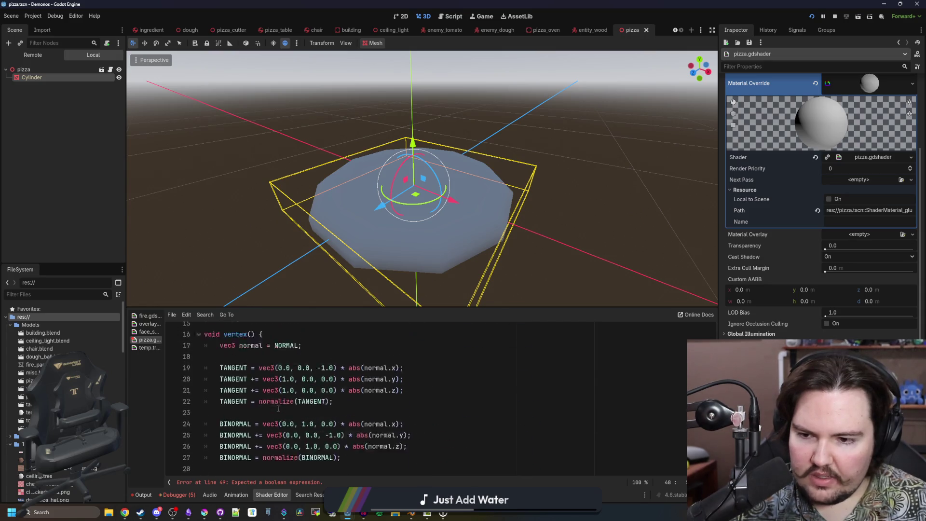
scroll(278, 408, "down", 13)
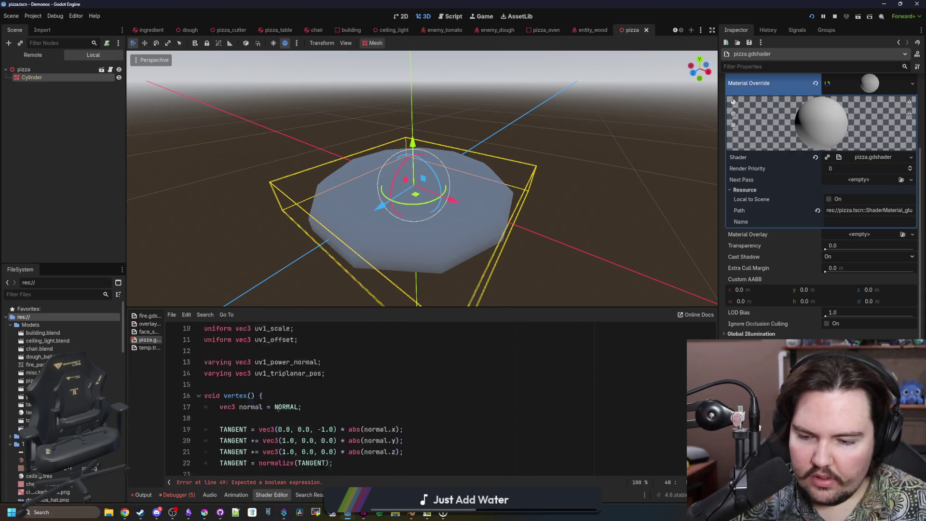
key("alt+Tab")
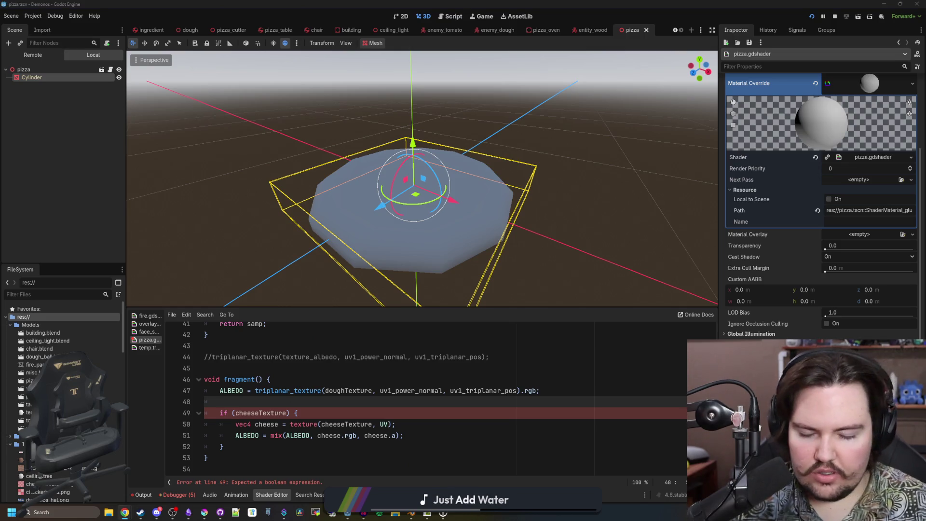
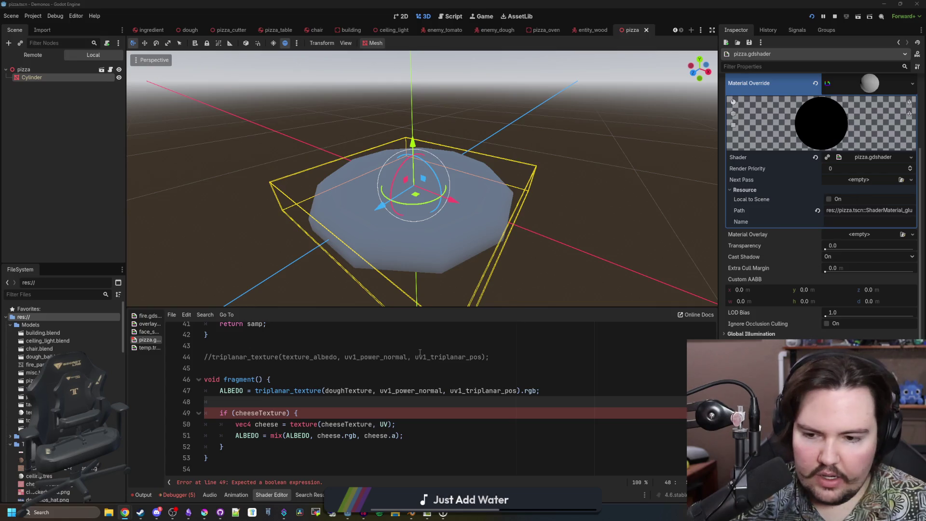
Make the if condition test '.a > 0.0' and move the vec4 cheese sampling line above it.
left_click(288, 413)
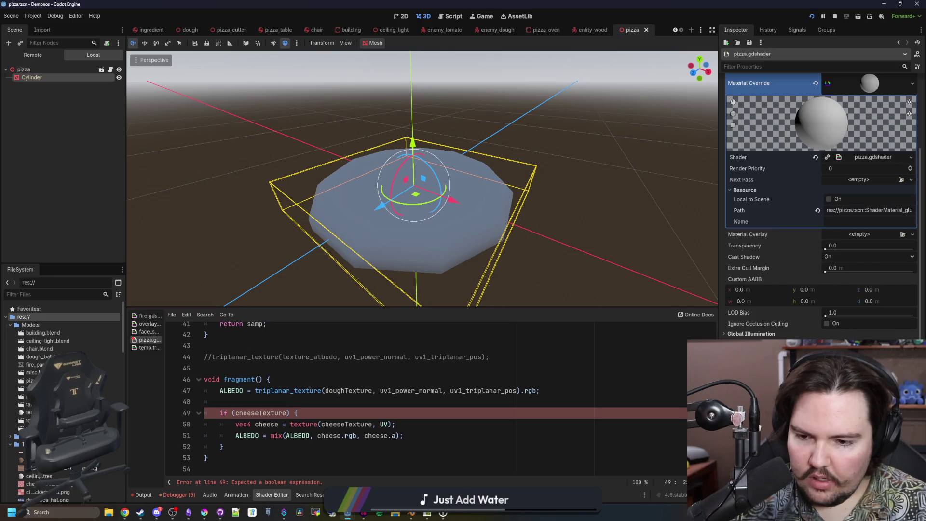
type(".a > 0.0")
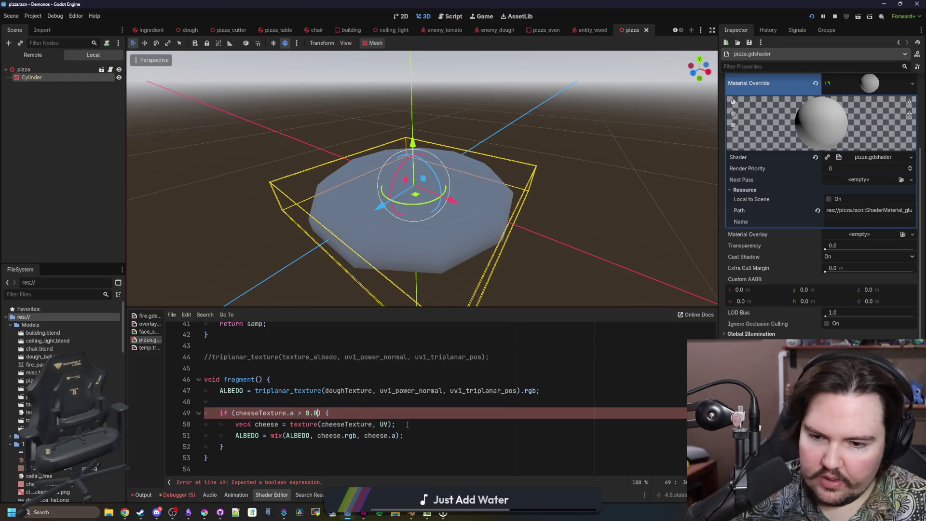
left_click_drag(407, 424, 235, 425)
key("ctrl+x")
left_click(261, 399)
key("Return")
key("ctrl+v")
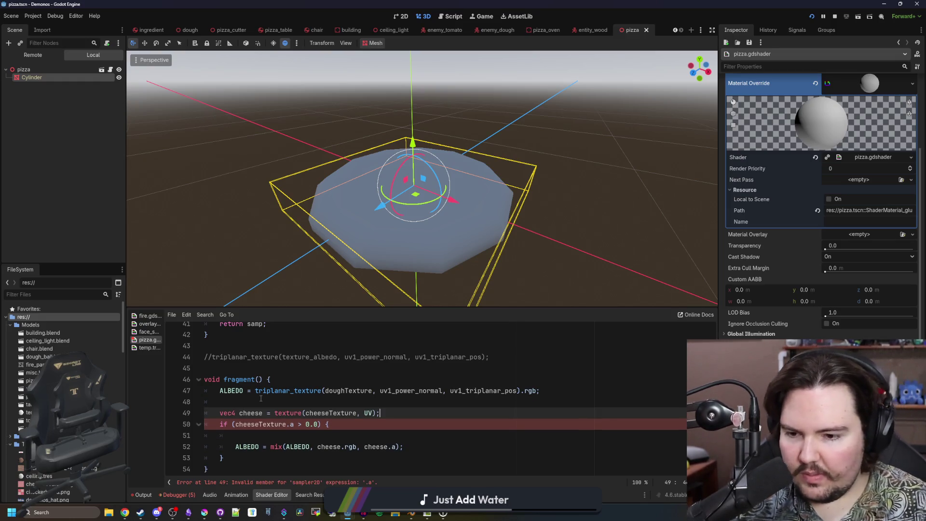
Make the condition test cheese instead of cheeseTexture, remove the empty line, and fix the threshold.
double_click(251, 413)
key("ctrl+c")
double_click(260, 424)
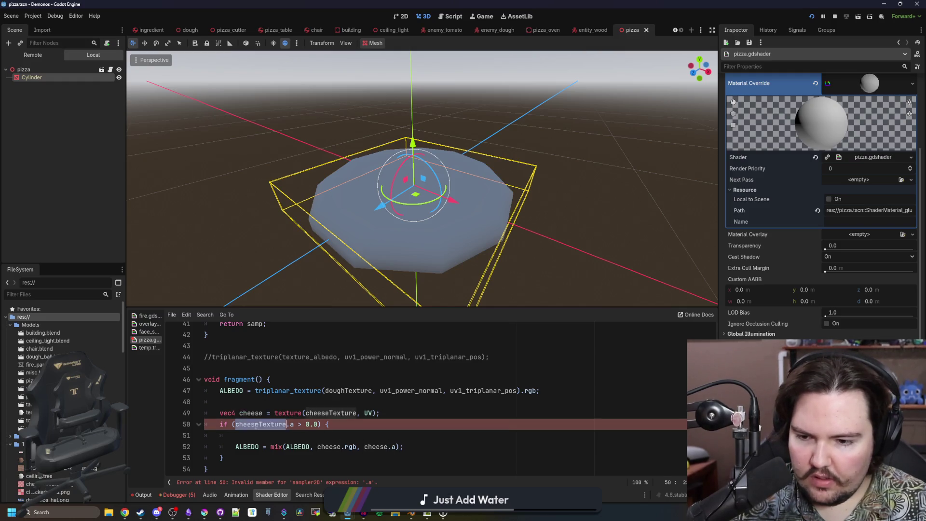
key("ctrl+v")
left_click(264, 436)
key("BackSpace")
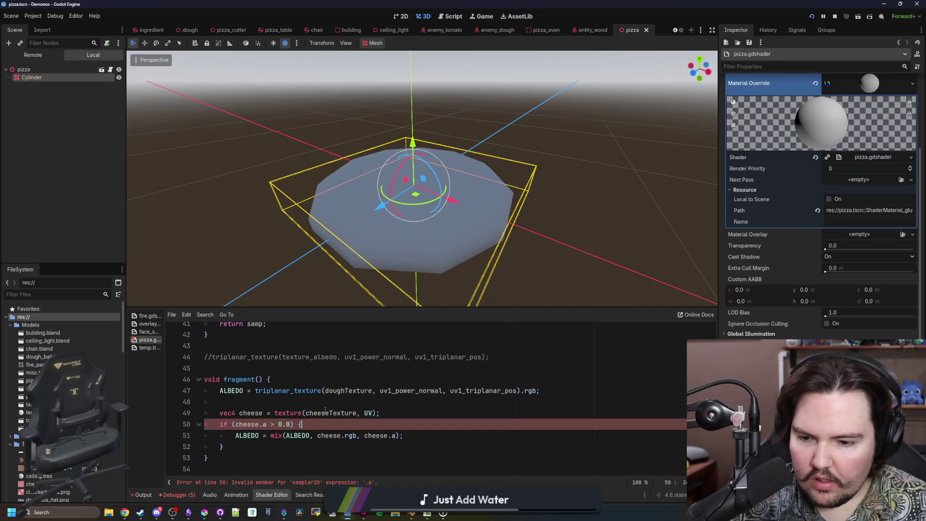
mouse_move(514, 261)
left_mouse_down()
mouse_move(514, 217)
mouse_move(514, 270)
mouse_move(533, 264)
left_mouse_up()
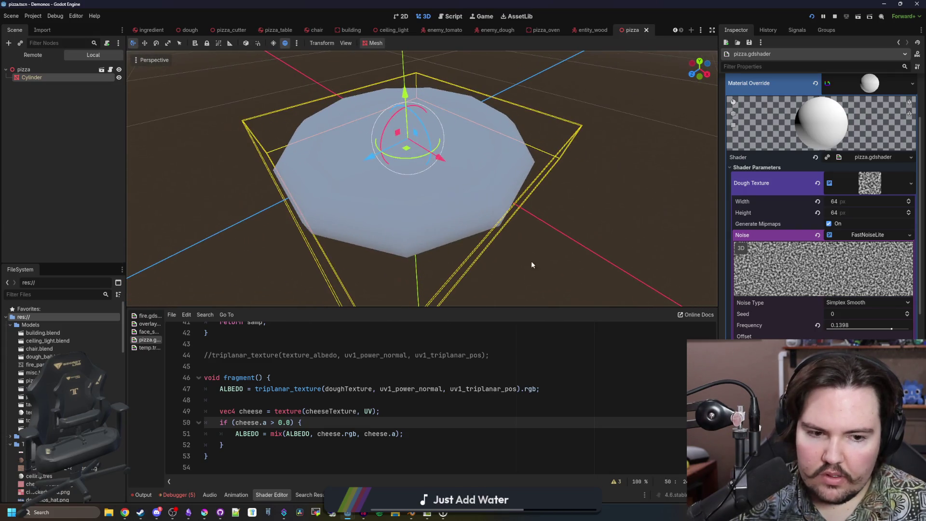
left_click(283, 423)
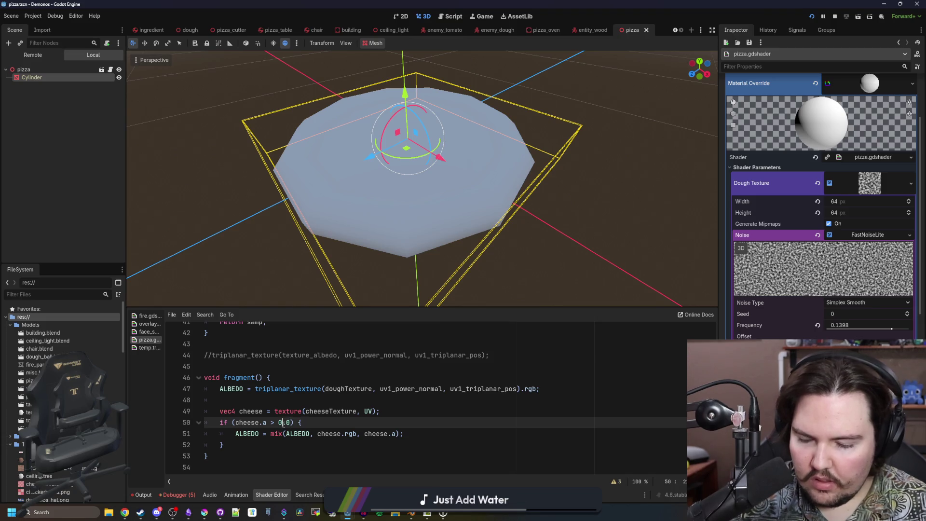
type("2")
left_click(316, 411)
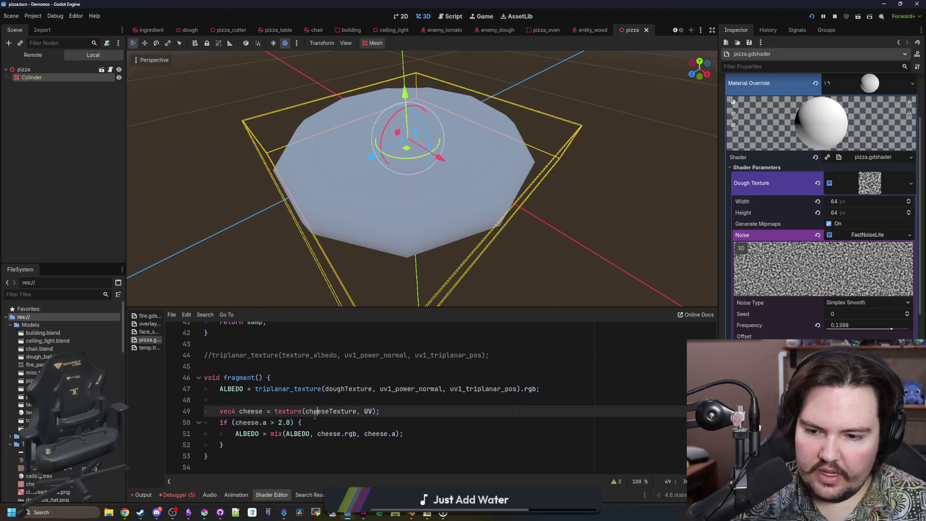
Rewrite the line 50 condition as 'cheese.r < 0.99'.
left_click(283, 423)
type(".")
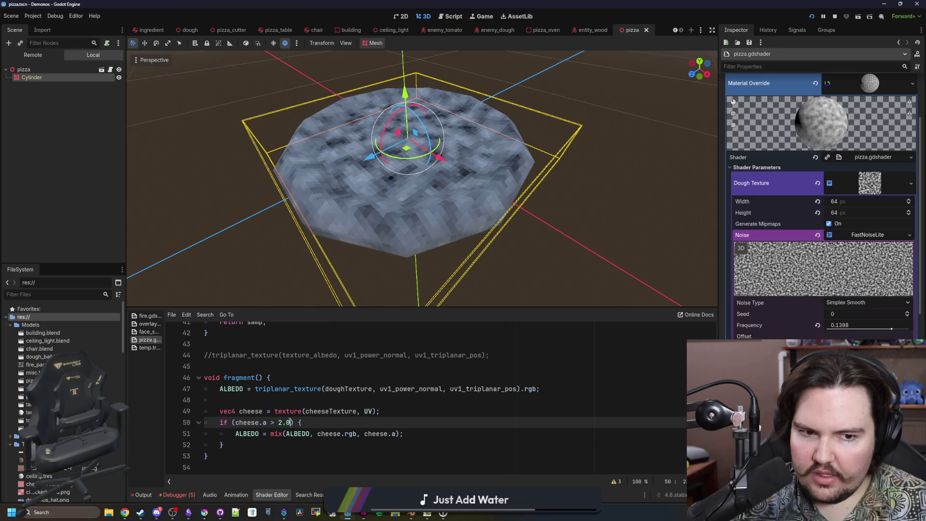
left_click_drag(291, 423, 263, 423)
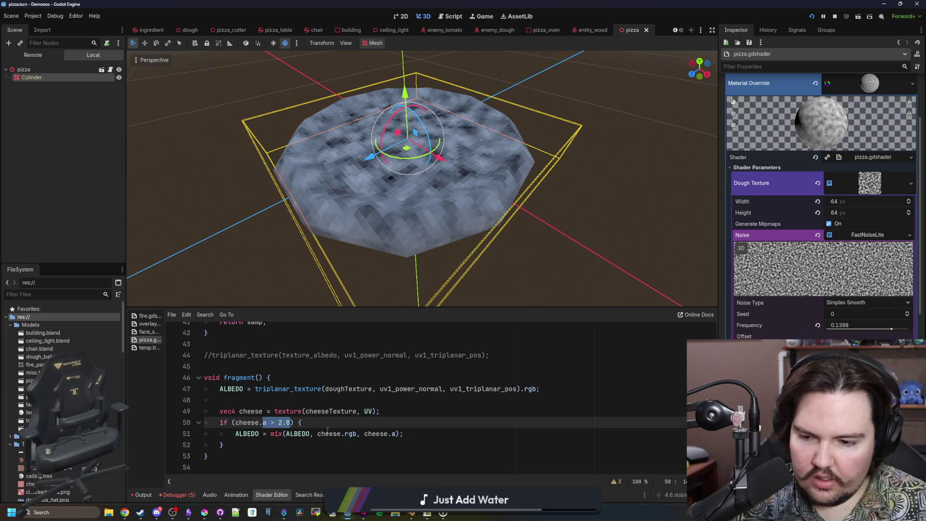
type("r > 0.0")
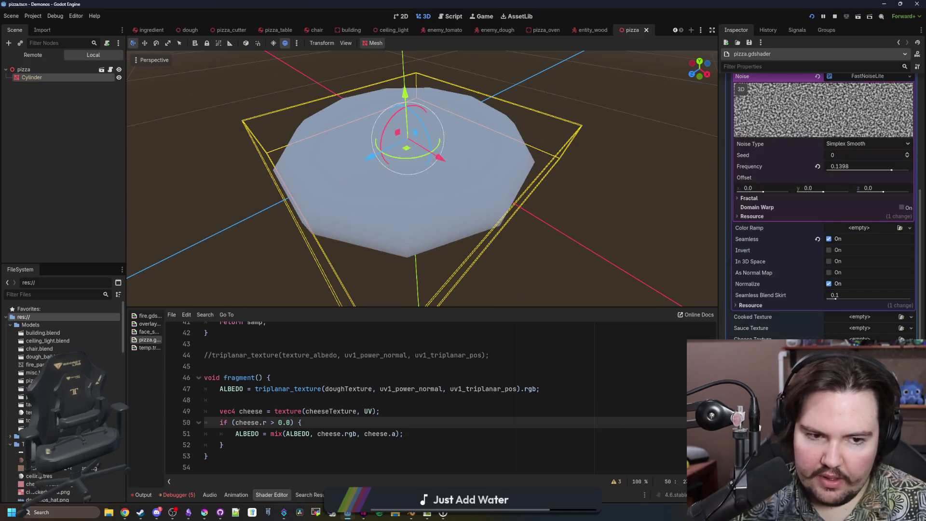
key("BackSpace")
key("BackSpace")
key("BackSpace")
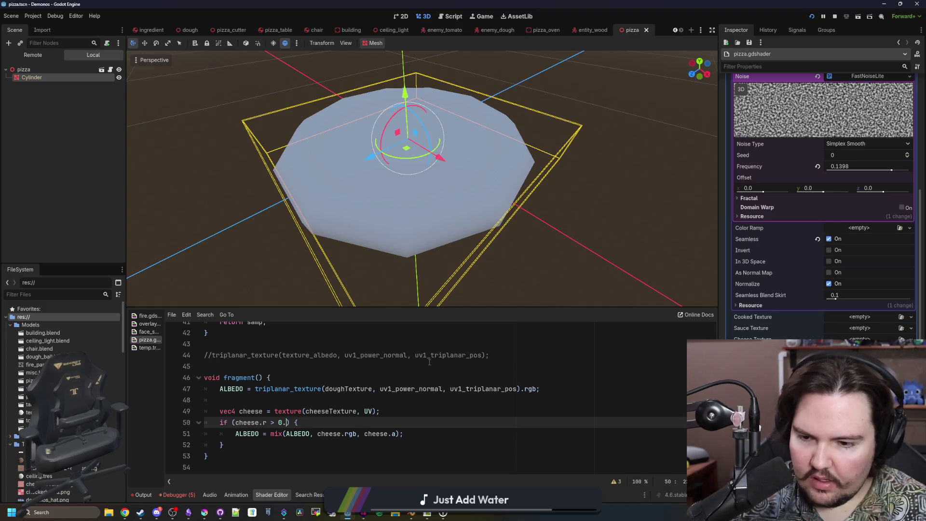
type("< 0.99")
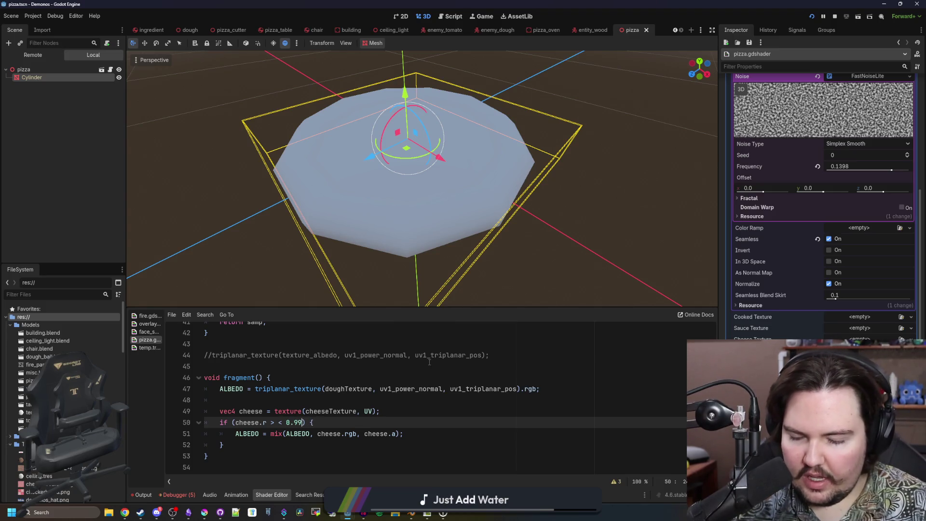
left_click(260, 423)
key("BackSpace")
key("BackSpace")
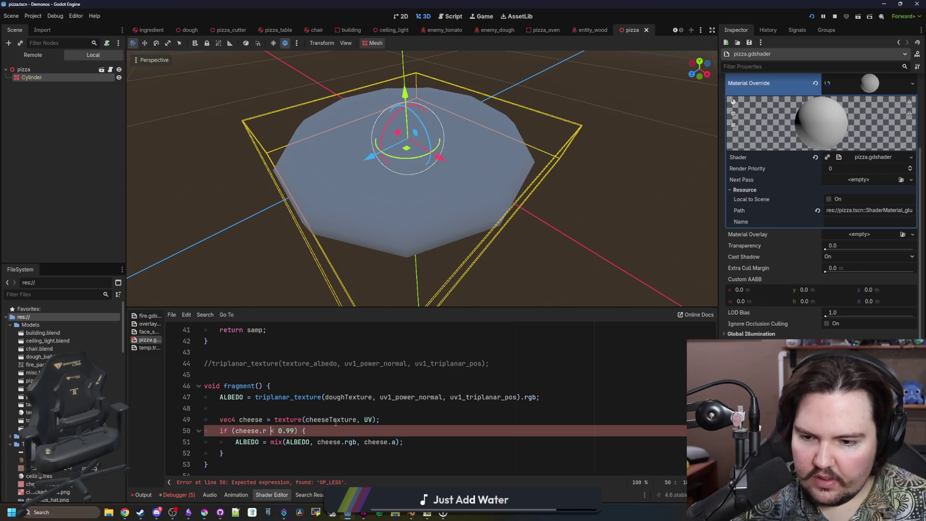
left_click(336, 420)
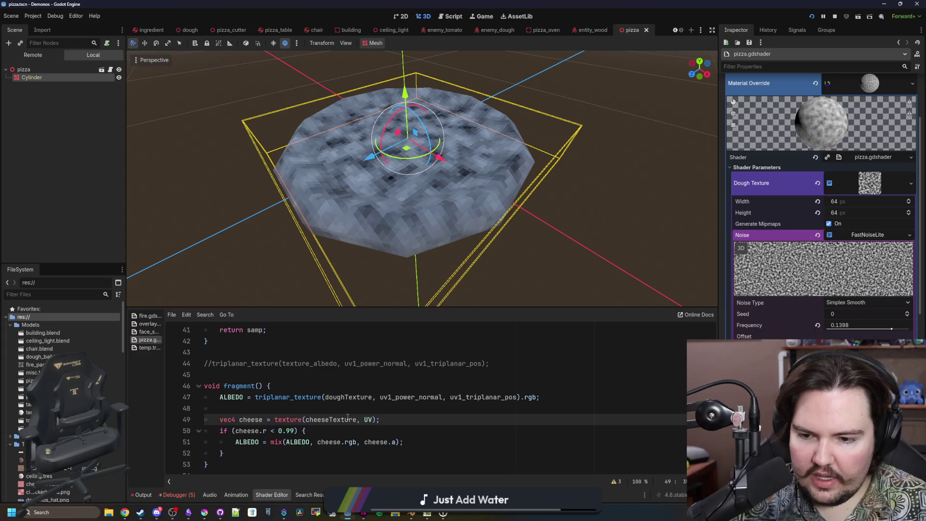
Look over the cheese sampling and ALBEDO mix lines around the new condition.
left_click(357, 409)
scroll(289, 448, "down", 1)
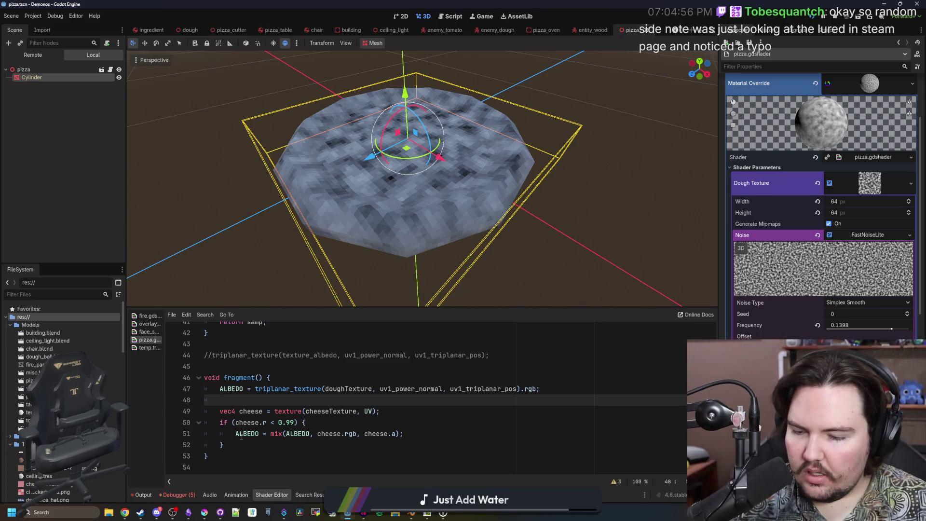
left_click(290, 422)
left_click(338, 403)
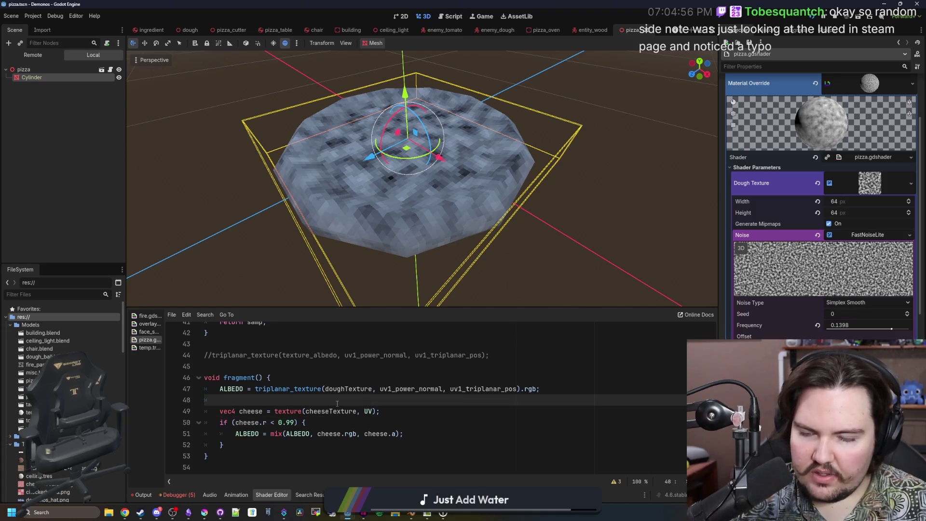
scroll(337, 403, "up", 3)
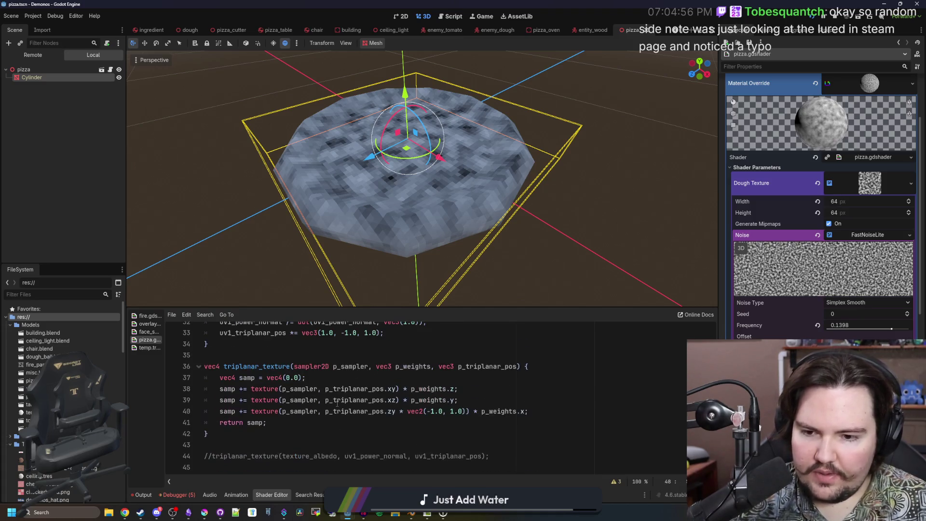
scroll(338, 403, "up", 2)
scroll(337, 403, "down", 5)
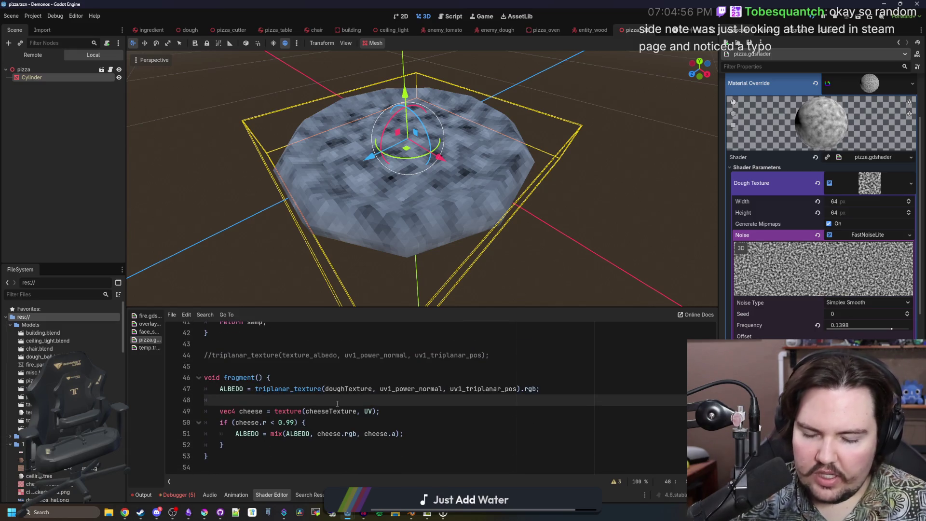
left_click(397, 409)
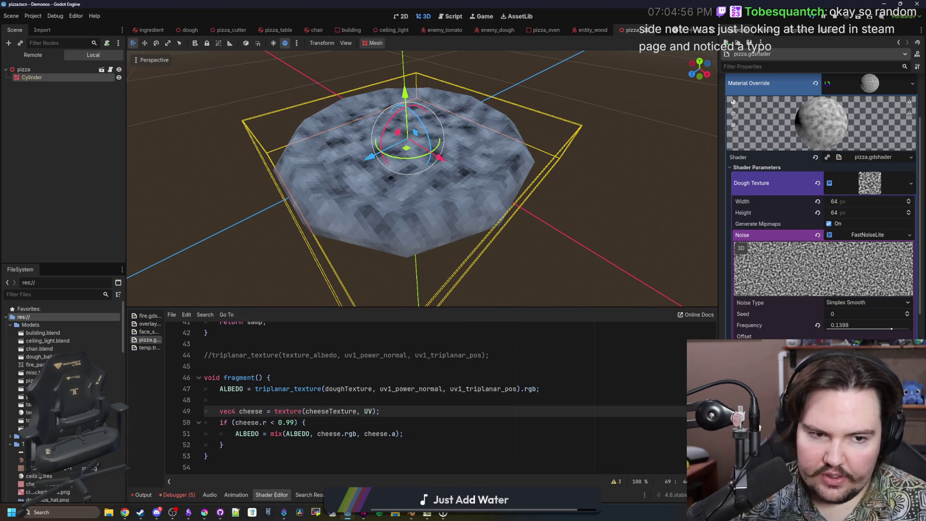
scroll(822, 203, "down", 5)
scroll(823, 202, "up", 5)
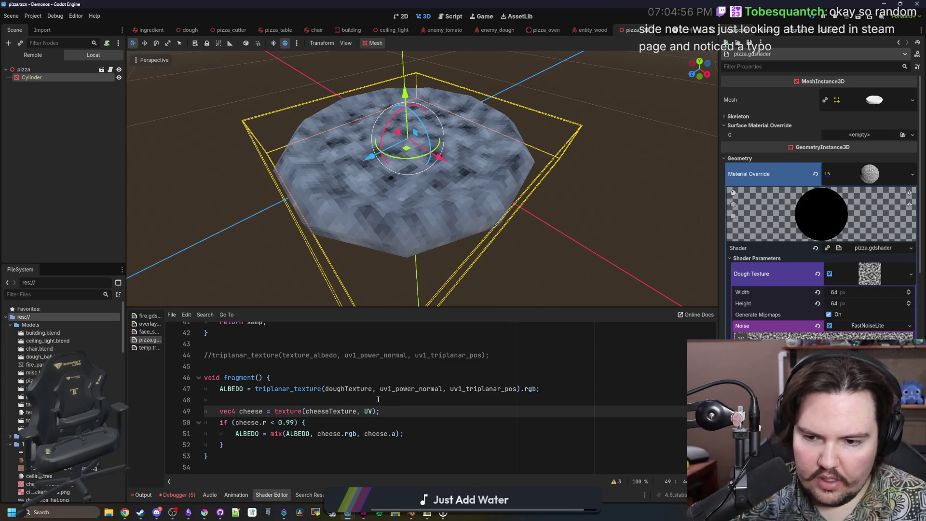
Write a textureSize(cheeseTexture, 0) call above the sampling line, then take it out for reuse.
key("Up")
key("Return")
type("textureS")
key("Return")
type("cheeseTexture, ")
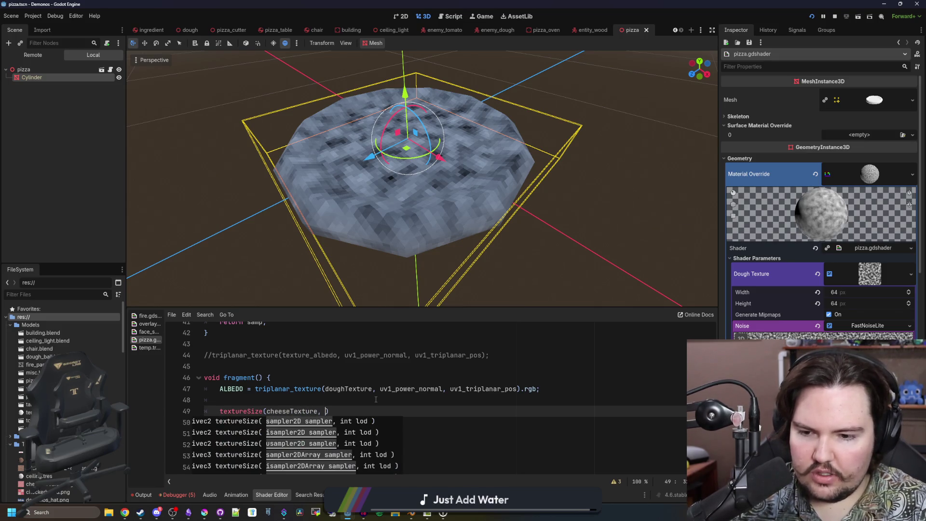
type("0")
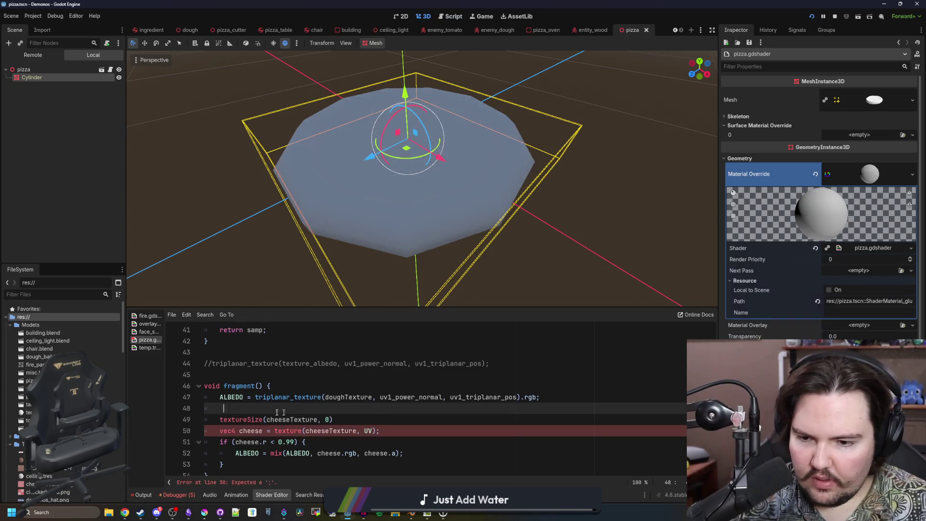
left_click_drag(333, 419, 221, 419)
key("BackSpace")
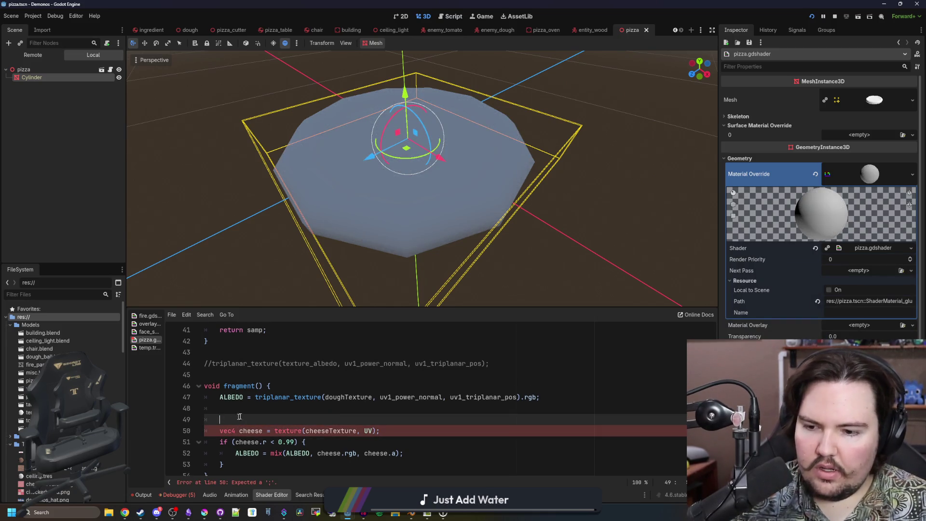
key("BackSpace")
key("BackSpace")
Replace the red-channel test with the condition 'textureSize(cheeseTexture, 0).x > 0'.
left_click_drag(294, 431, 235, 430)
key("ctrl+v")
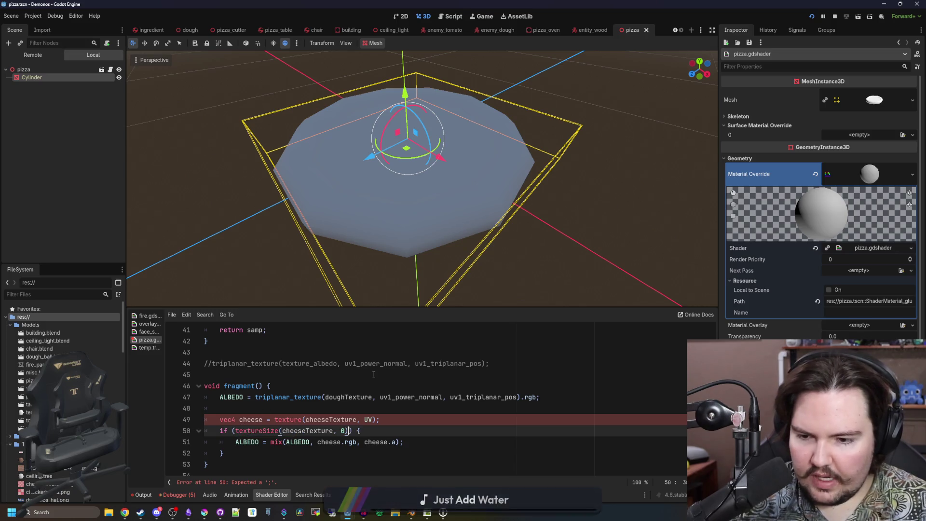
type("> 0.0")
key("BackSpace")
key("BackSpace")
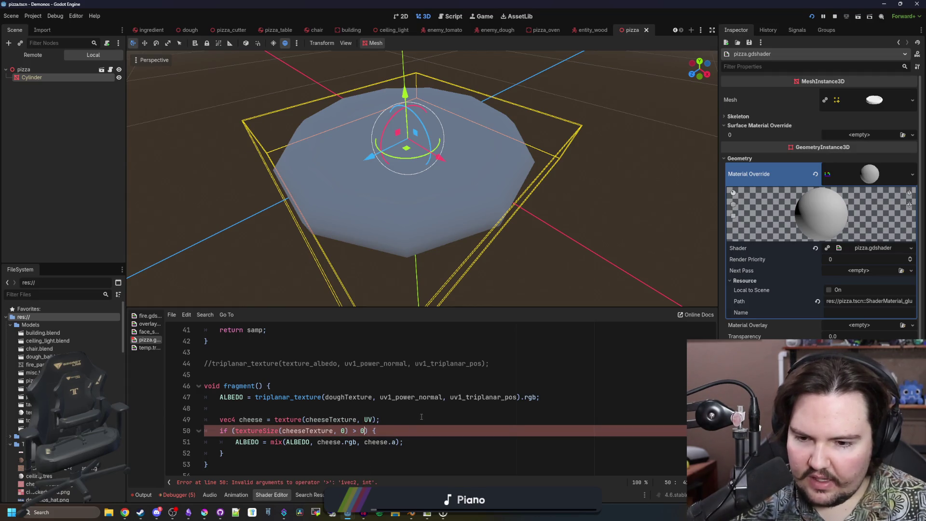
key("BackSpace")
type("ivec")
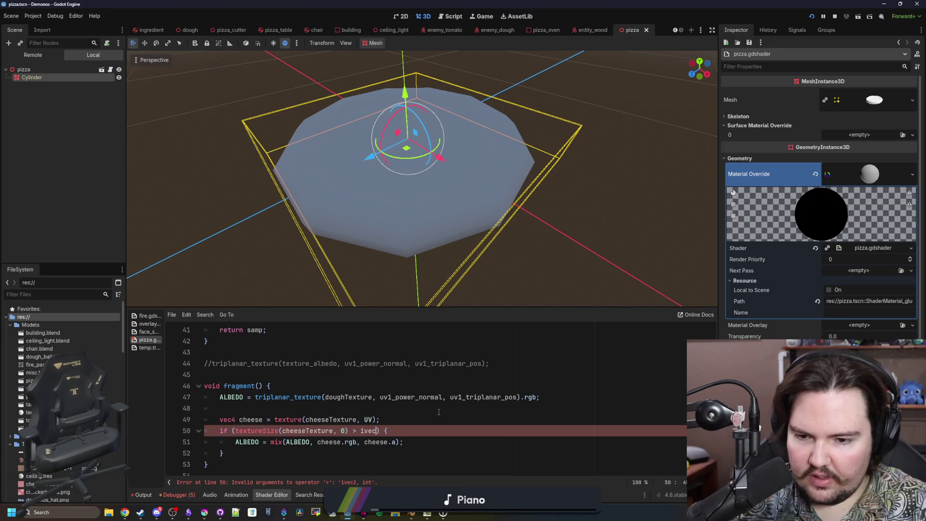
type("2(0, ")
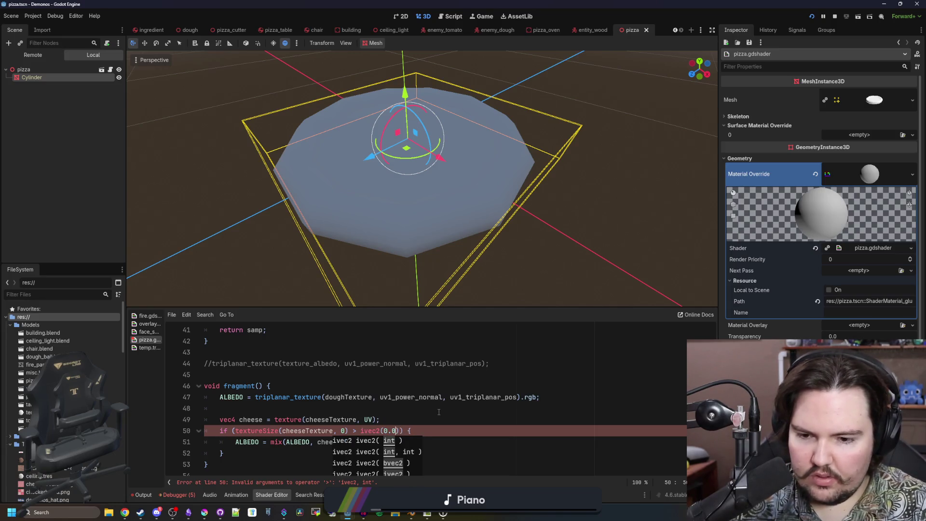
type("0")
left_click(439, 411)
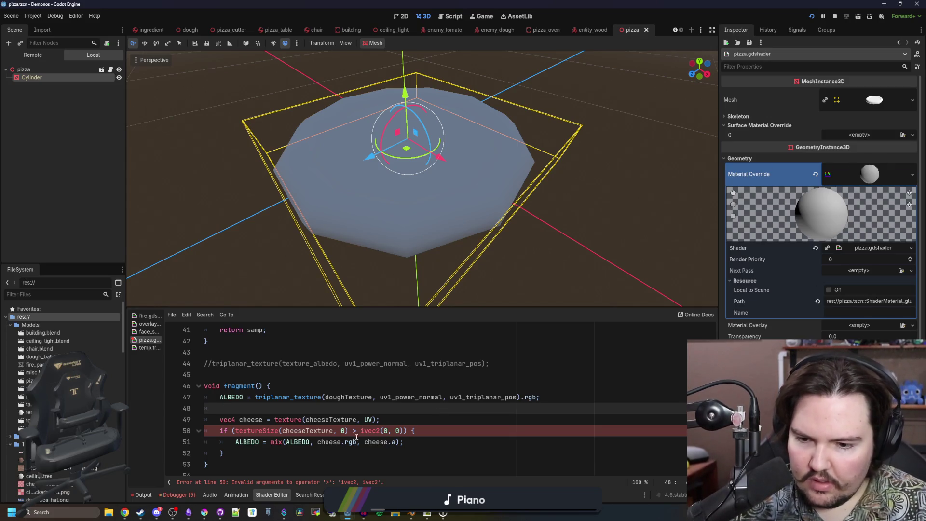
left_click_drag(403, 430, 352, 432)
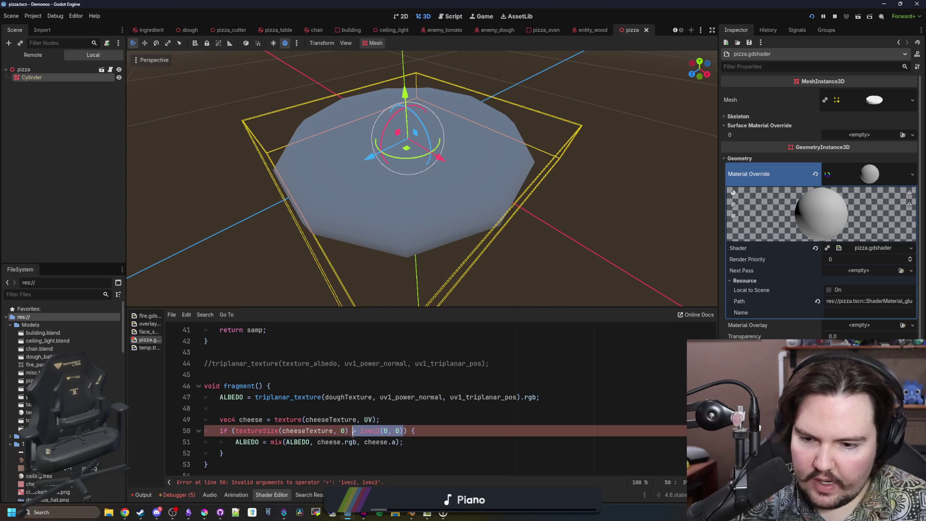
type(".x > 0")
Move the 'vec4 cheese = texture(...)' line inside the textureSize if block.
left_click(392, 398)
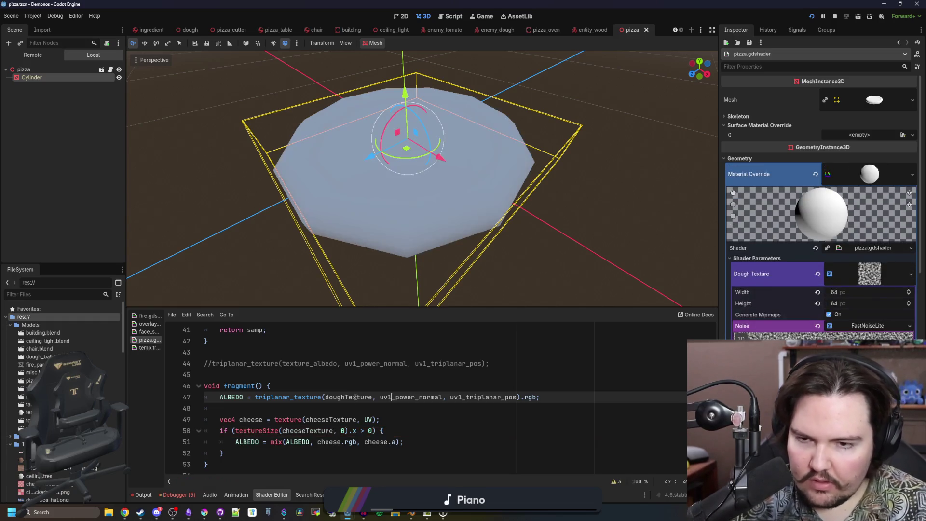
key("Down")
key("Down")
key("Down")
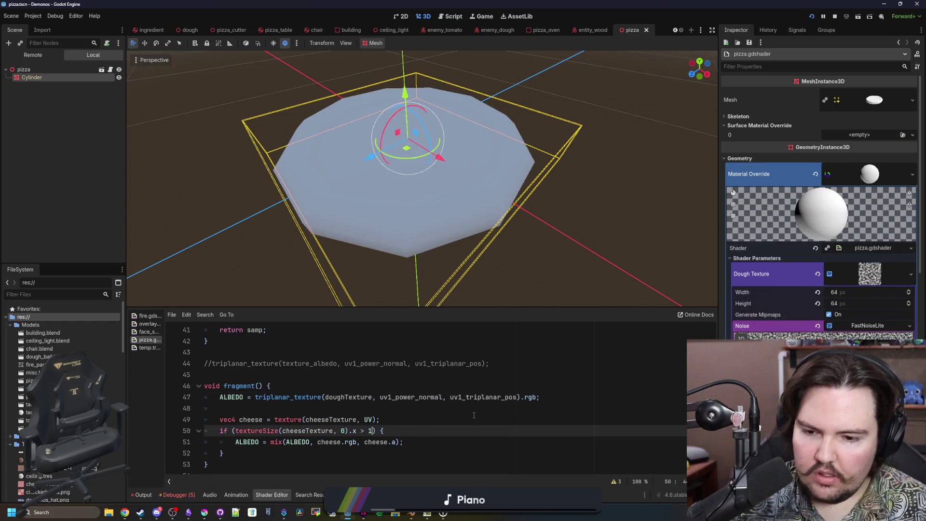
key("Up")
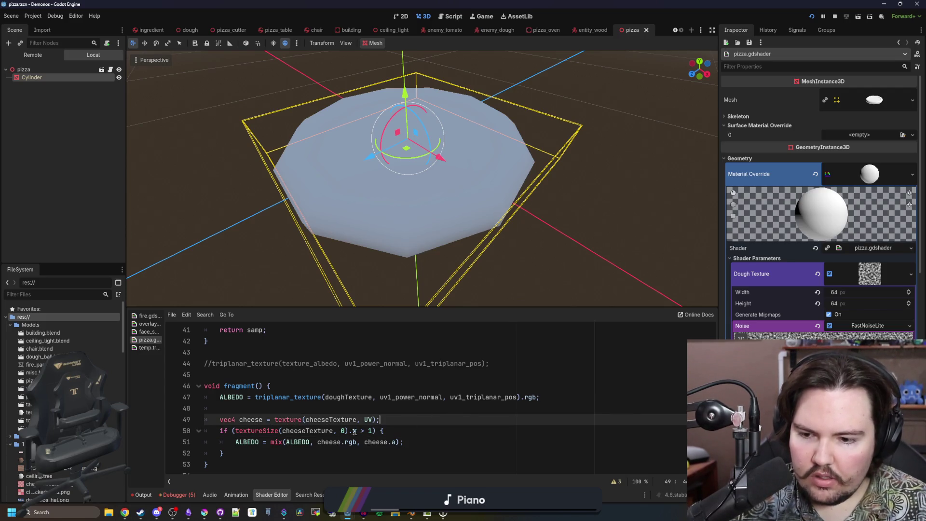
key("shift+Home")
key("ctrl+c")
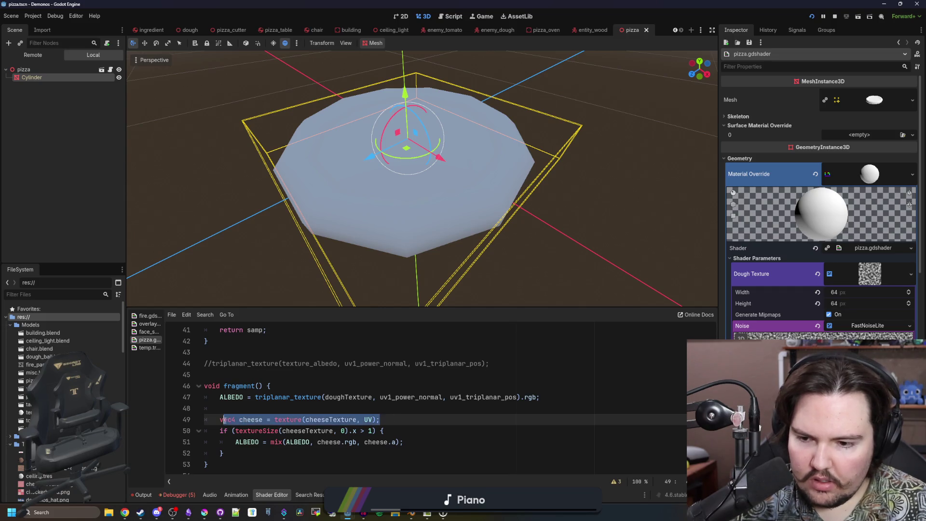
key("BackSpace")
key("BackSpace")
key("BackSpace")
left_click(410, 410)
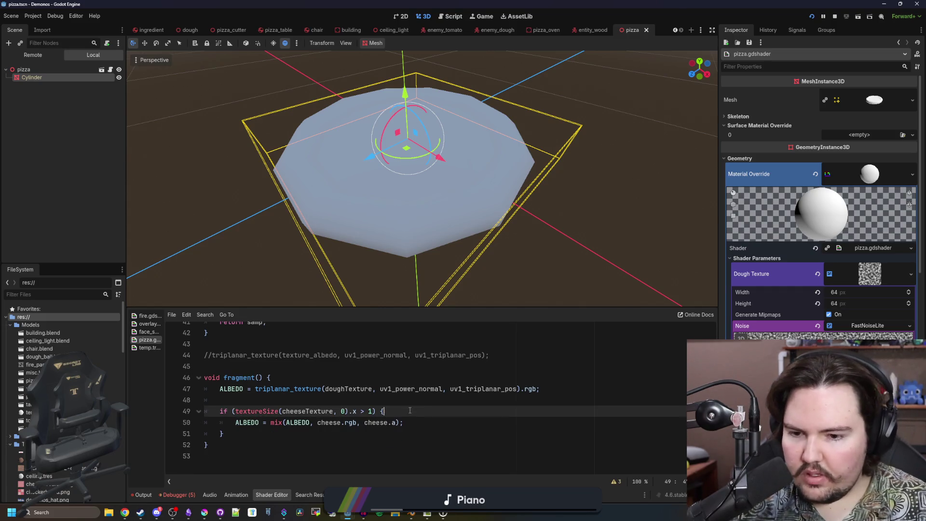
key("Return")
key("ctrl+v")
left_click(408, 398)
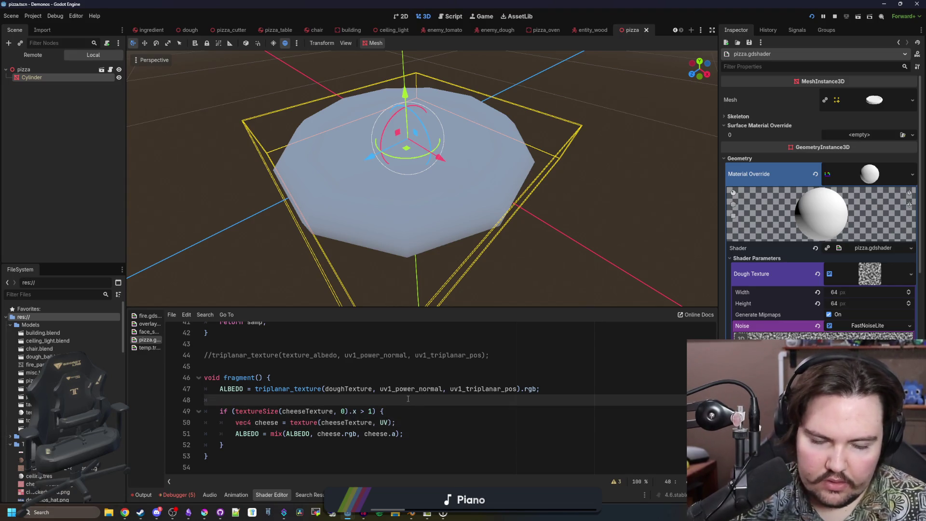
Save the scene with Ctrl+S so the shader recompiles.
key("ctrl+s")
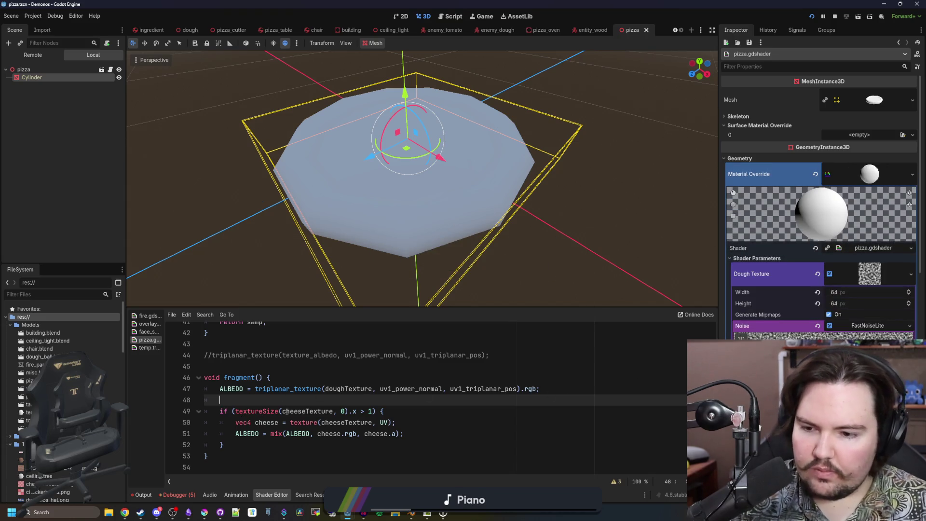
key("ctrl+s")
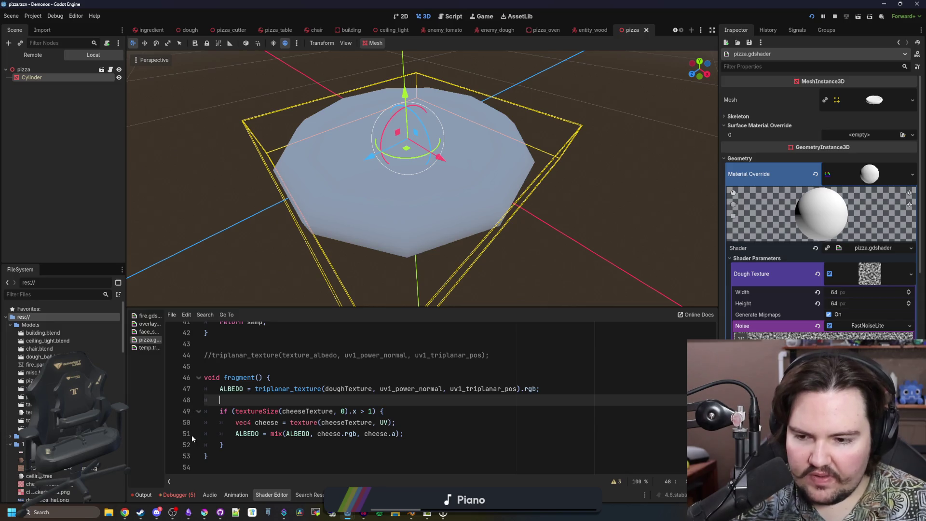
scroll(242, 369, "up", 4)
scroll(241, 369, "down", 4)
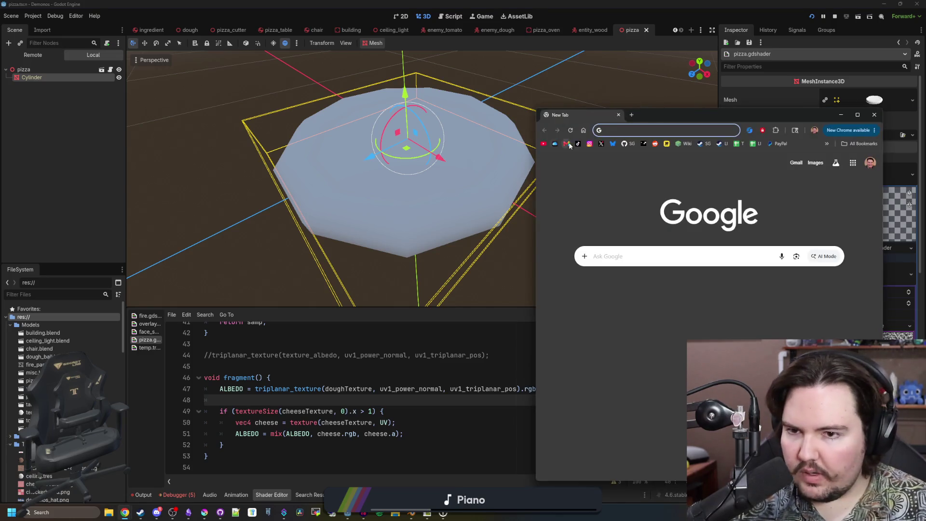
double_click(719, 122)
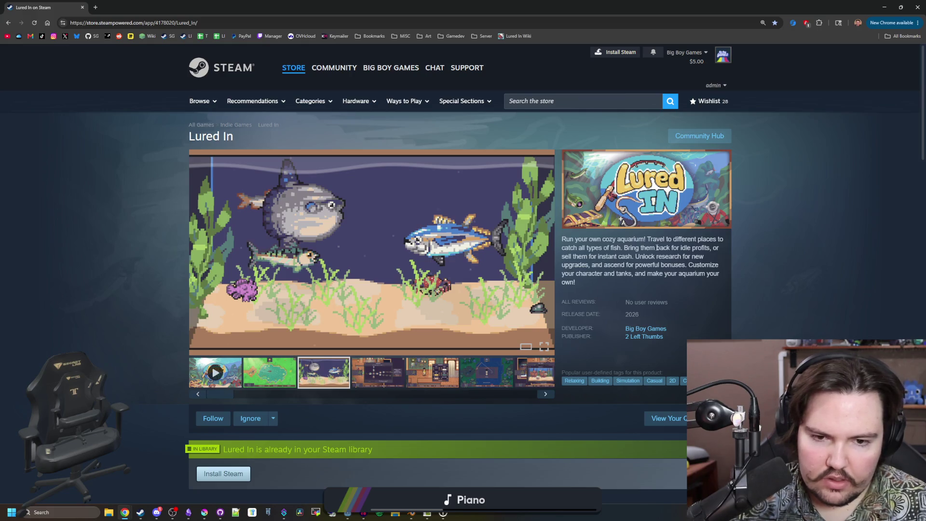
scroll(605, 290, "down", 12)
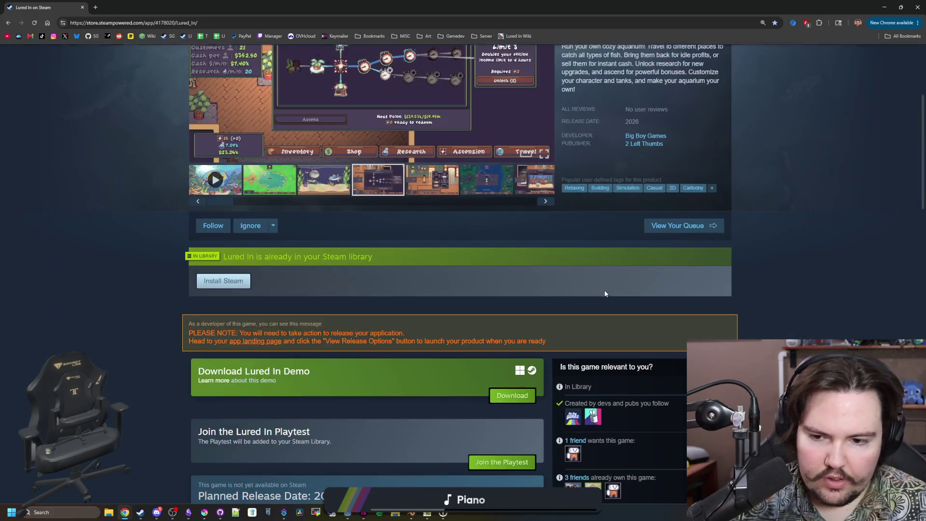
scroll(507, 278, "down", 4)
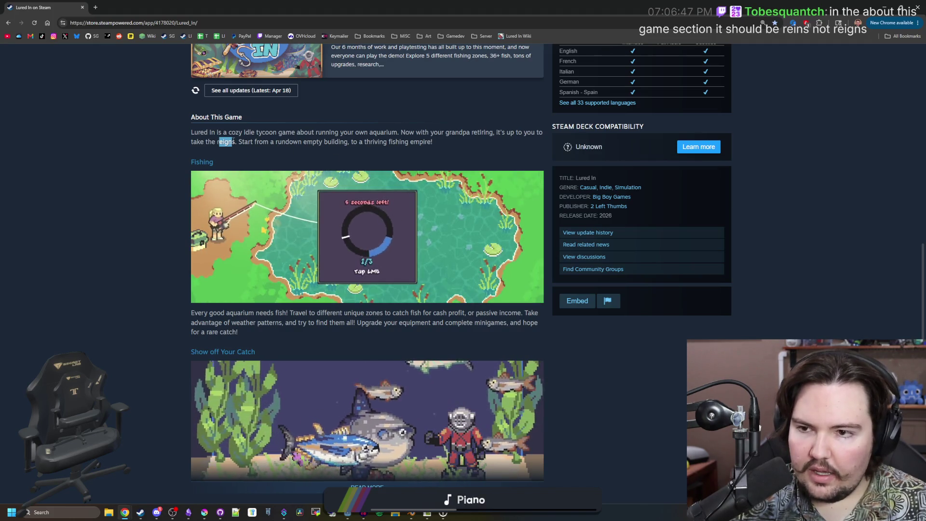
scroll(292, 162, "down", 4)
left_click(376, 294)
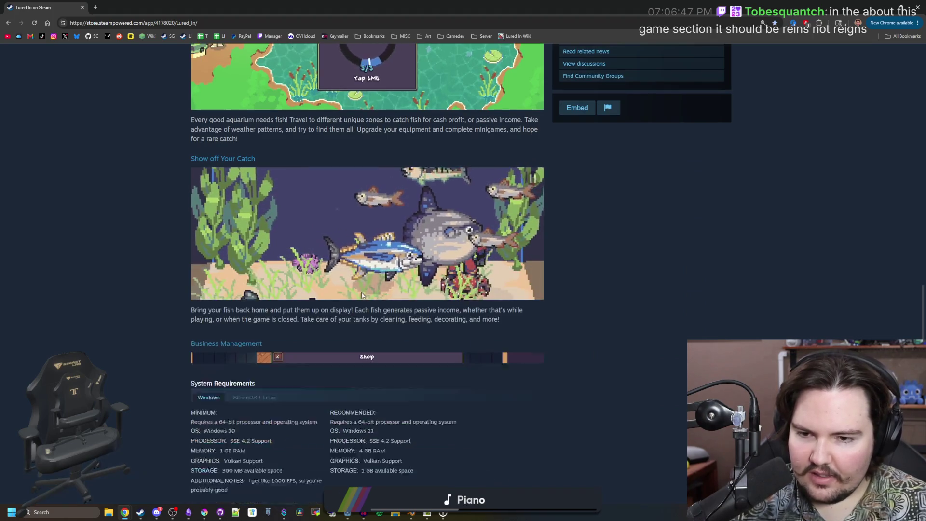
scroll(376, 266, "down", 10)
scroll(375, 266, "down", 5)
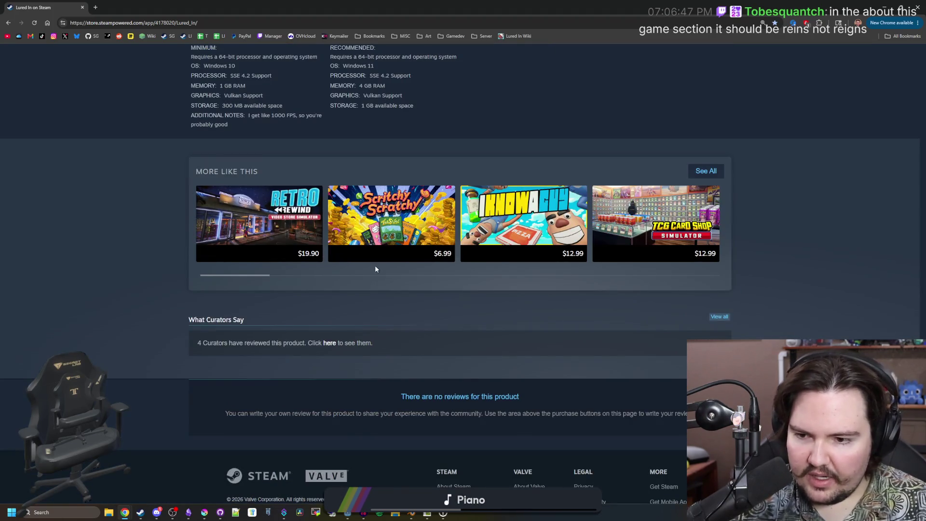
scroll(375, 265, "up", 20)
key("alt+Tab")
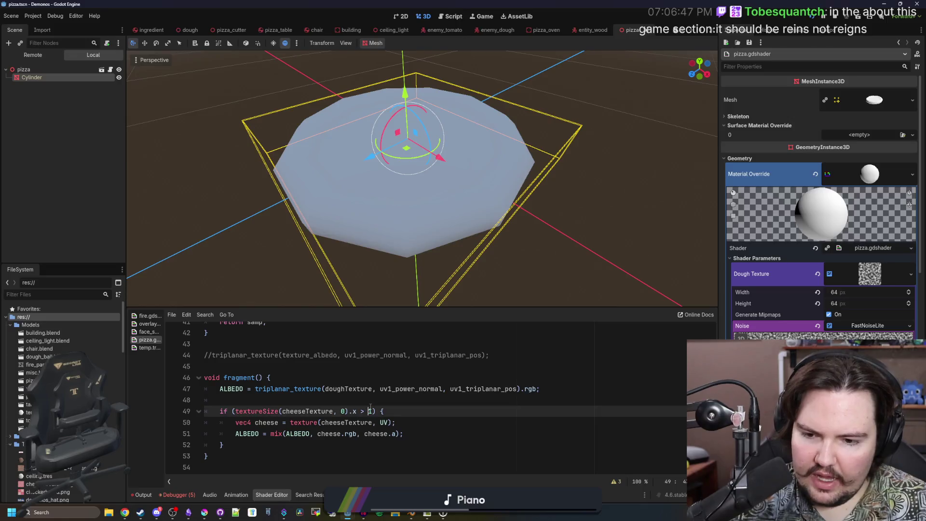
Try texture-size thresholds of 16, 8, 3 and 2 after 'x >', settling on 4.
type("6")
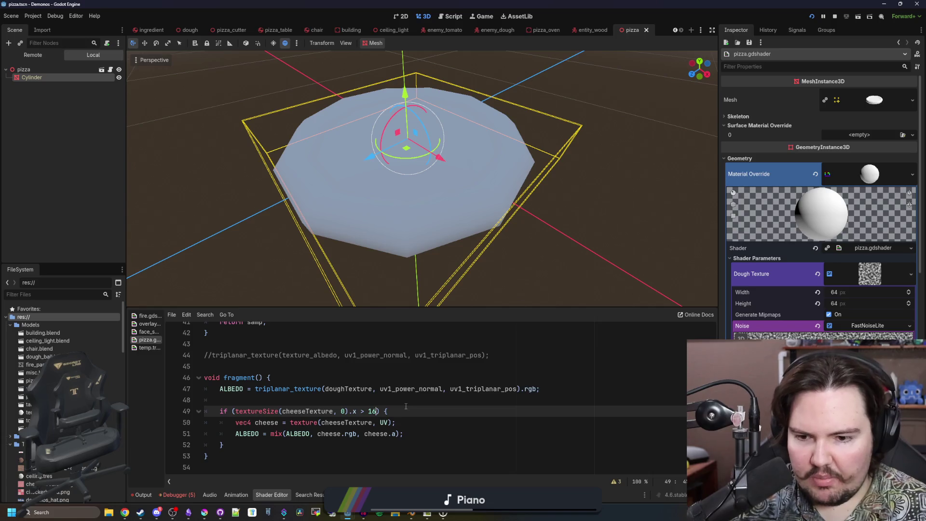
key("BackSpace")
key("BackSpace")
type("8")
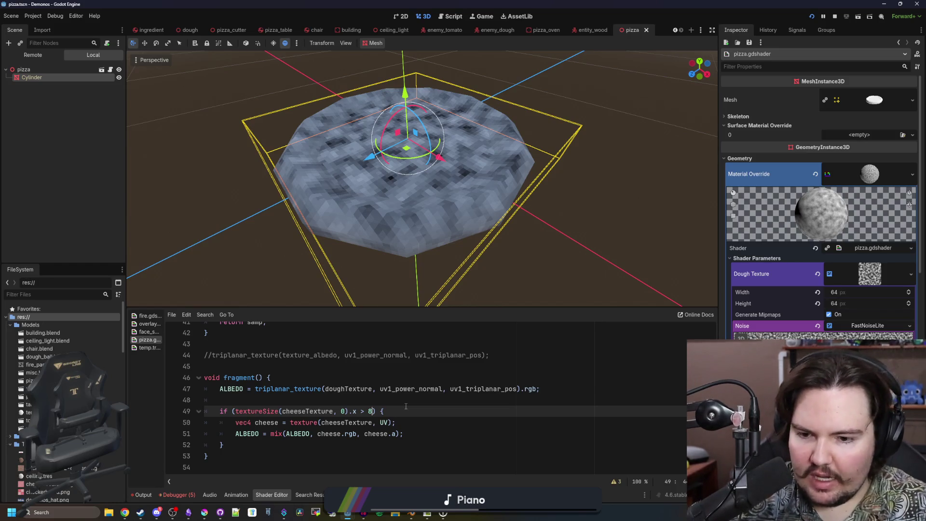
key("BackSpace")
type("4")
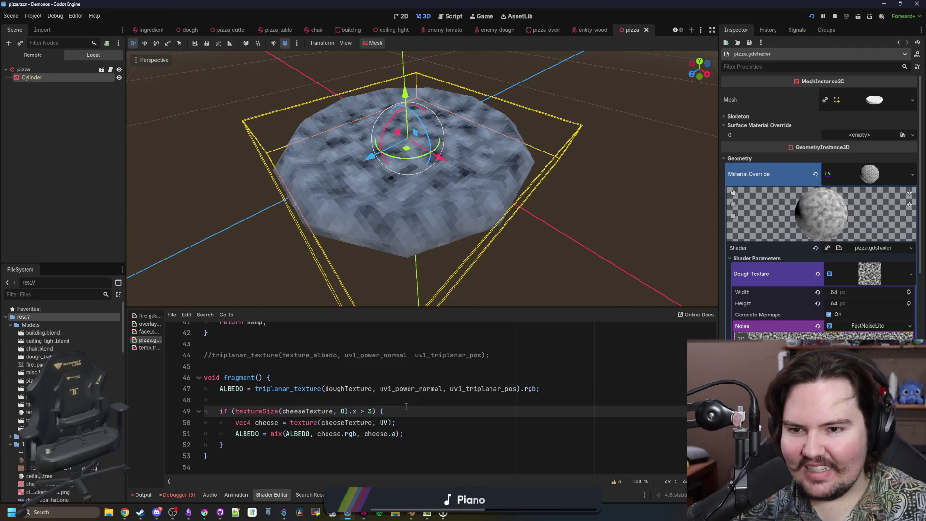
key("BackSpace")
type("2")
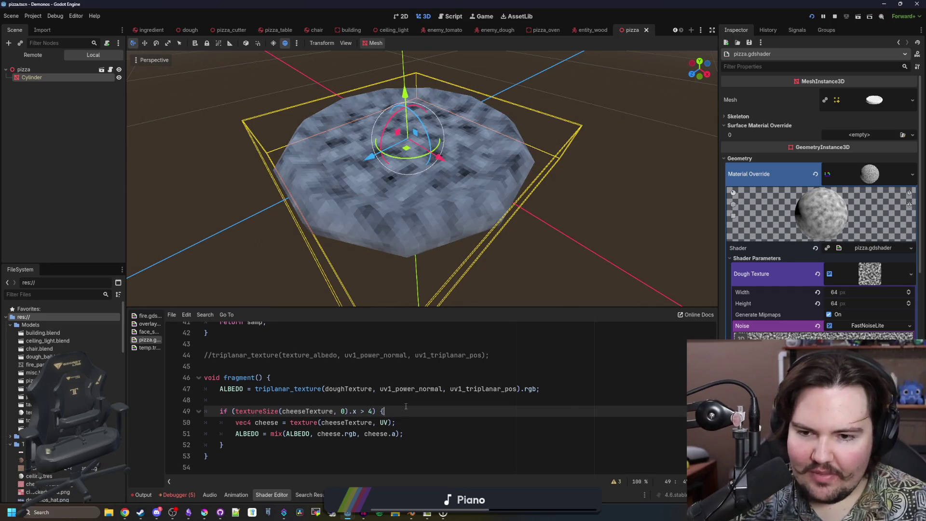
left_click(416, 401)
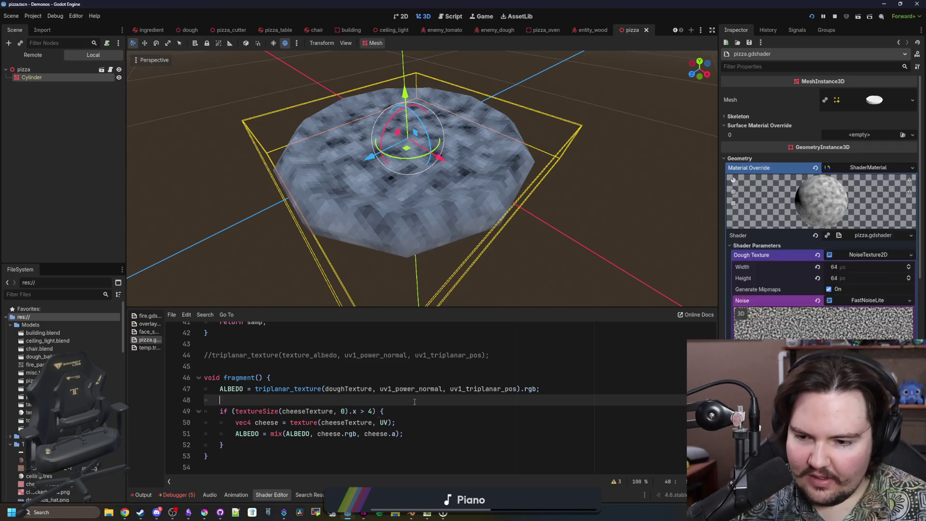
Add a blank line above the cheese if block.
left_click_drag(272, 444, 170, 411)
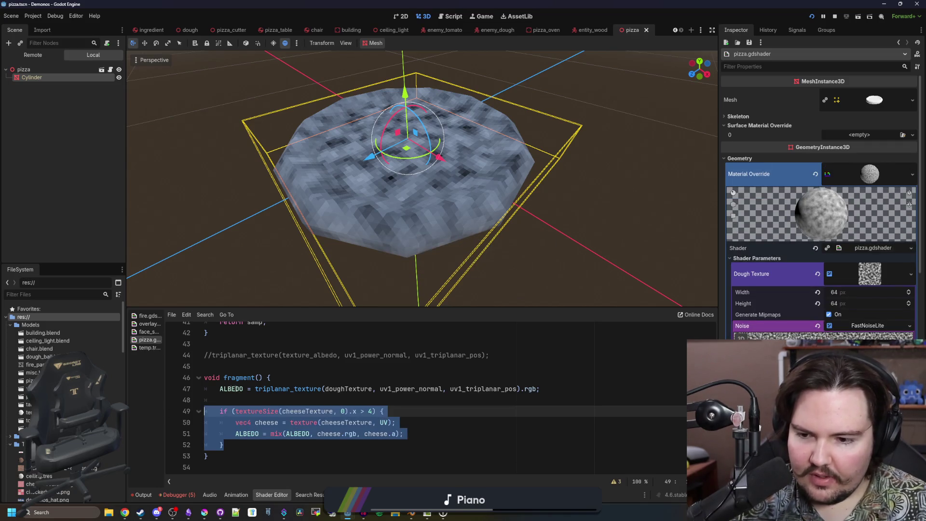
left_click(241, 396)
left_click_drag(225, 444, 179, 413)
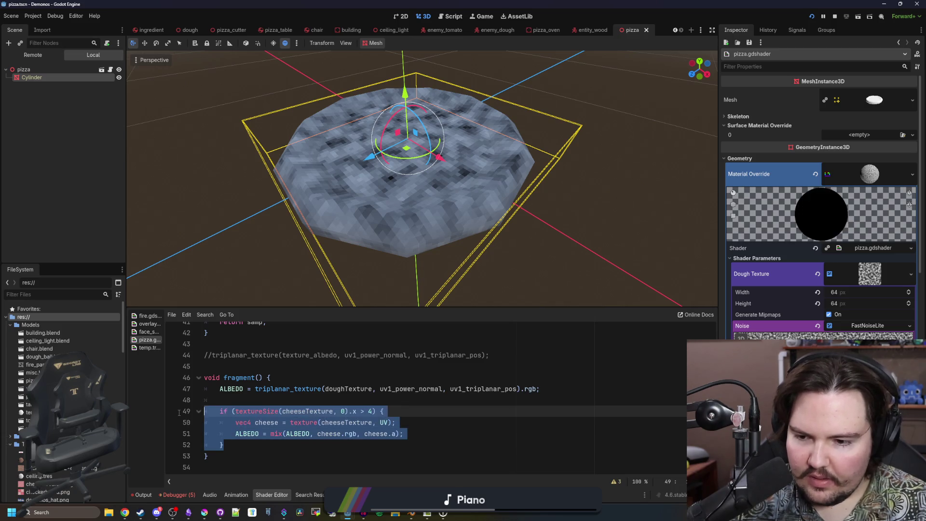
left_click(277, 401)
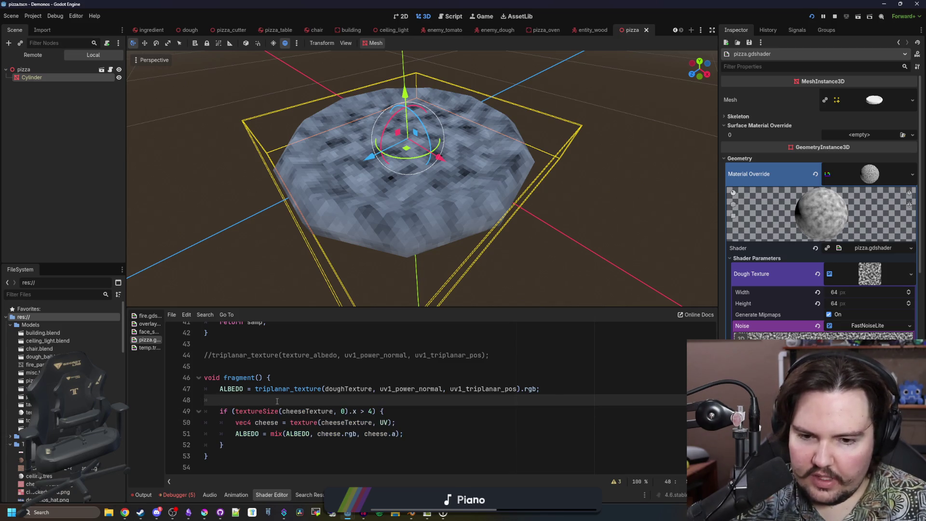
key("Return")
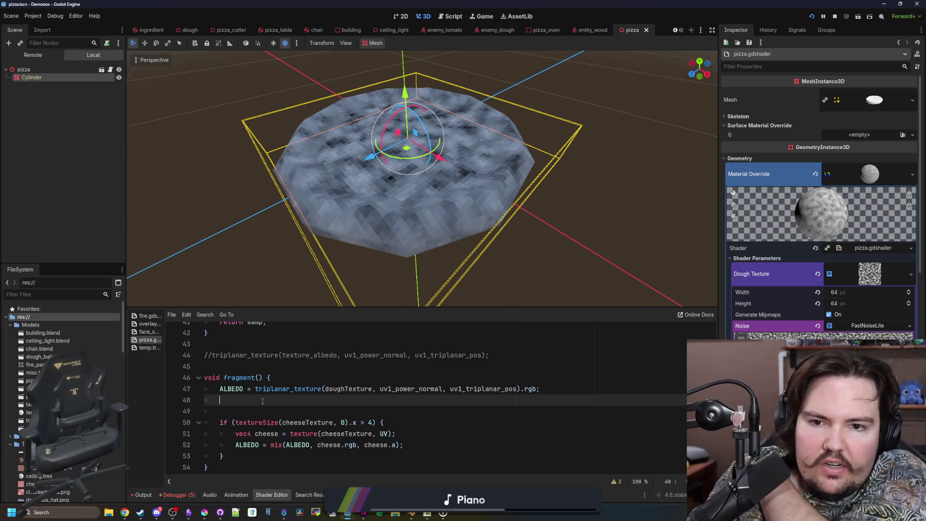
Declare 'uniform bool cooked;' on a new line below the cookedTexture uniform.
scroll(262, 401, "up", 12)
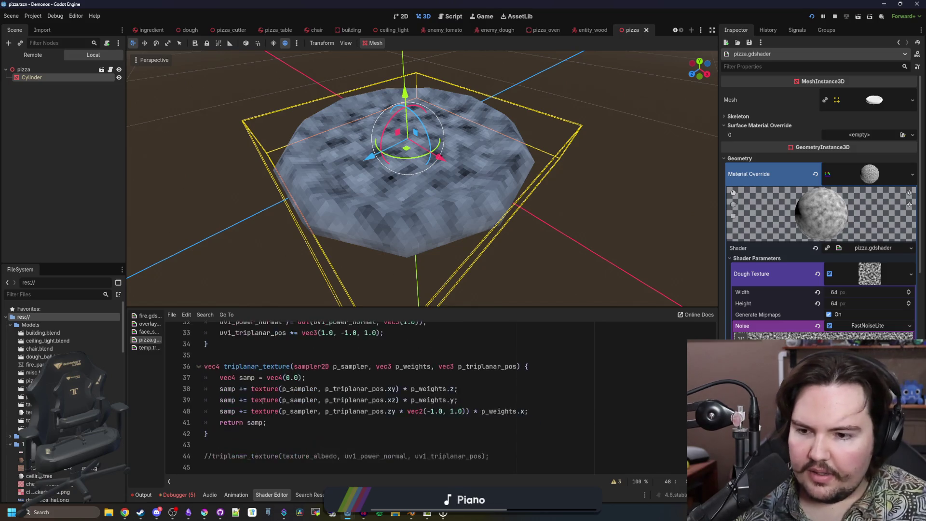
scroll(270, 399, "down", 2)
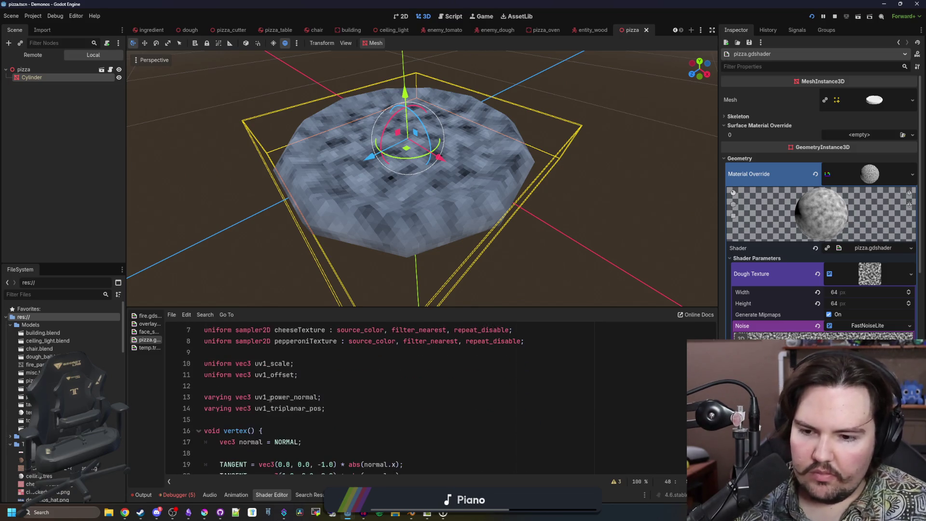
scroll(266, 399, "down", 1)
left_click(257, 389)
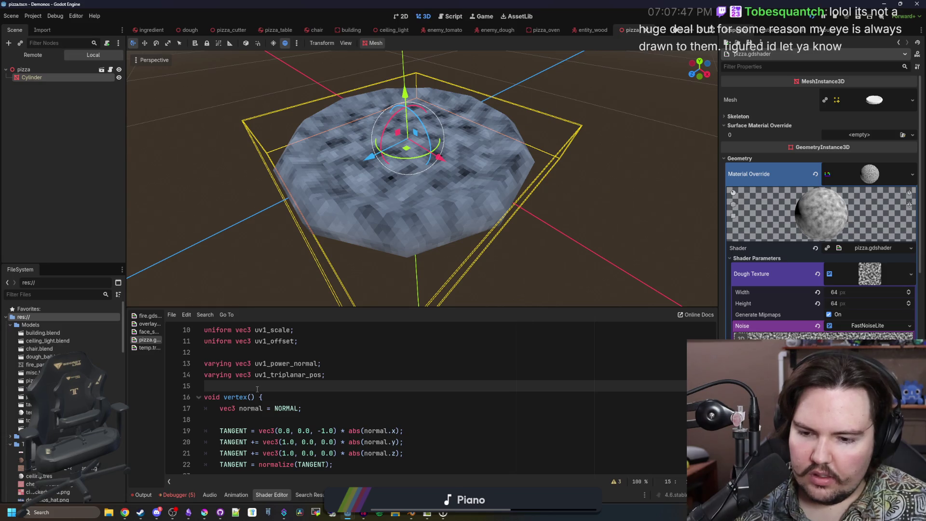
scroll(289, 382, "up", 3)
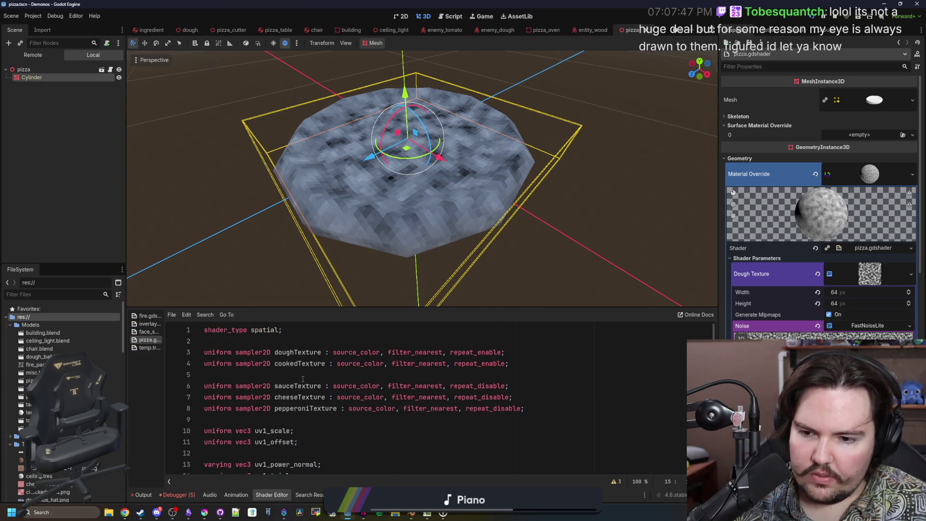
left_click(314, 374)
key("Return")
key("Return")
key("Up")
type("uniform bool cooked")
key("BackSpace")
type(";")
left_click(314, 374)
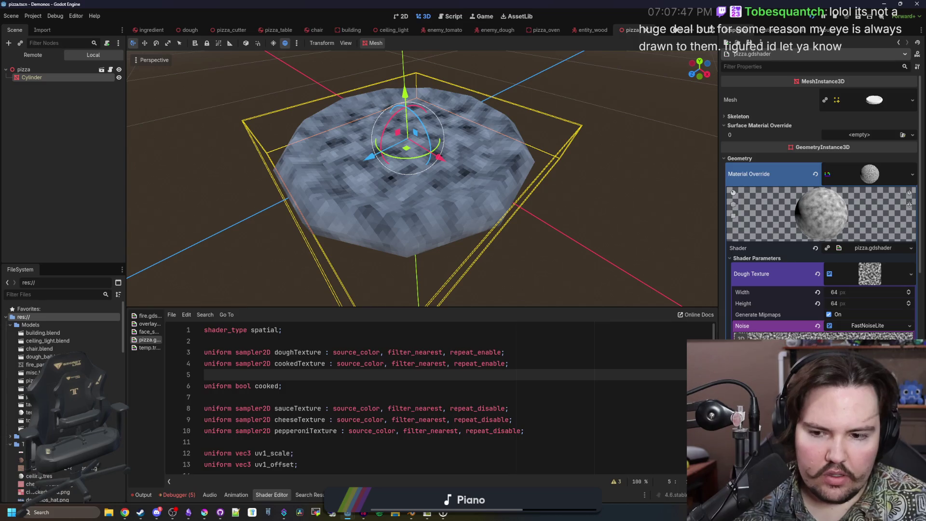
scroll(820, 213, "down", 5)
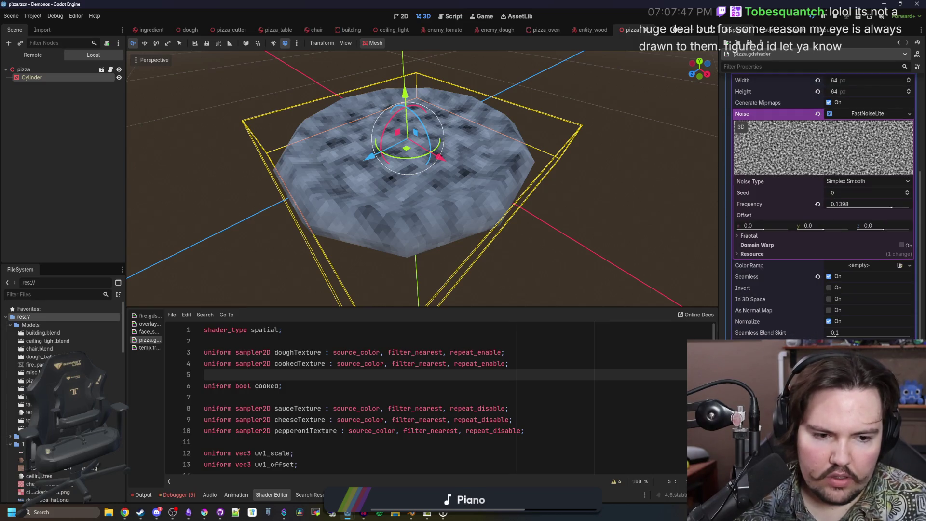
Give Cooked Texture a new noise texture using FastNoiseLite noise.
scroll(817, 314, "up", 5)
double_click(829, 303)
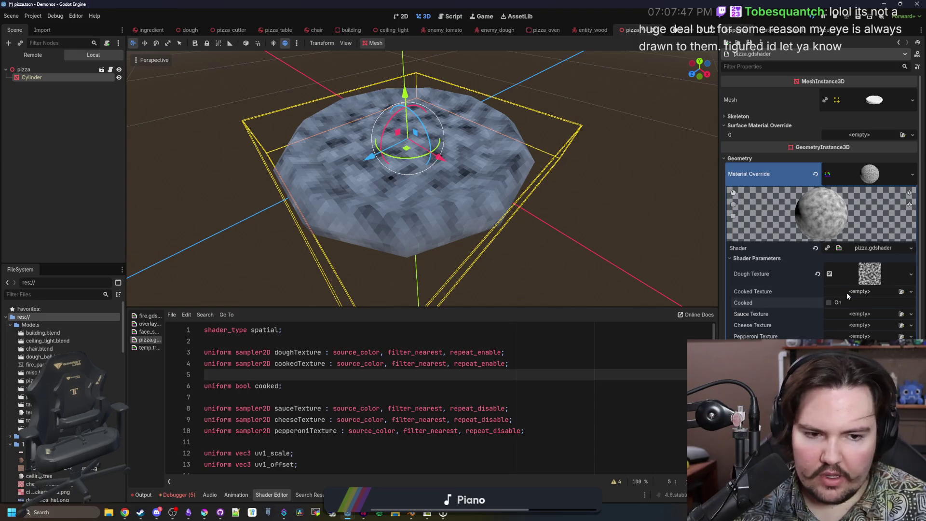
left_click(847, 292)
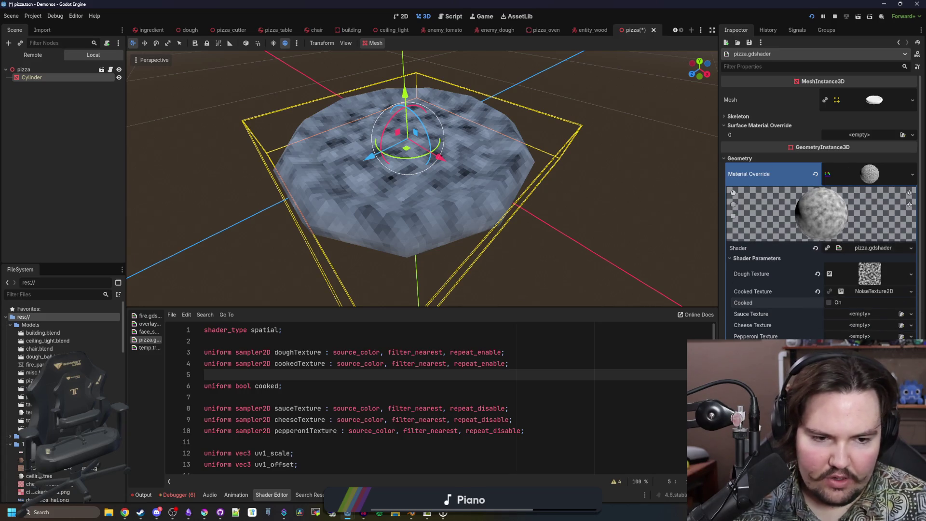
left_click(863, 293)
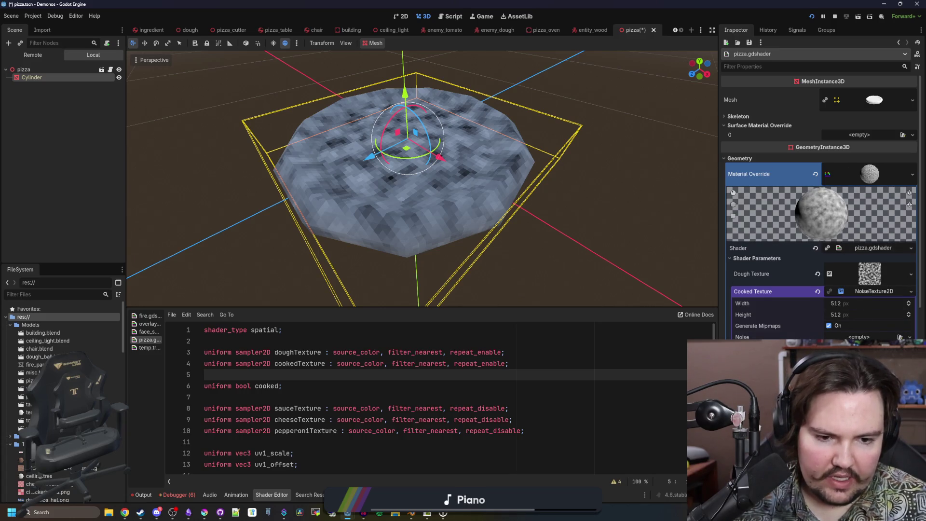
left_click(859, 336)
left_click(859, 348)
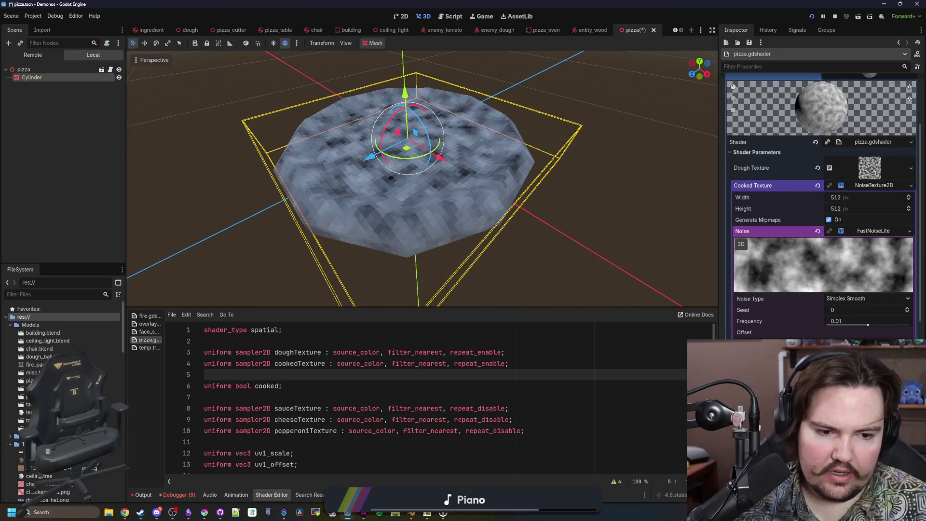
scroll(820, 193, "down", 2)
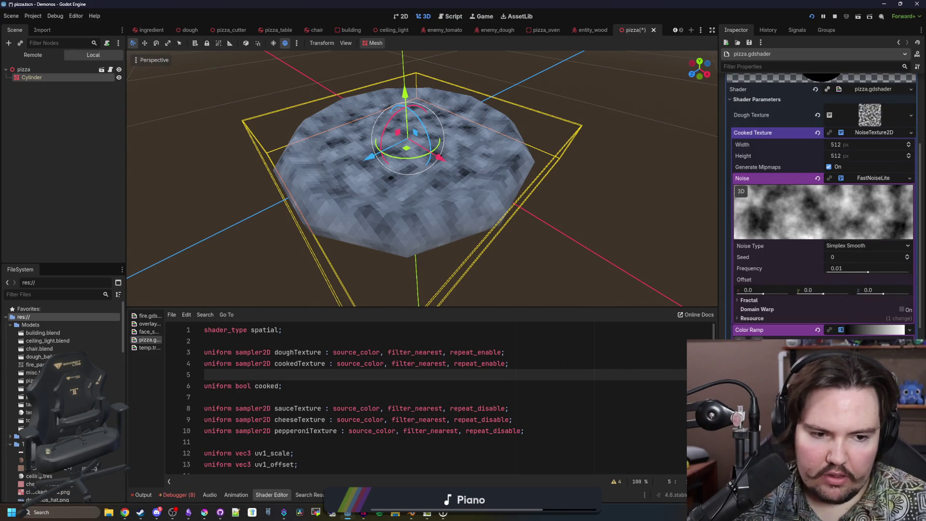
Set the noise color ramp stop to a semi-transparent reddish brown, saturation 63, value 57.
double_click(903, 329)
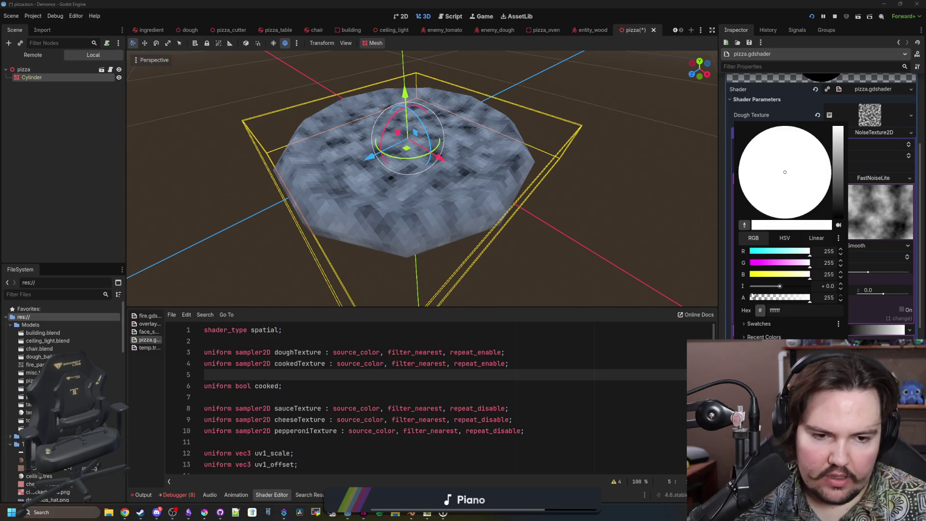
left_click_drag(776, 300, 774, 298)
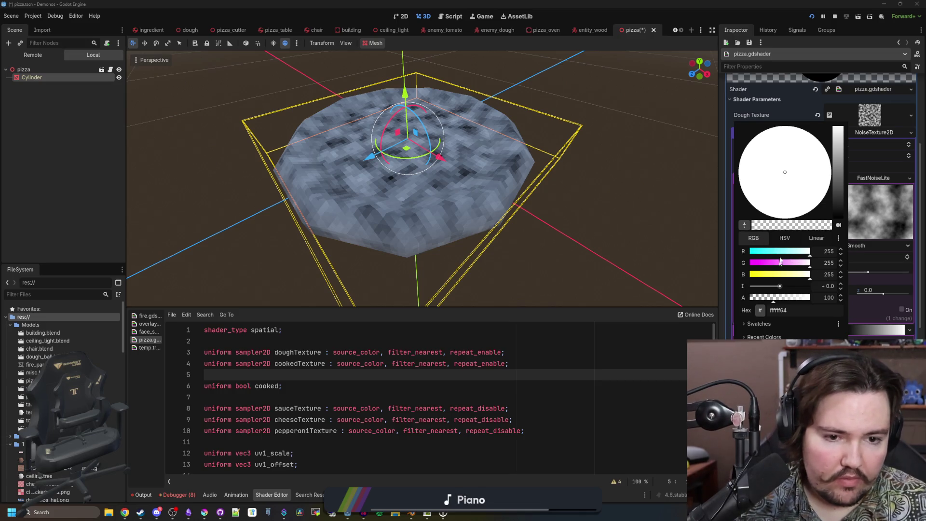
mouse_move(777, 252)
left_mouse_down()
mouse_move(762, 251)
mouse_move(765, 263)
left_mouse_up()
mouse_move(768, 274)
left_mouse_down()
mouse_move(762, 251)
mouse_move(811, 251)
mouse_move(749, 274)
left_mouse_up()
left_click_drag(811, 199, 806, 191)
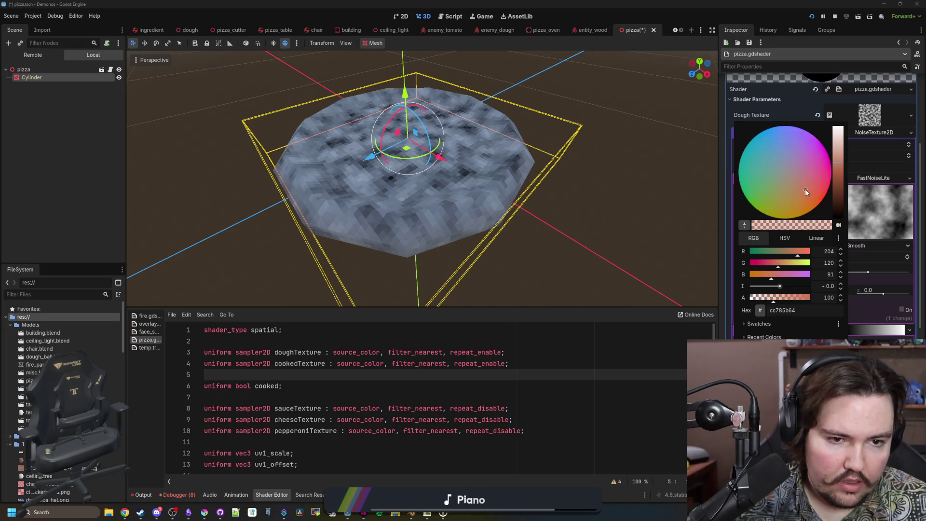
left_click(785, 237)
mouse_move(783, 263)
left_mouse_down()
mouse_move(794, 276)
mouse_move(777, 276)
mouse_move(812, 297)
left_mouse_up()
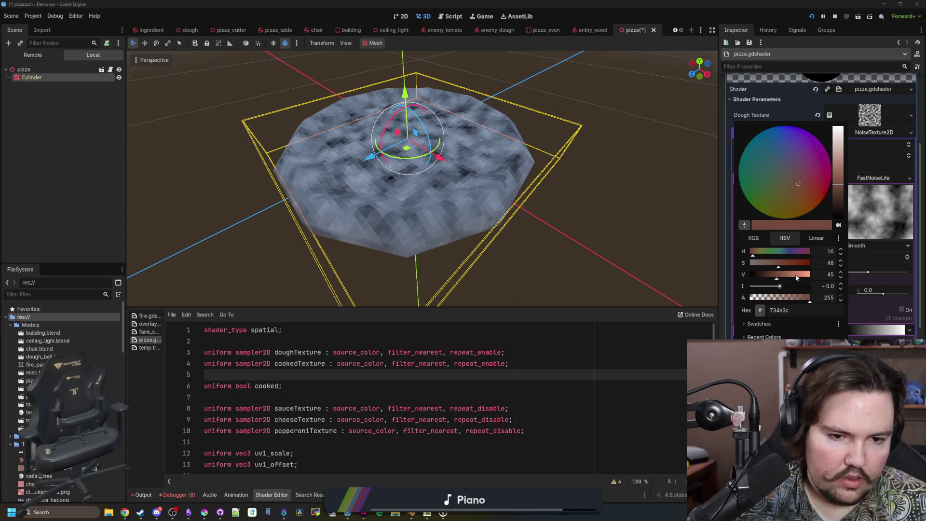
left_click(789, 263)
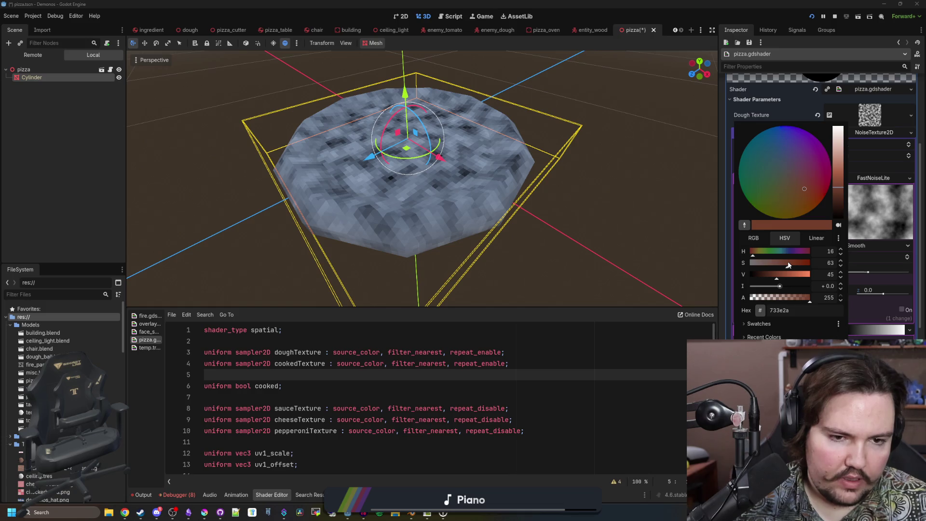
left_click_drag(778, 279, 785, 279)
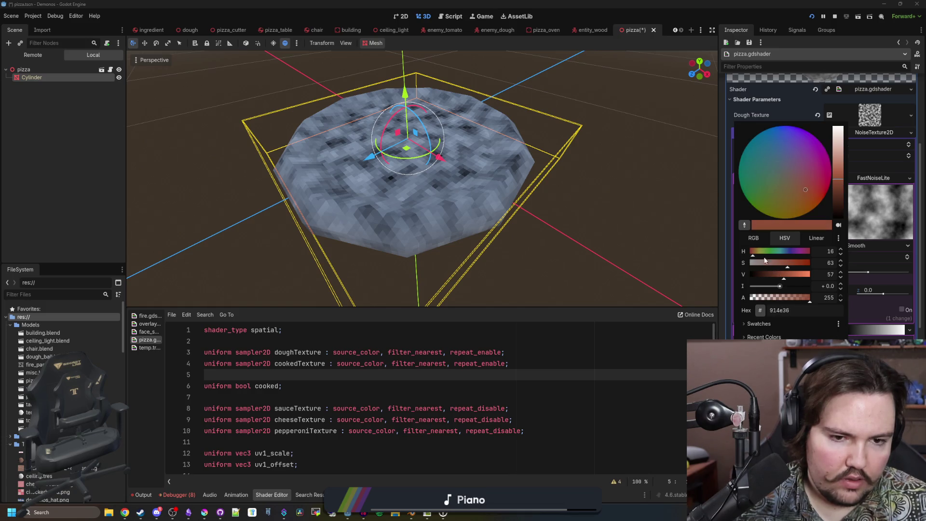
Fine-tune the brown: green 93, opacity 100, then darken it slightly.
left_click(760, 242)
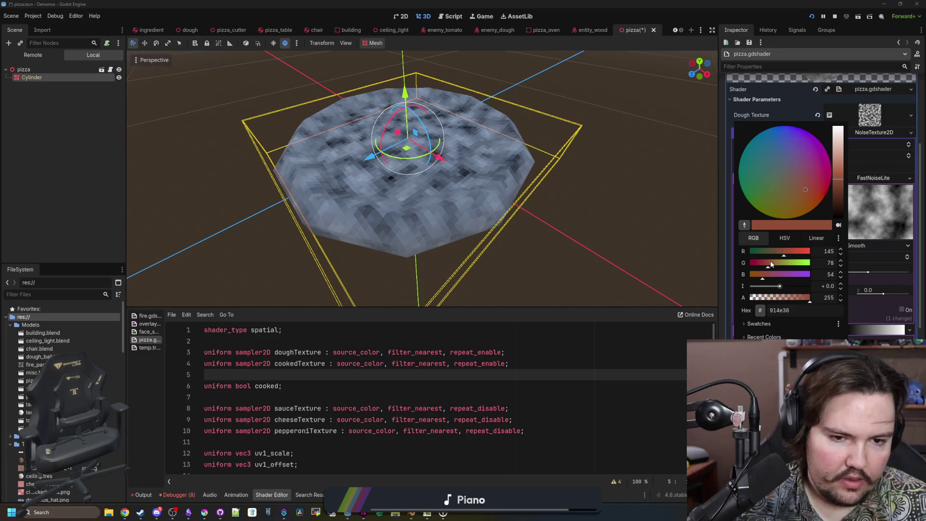
left_click_drag(771, 264, 772, 265)
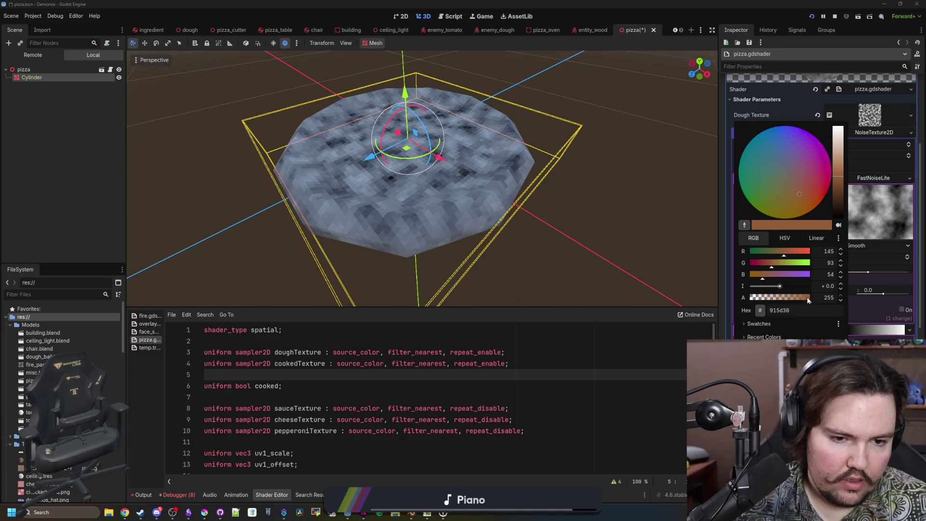
left_click_drag(809, 299, 783, 298)
type("100")
key("Return")
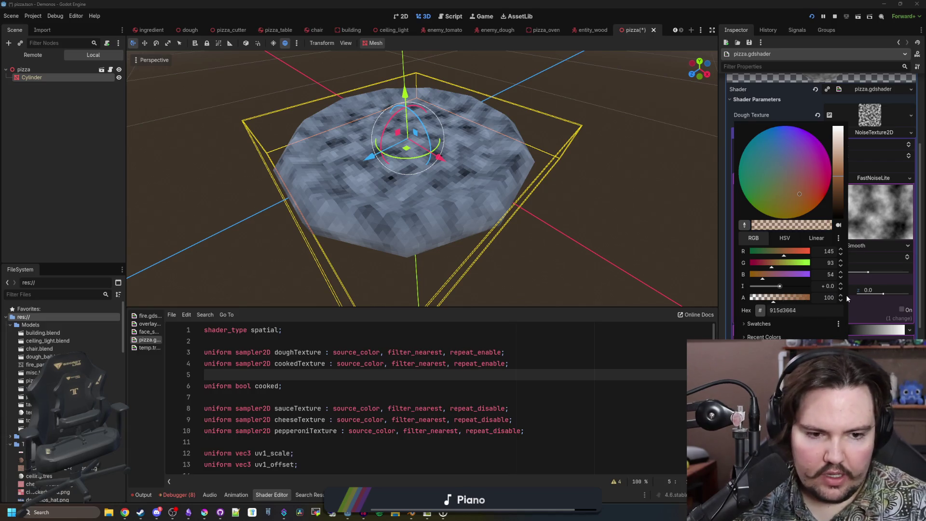
double_click(784, 310)
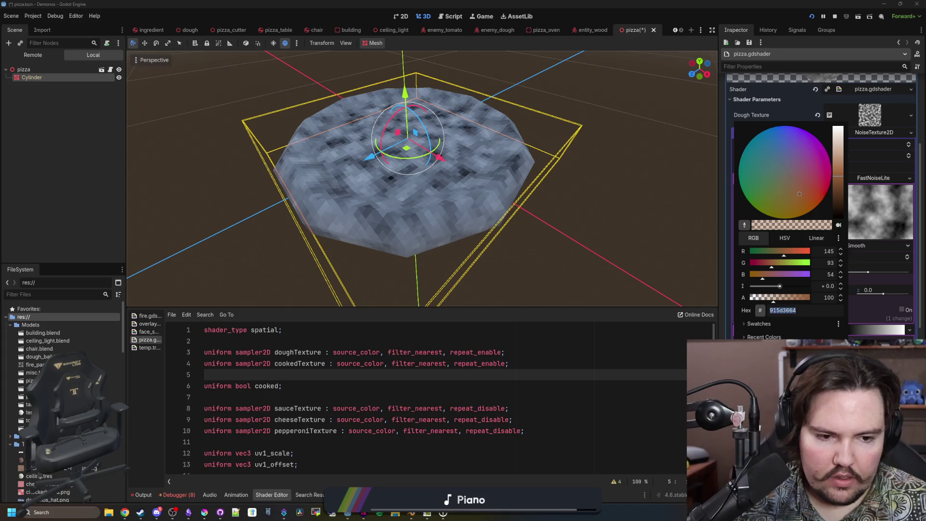
type("ffffff")
key("Return")
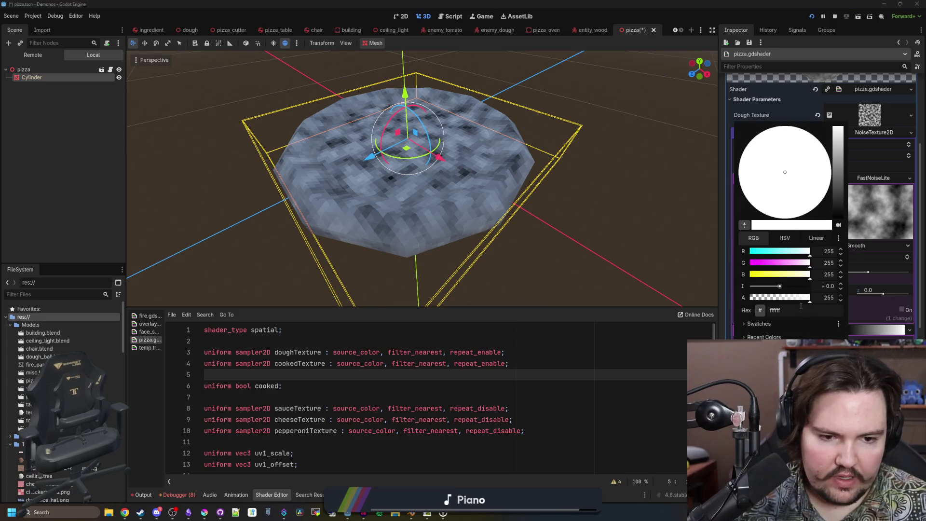
key("Return")
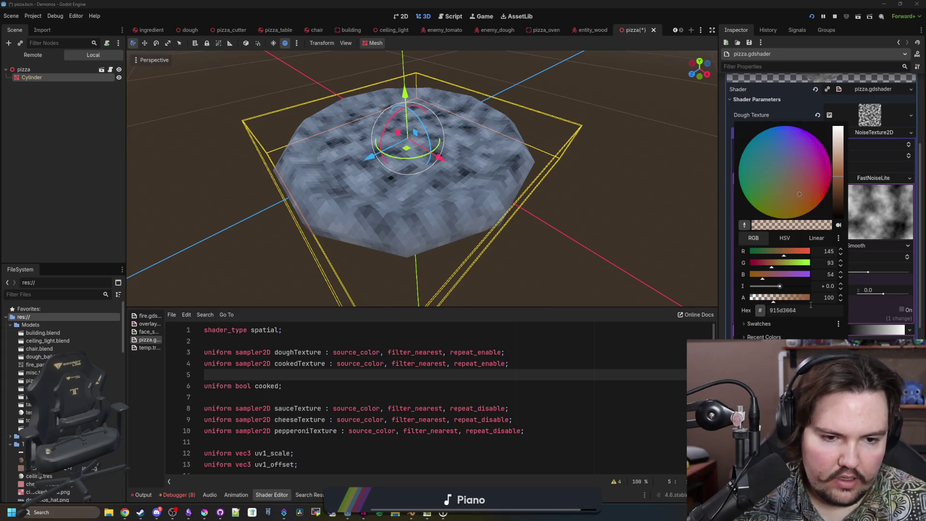
left_click(785, 238)
left_click_drag(784, 274, 774, 278)
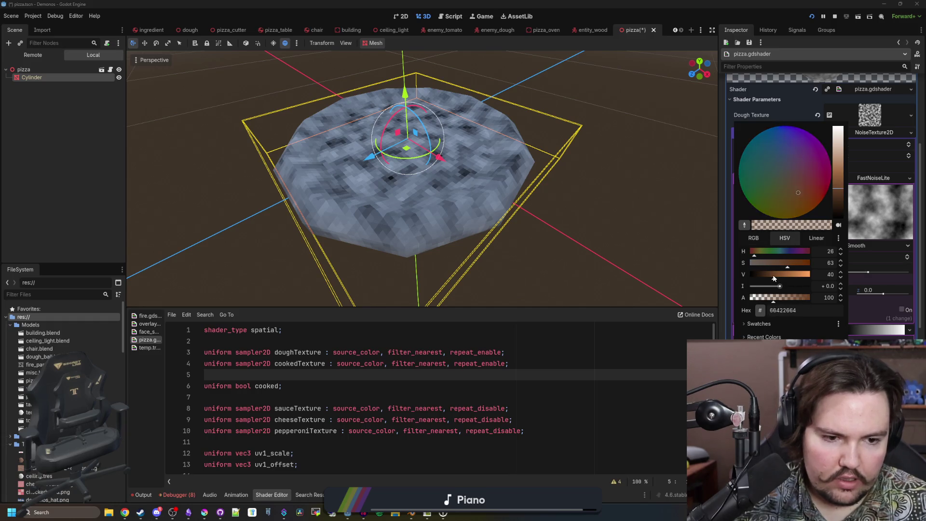
Close the colour picker and save the pizza scene.
left_click(526, 355)
key("ctrl+s")
left_click(459, 337)
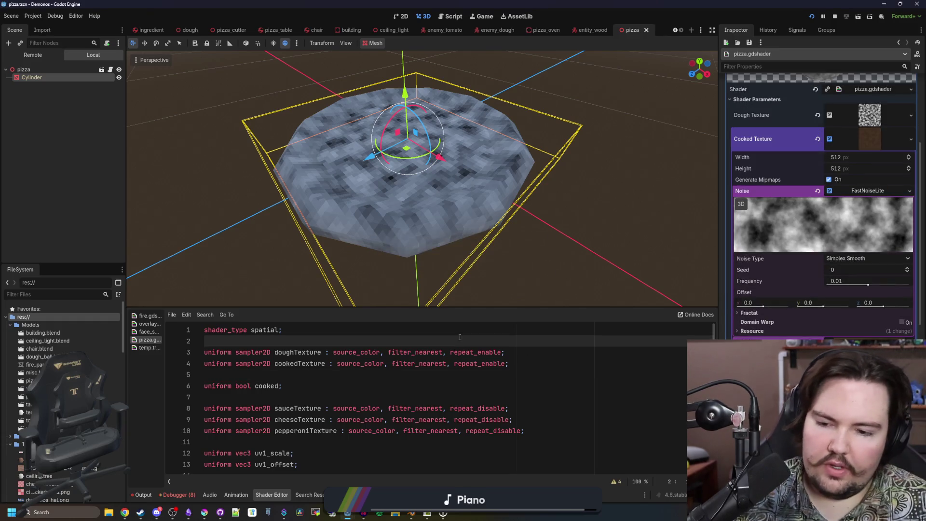
Open an 'if (cooked) {' block below the cheese block, replacing the incorrect 'if cooked:' line.
scroll(328, 372, "down", 10)
scroll(328, 372, "down", 5)
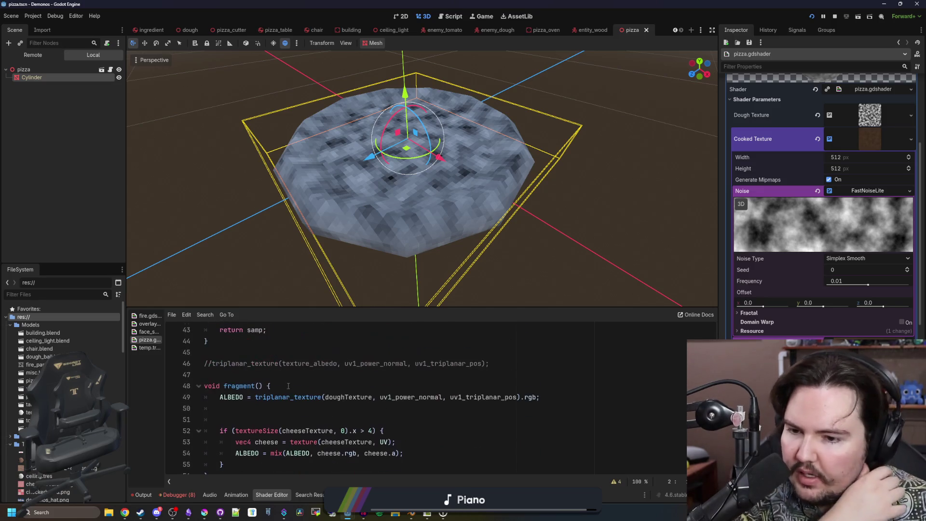
left_click(271, 393)
key("Return")
type("if cooked:")
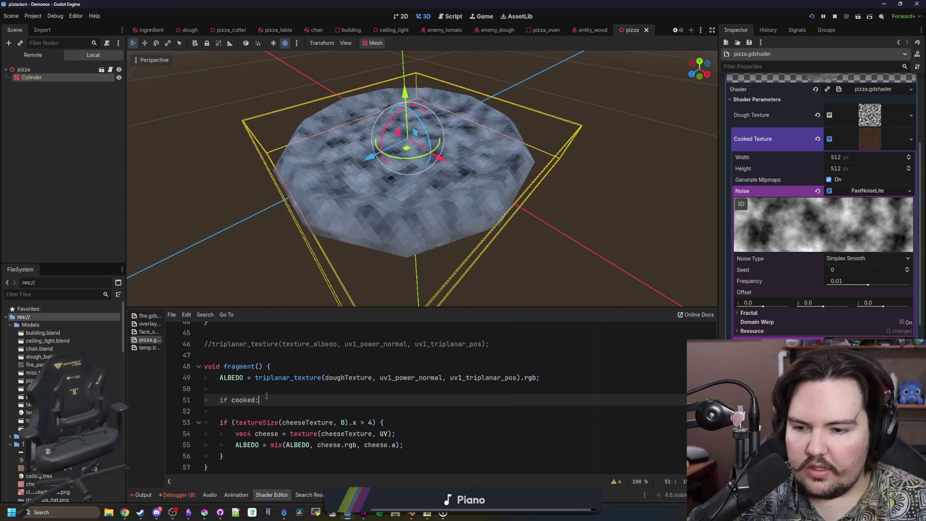
left_click_drag(260, 399, 220, 400)
key("BackSpace")
key("BackSpace")
key("BackSpace")
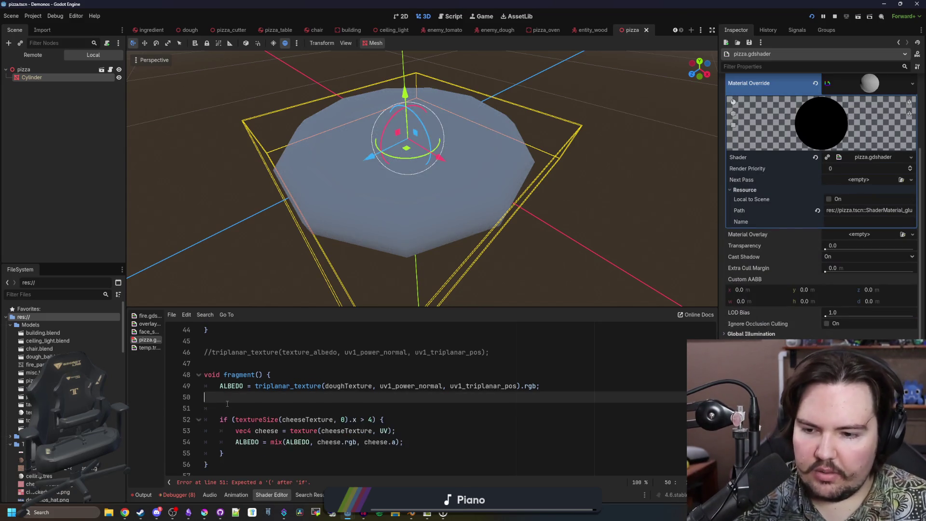
left_click(263, 435)
key("Return")
key("Return")
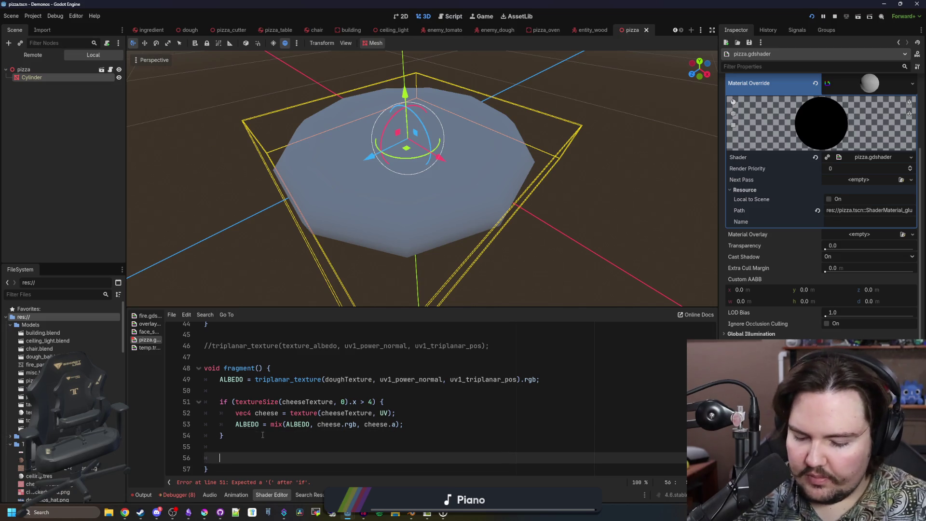
type("if (")
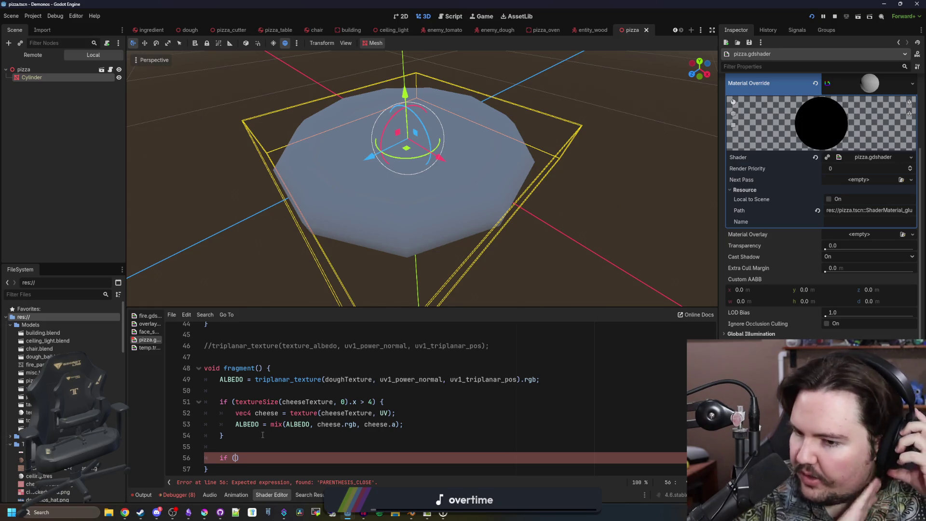
type("cooked) ")
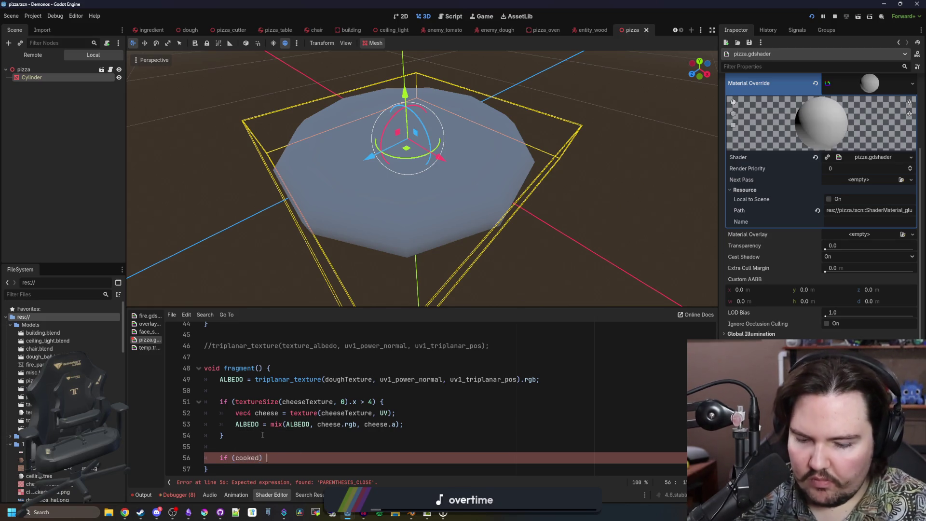
type("{")
key("Return")
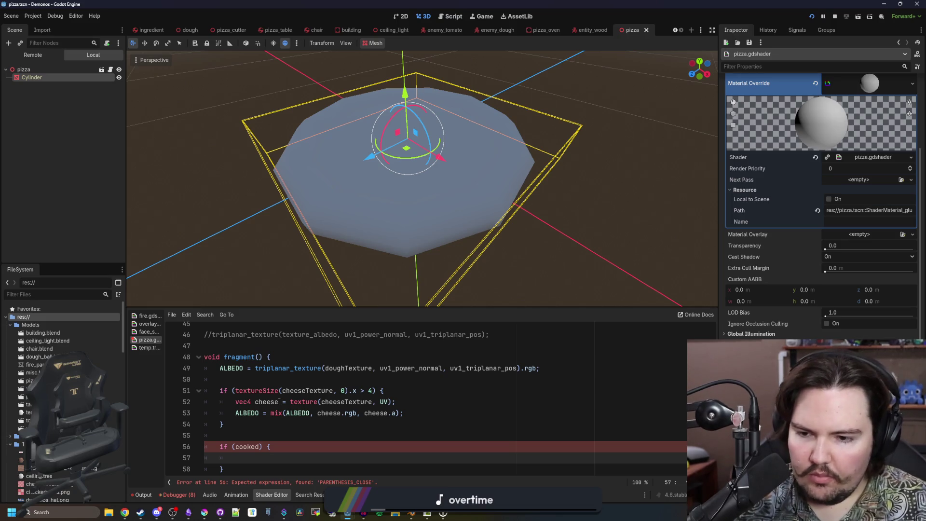
Copy the dough sampling line into the cooked block and rename its variable to cook.
scroll(547, 369, "down", 1)
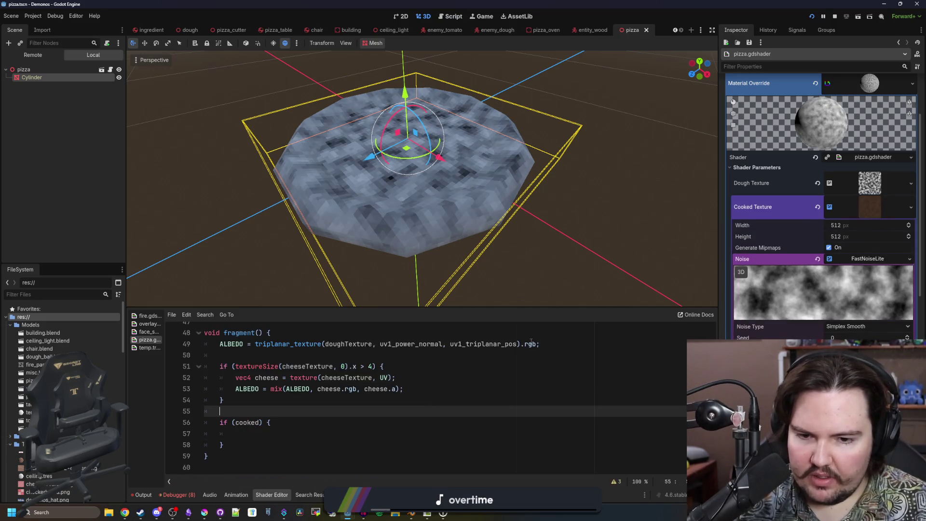
left_click_drag(543, 344, 255, 344)
key("ctrl+c")
left_click(268, 432)
key("ctrl+v")
double_click(254, 433)
type("cooked")
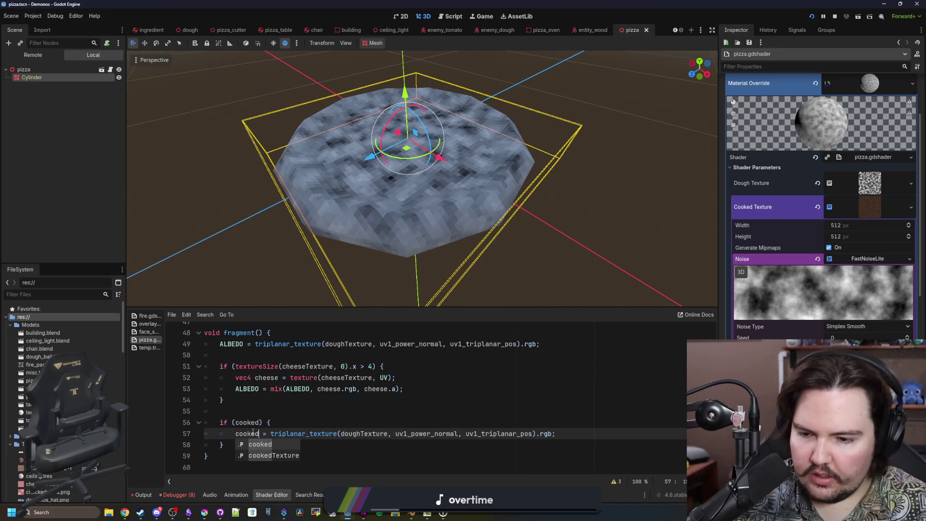
key("BackSpace")
key("BackSpace")
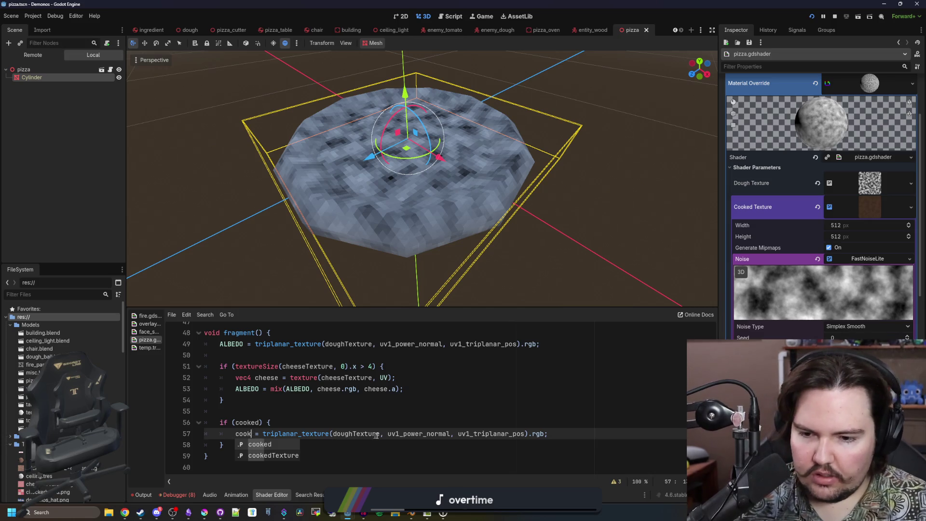
key("Escape")
Make the cooked line sample cookedTexture and declare cook as a vec4.
double_click(361, 433)
type("cookedTexture")
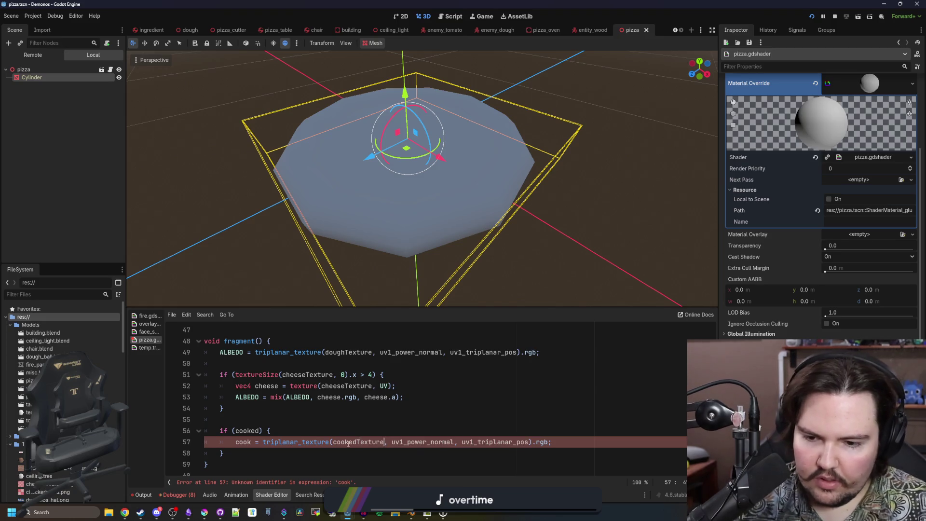
left_click(549, 429)
scroll(549, 430, "down", 1)
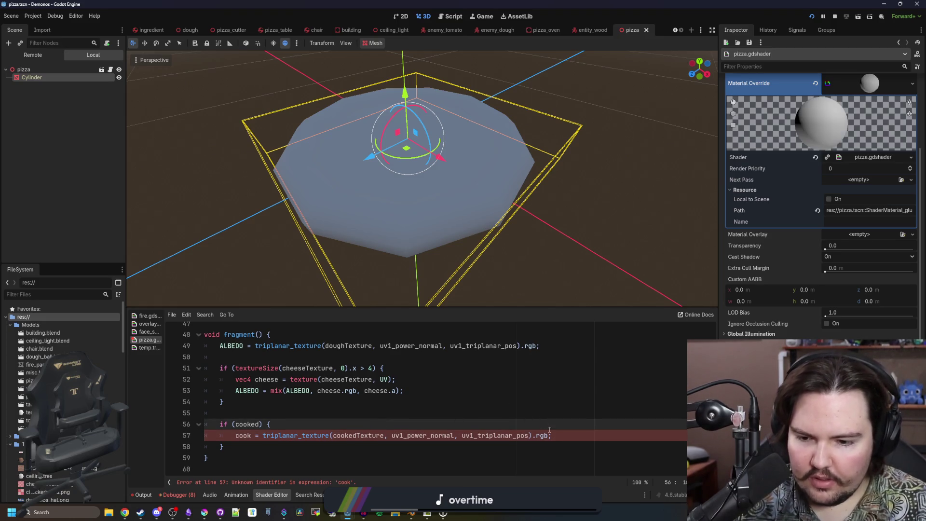
left_click(225, 432)
type("vec4")
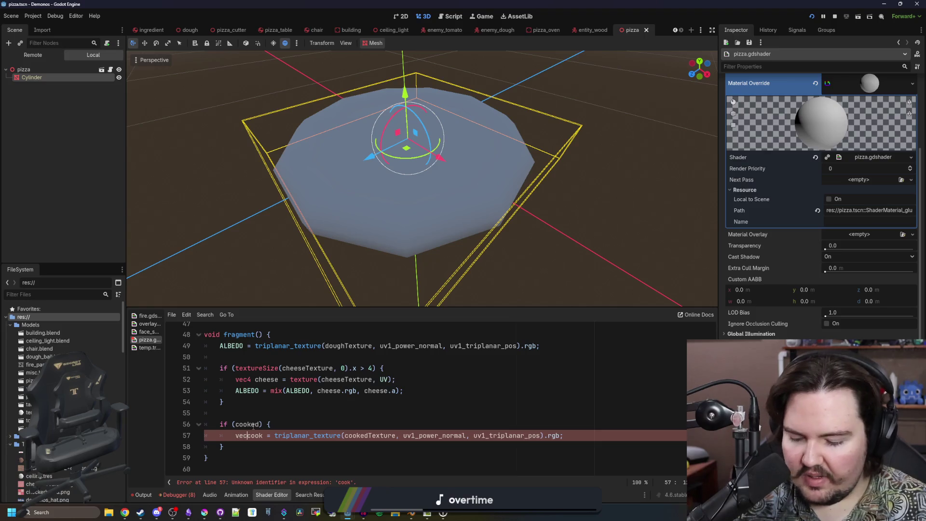
left_click(550, 424)
scroll(530, 426, "up", 5)
scroll(451, 438, "down", 1)
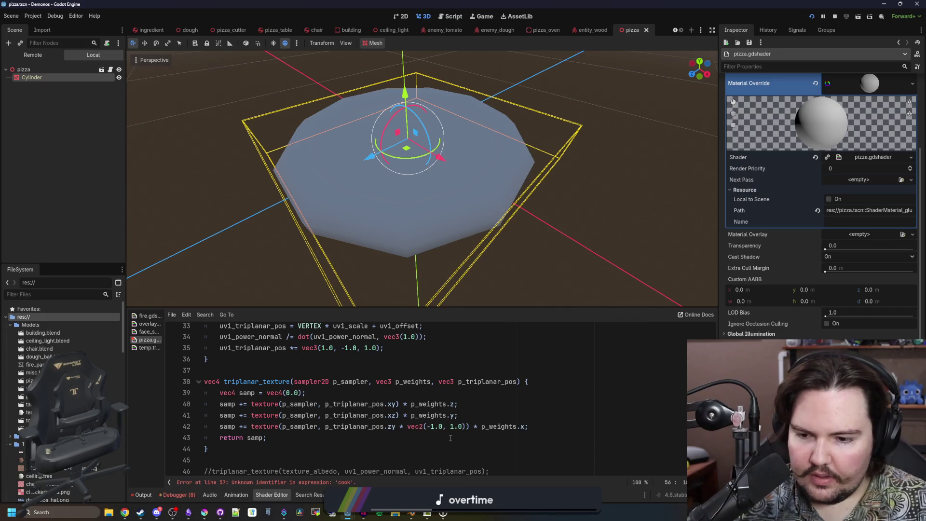
scroll(560, 429, "down", 5)
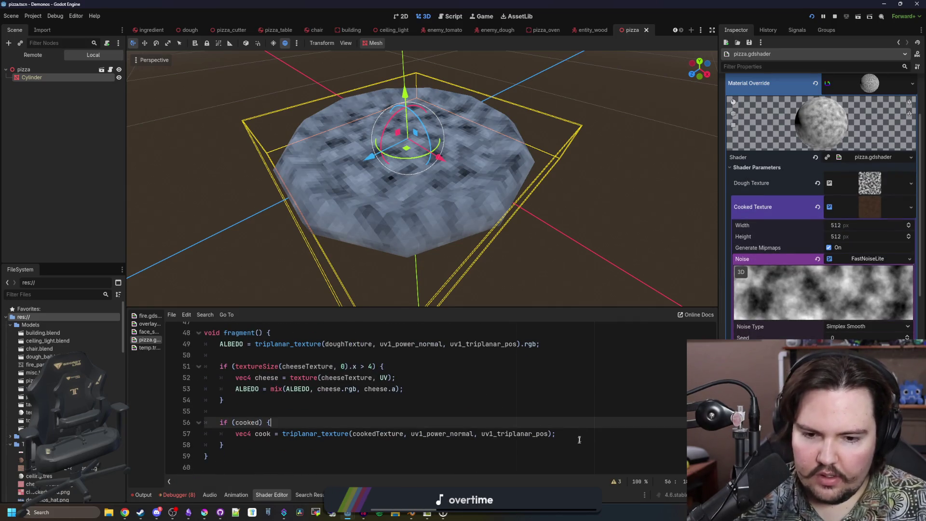
Add 'ALBEDO = mix(ALBEDO, cook.rgb, cook.a);' on line 58 and let the shader recompile.
left_click(580, 437)
key("Return")
type("ALBEDO = mix")
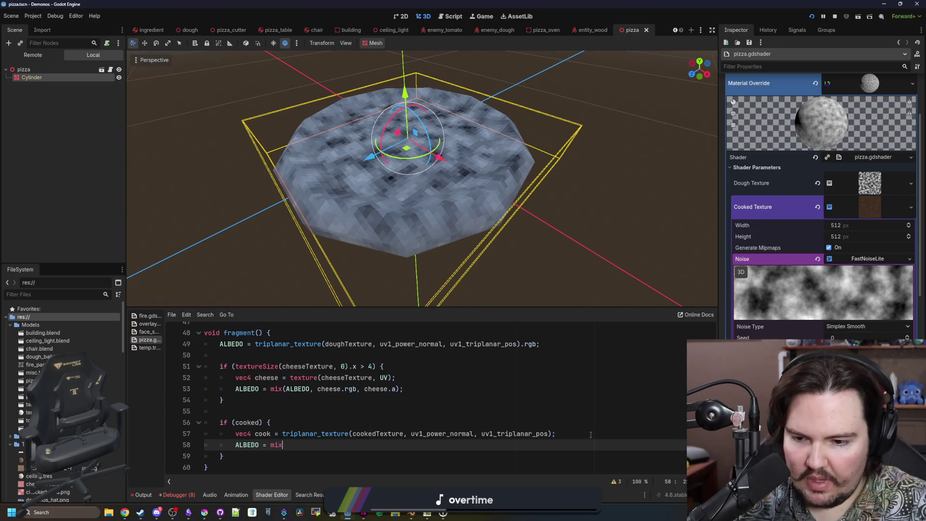
type("(ALBEDO,")
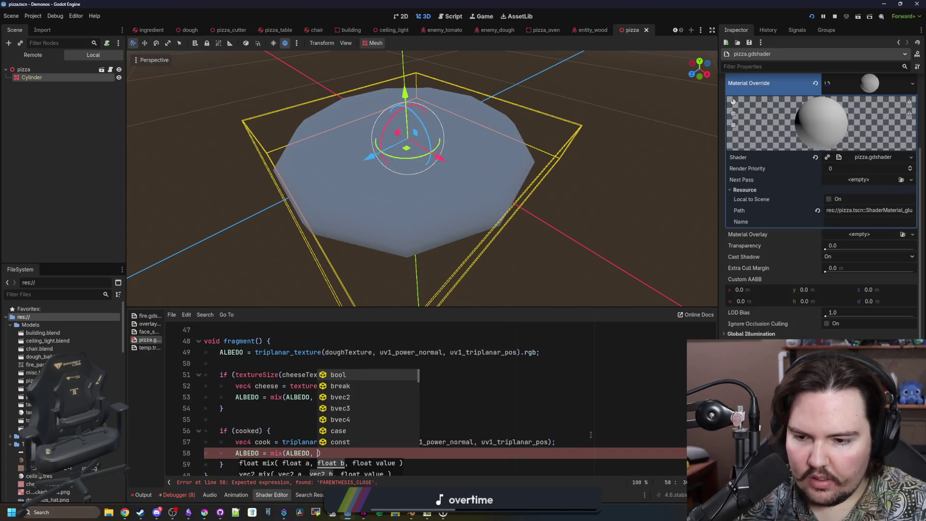
key("BackSpace")
key("BackSpace")
key("BackSpace")
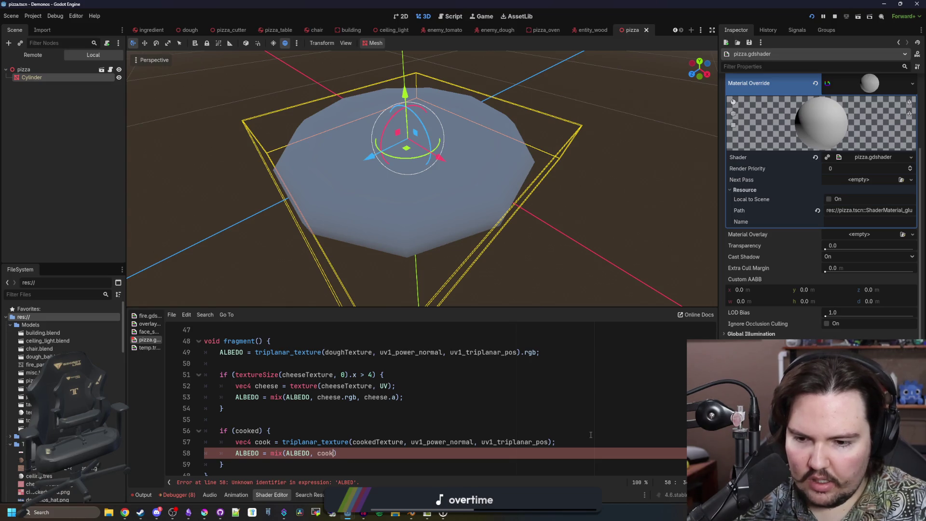
type(".rgb, cook.a")
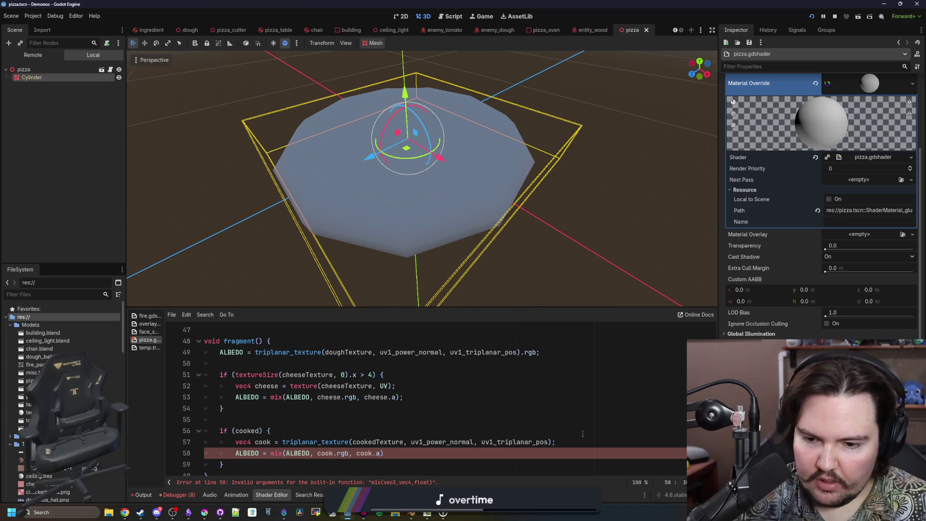
left_click(418, 452)
type(";")
left_click(436, 421)
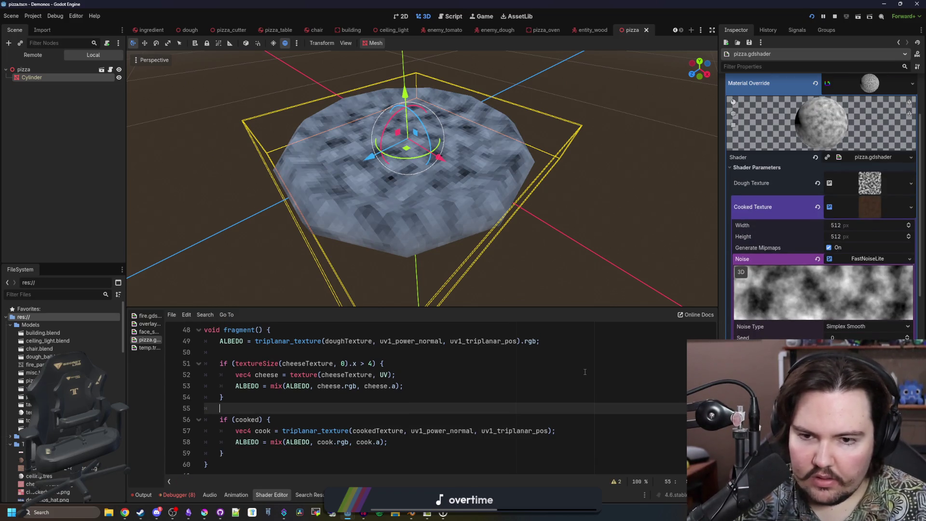
scroll(820, 203, "down", 4)
scroll(823, 203, "down", 4)
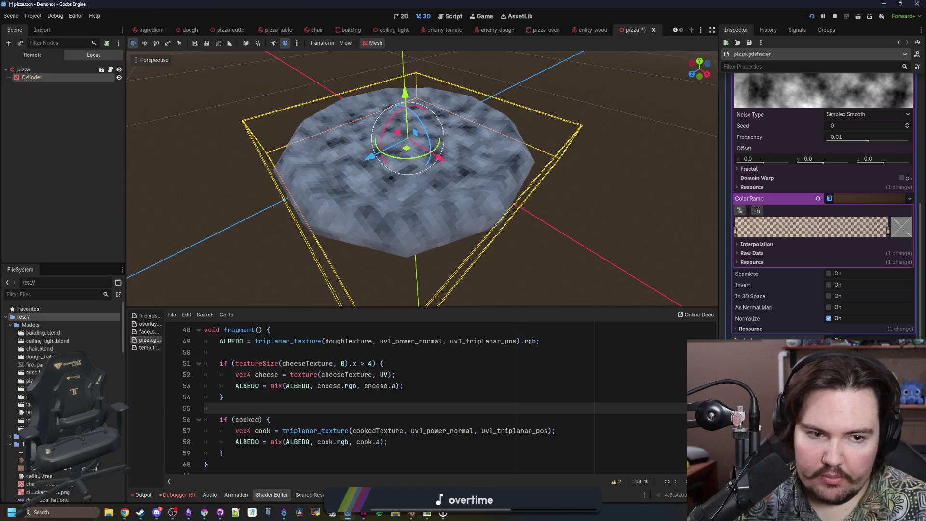
Brighten the left stop of the cooked colour ramp and save the scene.
left_click(734, 231)
double_click(735, 231)
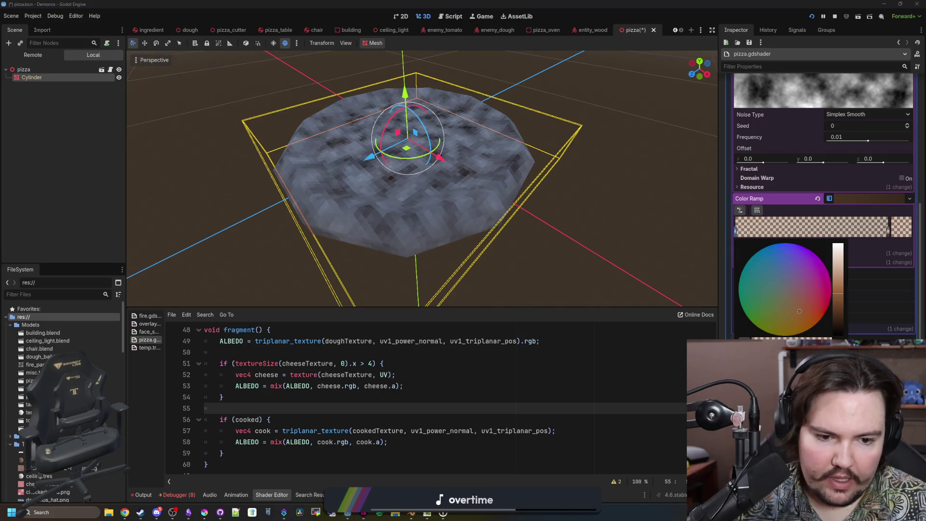
left_click_drag(837, 292, 838, 278)
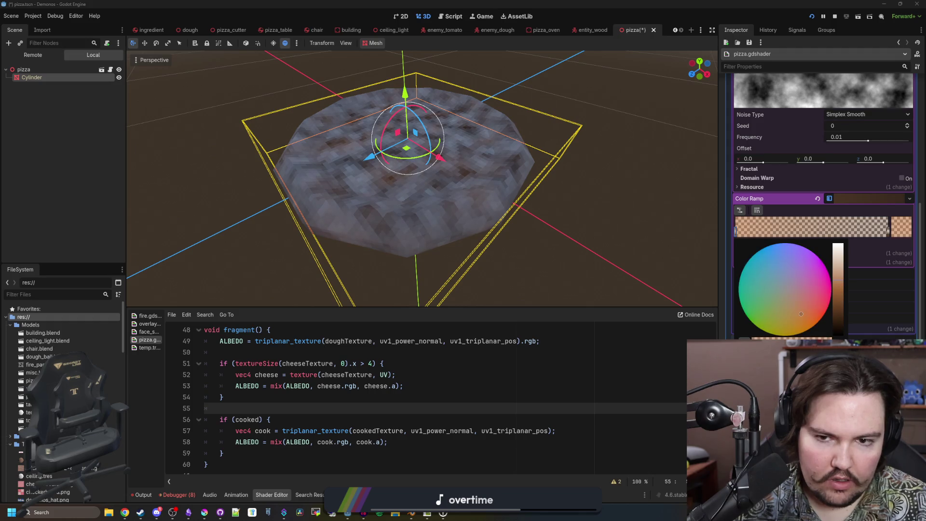
left_click(588, 391)
scroll(530, 386, "up", 15)
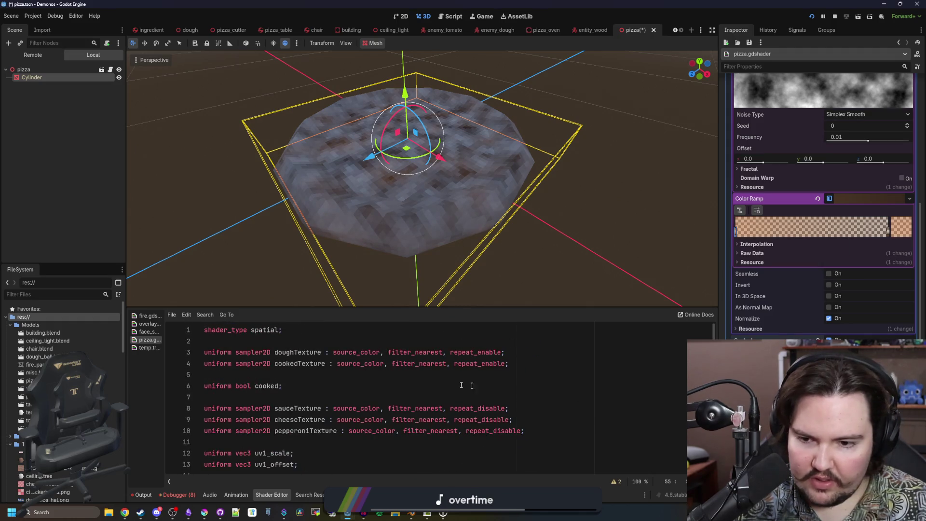
scroll(431, 379, "down", 8)
scroll(431, 379, "down", 7)
key("ctrl+s")
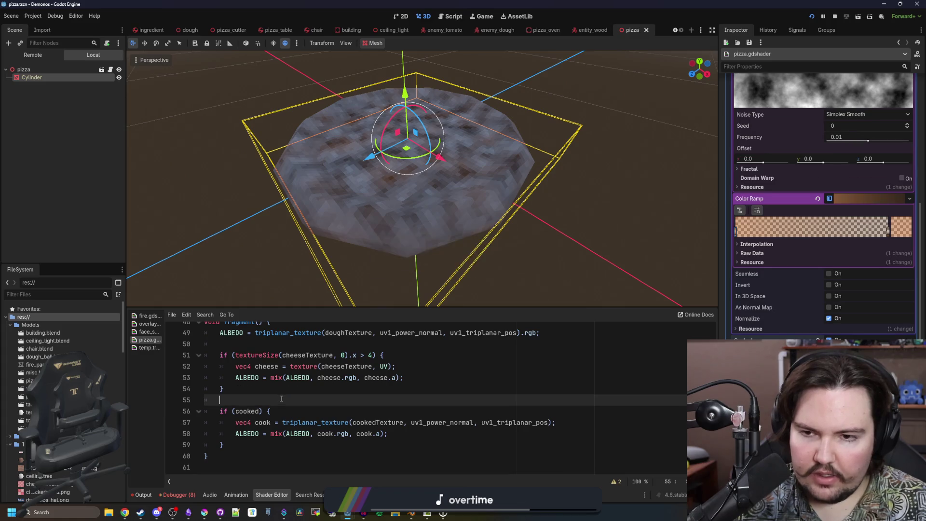
Give the Dough Texture a new Gradient as its Color Ramp.
scroll(404, 253, "down", 5)
scroll(403, 254, "up", 5)
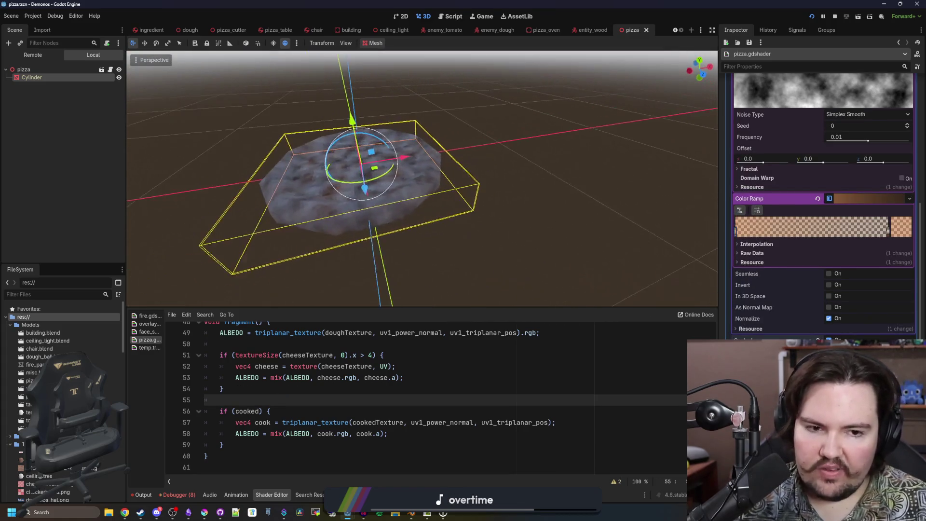
scroll(765, 279, "up", 10)
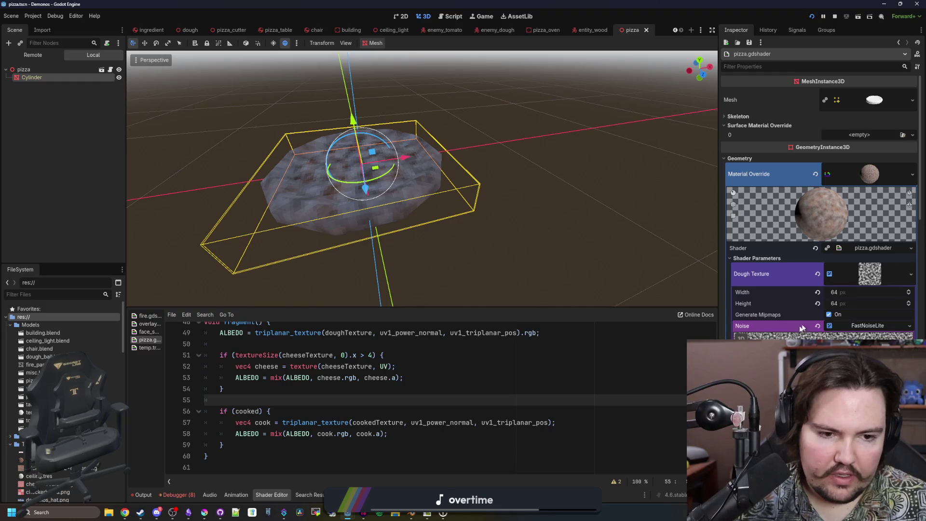
left_click(817, 315)
scroll(826, 319, "down", 2)
left_click(856, 318)
left_click(878, 338)
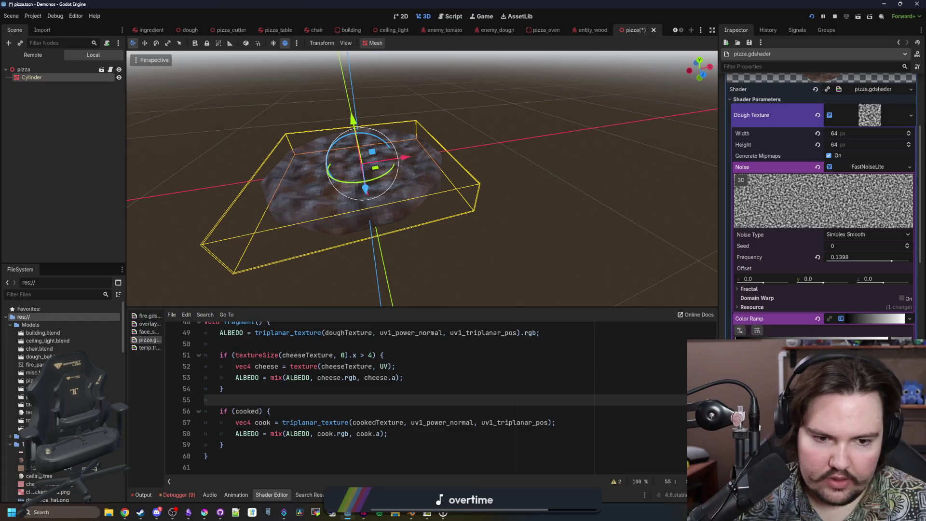
Set the dough gradient stop to beige eac998, darken it slightly in HSV, and save.
double_click(736, 343)
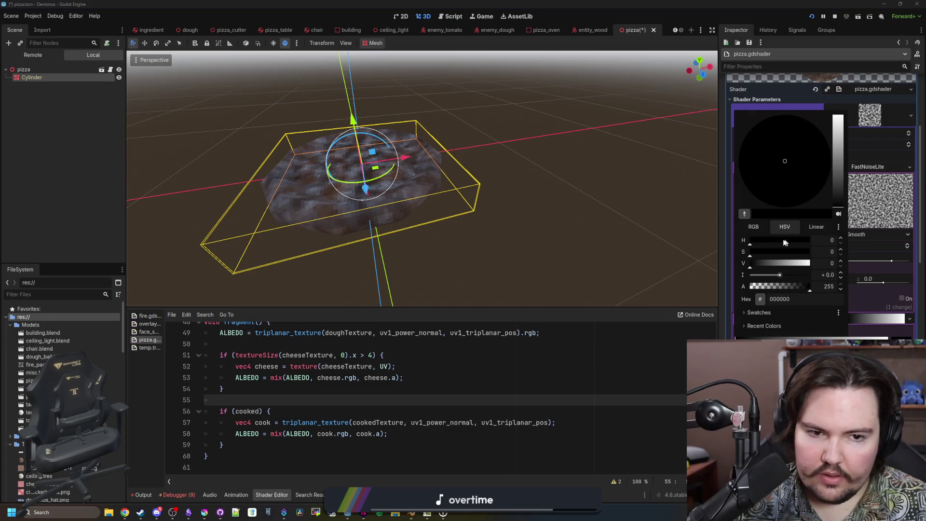
mouse_move(751, 241)
left_mouse_down()
mouse_move(808, 251)
mouse_move(799, 251)
left_mouse_up()
left_click_drag(790, 193, 801, 174)
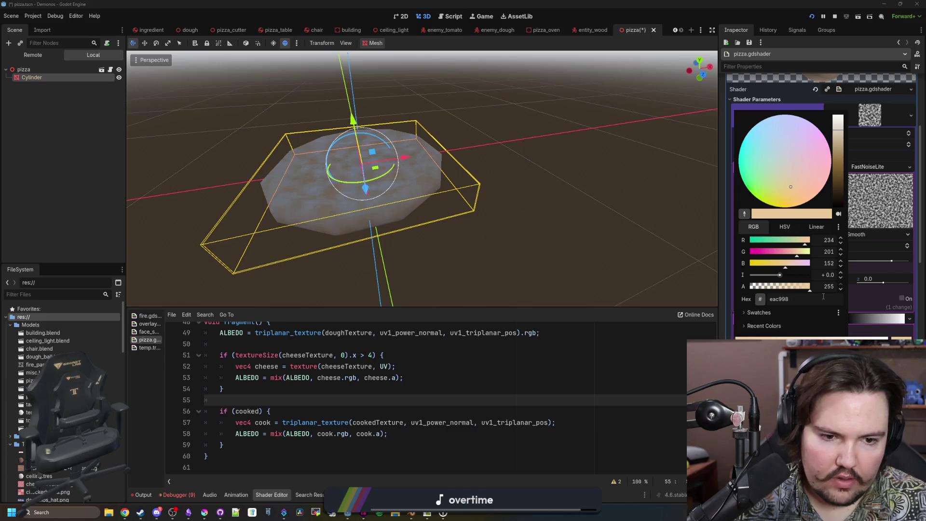
left_click(831, 332)
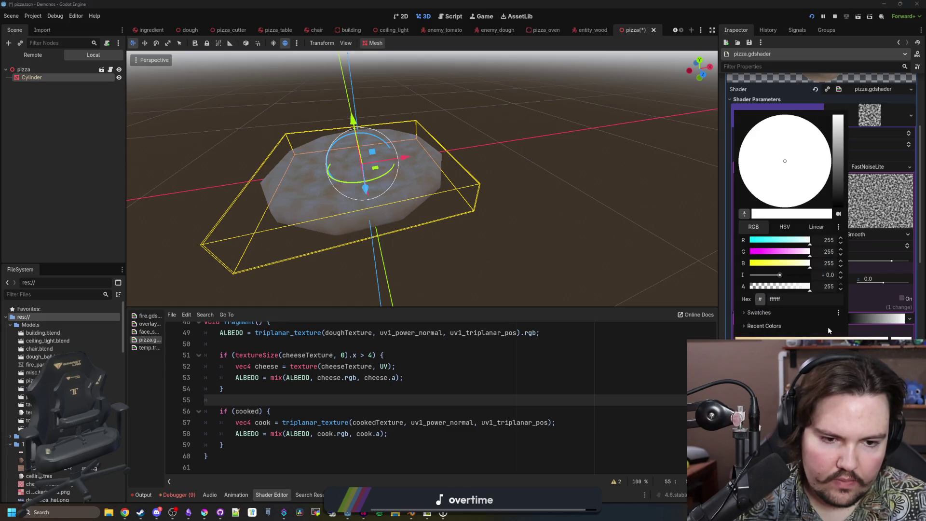
type("eac998")
key("Return")
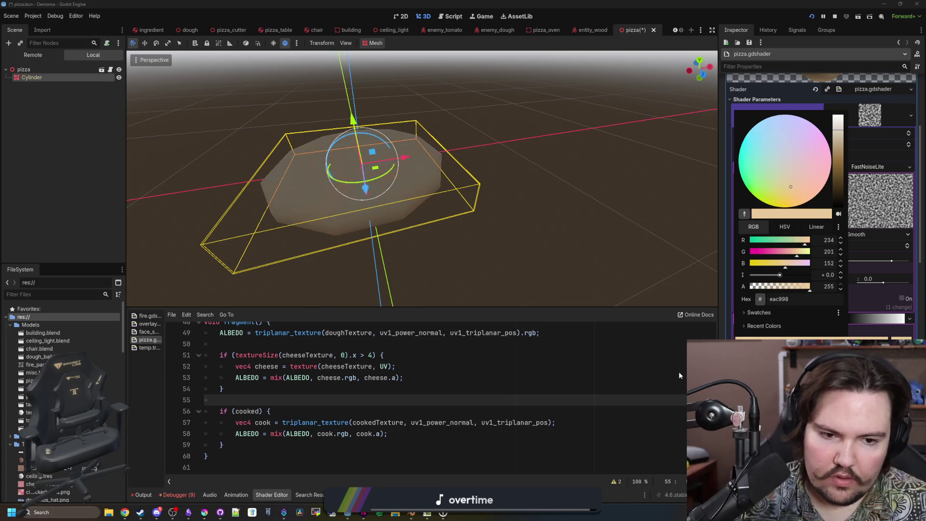
left_click(785, 227)
left_click_drag(801, 265, 796, 265)
left_click(589, 330)
left_click(590, 344)
key("ctrl+s")
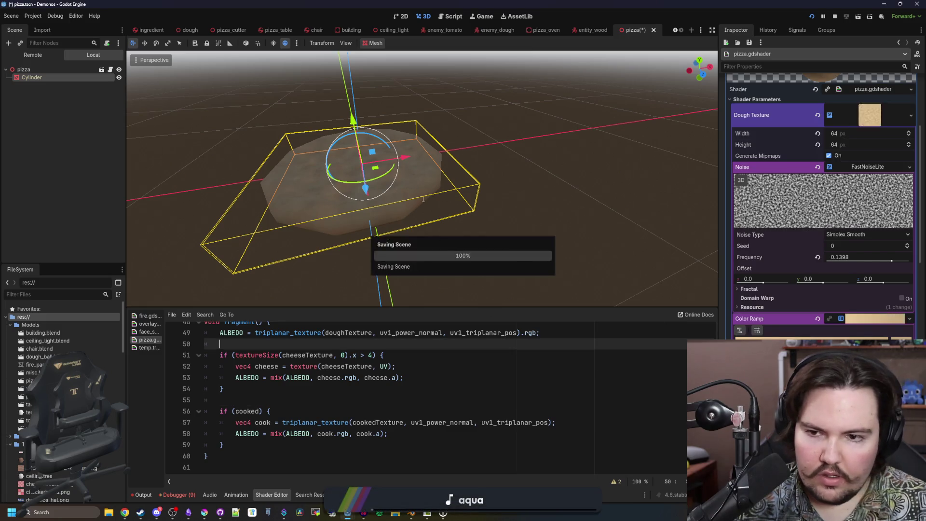
Enable the preview sun, frame the pizza, toggle Cooked to compare looks, and save.
left_click(273, 43)
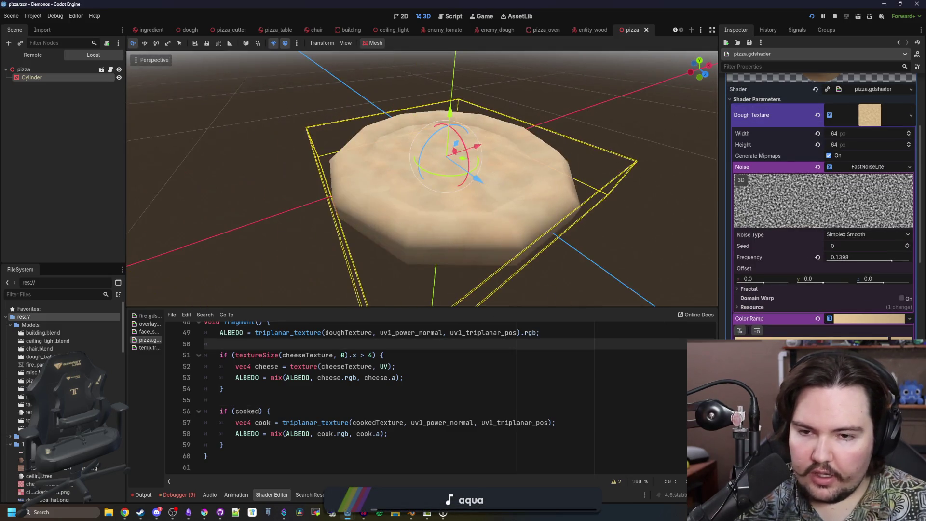
key("f")
key("ctrl+s")
scroll(779, 313, "down", 5)
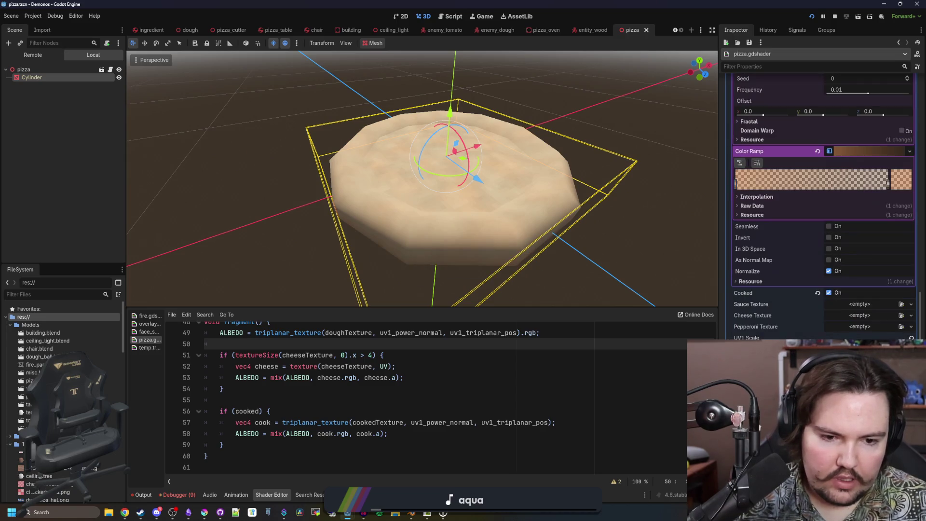
scroll(823, 208, "down", 2)
left_click(829, 240)
left_click(829, 240)
left_click(829, 239)
left_click(829, 240)
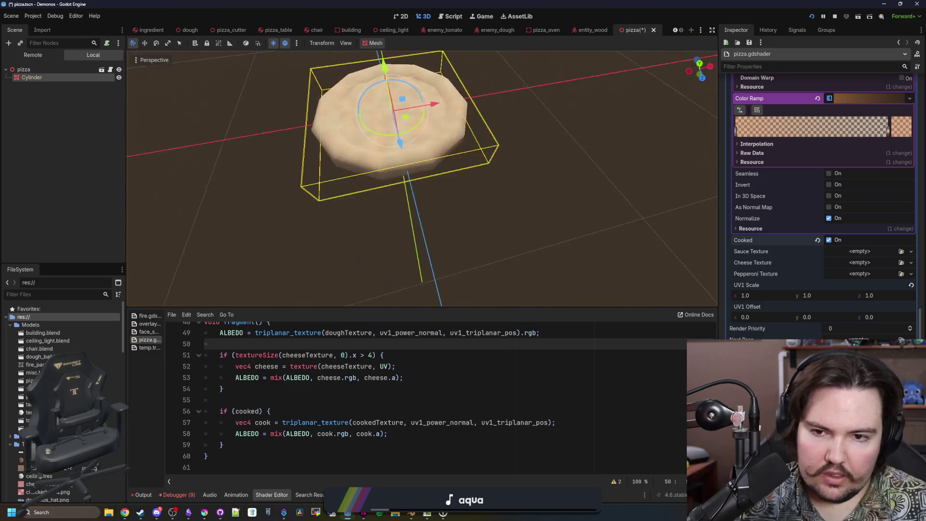
key("ctrl+s")
Darken the cooked ramp's left stop to brown and make its right stop fully opaque, then save.
scroll(806, 222, "up", 5)
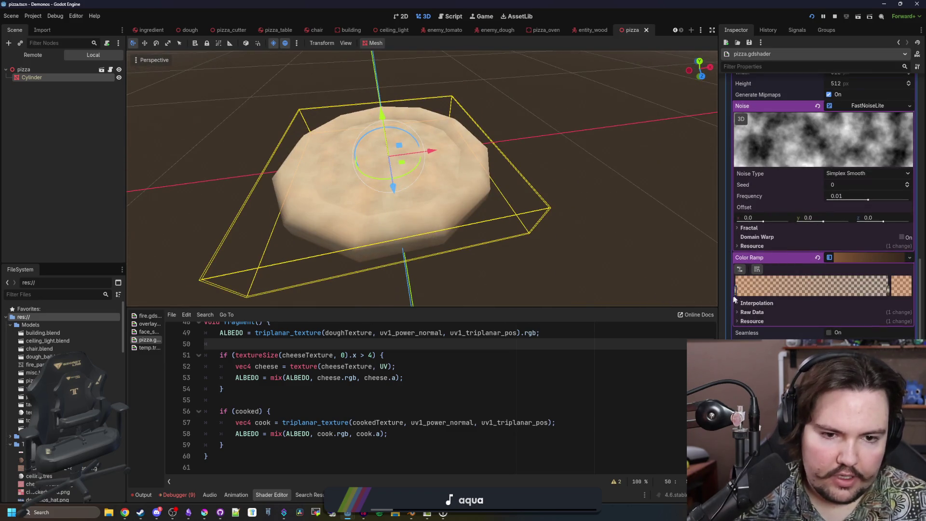
double_click(735, 289)
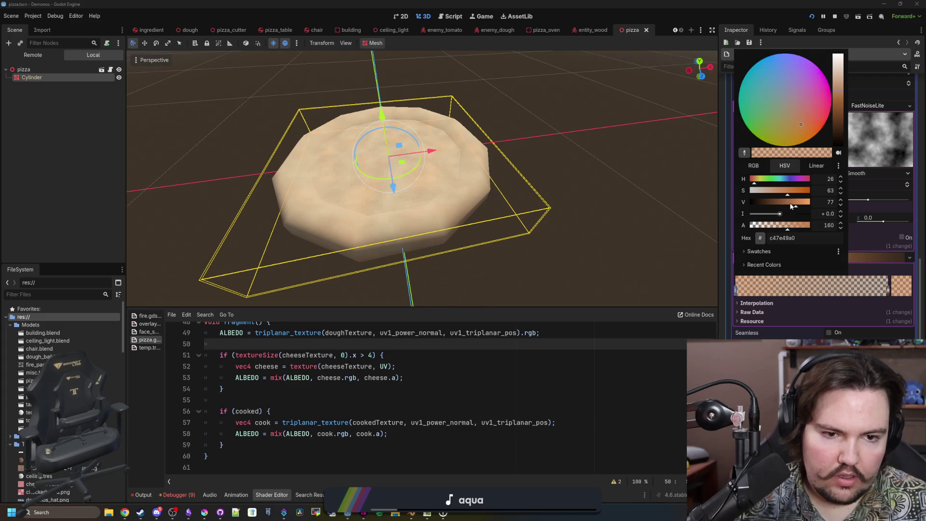
left_click_drag(791, 206, 781, 208)
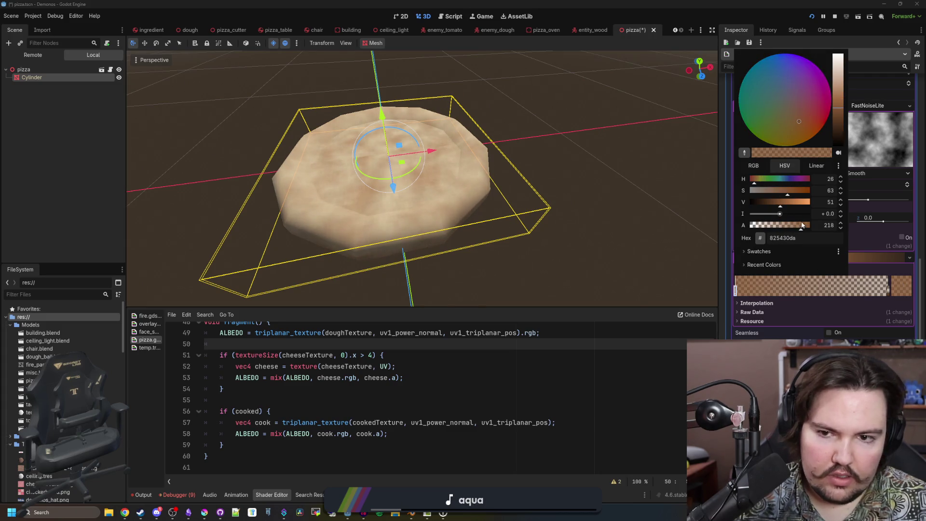
left_click(889, 294)
left_click(902, 294)
left_click_drag(785, 227, 811, 225)
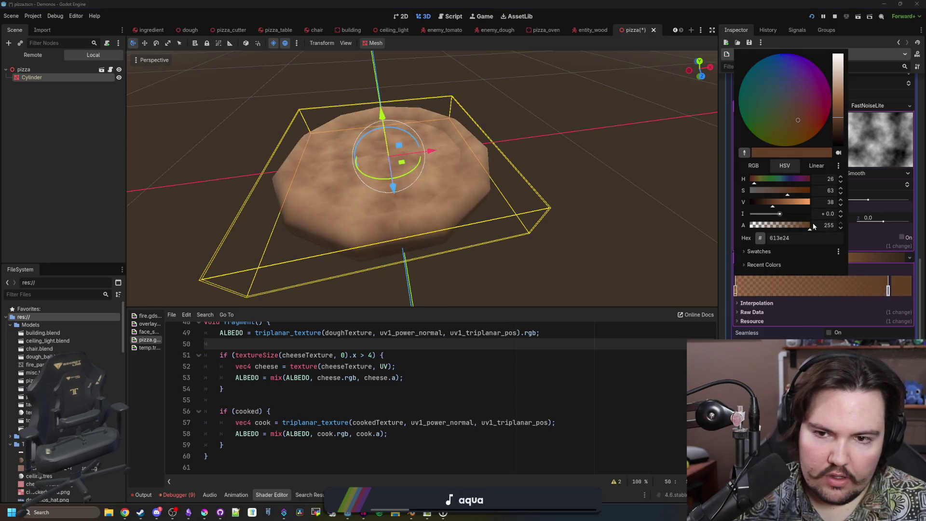
left_click(760, 275)
key("ctrl+s")
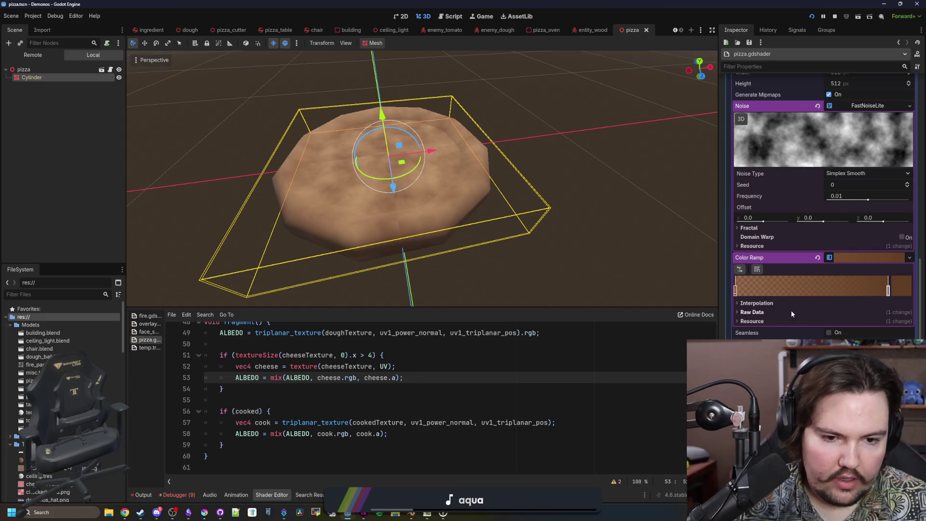
key("Up")
key("Up")
key("ctrl+s")
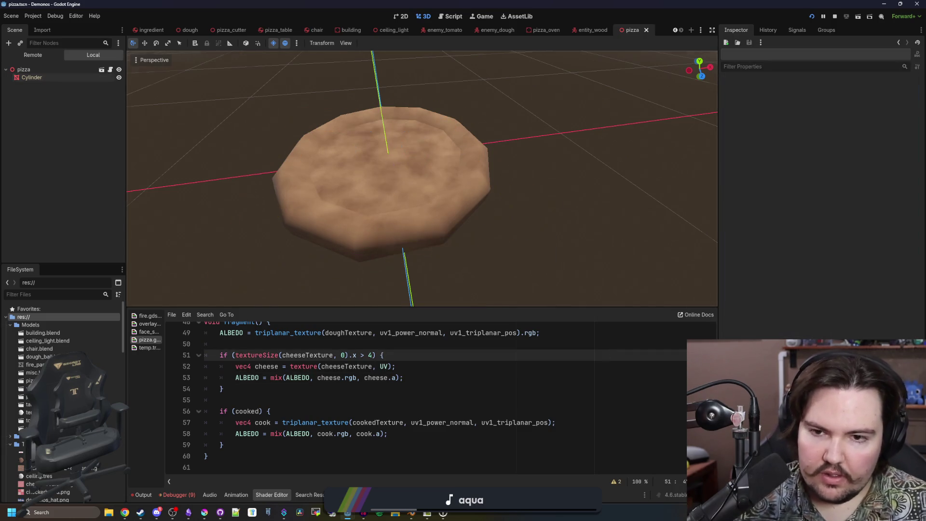
Reselect the Cylinder pizza mesh and save the scene.
scroll(382, 137, "down", 5)
scroll(383, 137, "up", 8)
left_click(383, 136)
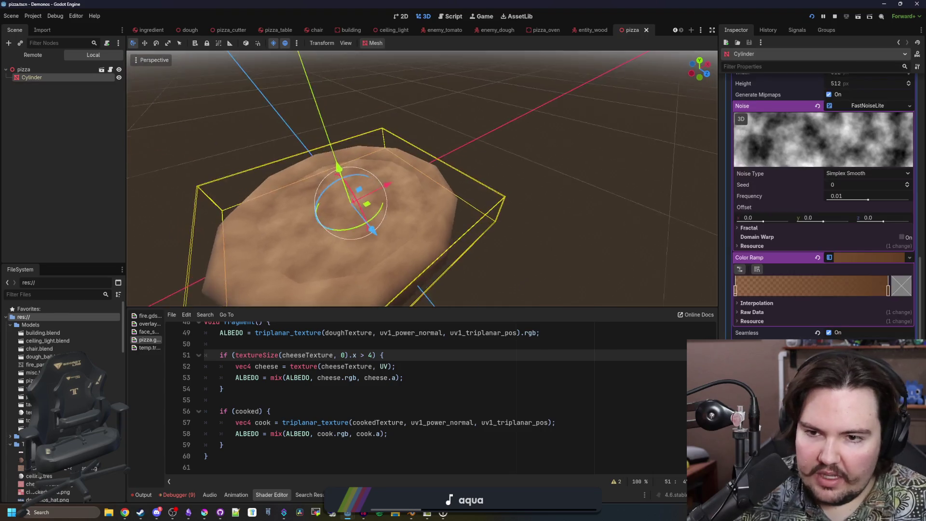
scroll(547, 242, "down", 3)
key("ctrl+s")
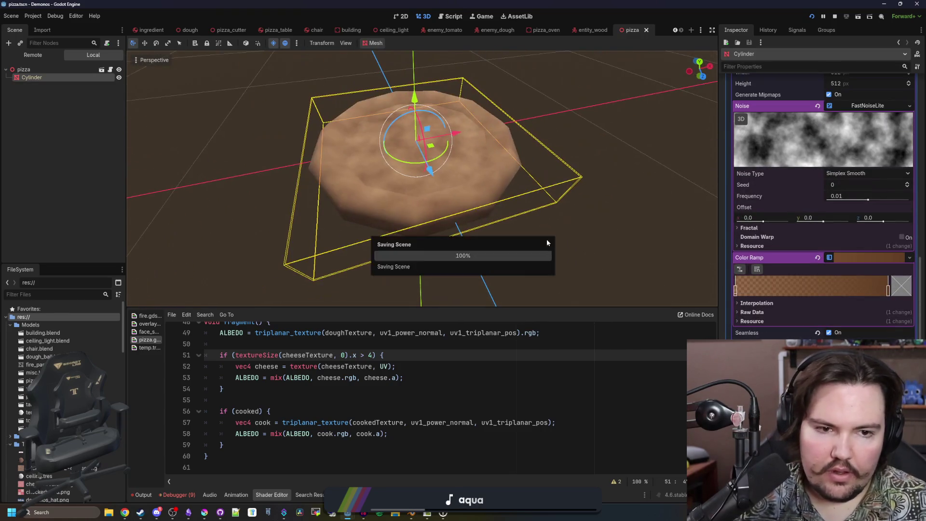
left_click(253, 390)
key("ctrl+s")
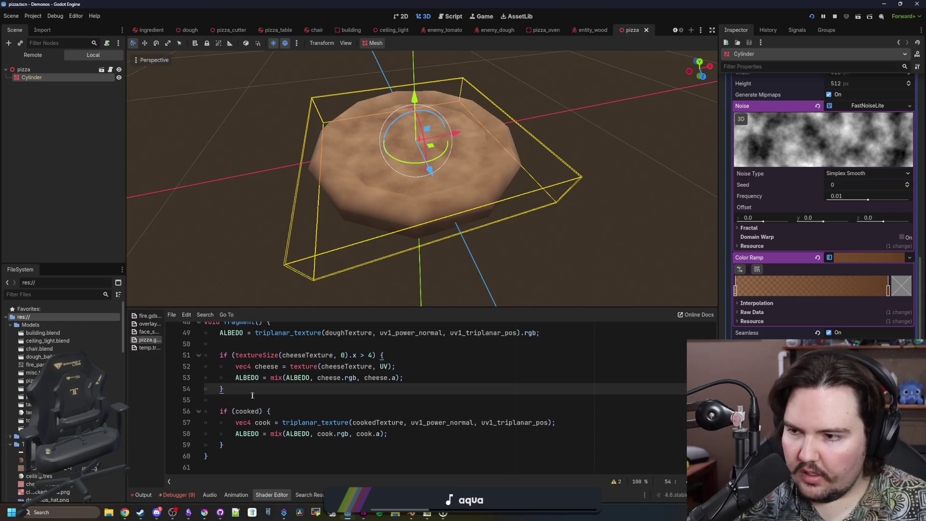
key("ctrl+s")
scroll(672, 381, "up", 1)
left_click(673, 381)
key("ctrl+s")
scroll(832, 318, "down", 5)
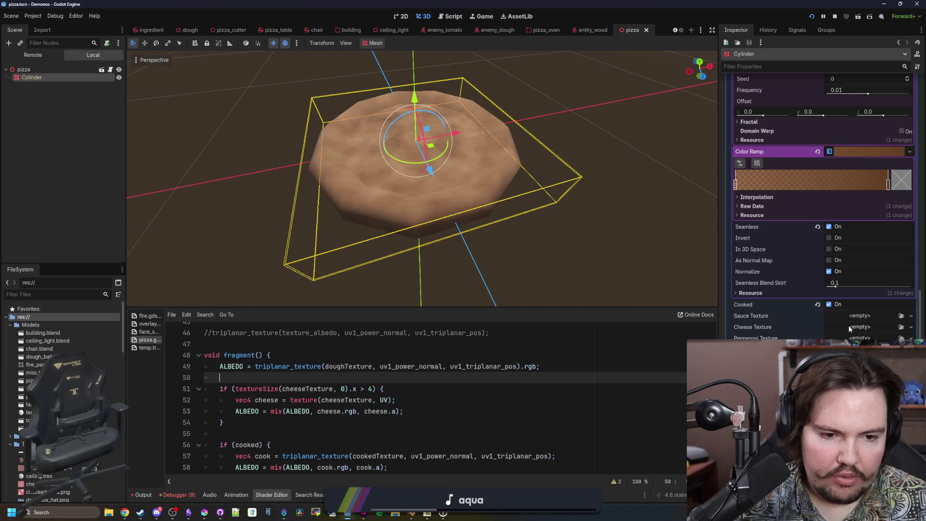
left_click(901, 327)
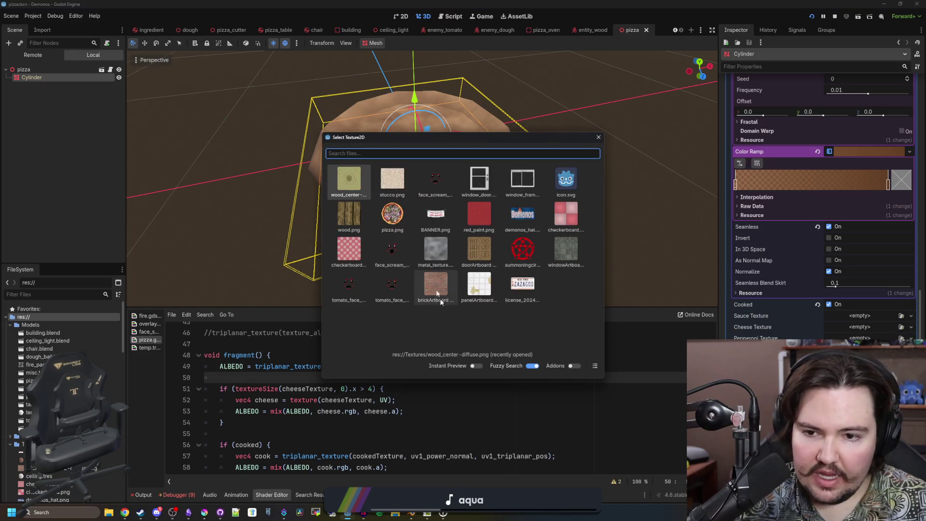
left_click(392, 214)
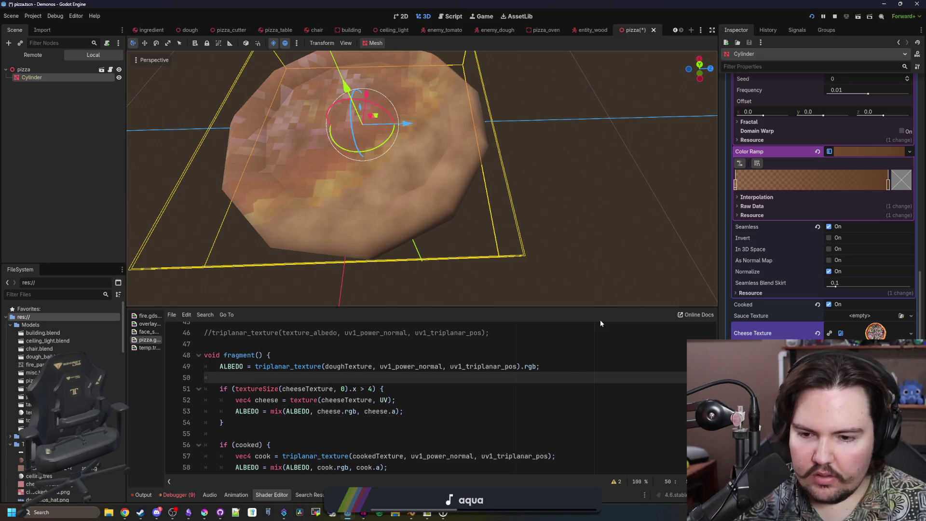
scroll(396, 425, "down", 1)
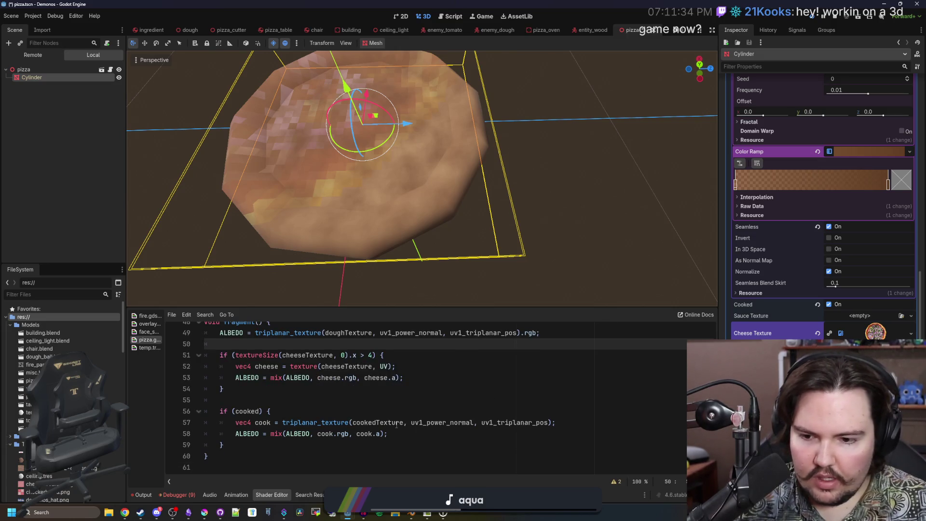
scroll(801, 270, "up", 3)
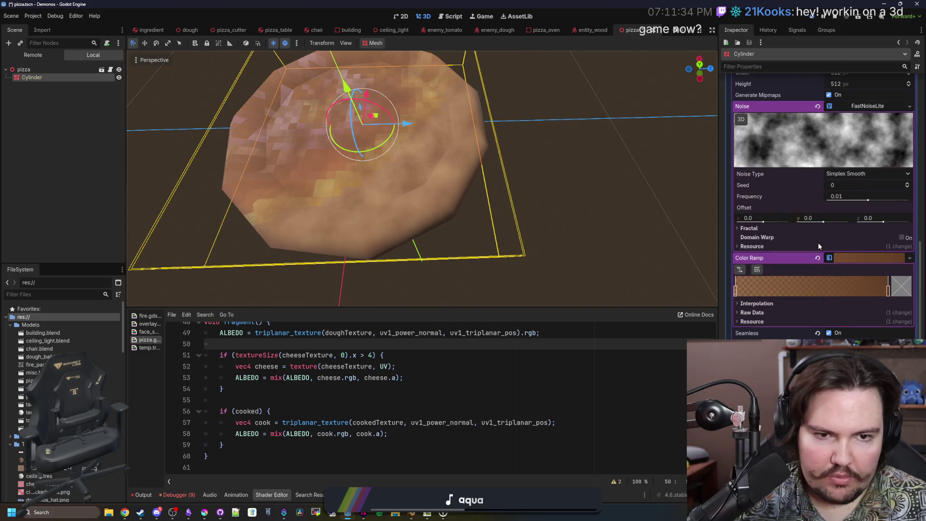
scroll(818, 244, "up", 1)
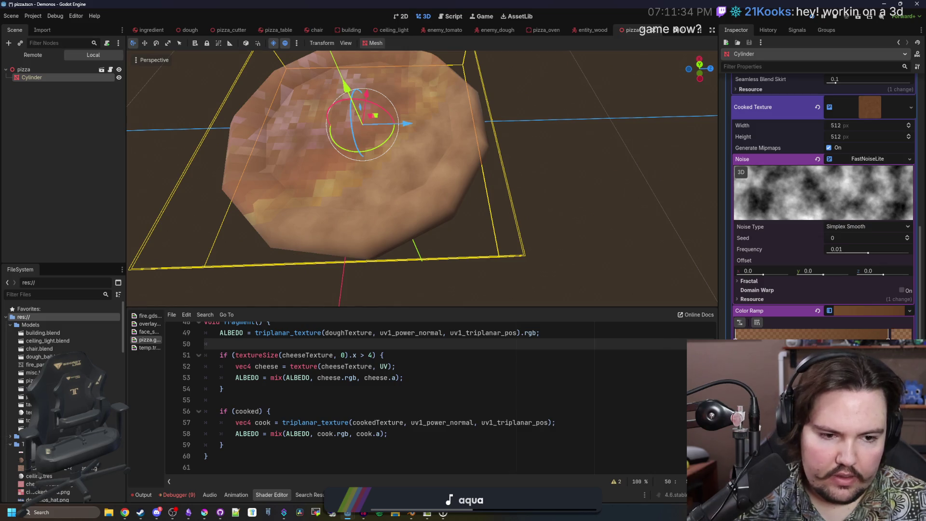
Adjust the Color Ramp end stop's brightness to retint the cooked texture.
double_click(888, 334)
mouse_move(832, 177)
left_mouse_down()
mouse_move(845, 111)
mouse_move(840, 128)
left_mouse_up()
left_click(384, 400)
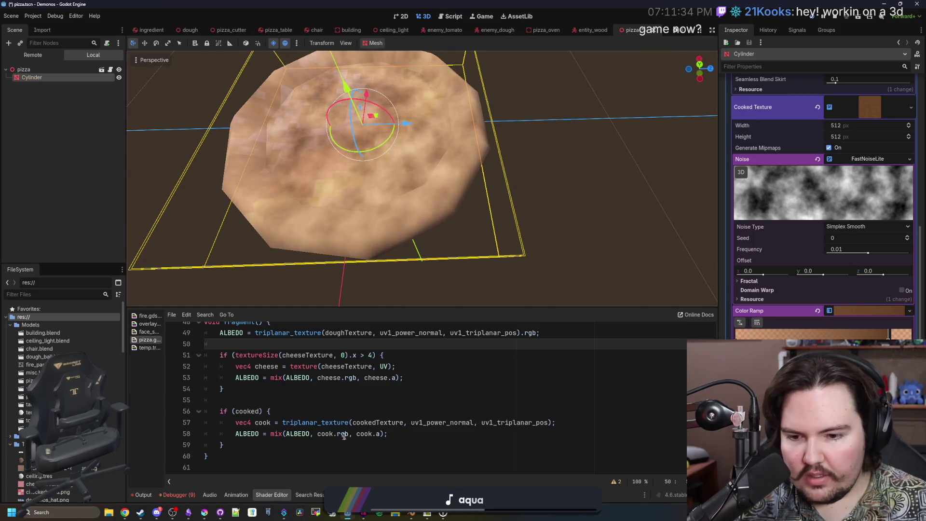
Replace line 58's mix() call with 'ALBEDO *= cook.rgb;'.
left_click_drag(386, 434, 270, 433)
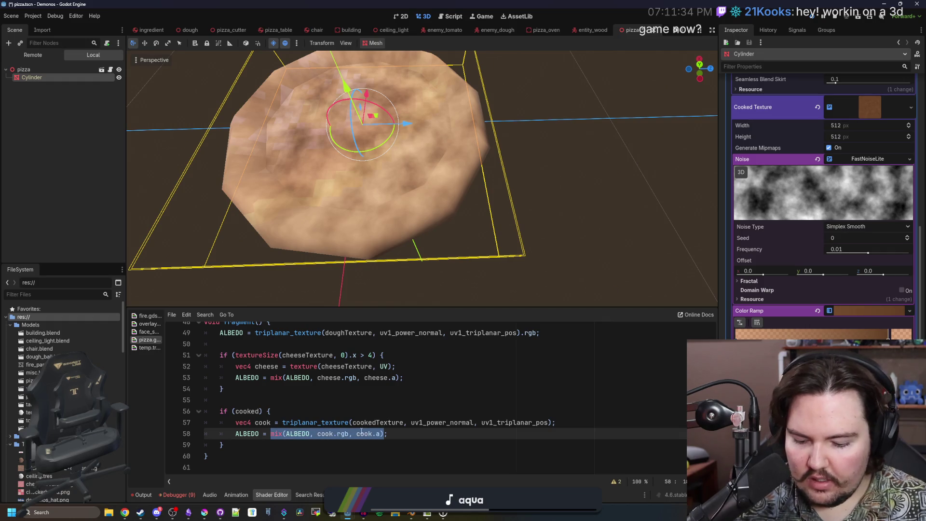
key("BackSpace")
type("c")
key("BackSpace")
key("BackSpace")
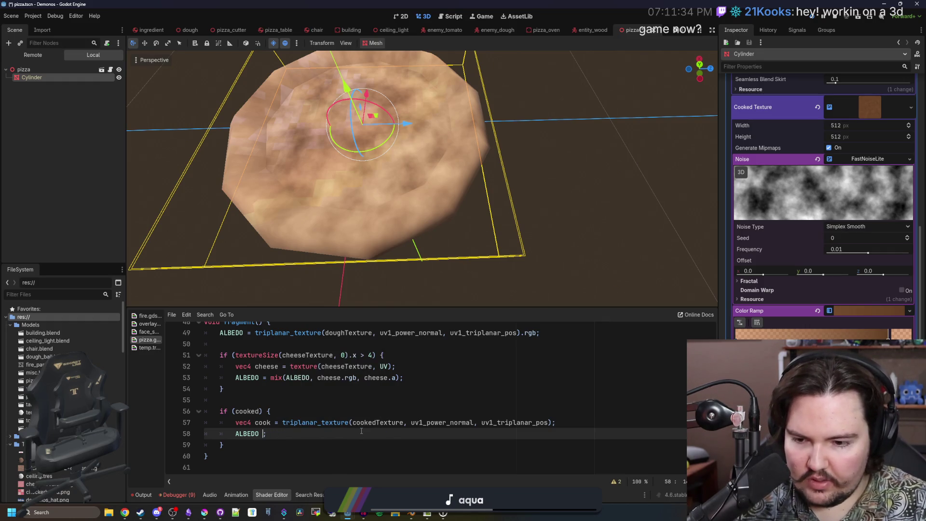
type("rg")
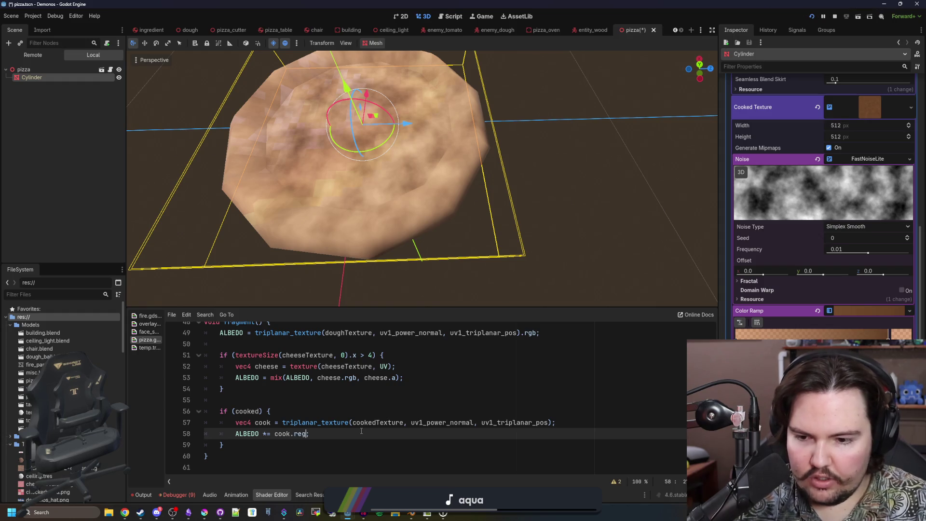
left_click(440, 391)
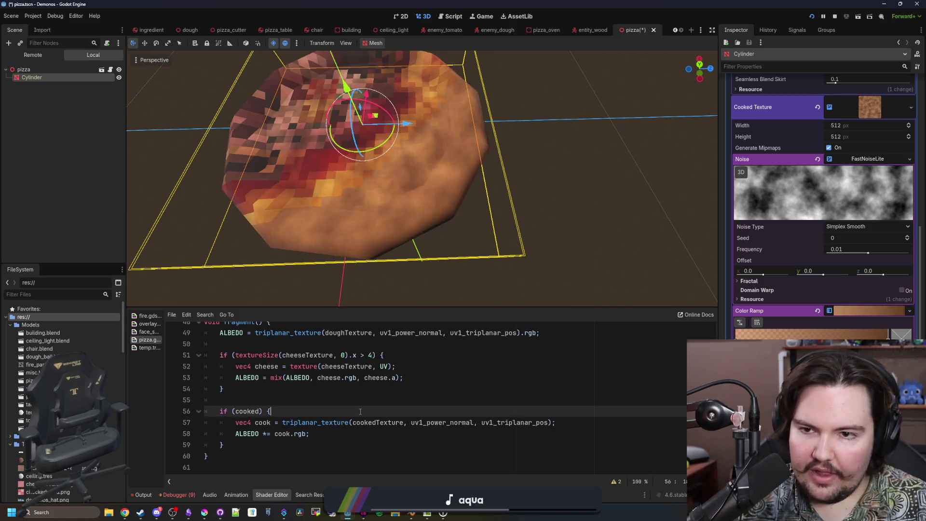
left_click(378, 403)
Save the scene and insert 'vec2 ingredientUV = UV;' as line 51.
key("ctrl+s")
scroll(378, 402, "up", 1)
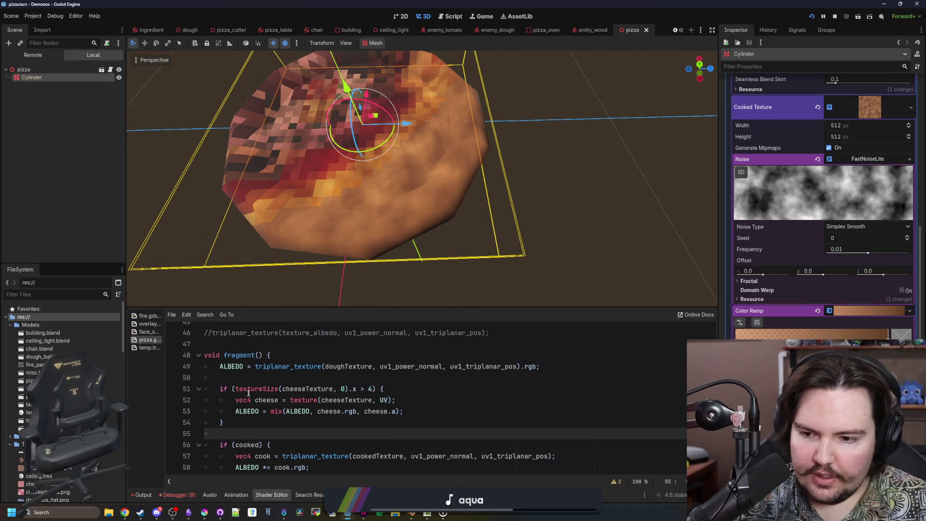
key("Up")
key("Up")
key("Up")
key("Down")
key("Down")
key("End")
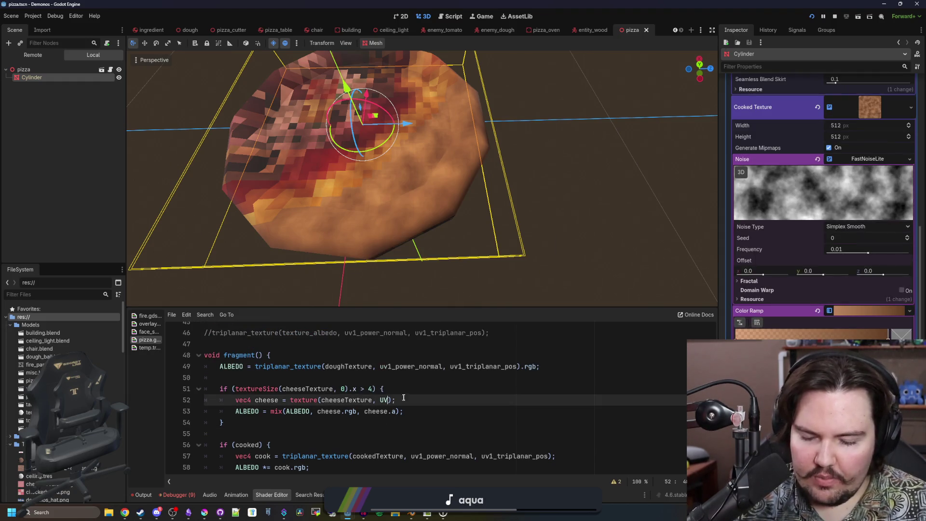
left_click(329, 382)
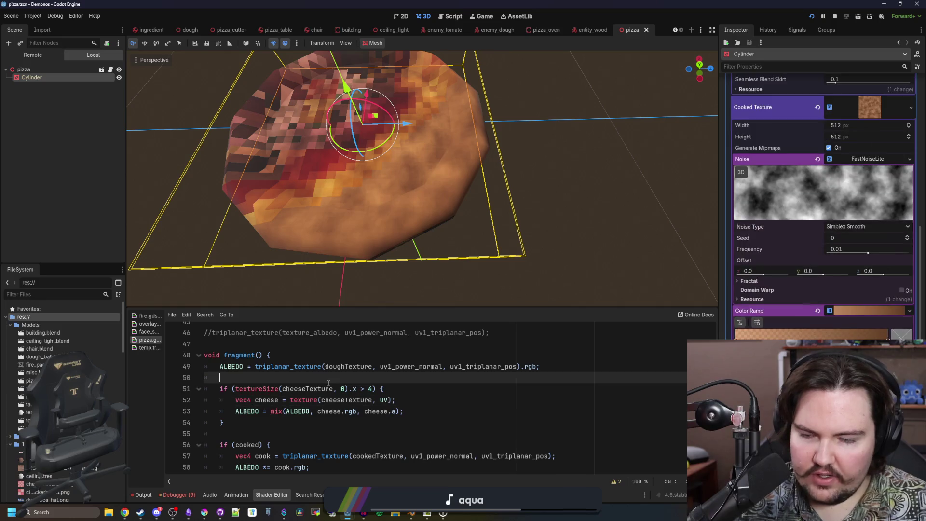
key("Return")
key("Return")
key("Up")
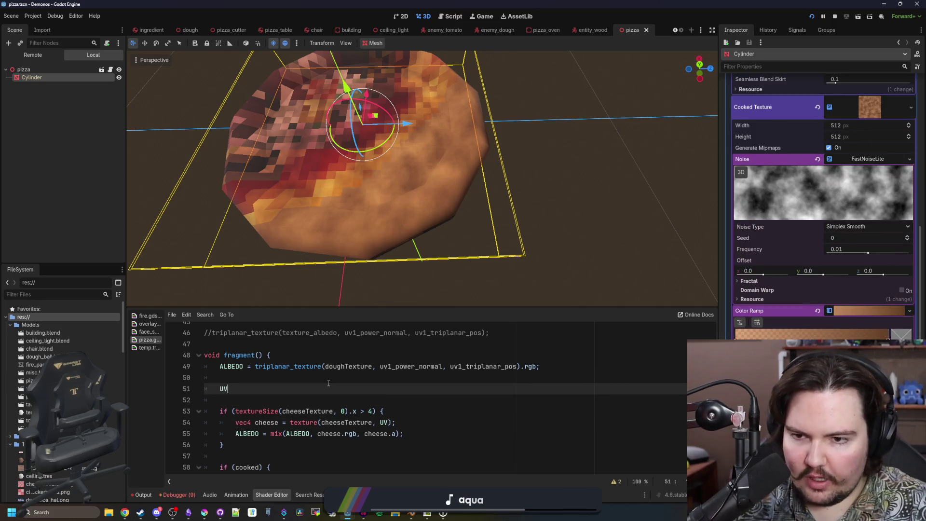
key("BackSpace")
key("BackSpace")
type("r")
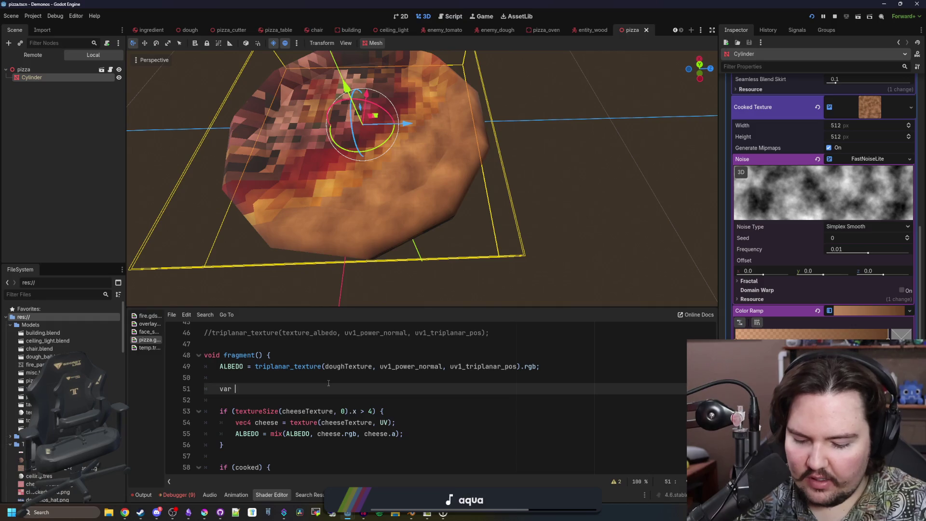
key("BackSpace")
key("BackSpace")
key("BackSpace")
type("vec2 ")
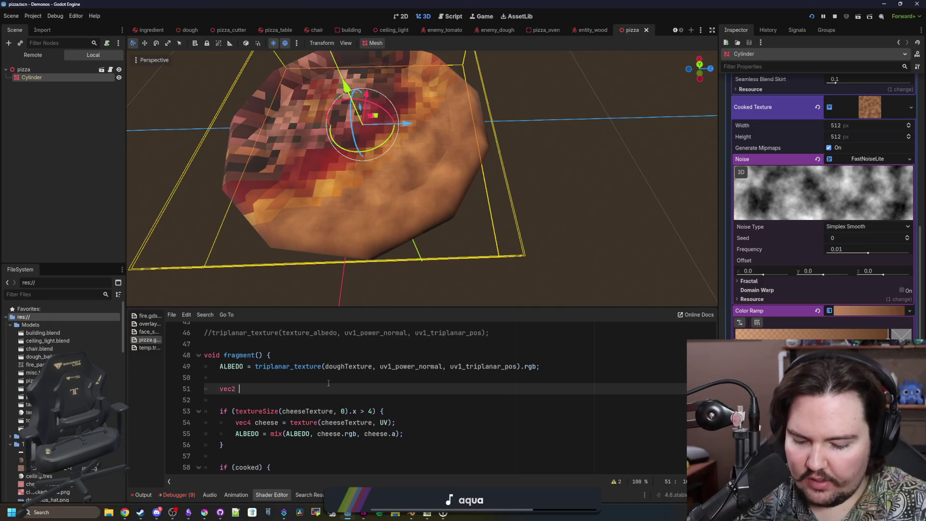
type("ingredientUV = UV;")
Extend ingredientUV with scale and offset vectors of (1.0,1.0,1.0).
key("Left")
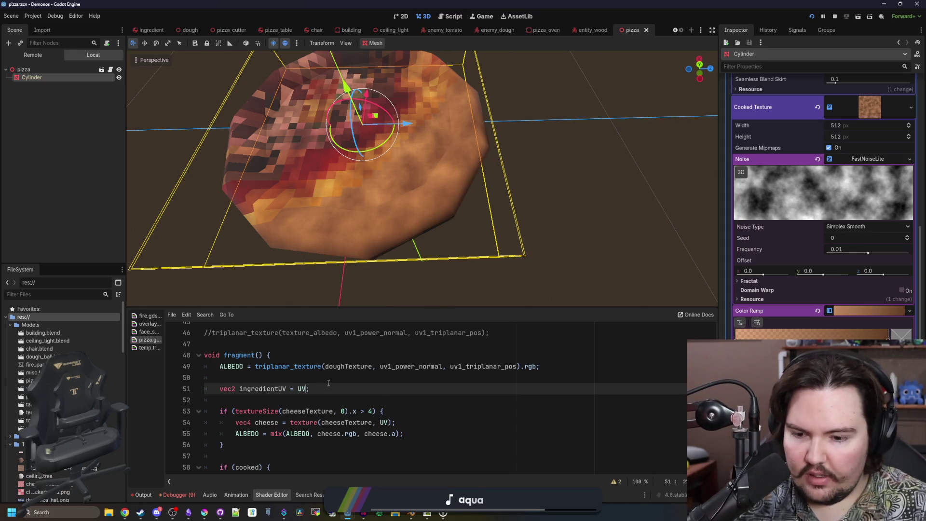
type("*vec3(")
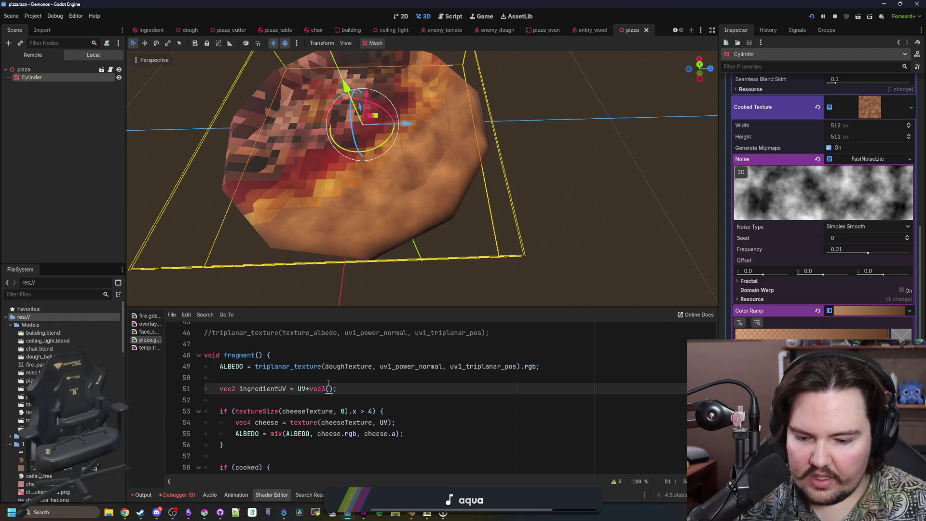
type(") + vec3(")
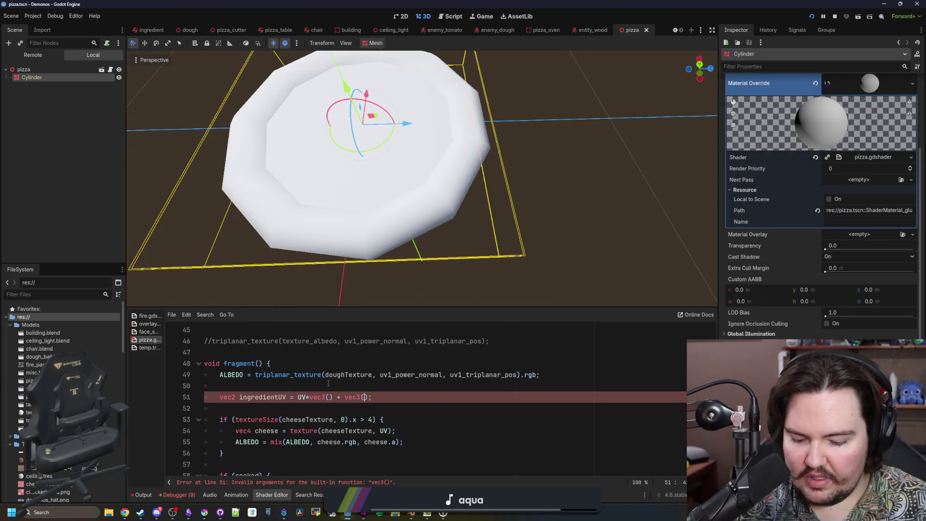
type("1.0,1.0,1.0")
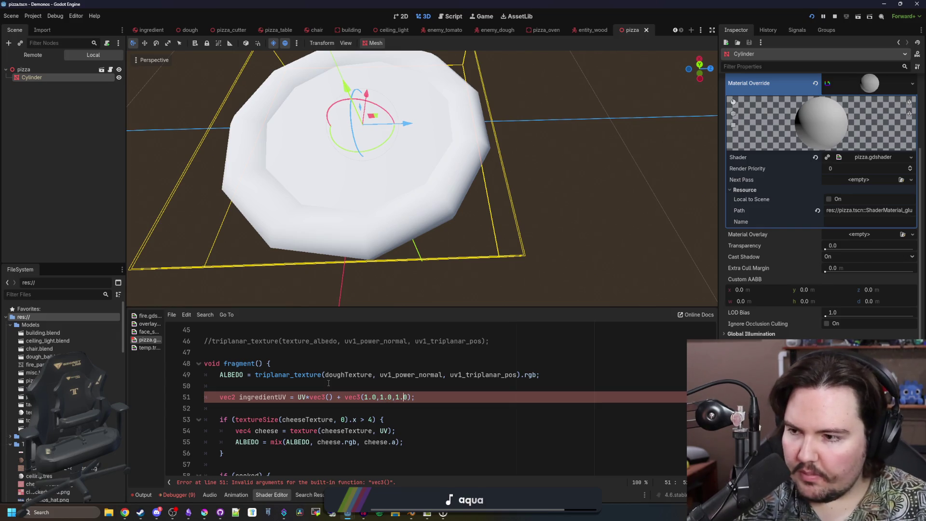
key("Left")
key("Left")
key("Left")
type("1.0,1.0,1.0")
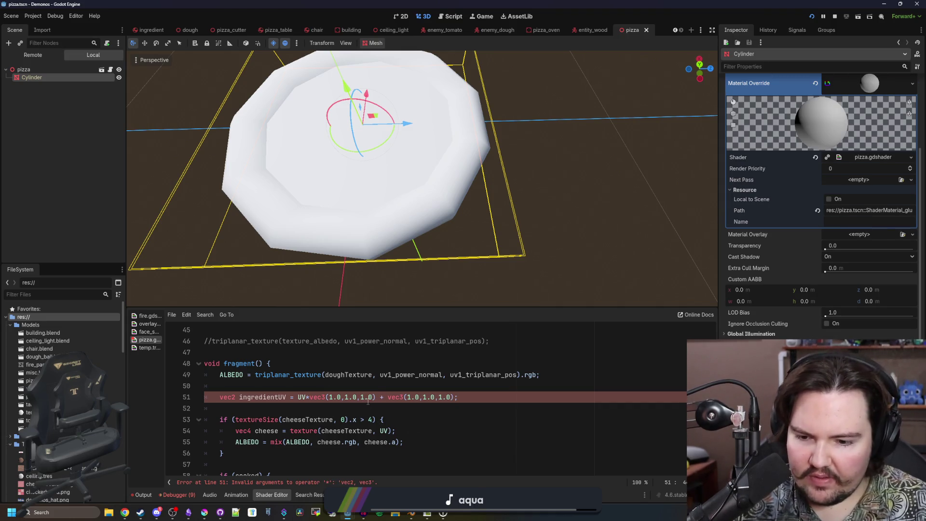
left_click(328, 397)
key("BackSpace")
type("2")
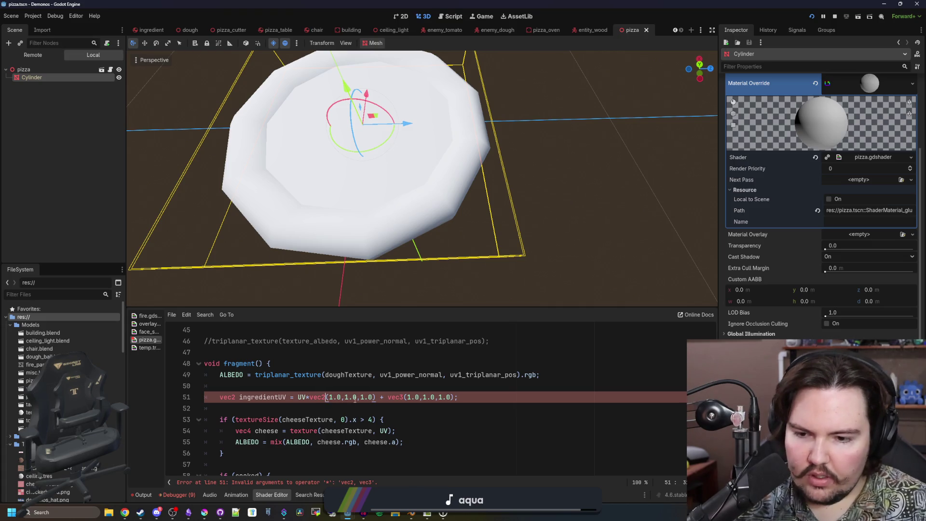
left_click(237, 397)
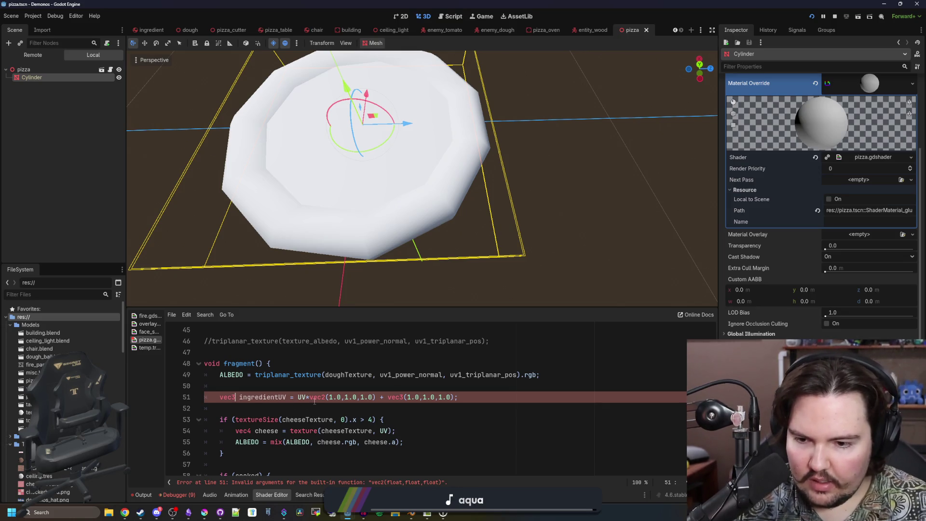
left_click(404, 397)
key("BackSpace")
type("3")
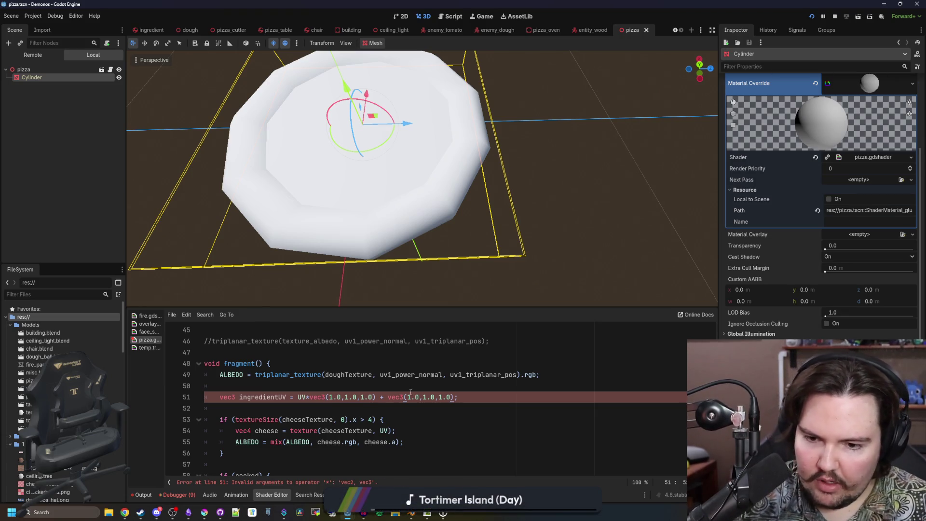
left_click(436, 391)
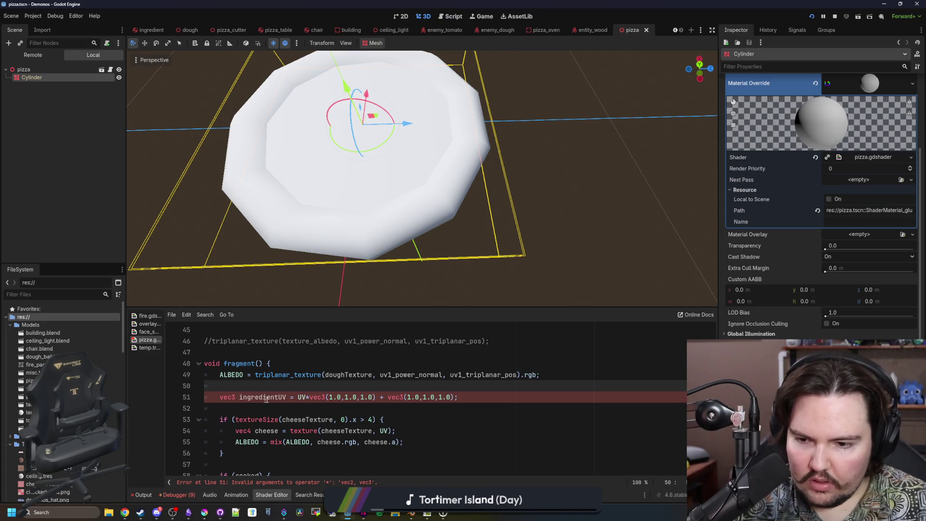
Trim both vectors and the declared type to vec2 so line 51 compiles.
left_click(326, 397)
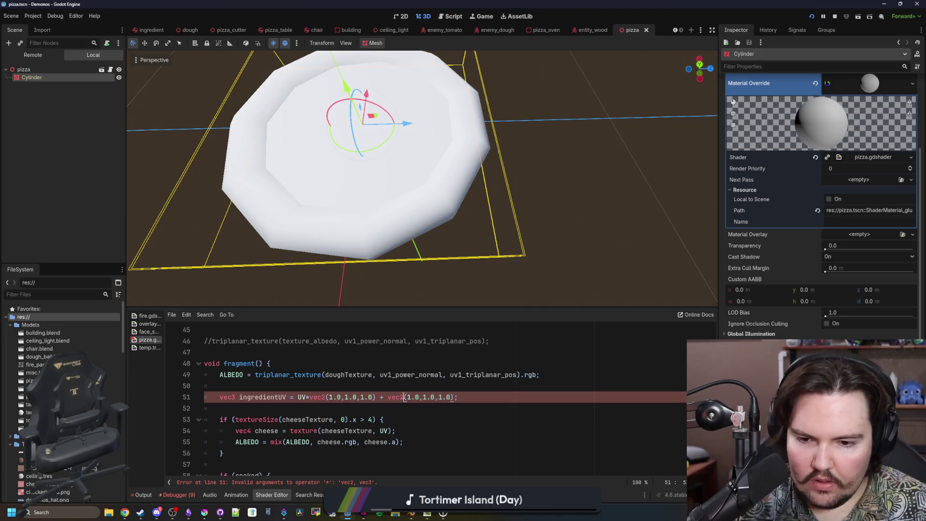
key("Delete")
key("BackSpace")
key("BackSpace")
key("BackSpace")
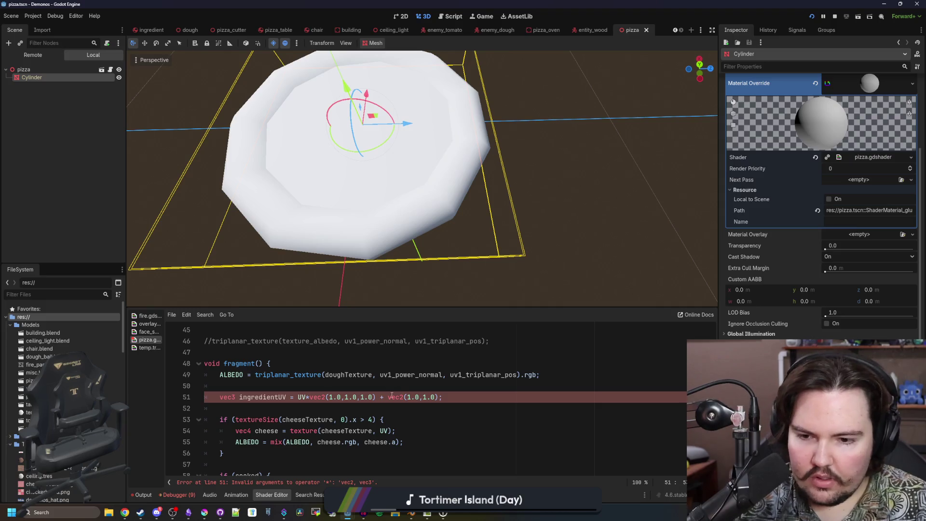
left_click(374, 397)
key("BackSpace")
key("BackSpace")
key("BackSpace")
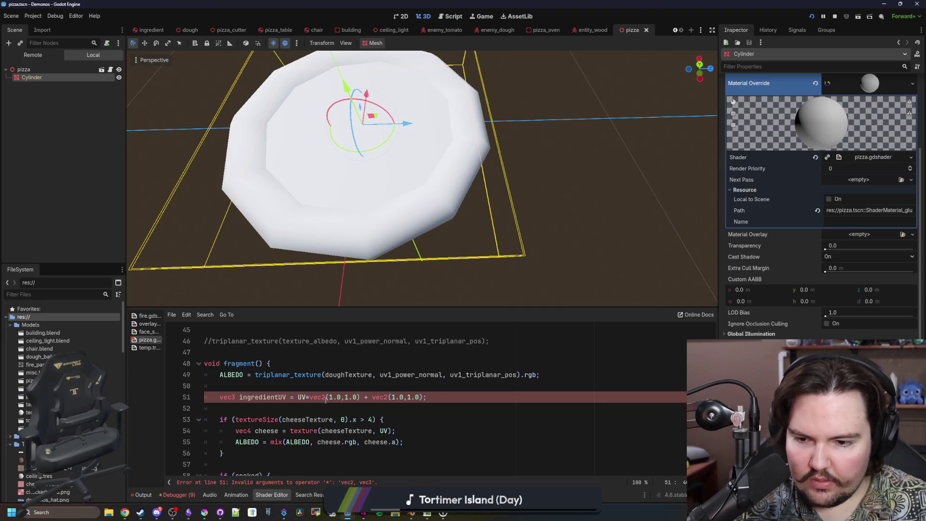
left_click(237, 397)
key("BackSpace")
type("2")
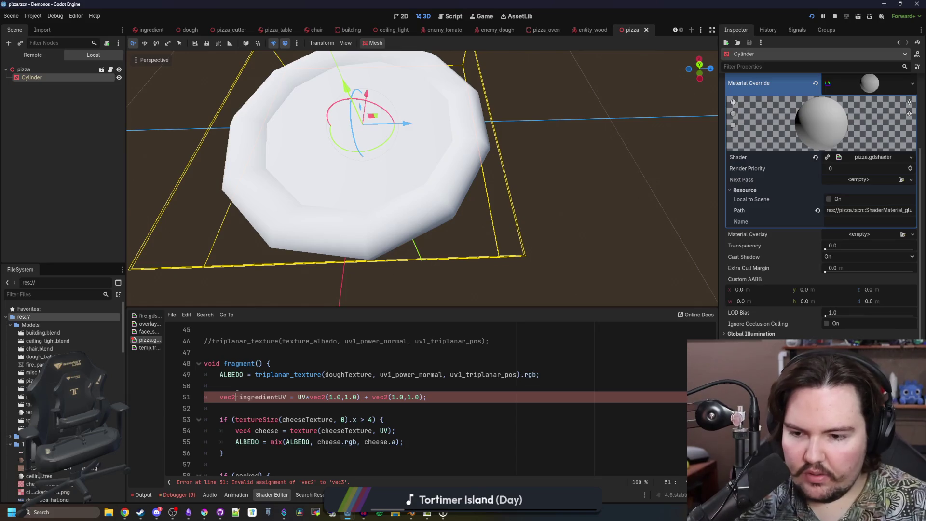
left_click(309, 386)
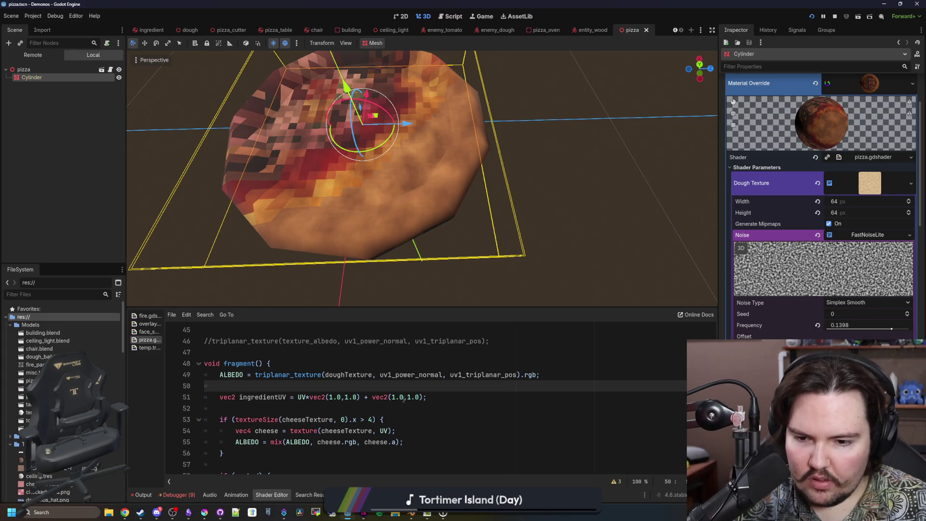
Change both values of line 51's offset vector to 0.5 and let the shader recompile.
left_click(404, 398)
key("BackSpace")
key("BackSpace")
key("BackSpace")
type("0.5")
key("Right")
key("Right")
key("Delete")
key("Delete")
key("BackSpace")
type("0.5")
left_click(433, 389)
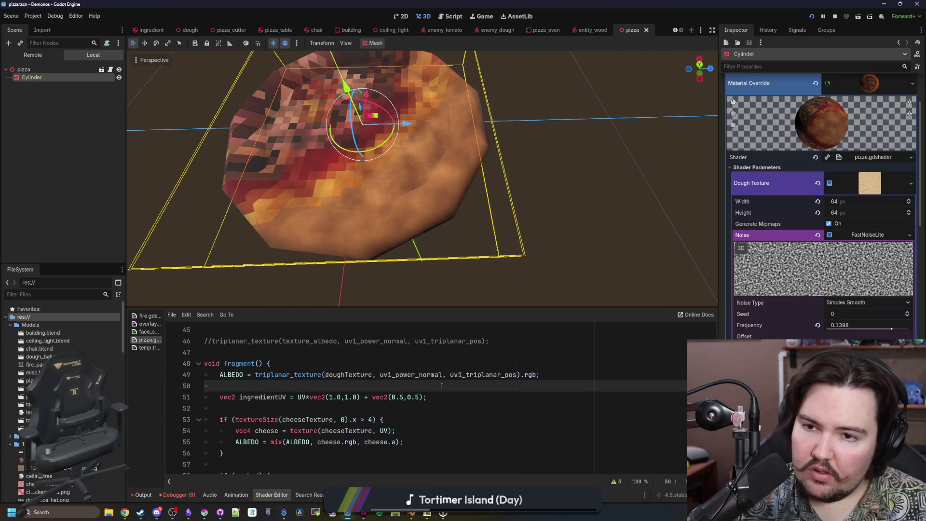
Save the shader and use ingredientUV instead of UV as the argument on line 54.
left_click(407, 397)
key("ctrl+s")
double_click(261, 396)
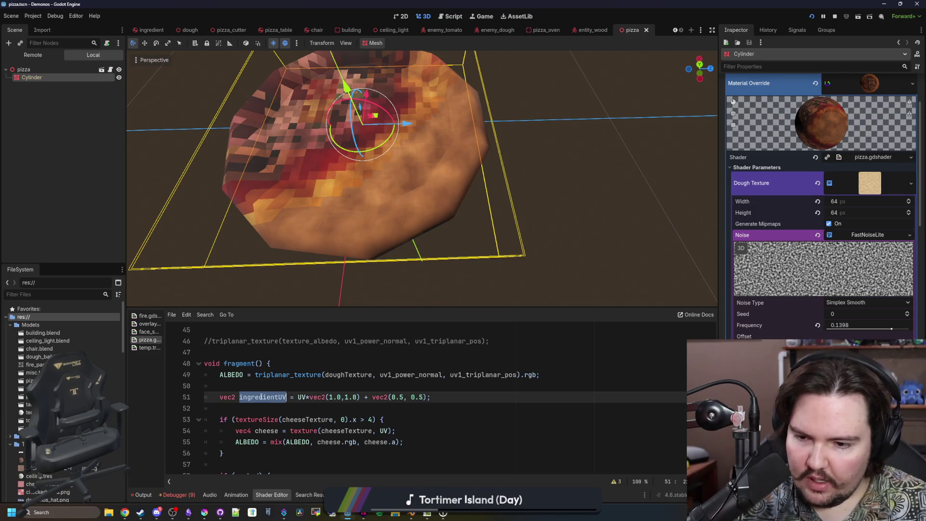
key("ctrl+c")
double_click(384, 430)
key("ctrl+v")
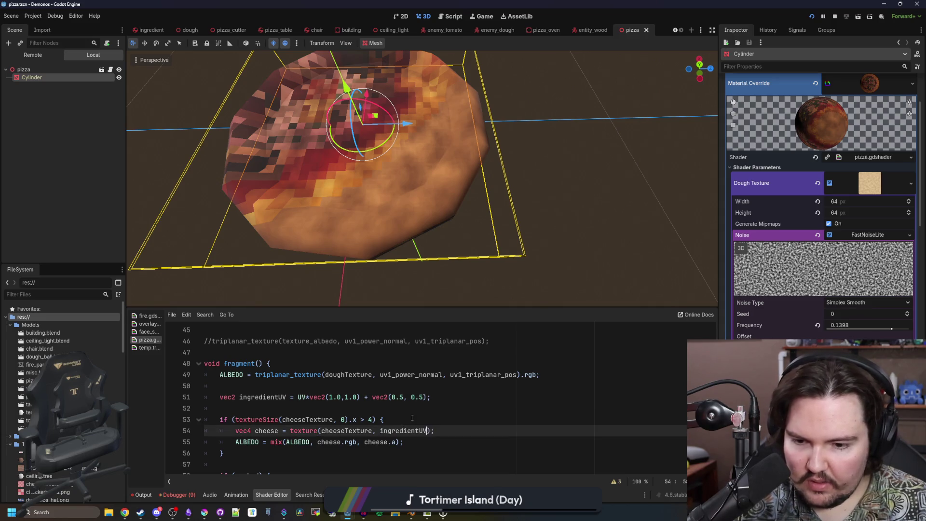
left_click(370, 387)
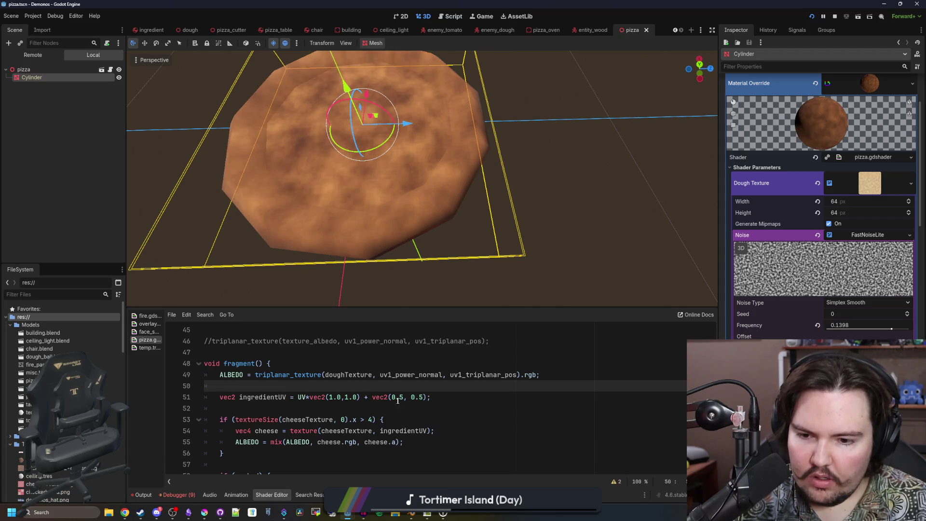
Try offset values of 0.1, 0.1 on line 51's ingredientUV line.
left_click(372, 398)
type("-")
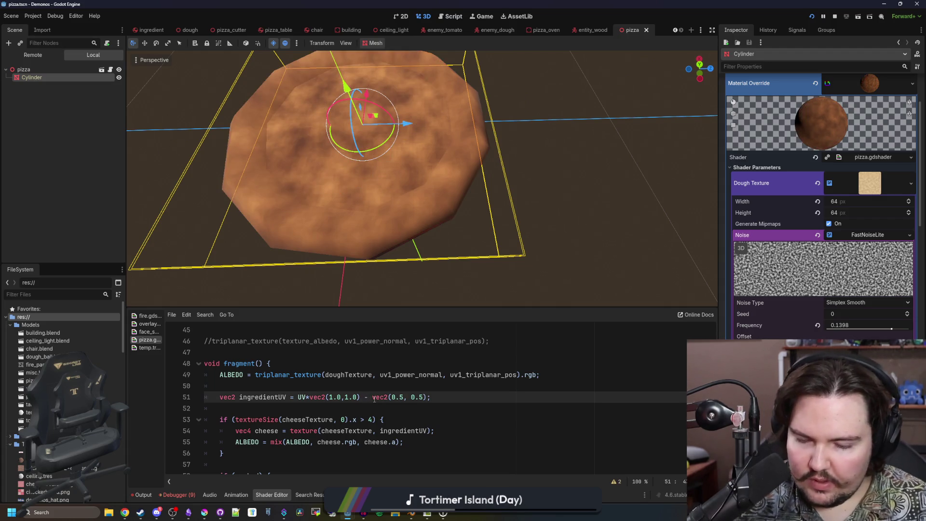
left_click(394, 397)
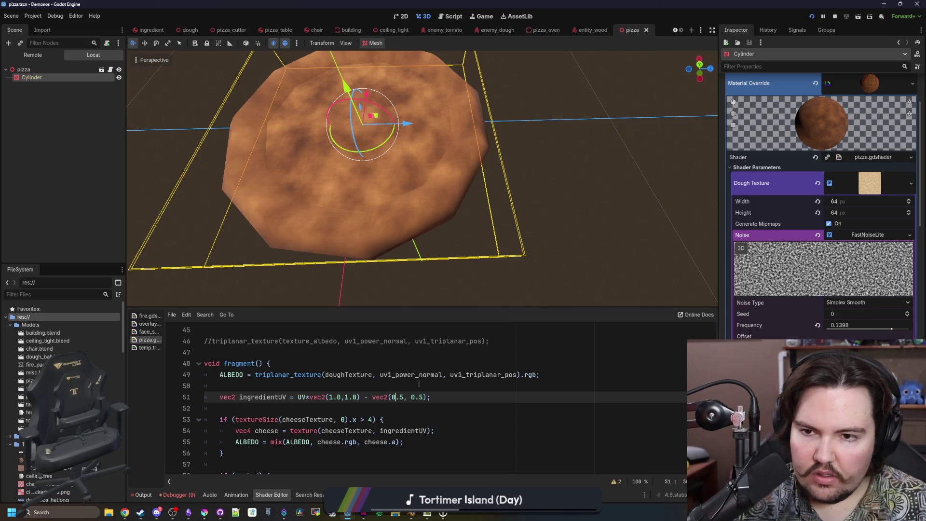
left_click(420, 384)
left_click(372, 399)
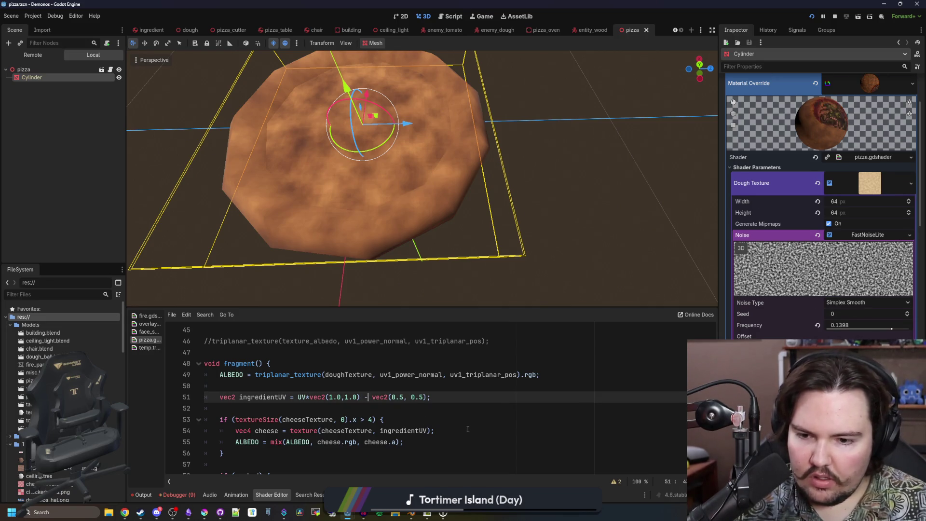
type("+")
key("Right")
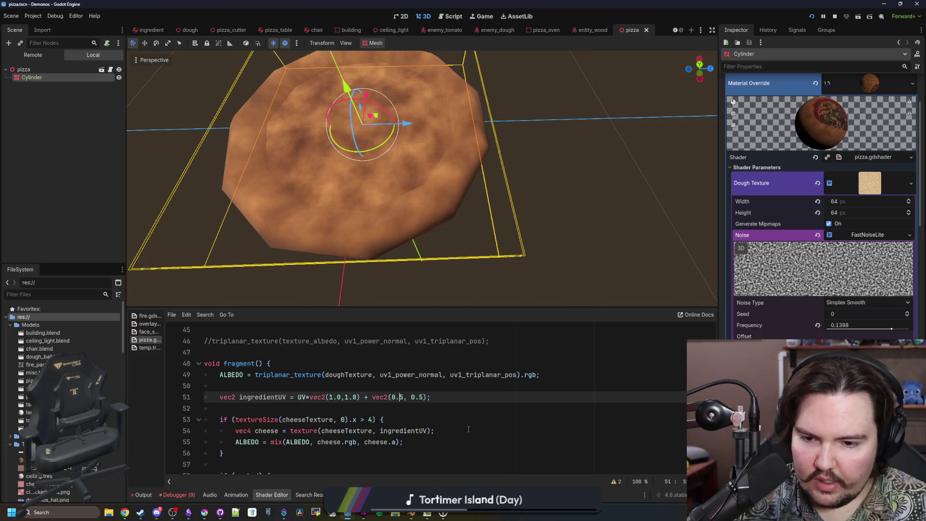
key("Delete")
type("1")
key("Right")
key("Right")
key("Right")
key("Delete")
type("1")
key("Escape")
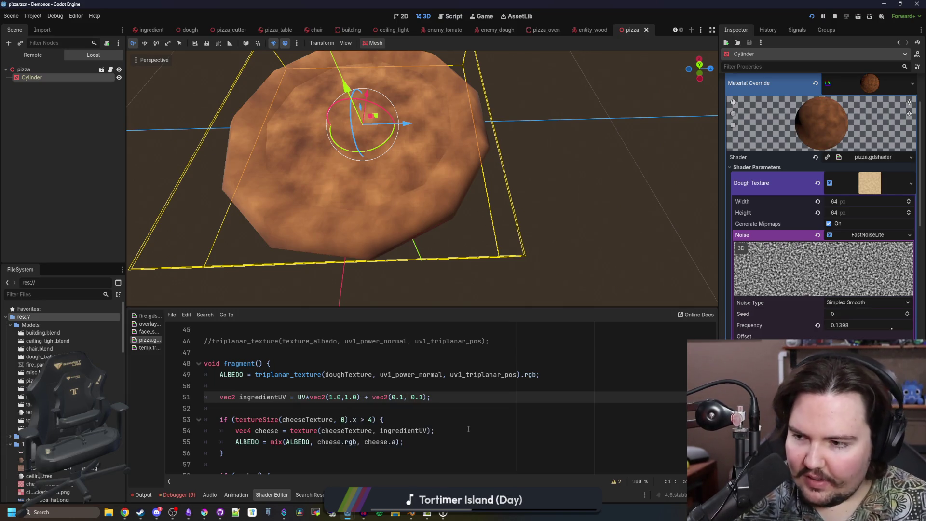
left_click(469, 429)
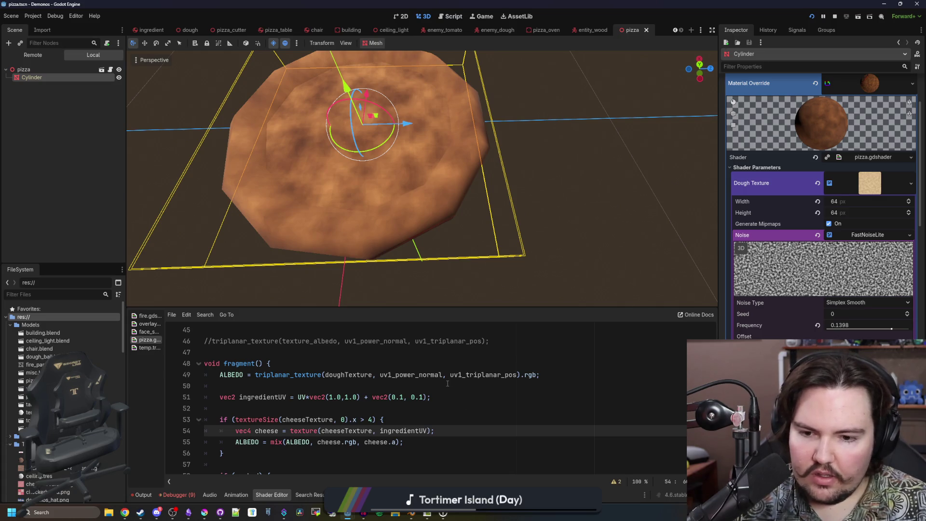
scroll(410, 144, "down", 3)
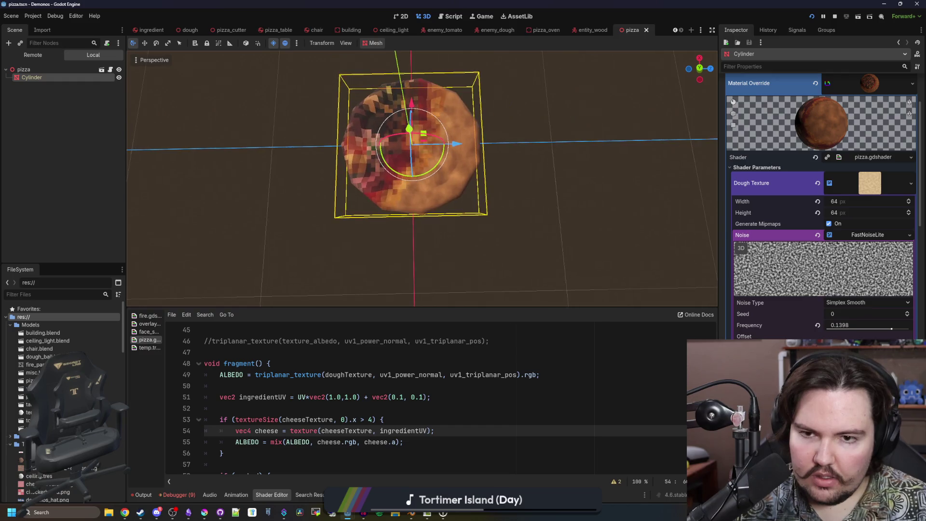
scroll(414, 217, "up", 2)
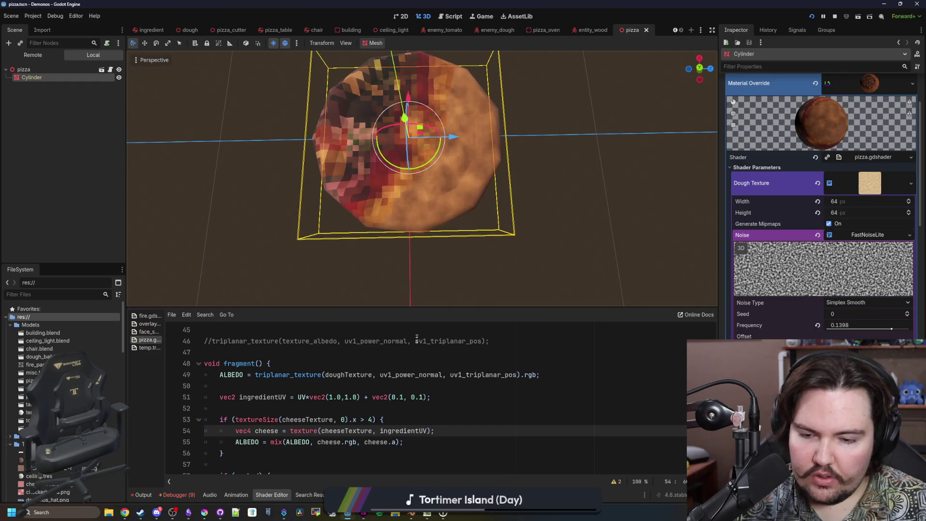
left_click(405, 397)
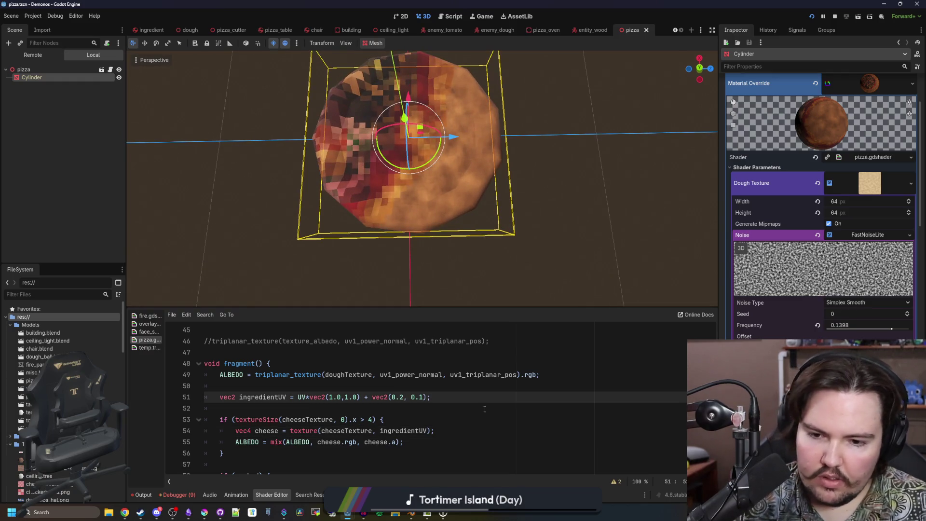
left_click(485, 409)
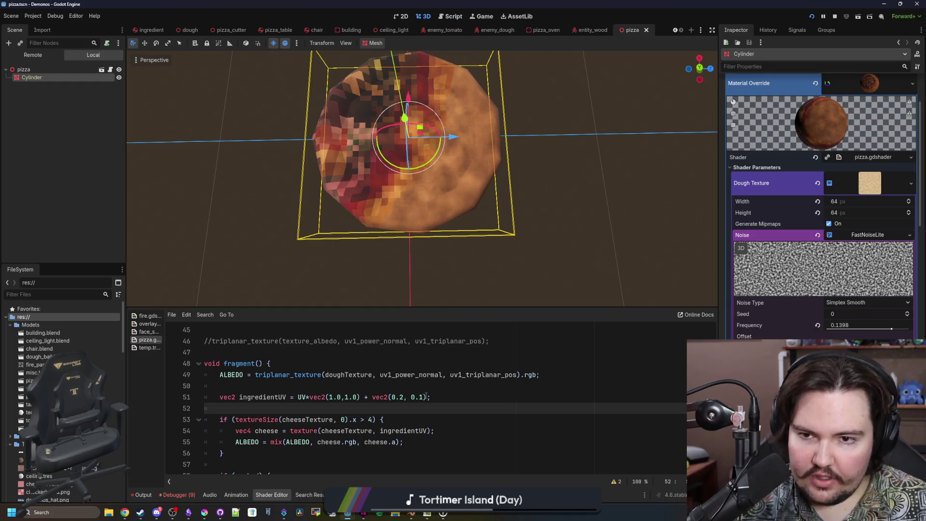
Replace the fixed offset vector on line 51 with ingredientOffset.
left_click_drag(426, 397, 373, 398)
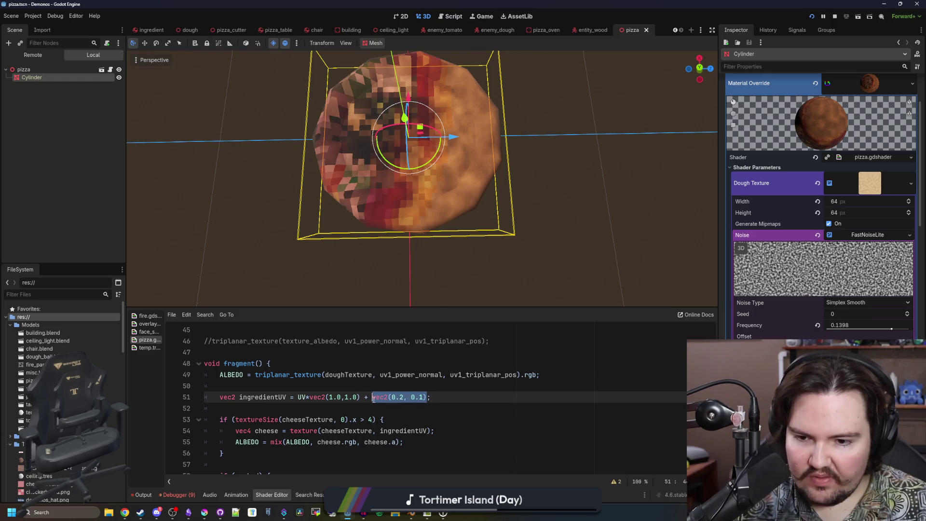
type("ingredientUV")
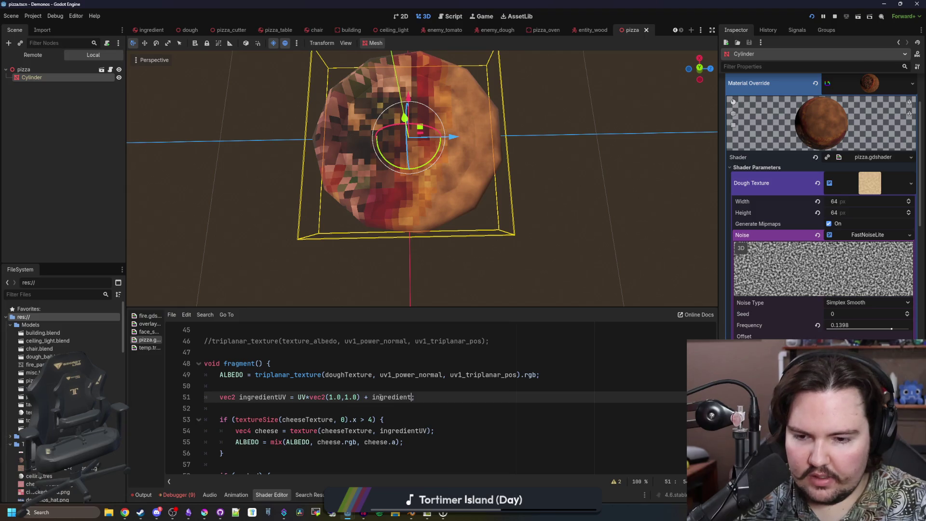
key("BackSpace")
key("BackSpace")
type("Offset")
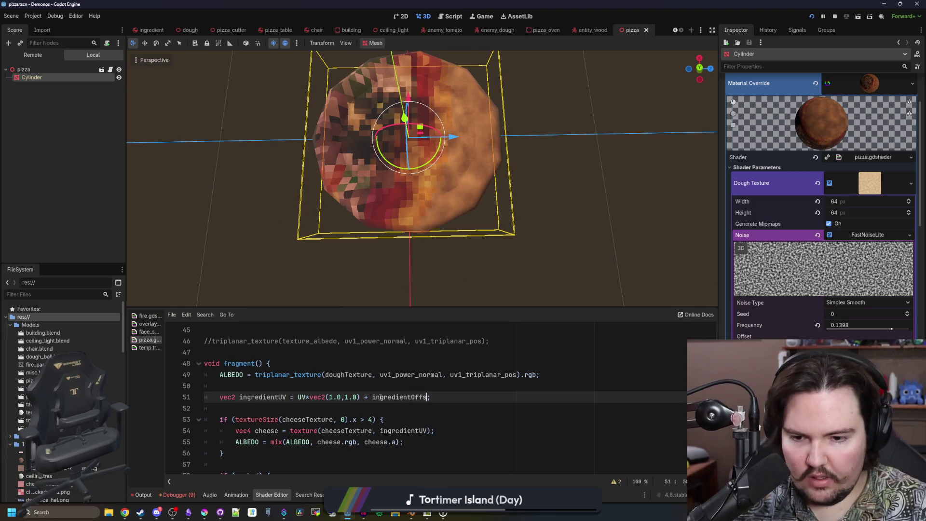
Insert blank lines above the fragment function for a new uniform.
scroll(212, 376, "up", 1)
left_click(226, 382)
key("Return")
key("Return")
key("Up")
Declare 'uniform vec2 ingredientOffset;' and a duplicate named ingredientScale above fragment().
type("uniform ingredient")
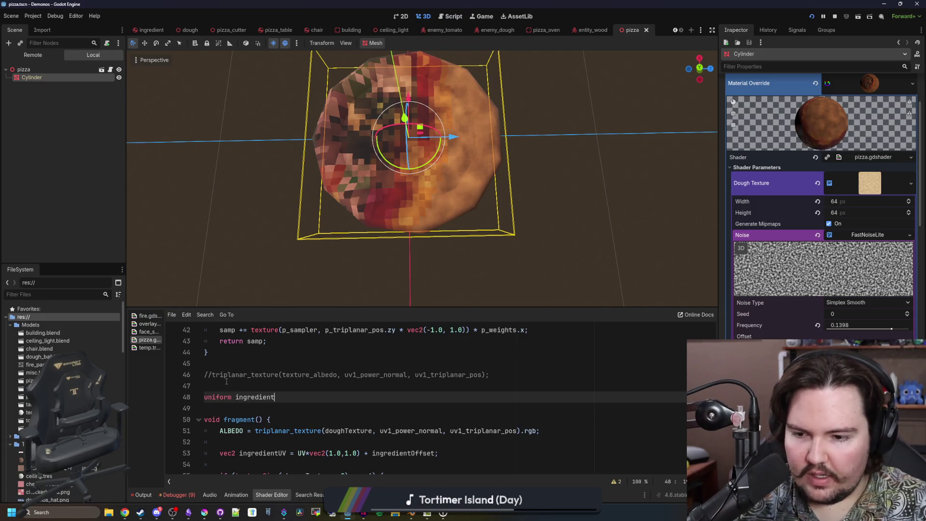
type("Offset;vec2")
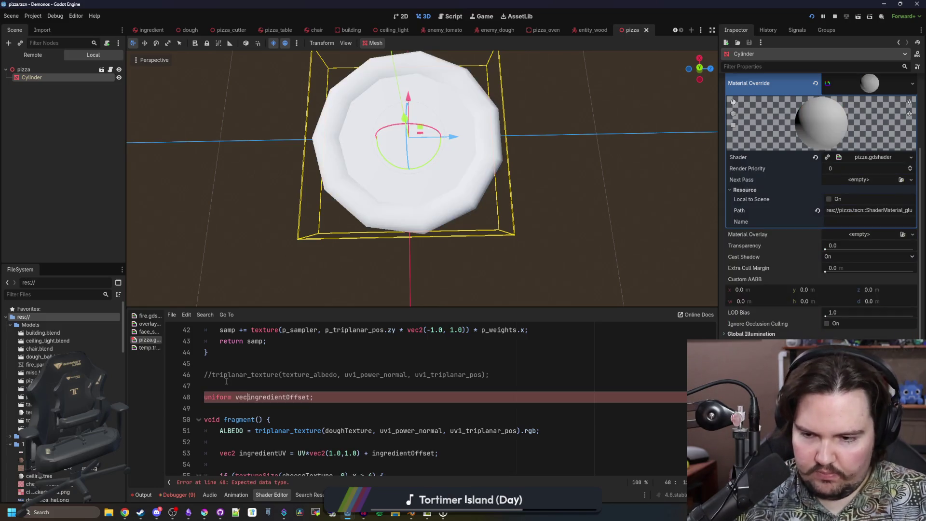
key("End")
key("shift+Down")
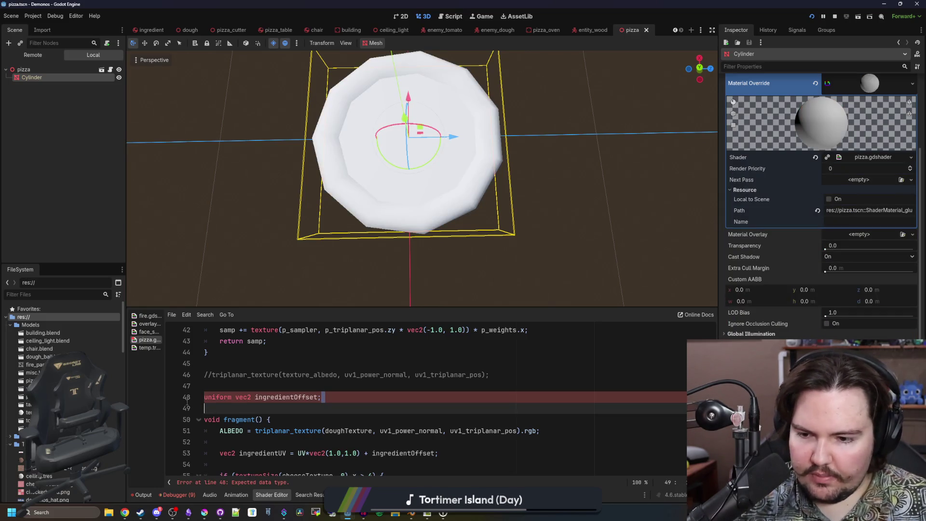
left_click_drag(211, 397, 205, 398)
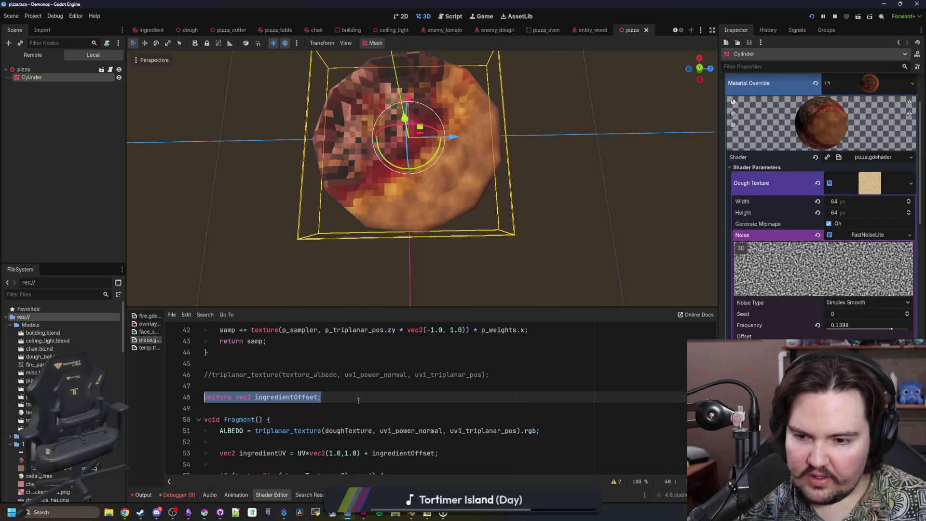
key("ctrl+shift+d")
double_click(302, 408)
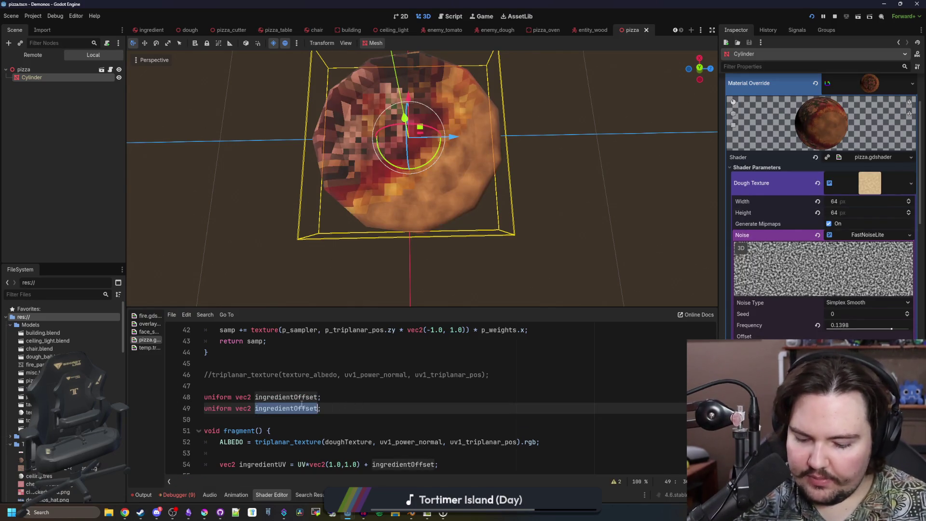
type("ingredientScale")
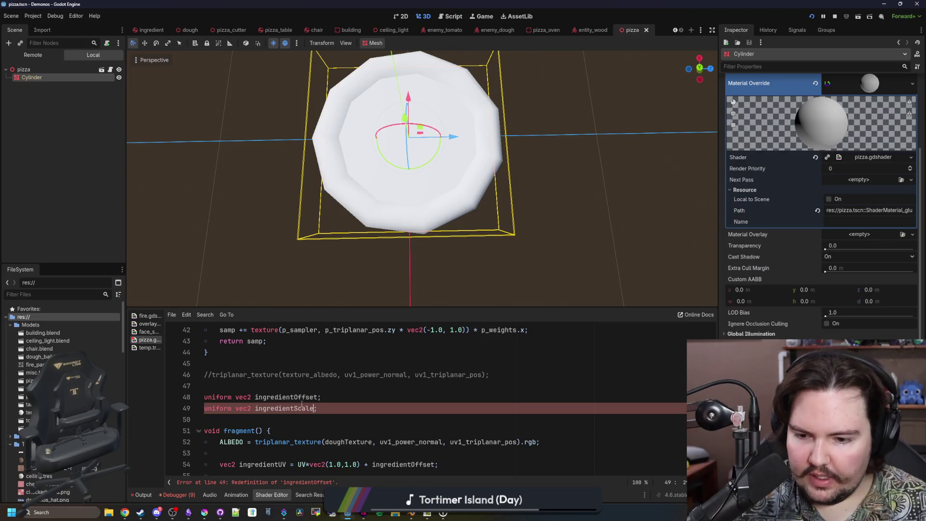
Multiply UV by ingredientScale instead of the fixed vec2(1.0,1.0) on line 54.
scroll(302, 404, "down", 1)
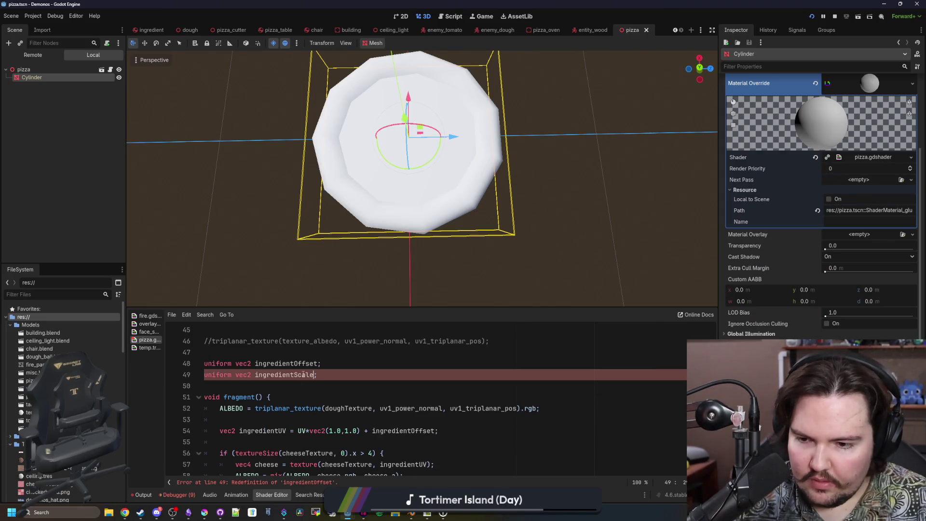
left_click_drag(360, 431, 309, 430)
key("ctrl+v")
left_click(360, 419)
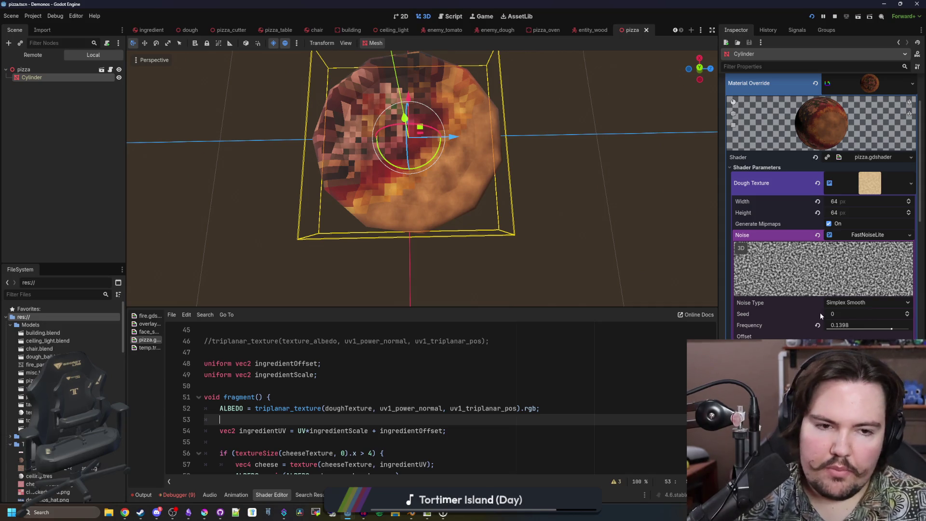
Collapse the Cooked, Dough and Cheese Texture sections in the Shader Parameters.
scroll(822, 316, "down", 6)
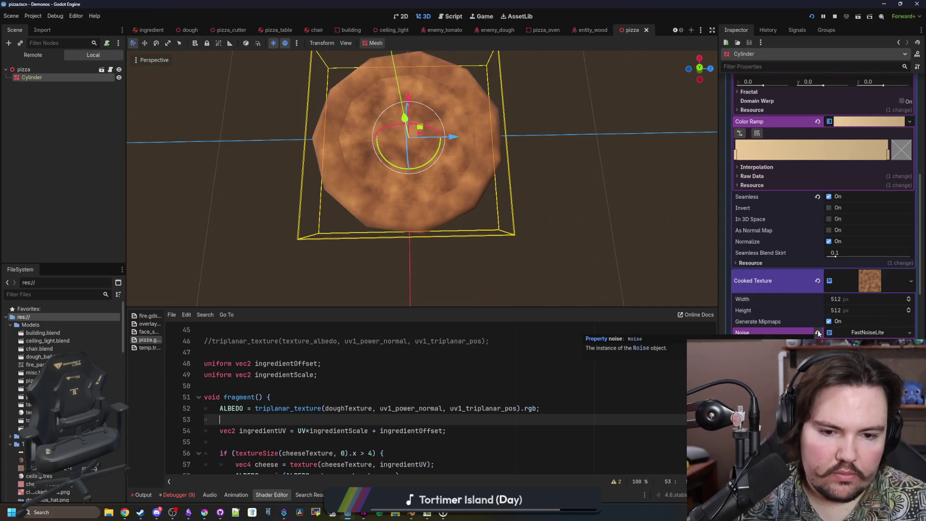
left_click(818, 333)
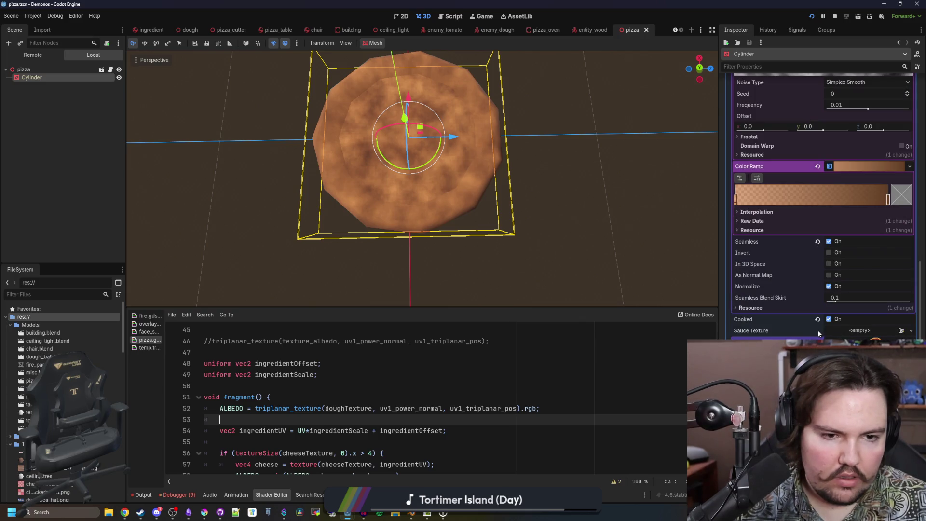
scroll(819, 333, "up", 6)
left_click(871, 173)
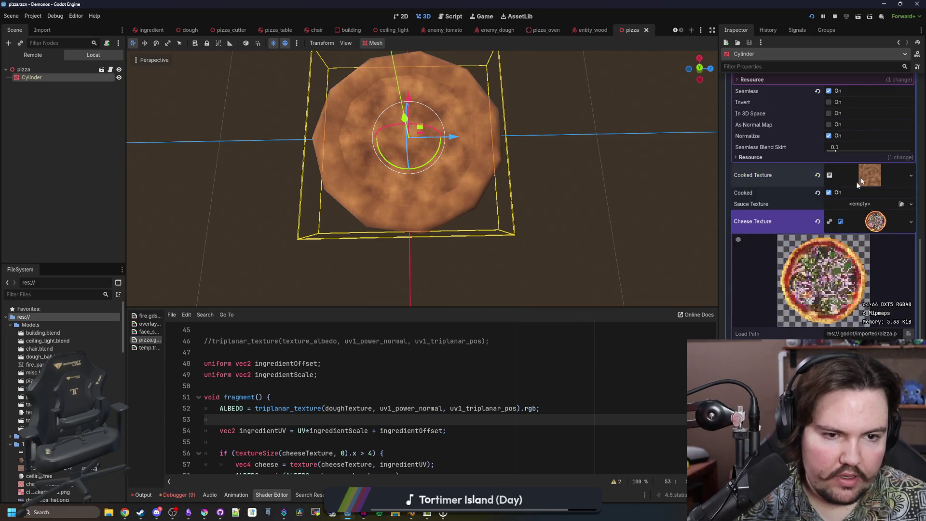
scroll(870, 173, "up", 5)
left_click(872, 131)
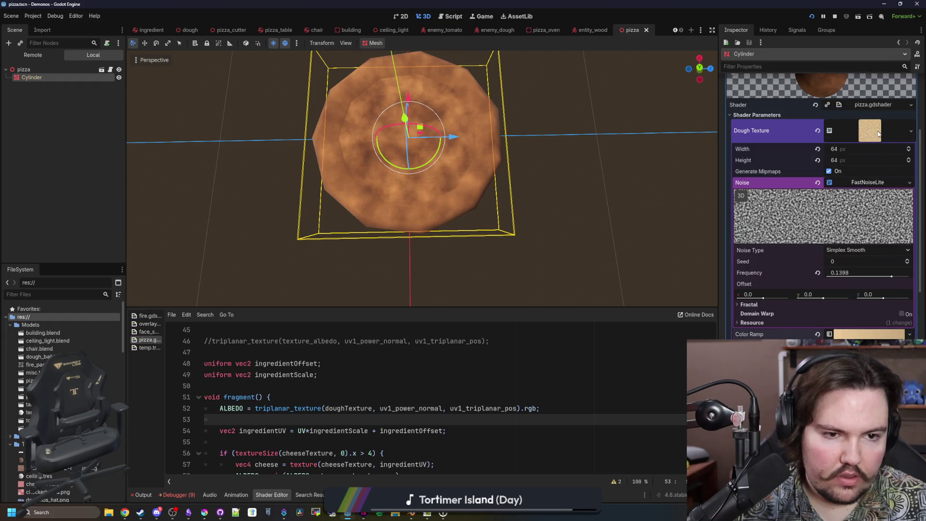
left_click(877, 133)
left_click(876, 203)
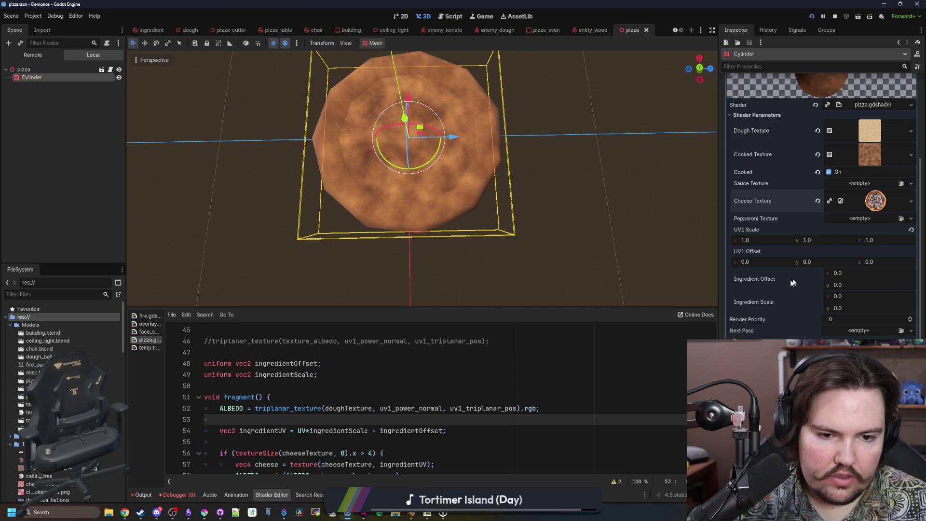
Try Ingredient Scale 1, 1 and slide the Ingredient Offset sideways.
left_click(837, 296)
type("1")
left_click(839, 309)
type("1")
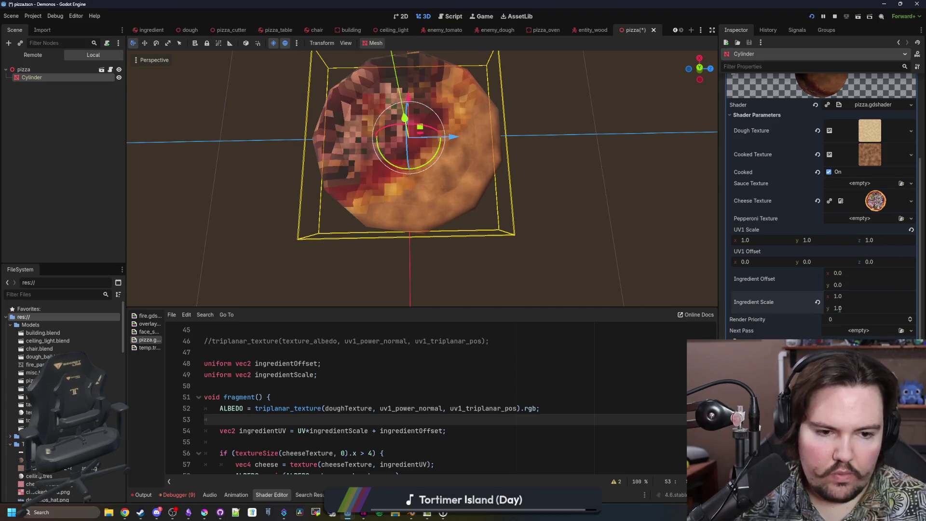
mouse_move(847, 273)
left_mouse_down()
mouse_move(892, 273)
mouse_move(837, 273)
mouse_move(819, 284)
left_mouse_up()
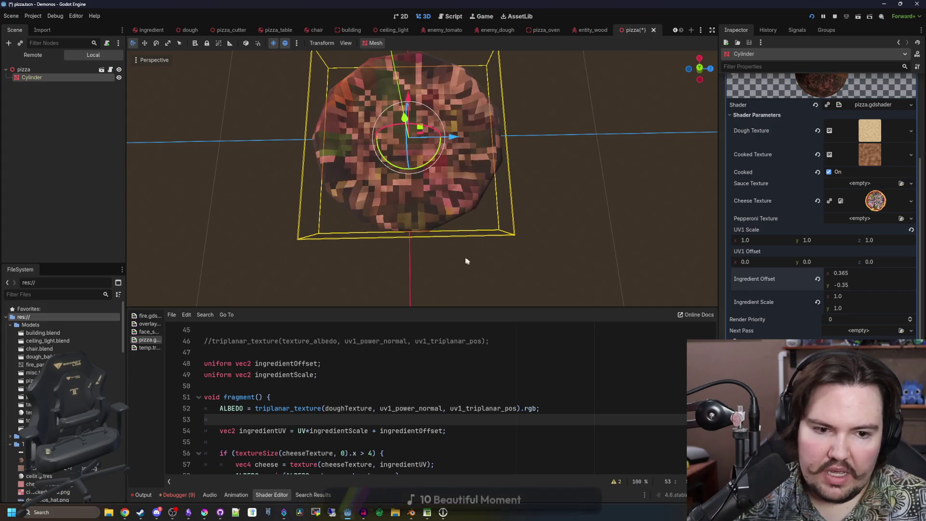
Set Ingredient Scale to 2.0, 2.0 and Ingredient Offset to 0.0, -1.01, then view the pizza at an angle.
left_click(839, 308)
type("2")
key("Return")
left_click(838, 296)
type("2")
key("Return")
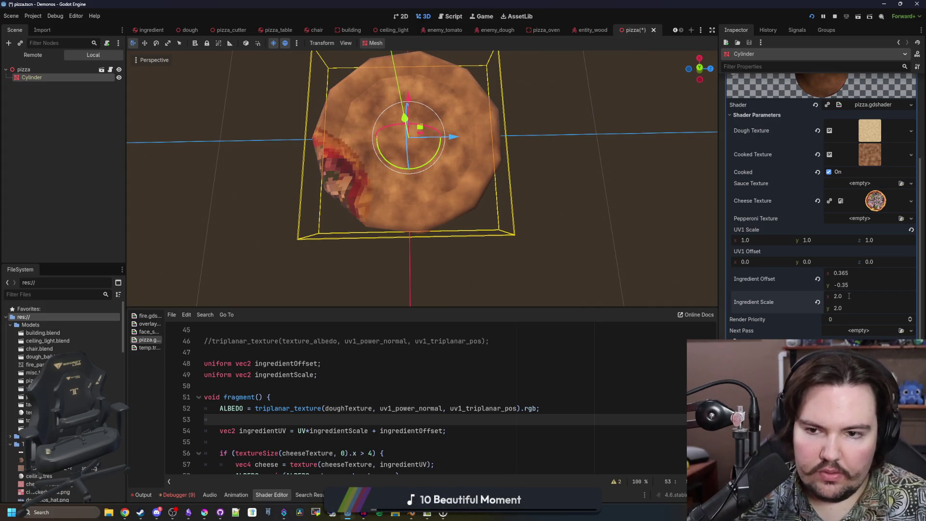
mouse_move(840, 273)
left_mouse_down()
mouse_move(849, 273)
mouse_move(832, 273)
left_mouse_up()
mouse_move(837, 284)
left_mouse_down()
mouse_move(815, 285)
mouse_move(835, 273)
mouse_move(826, 273)
left_mouse_up()
mouse_move(410, 193)
left_mouse_down()
mouse_move(424, 232)
mouse_move(395, 178)
left_mouse_up()
Create a new 32×32 pixel image in Krita.
mouse_move(204, 513)
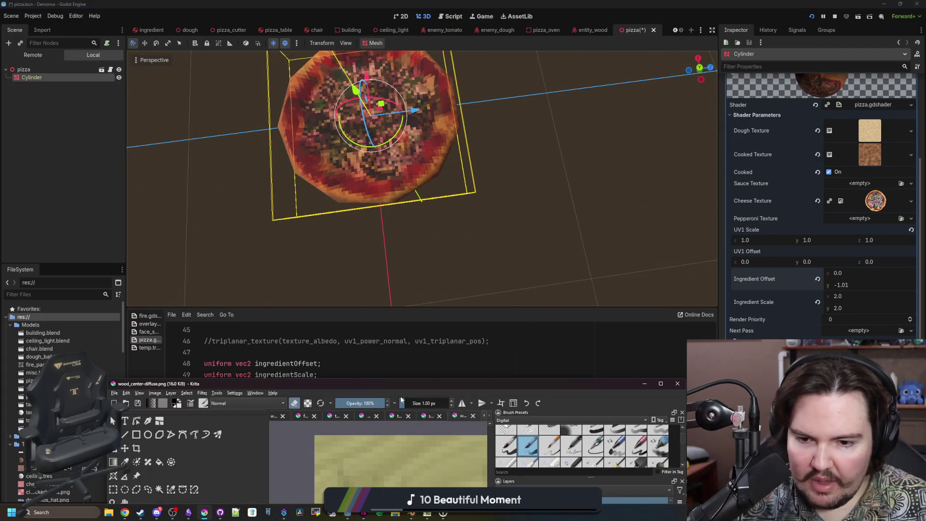
left_click(435, 385)
left_click(7, 12)
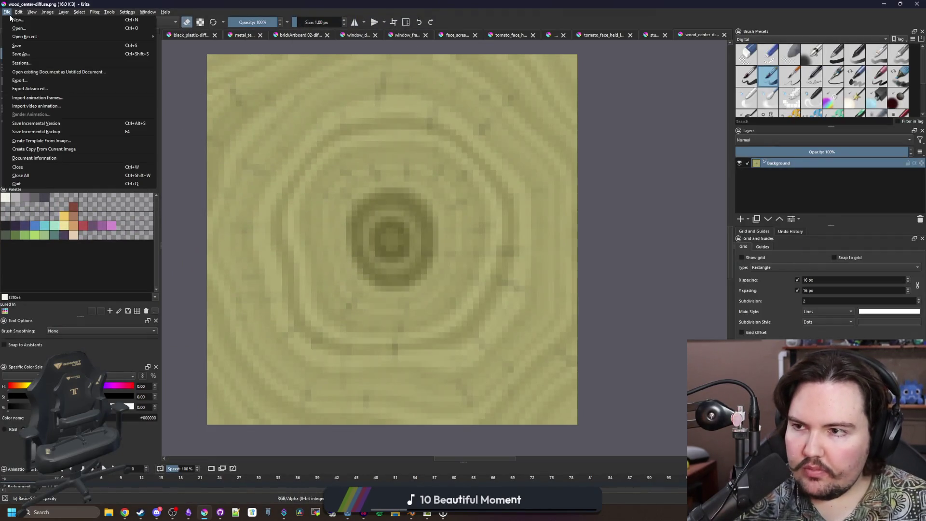
left_click(17, 21)
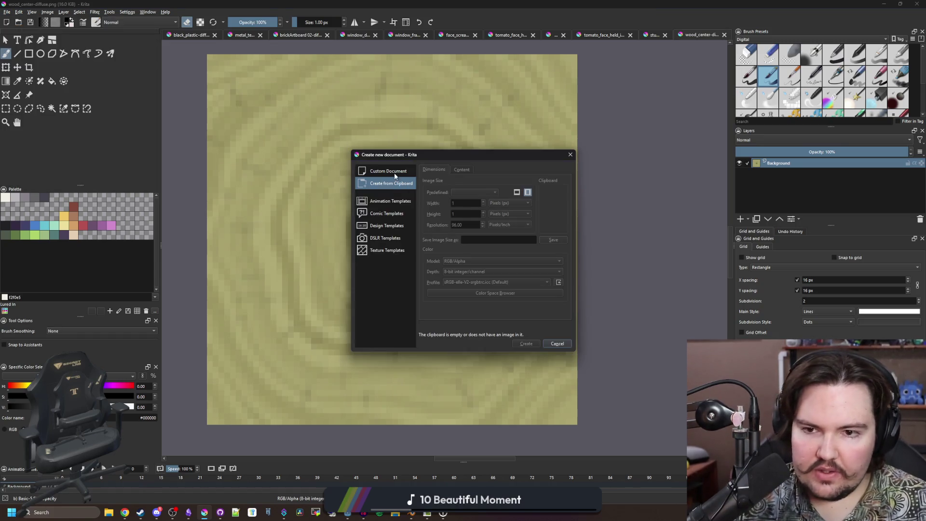
double_click(459, 203)
type("32")
double_click(468, 214)
type("32")
left_click(526, 343)
Paint and erase a black test stroke, then scale the image to 64×64 pixels.
scroll(416, 245, "up", 3)
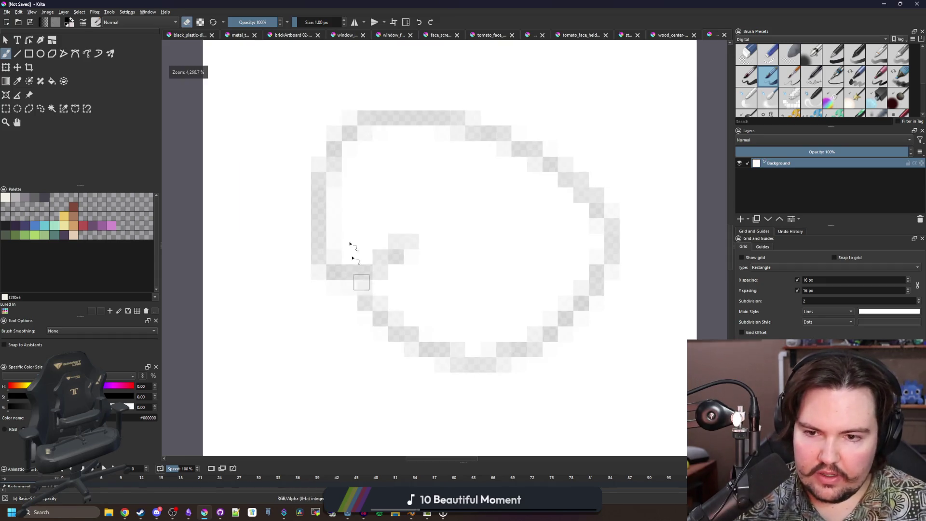
scroll(427, 253, "down", 5)
mouse_move(430, 256)
left_mouse_down()
mouse_move(551, 270)
mouse_move(458, 150)
left_mouse_up()
key("e")
mouse_move(476, 289)
left_mouse_down()
mouse_move(413, 145)
mouse_move(620, 248)
mouse_move(556, 216)
left_mouse_up()
left_click(47, 11)
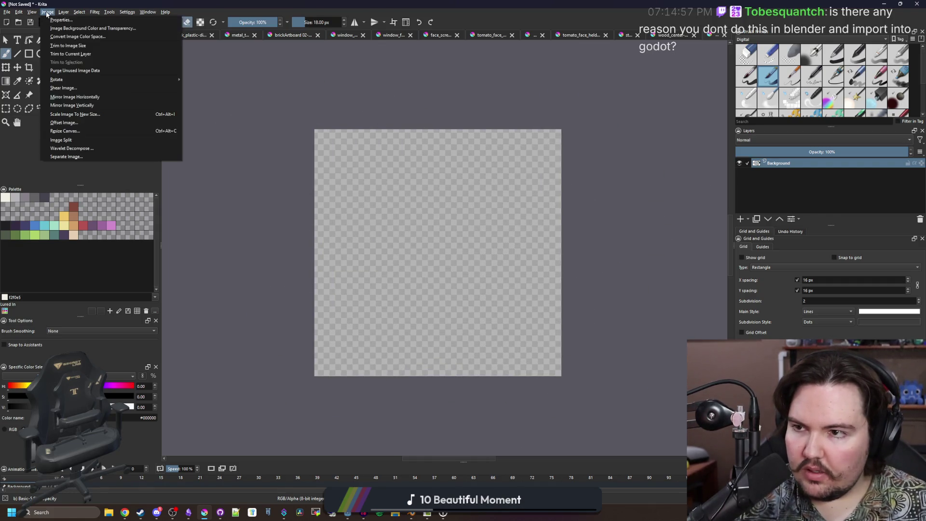
left_click(90, 110)
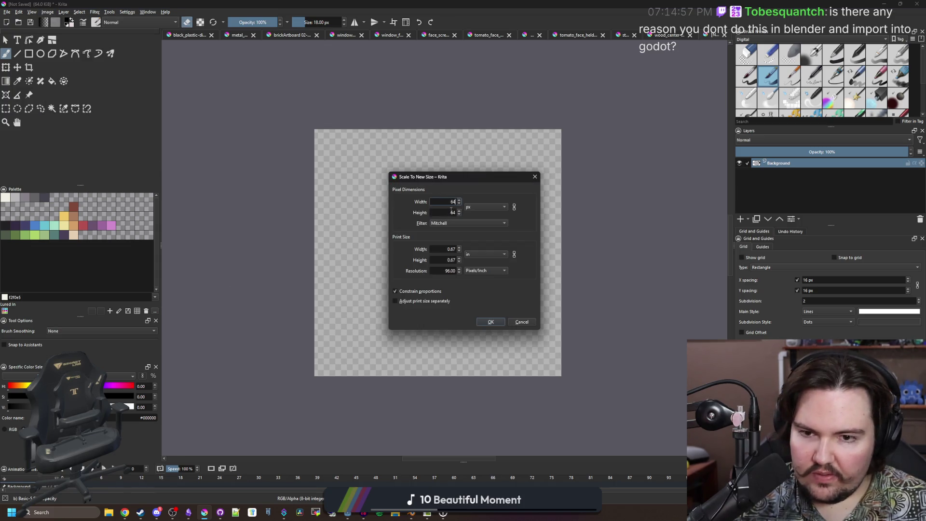
left_click(491, 321)
Pick orange d3a068 as the paint colour, undoing the black and orange test strokes.
scroll(419, 294, "down", 1)
mouse_move(372, 263)
left_mouse_down()
mouse_move(501, 293)
mouse_move(545, 258)
mouse_move(444, 304)
left_mouse_up()
key("ctrl+z")
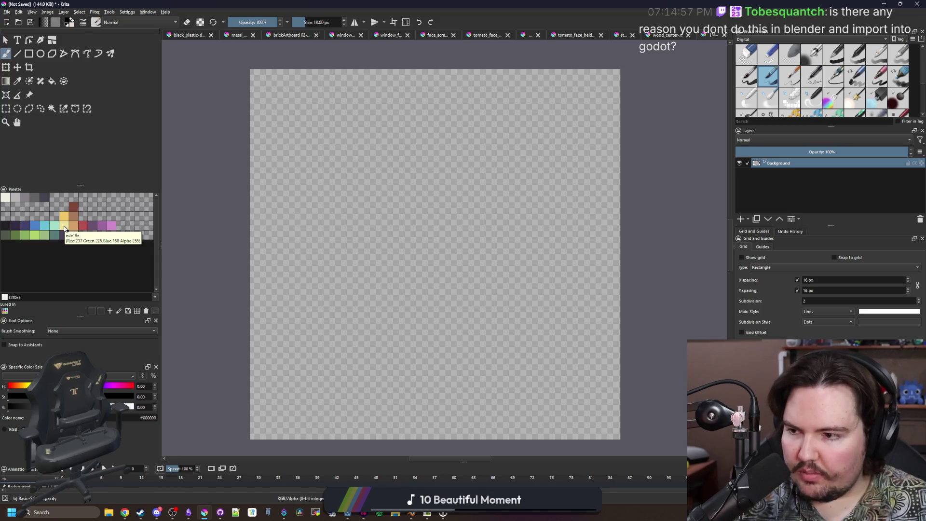
left_click(74, 225)
scroll(428, 242, "down", 1)
mouse_move(434, 270)
left_mouse_down()
mouse_move(419, 299)
mouse_move(430, 250)
left_mouse_up()
key("ctrl+z")
scroll(425, 248, "up", 1)
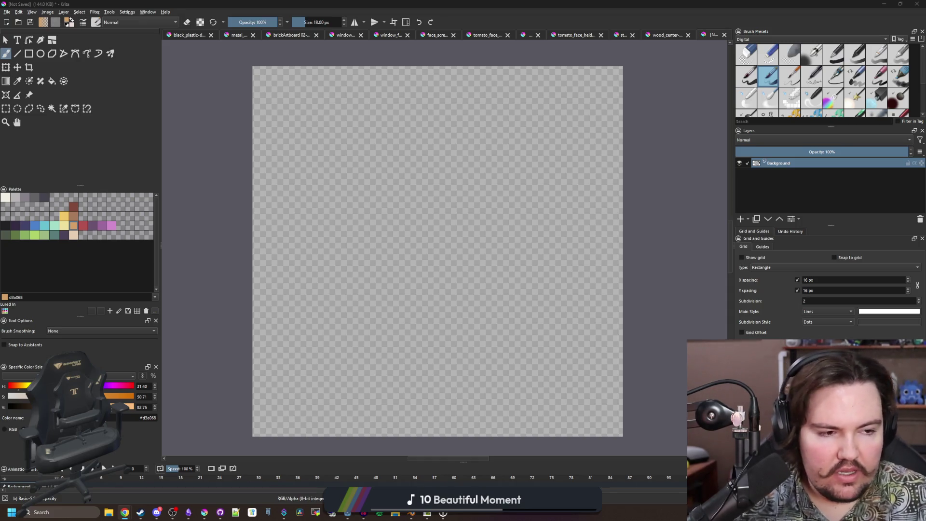
key("alt+Tab")
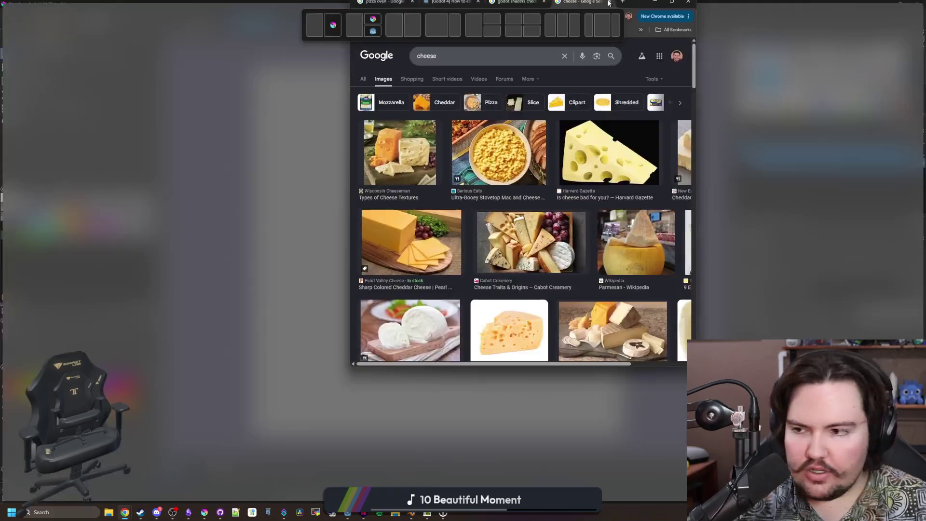
Search Google Images for 'shredded cheese texture'.
left_click(130, 62)
type("texture")
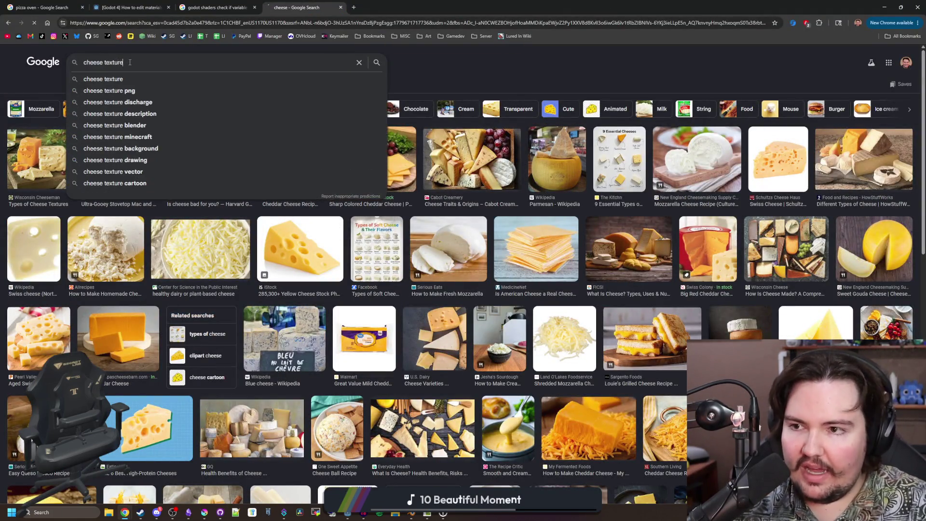
key("Return")
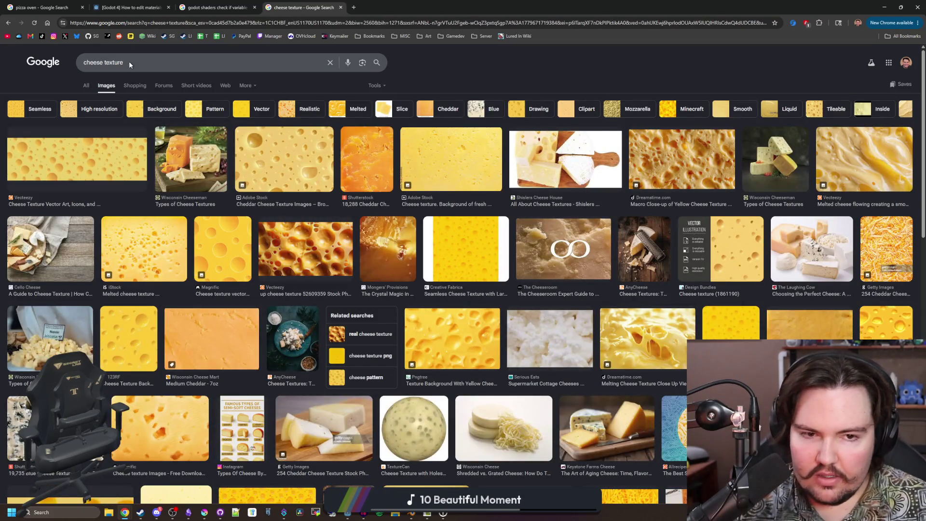
left_click(83, 63)
type("shredded")
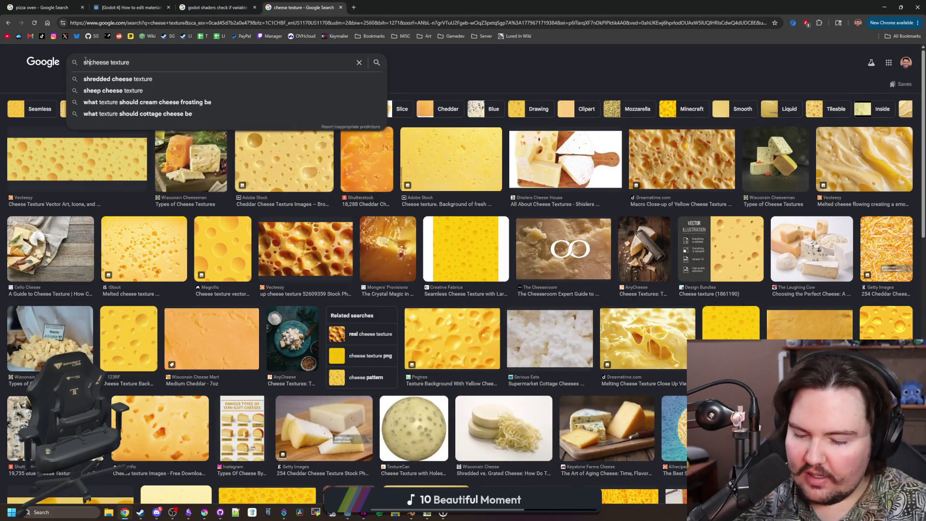
key("Return")
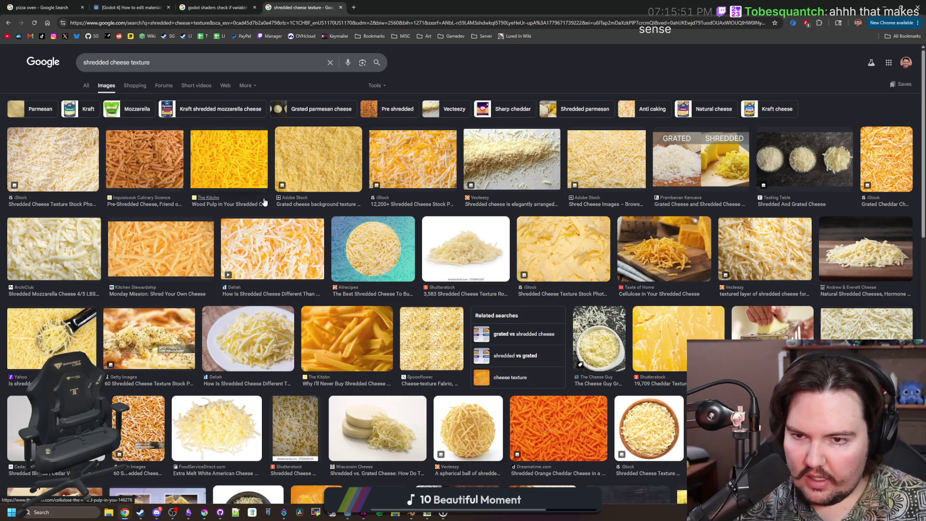
Copy the previewed shredded cheese photo and return to Krita.
scroll(401, 253, "down", 3)
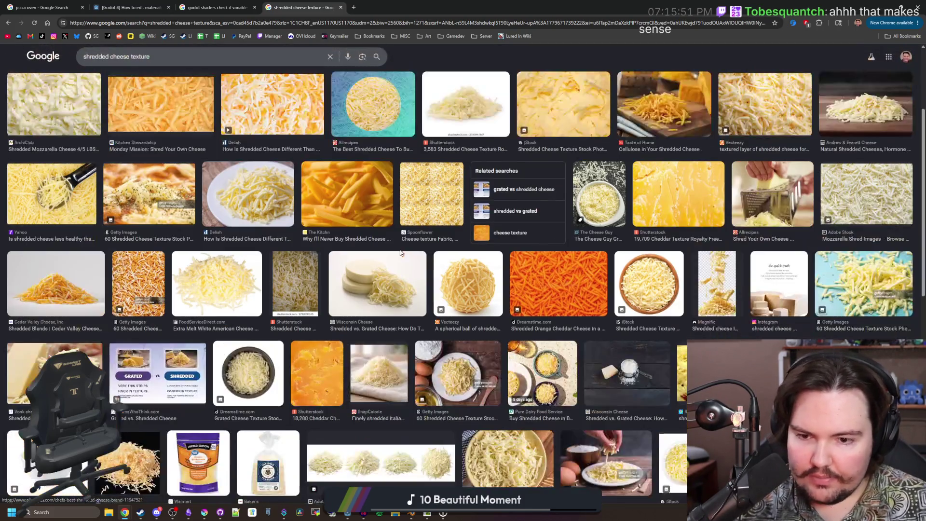
key("alt+Left")
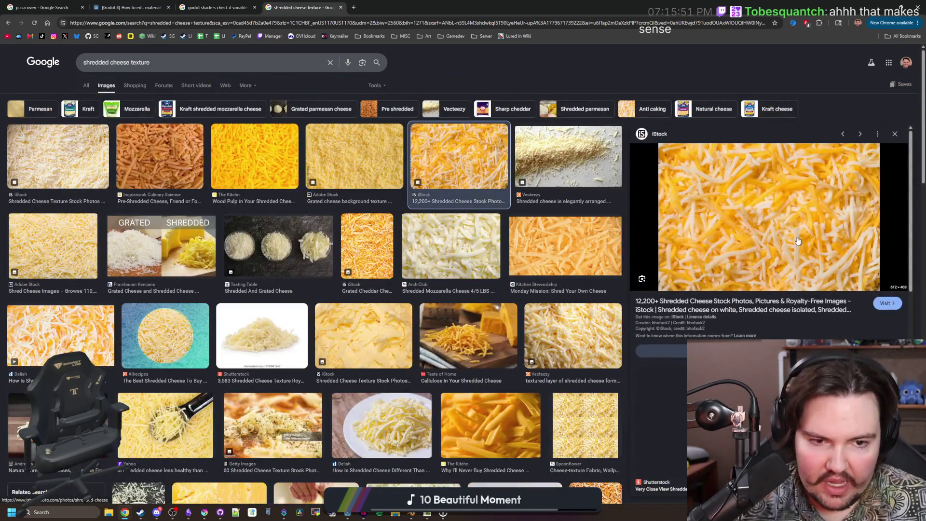
right_click(797, 239)
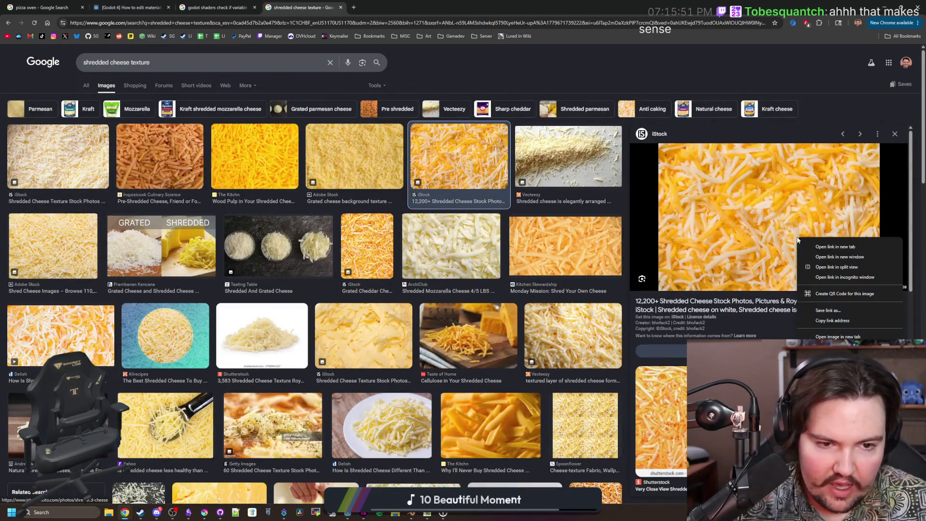
left_click(835, 357)
left_click(886, 8)
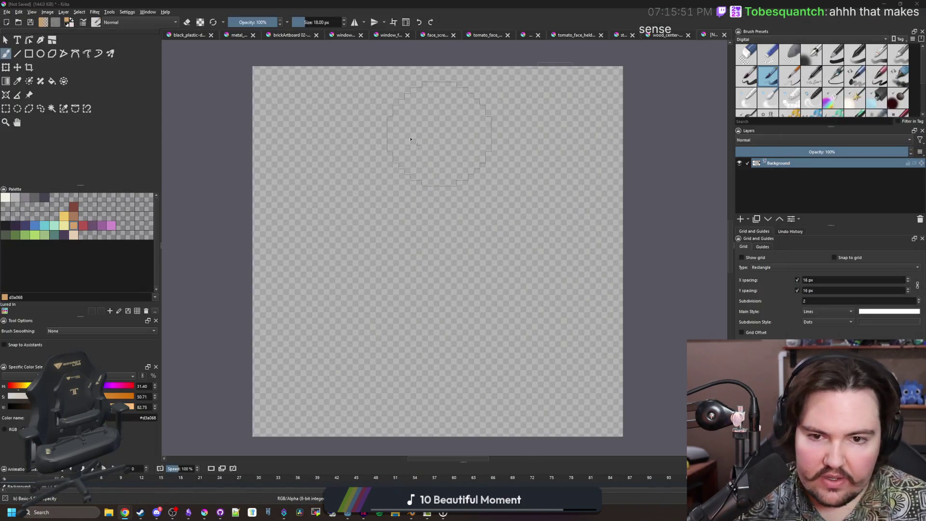
Paste the cheese photo, allowing its download, and shrink it with the Transform tool.
scroll(459, 220, "down", 4)
key("ctrl+v")
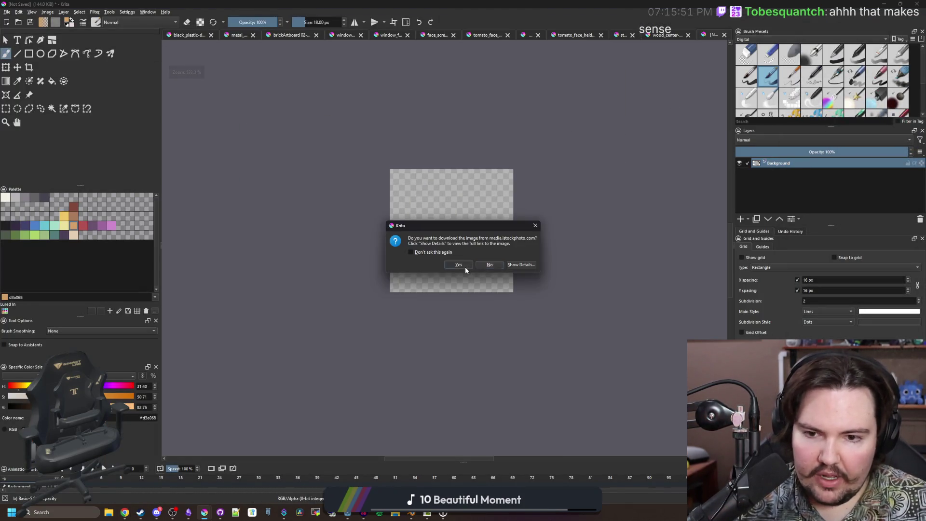
left_click(465, 267)
key("ctrl+t")
scroll(476, 247, "down", 3)
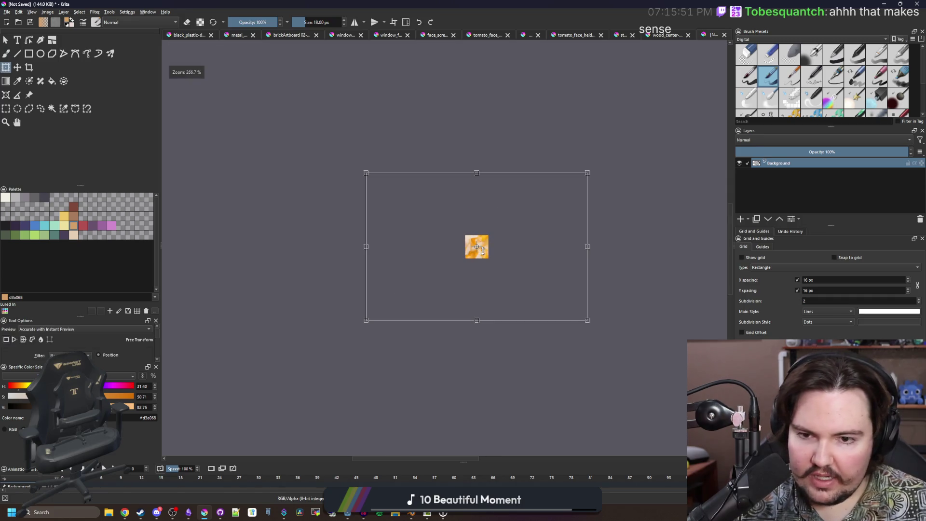
left_click_drag(587, 319, 423, 229)
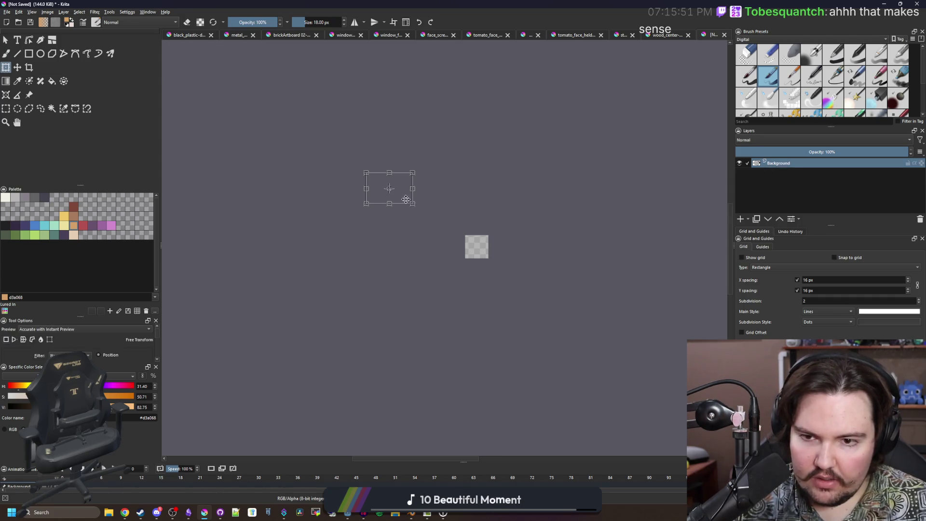
scroll(494, 257, "up", 6)
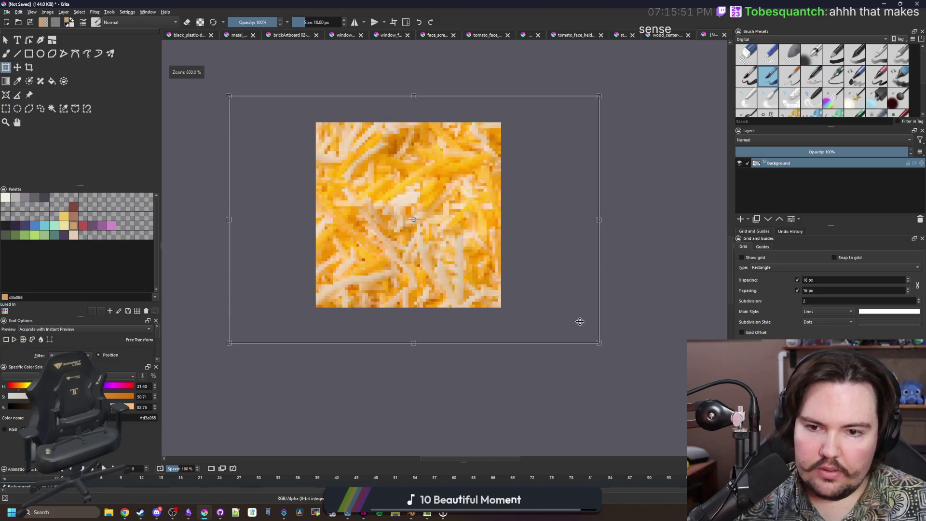
left_click_drag(599, 344, 542, 306)
left_click_drag(437, 214, 484, 247)
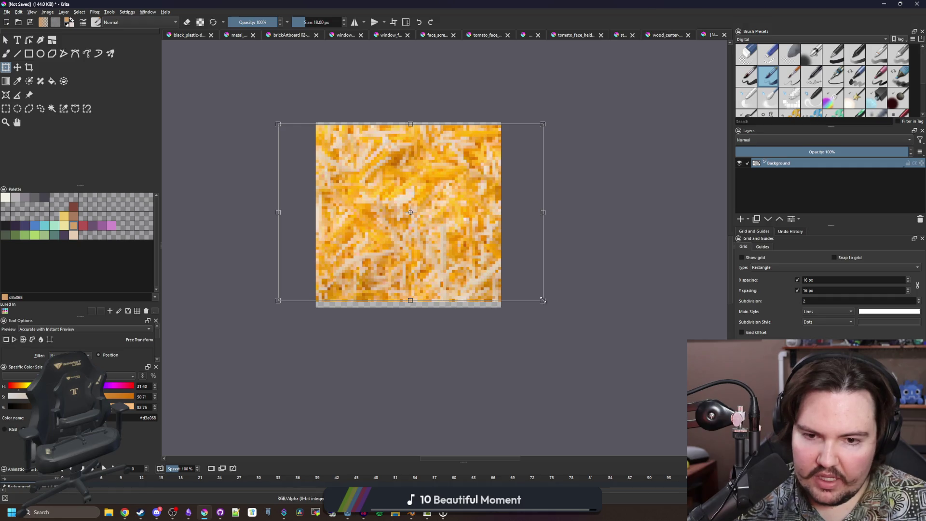
Stretch and narrow the cheese image to fill the 64×64 canvas, then pick a soft airbrush.
left_click_drag(541, 302, 571, 318)
scroll(626, 237, "up", 1)
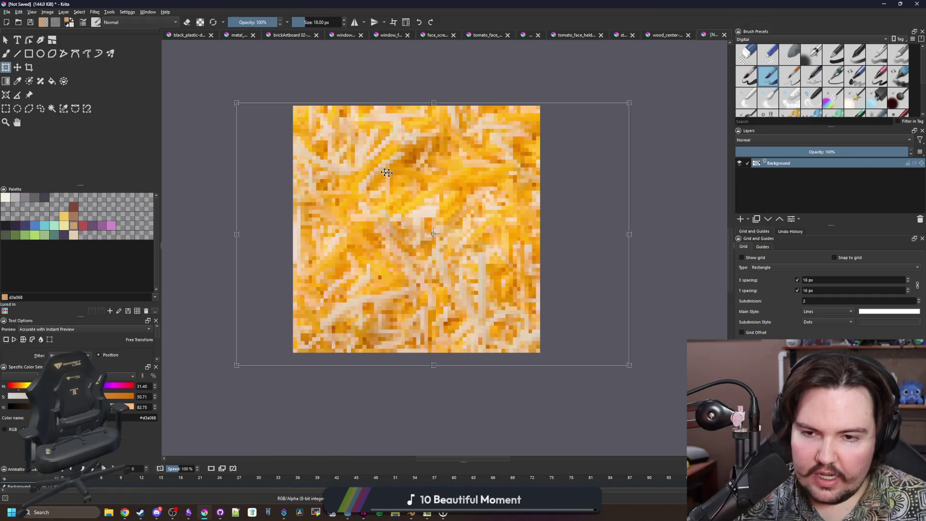
left_click_drag(626, 238, 551, 237)
left_click_drag(456, 235, 486, 235)
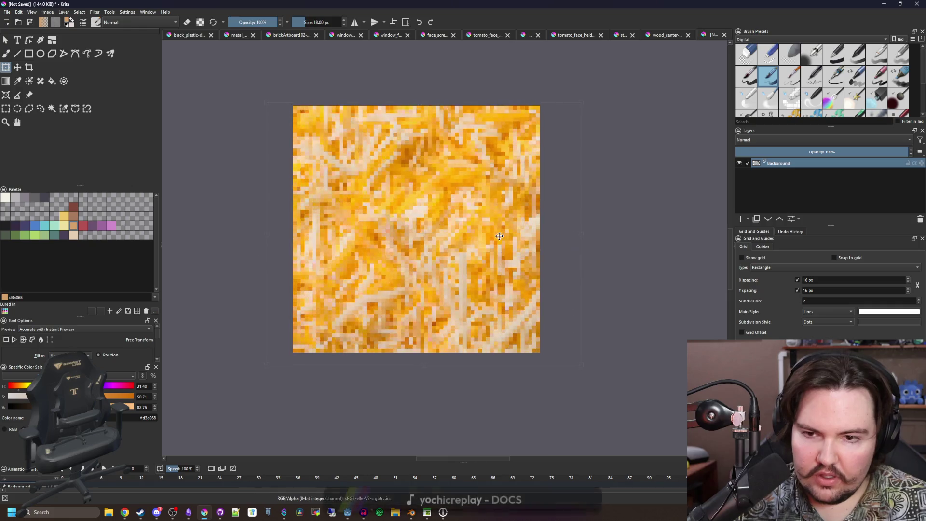
scroll(486, 235, "down", 1)
scroll(442, 224, "up", 1)
scroll(442, 223, "up", 1)
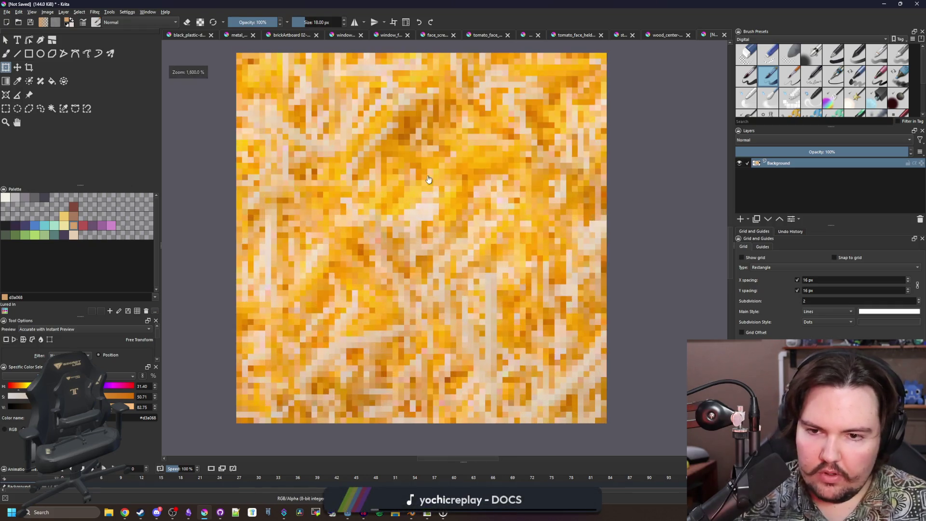
key("b")
scroll(441, 224, "down", 1)
scroll(442, 224, "up", 1)
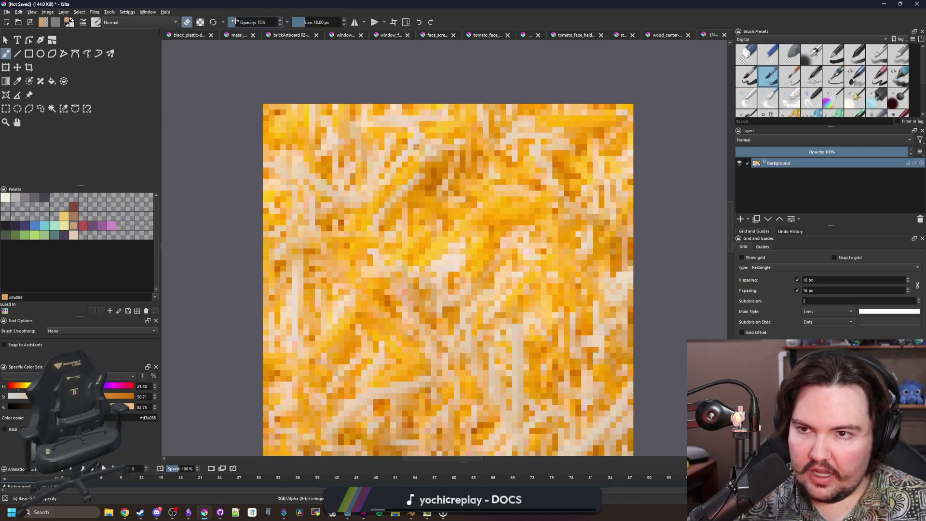
scroll(241, 121, "down", 1)
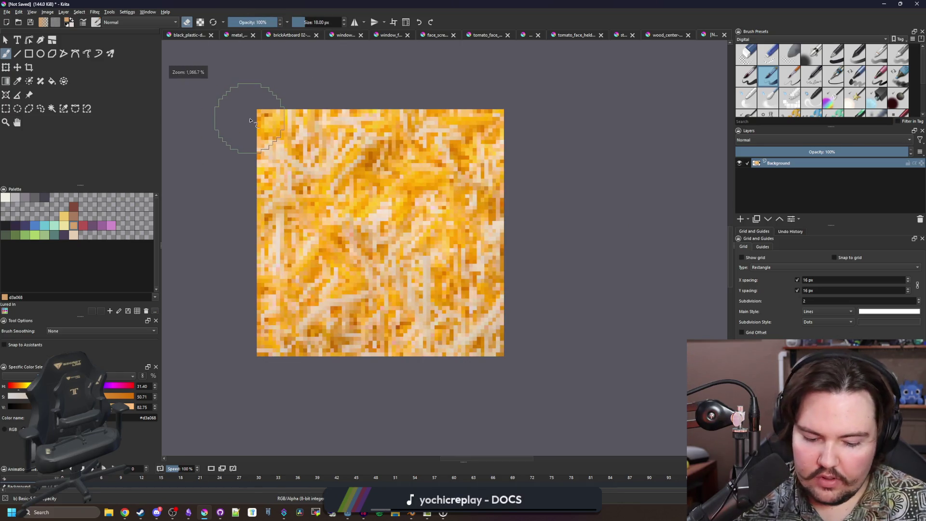
left_click(813, 54)
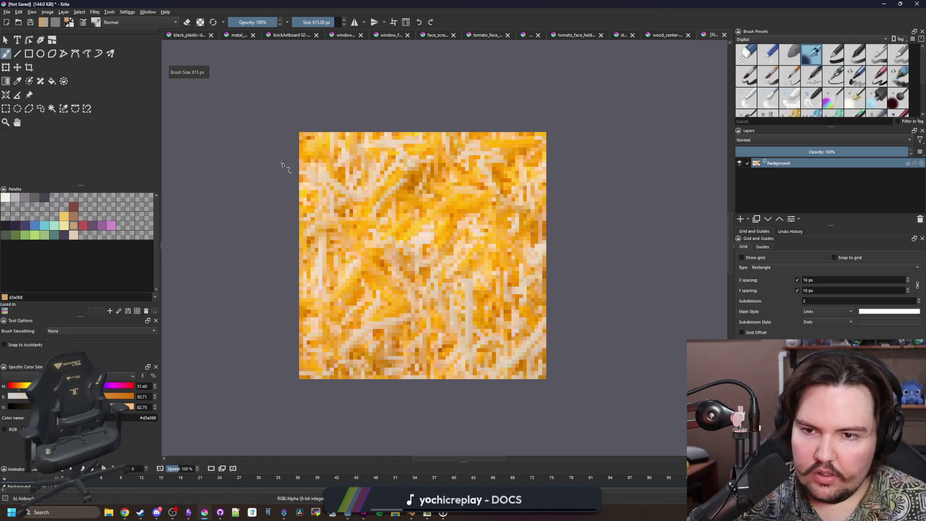
Shrink the brush to 24 px and erase the corners into a soft round shape.
left_click_drag(282, 165, 271, 155)
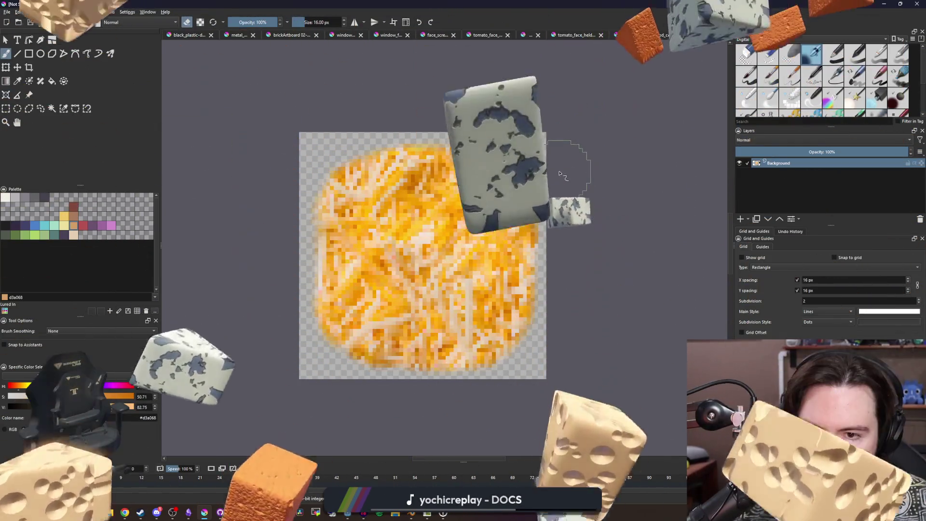
scroll(512, 212, "down", 10)
scroll(512, 212, "up", 10)
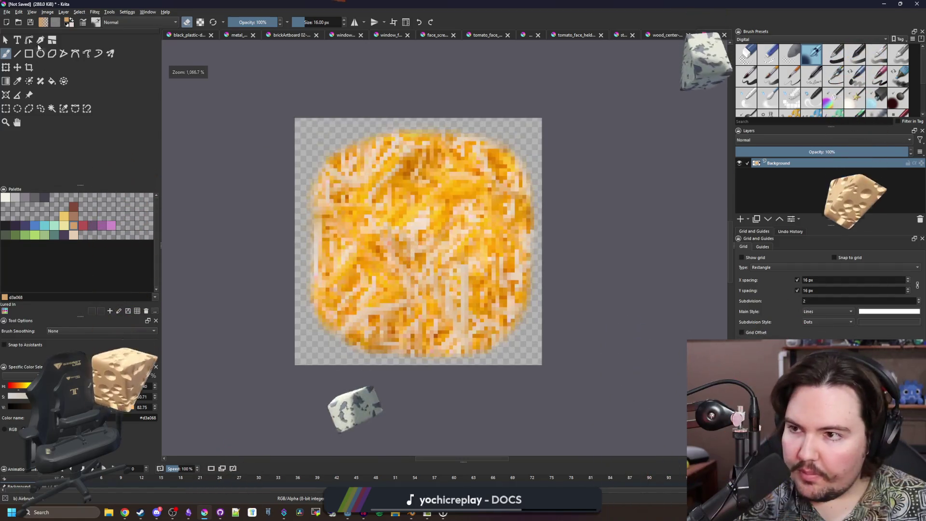
Save the texture as pizza_cheese.png, accepting the PNG export options.
left_click(7, 12)
left_click(21, 53)
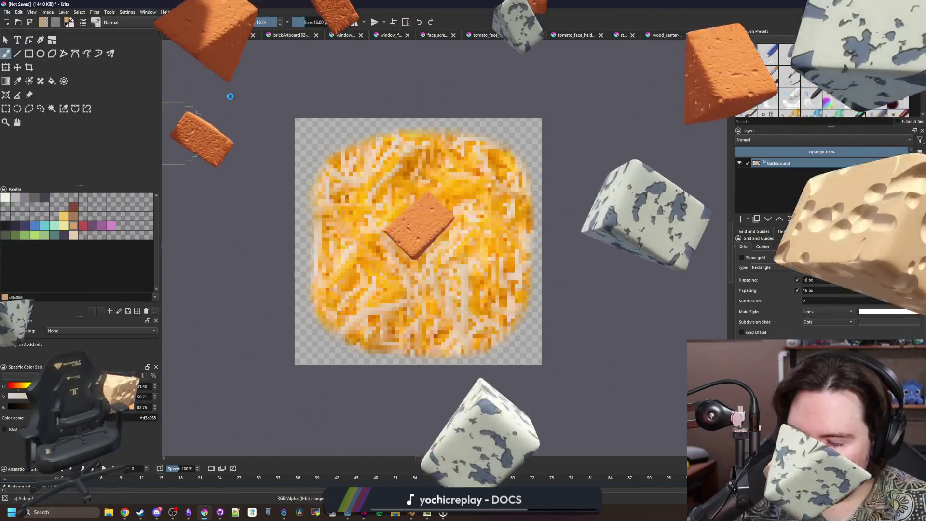
type("pizza_cheese")
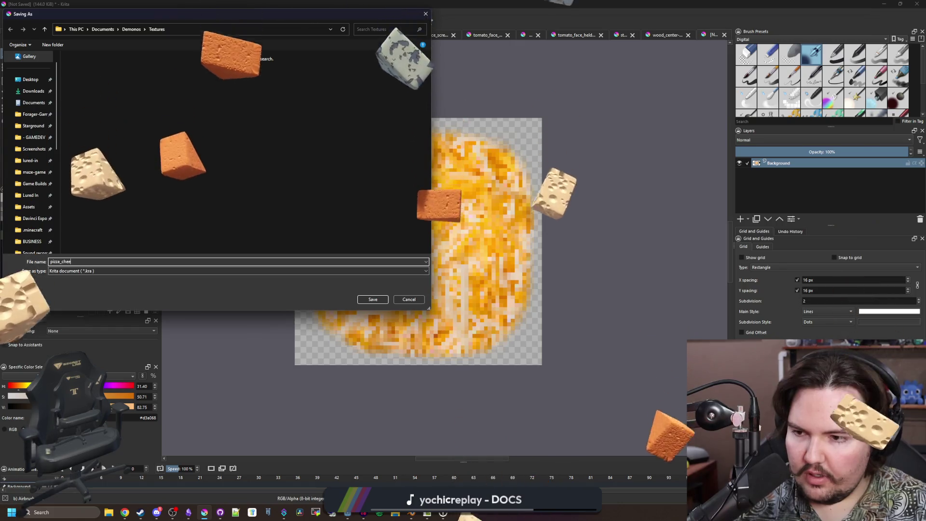
left_click(100, 271)
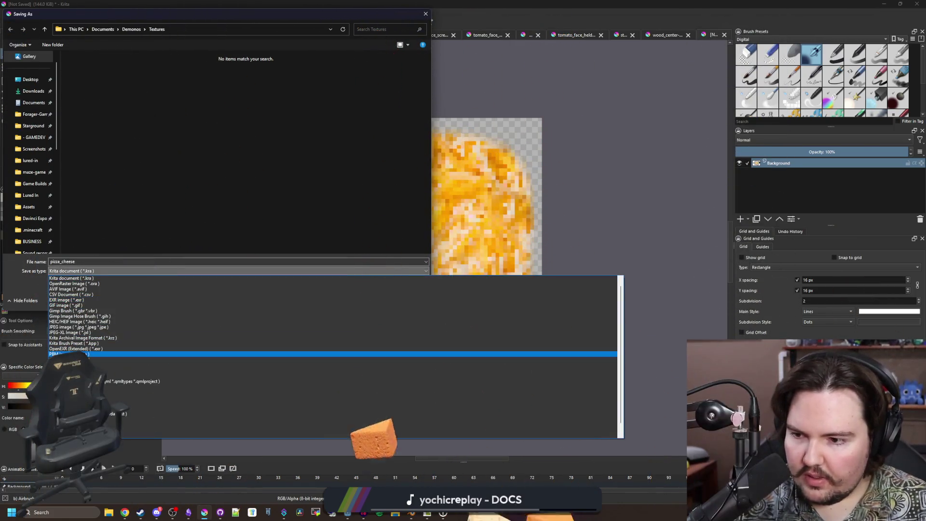
left_click(115, 365)
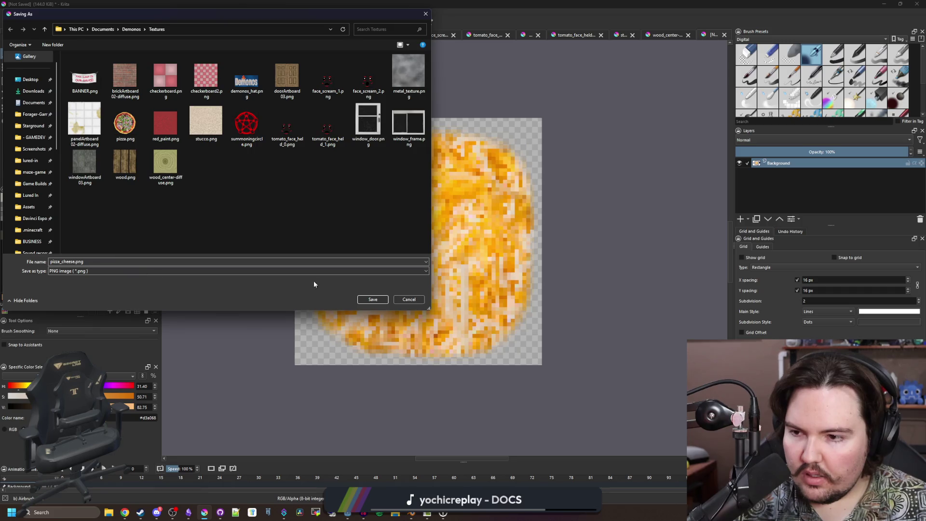
left_click(370, 299)
left_click(497, 322)
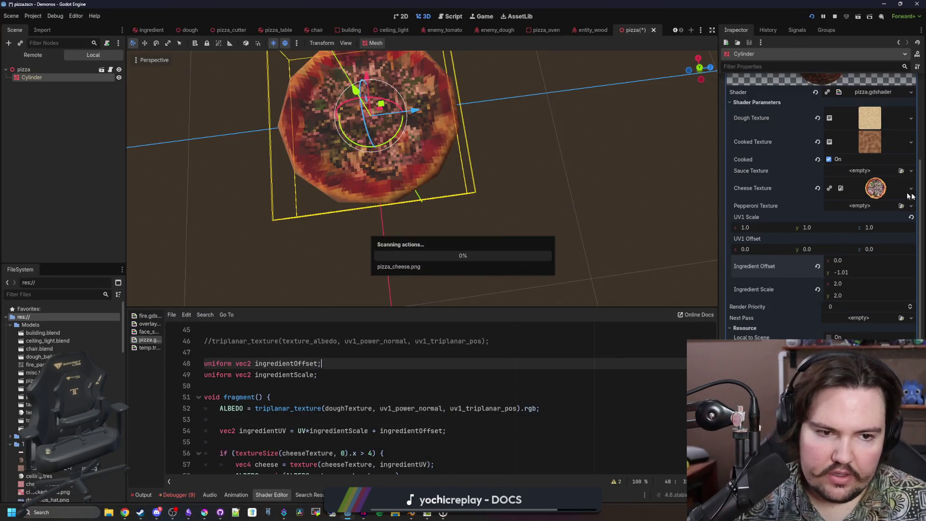
Quick-load the pizza_cheese image into the material's Cheese Texture slot.
right_click(873, 198)
left_click(868, 219)
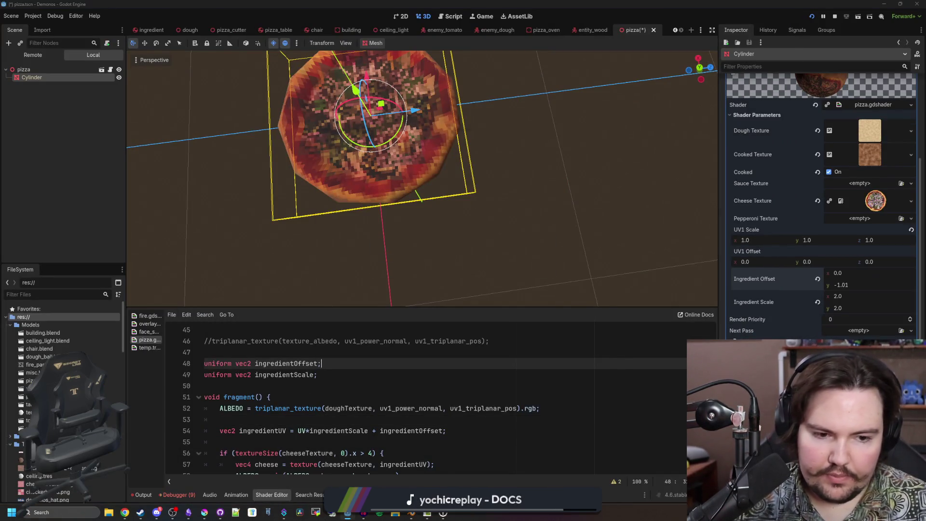
type("pizza")
double_click(391, 190)
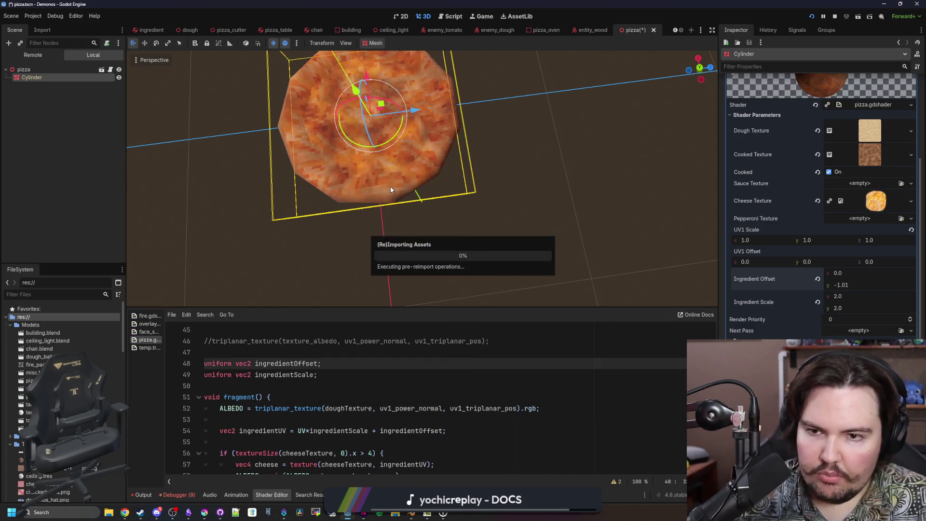
mouse_move(489, 233)
left_mouse_down()
mouse_move(484, 270)
mouse_move(491, 233)
left_mouse_up()
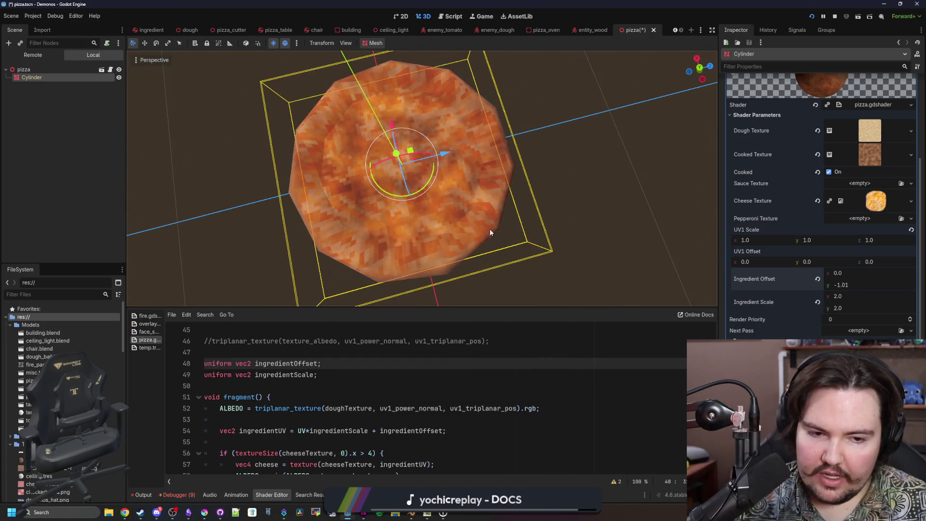
Toggle Cooked off and on to compare, leaving it off, and view the pizza top-down.
left_click(829, 172)
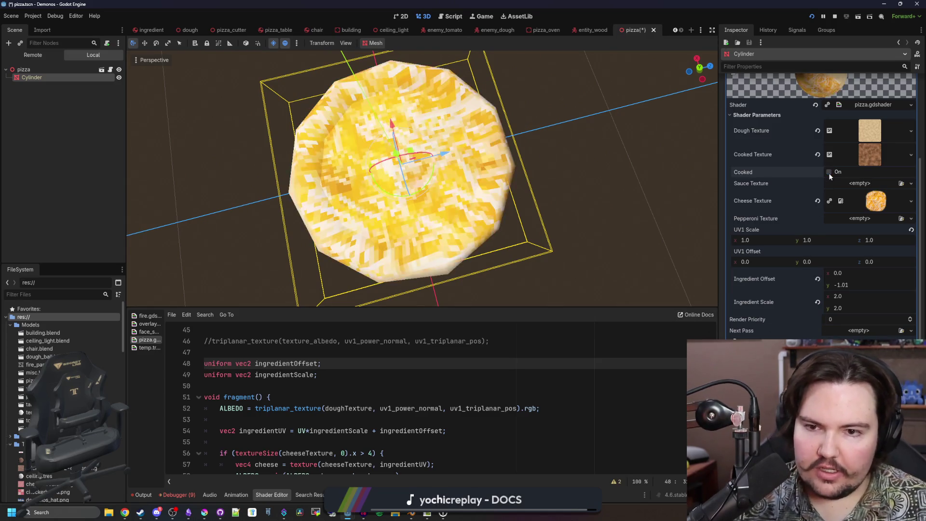
left_click(828, 172)
left_click(829, 172)
left_click(828, 172)
left_click(828, 172)
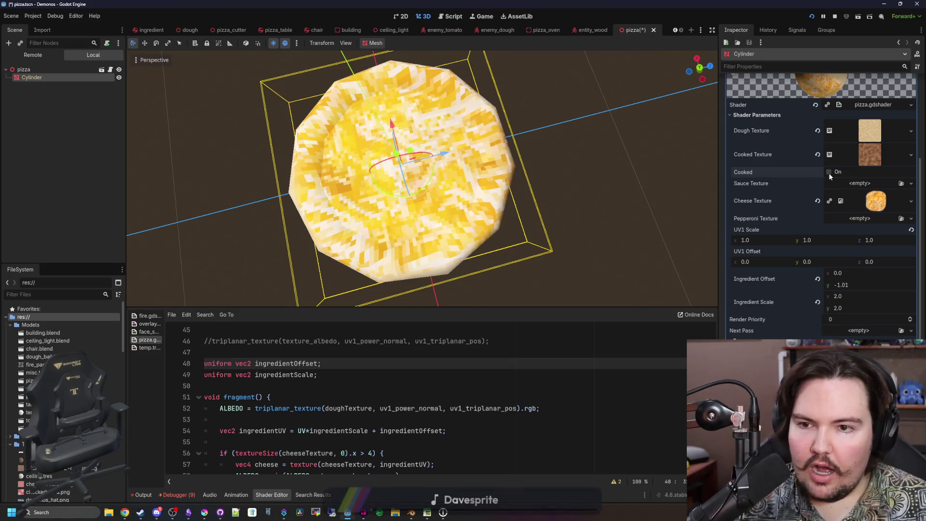
left_click(829, 173)
left_click(828, 172)
left_click(828, 172)
left_click(829, 172)
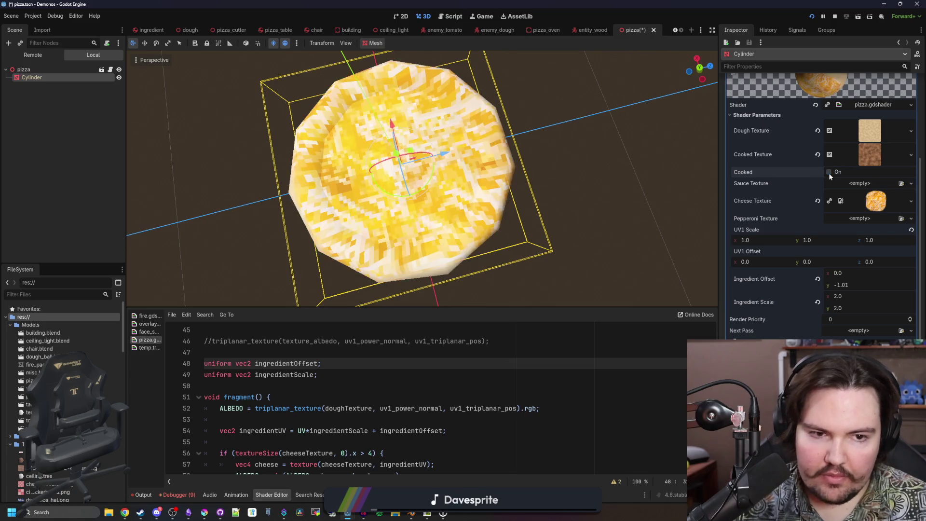
key("KP_7")
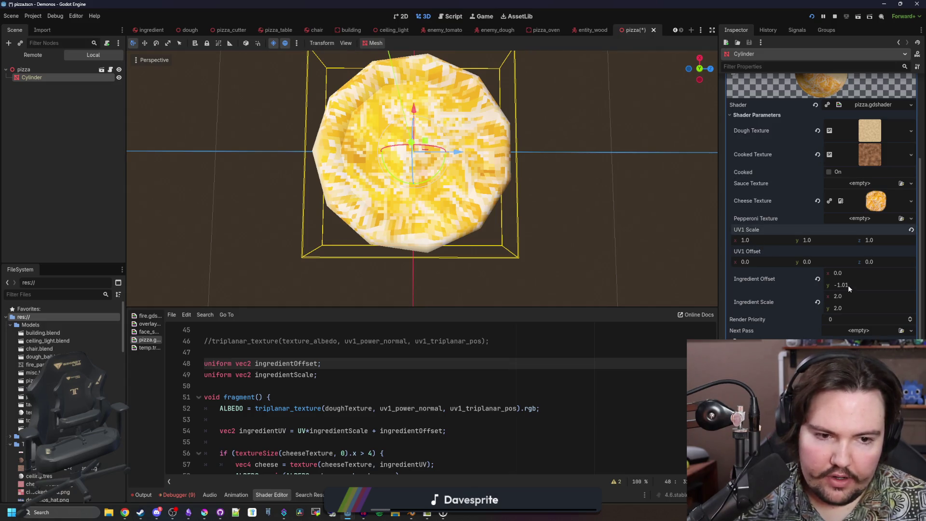
Set Ingredient Scale to 2.2 by 2.2 and reset the horizontal offset to 0.
left_click_drag(845, 299, 854, 299)
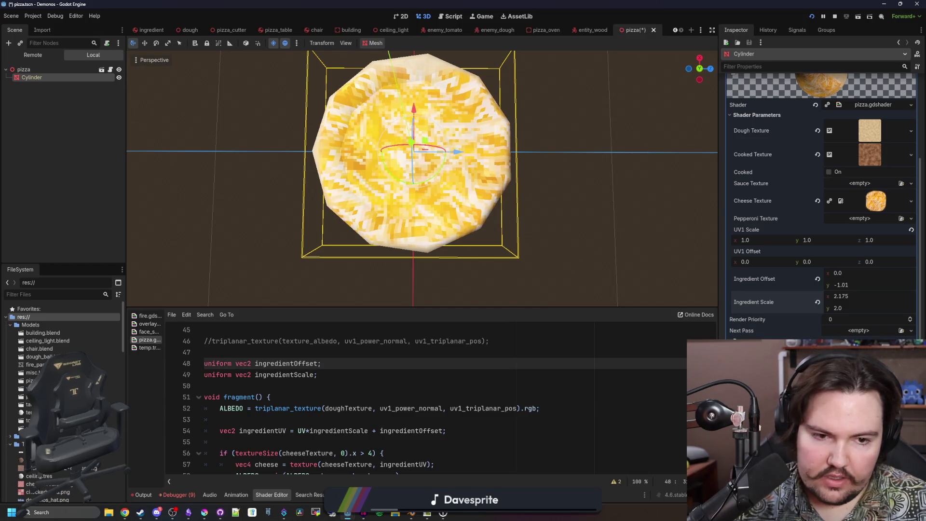
left_click(849, 296)
type("2.2")
key("Return")
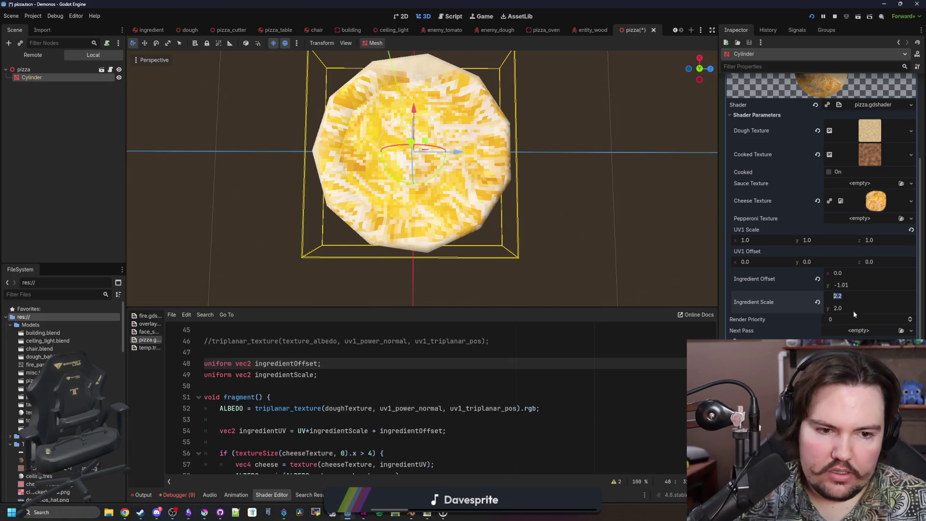
type("2.2")
key("Return")
mouse_move(851, 273)
left_mouse_down()
mouse_move(839, 273)
mouse_move(859, 289)
mouse_move(844, 288)
left_mouse_up()
type("0")
key("Return")
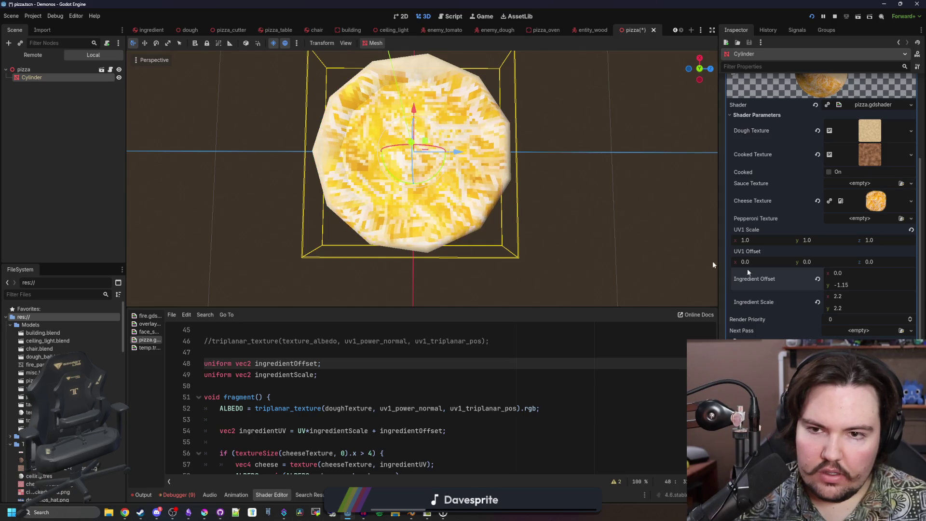
Enlarge the cheese to Ingredient Scale 2.5 by 2.5 and shift it vertically to centre it.
scroll(422, 178, "up", 3)
scroll(422, 178, "down", 5)
scroll(422, 179, "up", 3)
mouse_move(422, 179)
left_mouse_down()
mouse_move(422, 159)
mouse_move(401, 174)
mouse_move(408, 145)
left_mouse_up()
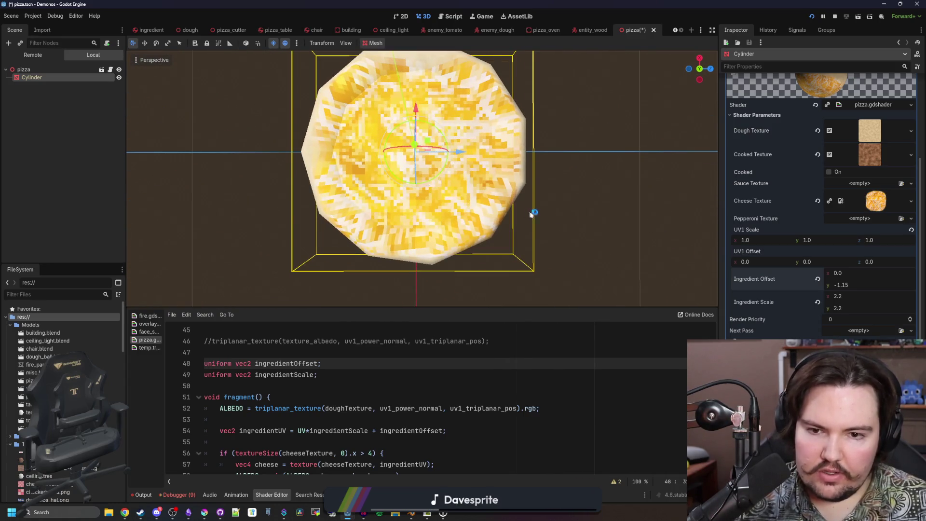
left_click(845, 295)
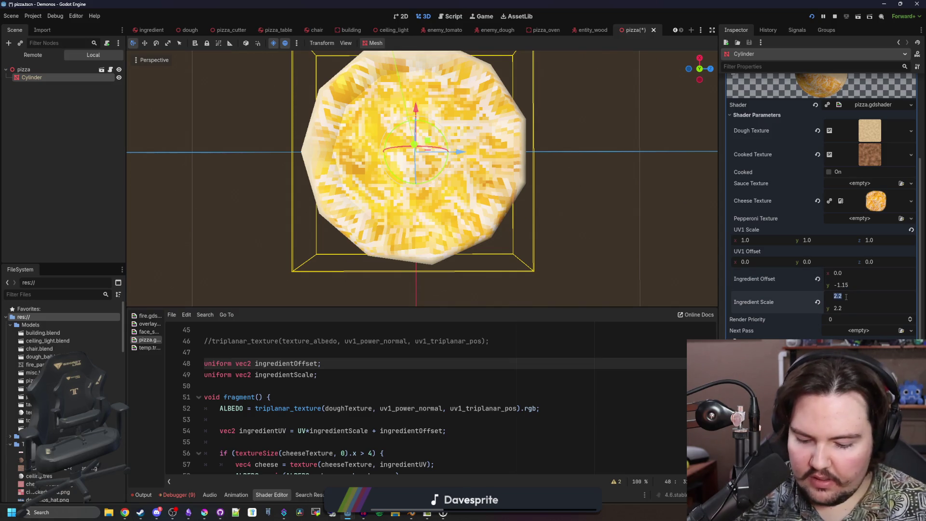
type("2.5")
key("Return")
type("2.5")
key("Return")
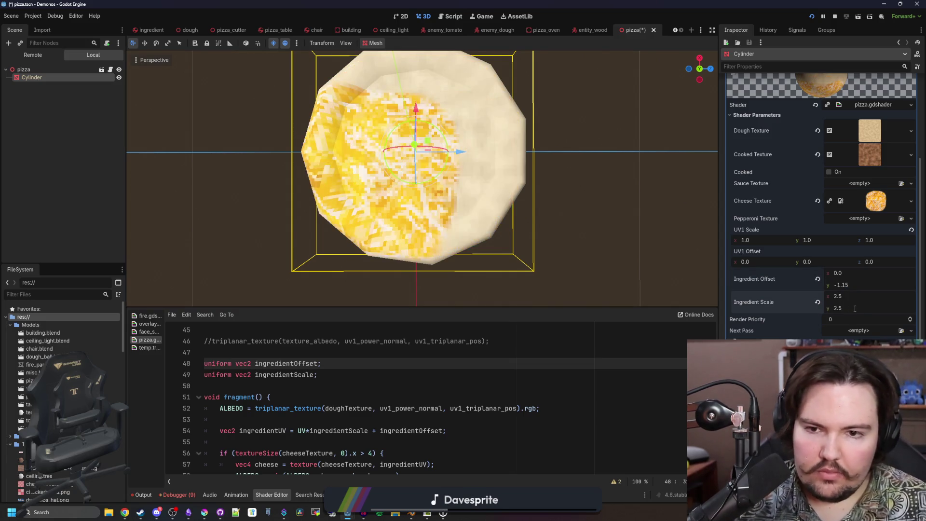
mouse_move(852, 286)
left_mouse_down()
mouse_move(841, 285)
mouse_move(843, 273)
left_mouse_up()
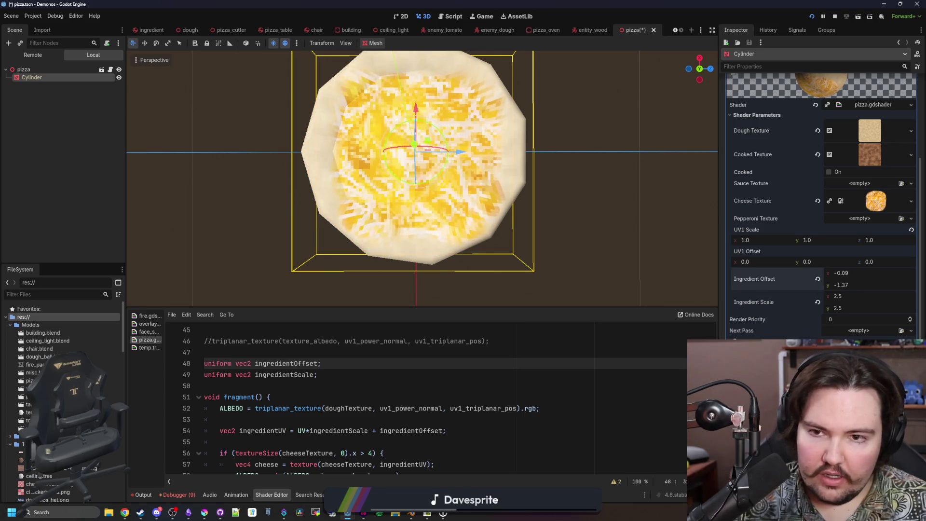
Fine-tune the cheese to scale 2.43 x 2.51 with offset -0.09, -1.37, then save the scene.
mouse_move(699, 68)
left_mouse_down()
mouse_move(700, 79)
mouse_move(700, 70)
left_mouse_up()
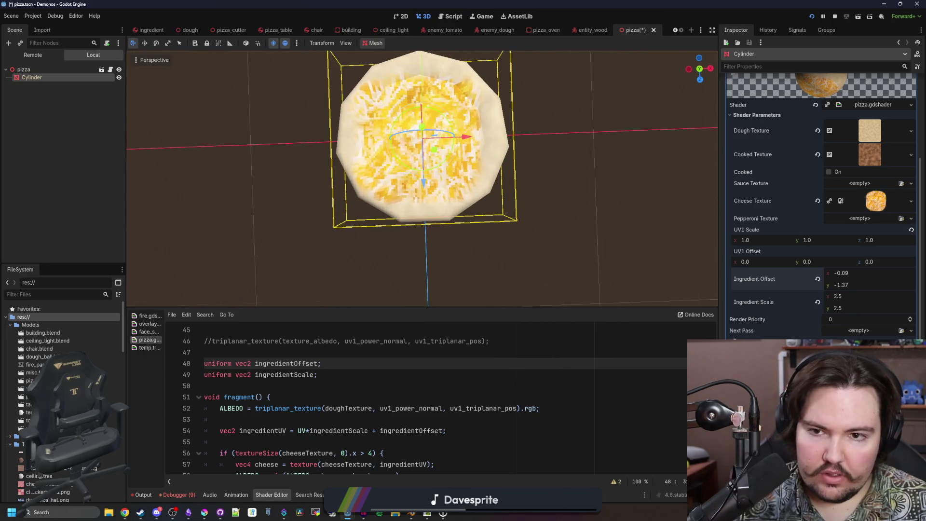
left_click(846, 297)
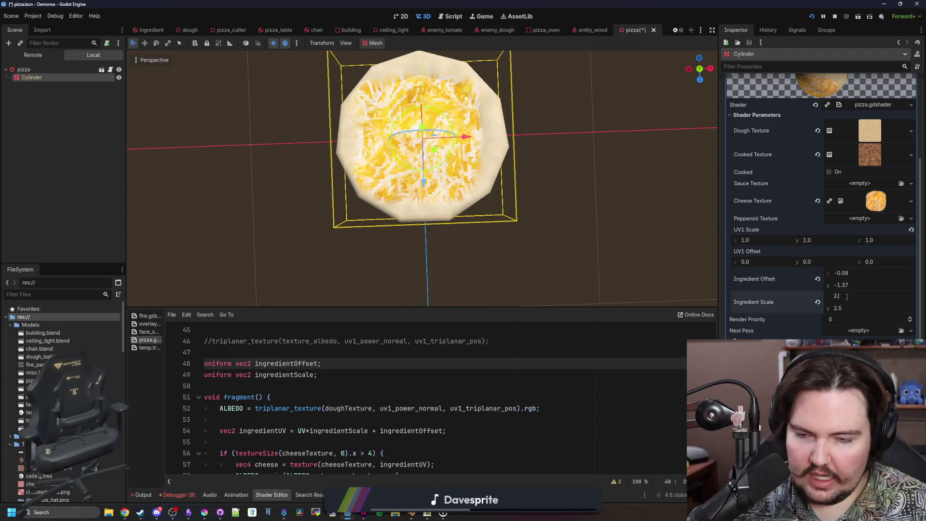
type(".4")
key("Return")
key("Return")
left_click_drag(682, 201, 732, 246)
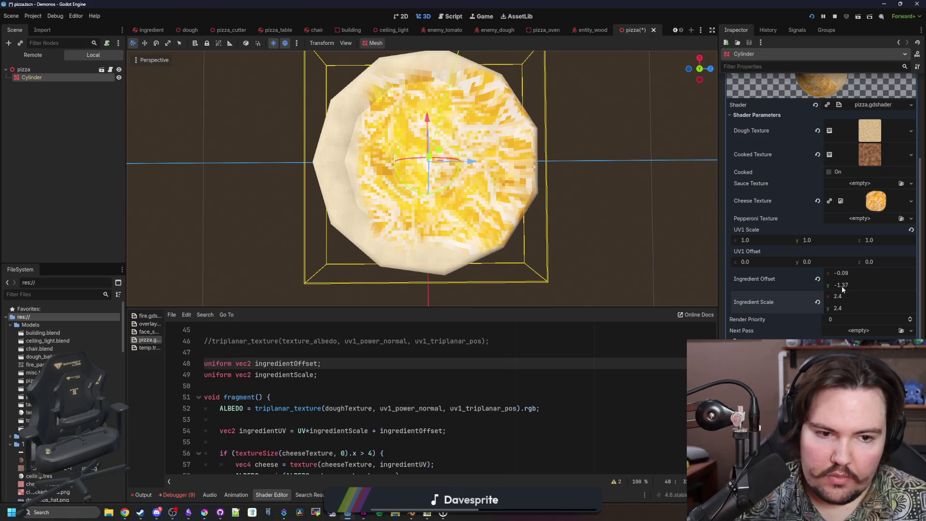
mouse_move(844, 299)
left_mouse_down()
mouse_move(825, 299)
mouse_move(852, 308)
mouse_move(844, 297)
mouse_move(856, 296)
left_mouse_up()
mouse_move(571, 217)
left_mouse_down()
mouse_move(571, 111)
mouse_move(570, 159)
mouse_move(524, 192)
mouse_move(392, 206)
left_mouse_up()
key("ctrl+s")
key("ctrl+s")
left_click(210, 513)
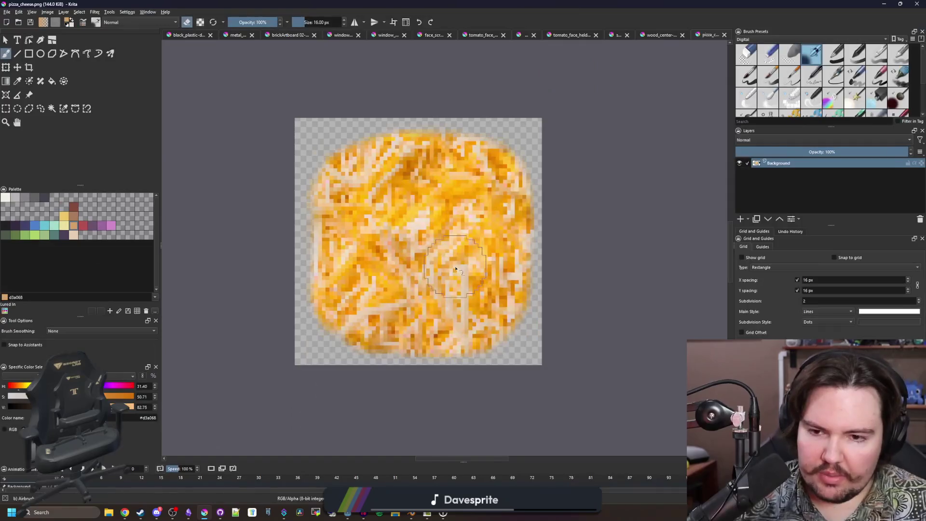
Erase the cheese texture's upper-left corner edge so the blob is rounder.
scroll(506, 163, "up", 2)
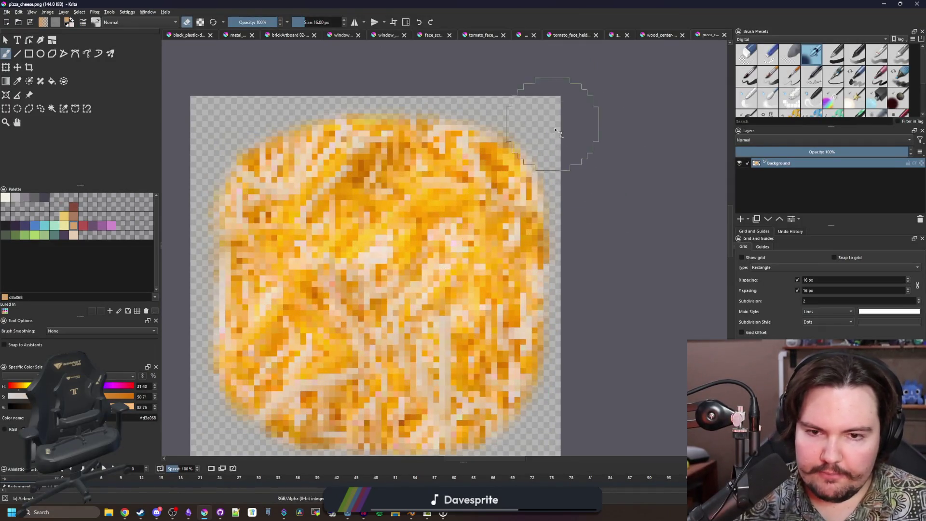
scroll(478, 77, "down", 1)
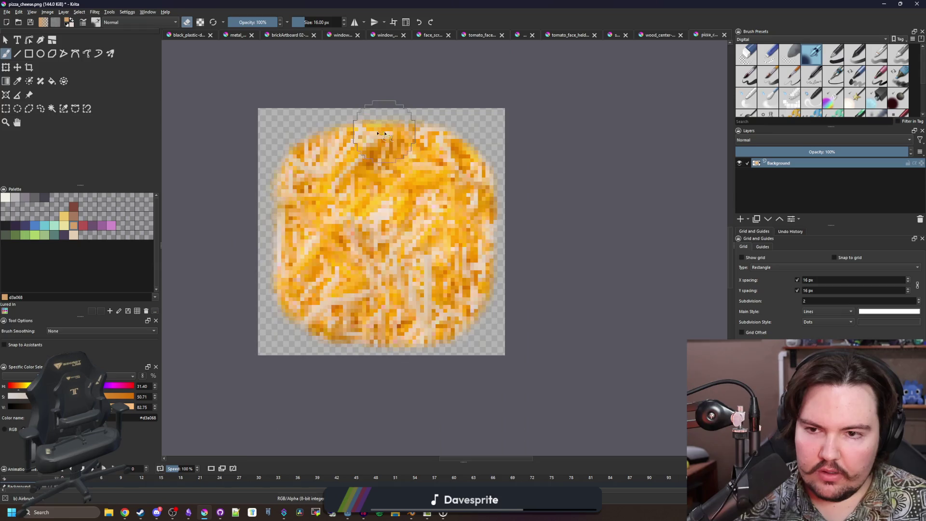
scroll(384, 72, "up", 1)
mouse_move(282, 126)
left_mouse_down()
mouse_move(235, 160)
mouse_move(228, 190)
mouse_move(357, 91)
left_mouse_up()
scroll(300, 145, "down", 1)
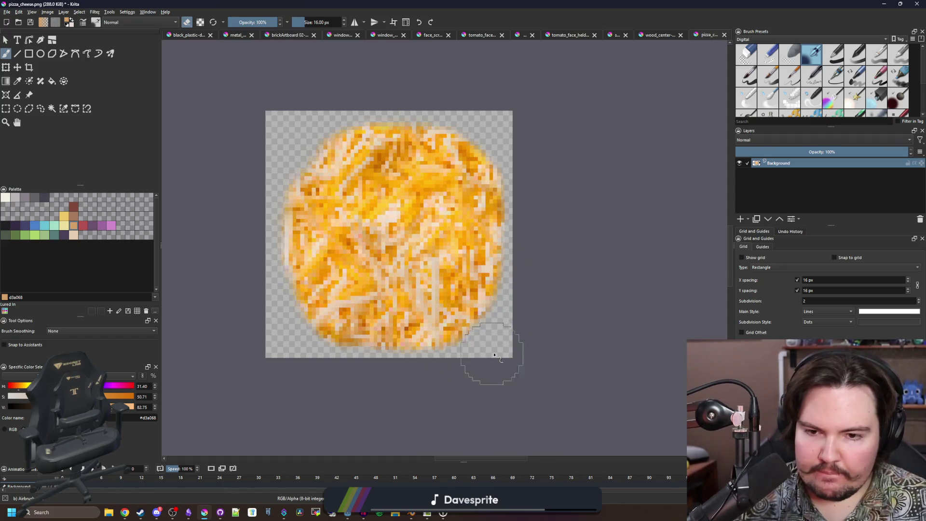
key("minus")
Export the cheese image as PNG, then inspect the pizza in Godot and save the scene.
key("ctrl+s")
key("Return")
key("super+Down")
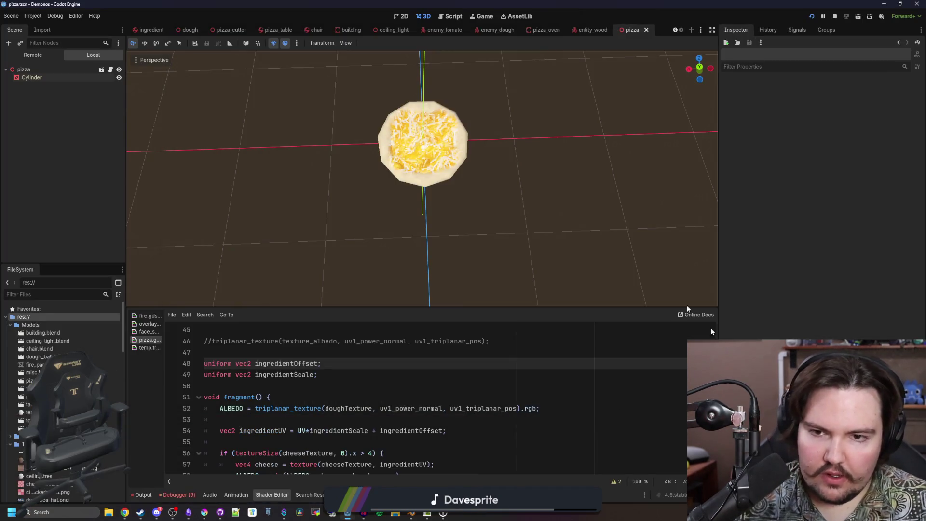
scroll(484, 148, "up", 2)
mouse_move(484, 147)
left_mouse_down()
mouse_move(511, 145)
mouse_move(536, 159)
mouse_move(542, 187)
left_mouse_up()
scroll(422, 178, "down", 2)
scroll(542, 187, "up", 2)
scroll(542, 187, "down", 3)
scroll(541, 187, "up", 1)
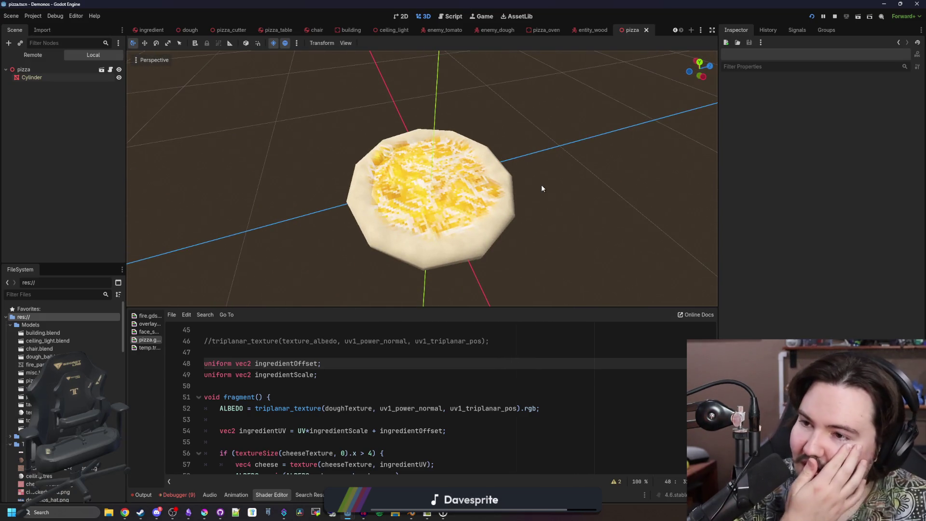
key("ctrl+s")
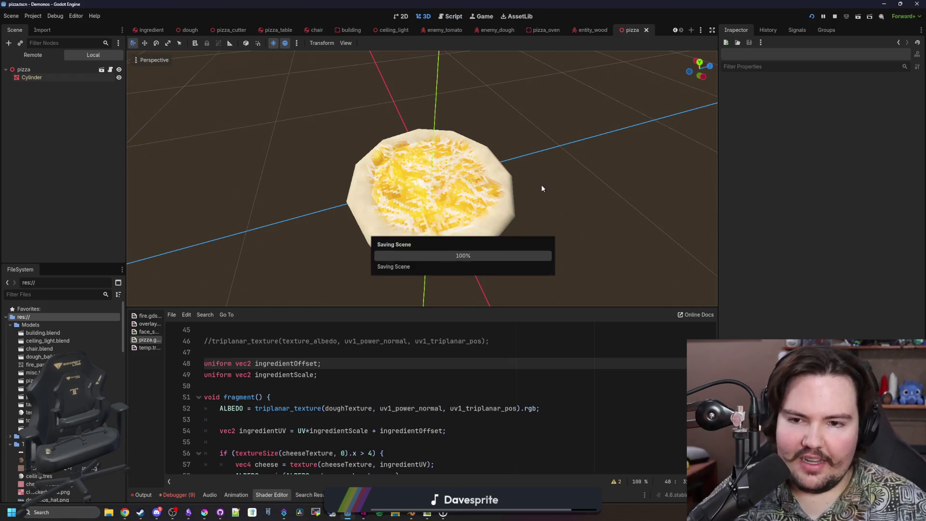
Clear the Cylinder's Cheese Texture, quick-load pizza_cheese back into it, and save the scene.
left_click(54, 77)
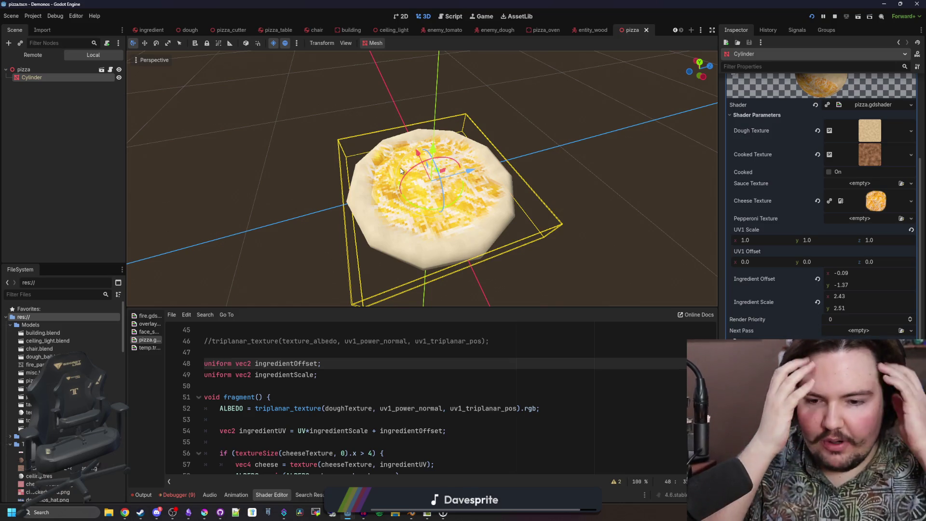
left_click(817, 200)
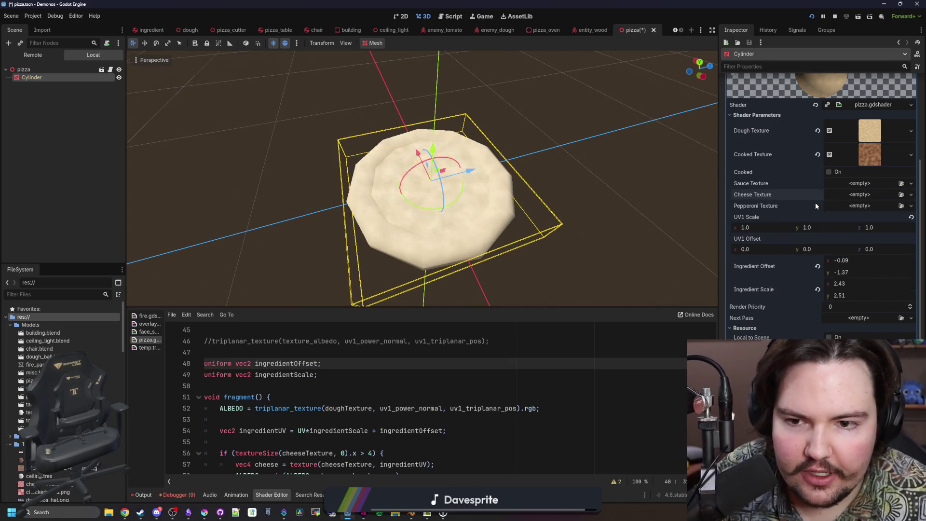
left_click(866, 197)
left_click(859, 366)
double_click(436, 180)
key("ctrl+s")
scroll(434, 193, "down", 3)
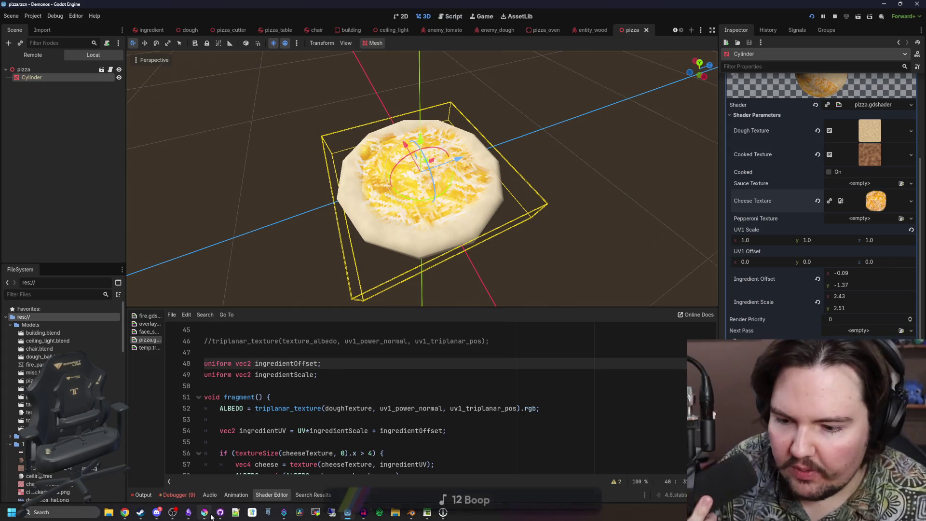
key("alt+Tab")
With a 3 px brush, lighten dark orange cheese pixels and partially erase patches to pale them.
double_click(400, 427)
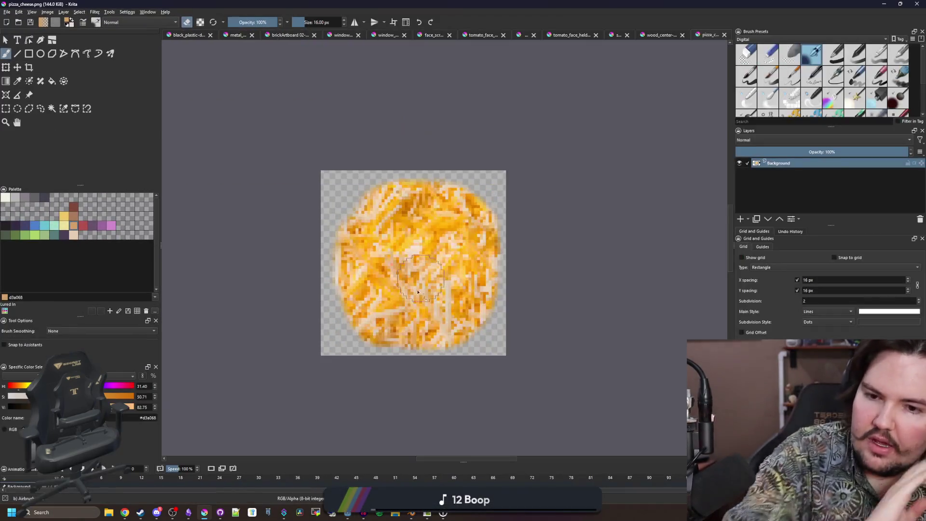
scroll(426, 250, "up", 4)
key("bracketleft")
key("bracketleft")
key("bracketleft")
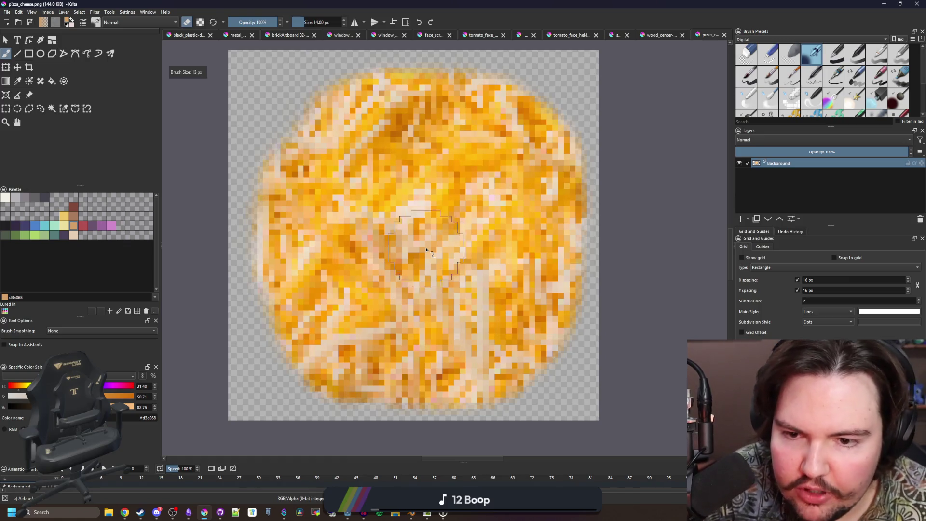
scroll(407, 144, "up", 1)
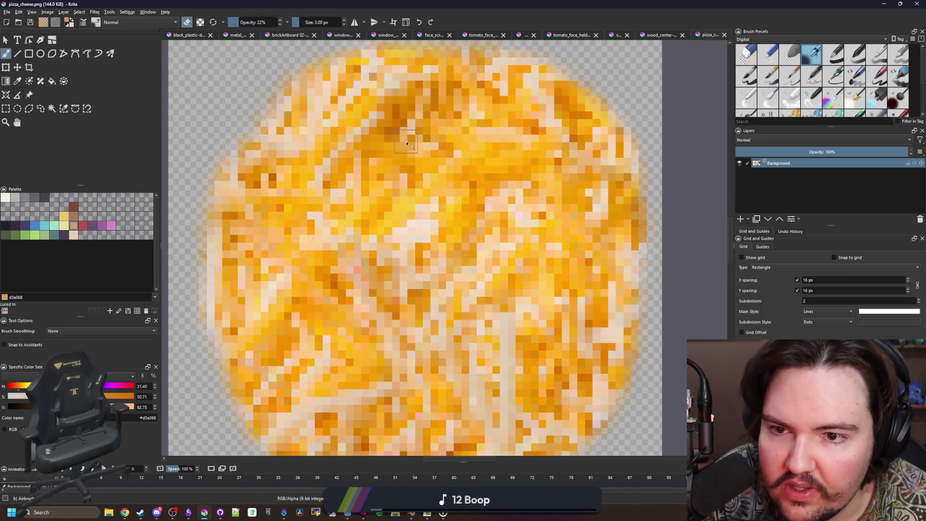
mouse_move(397, 134)
left_mouse_down()
mouse_move(388, 140)
mouse_move(427, 109)
left_mouse_up()
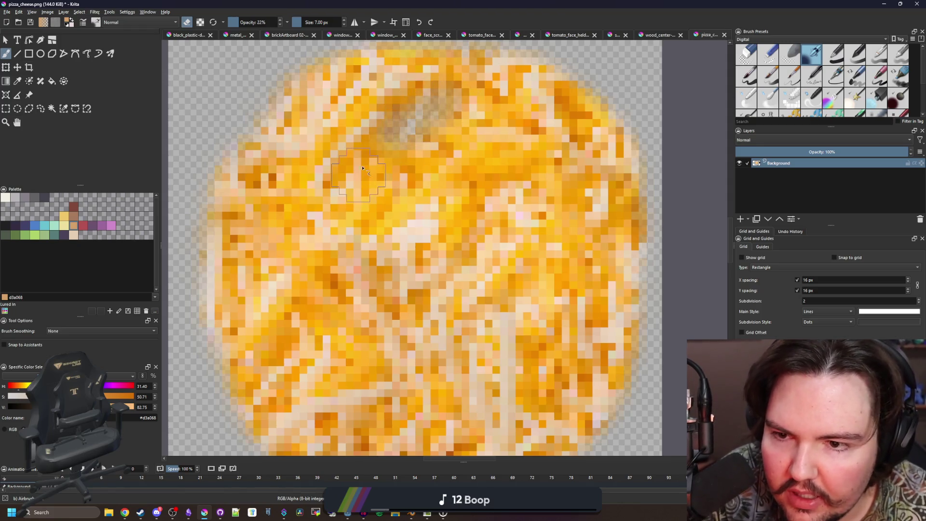
scroll(357, 188, "down", 1)
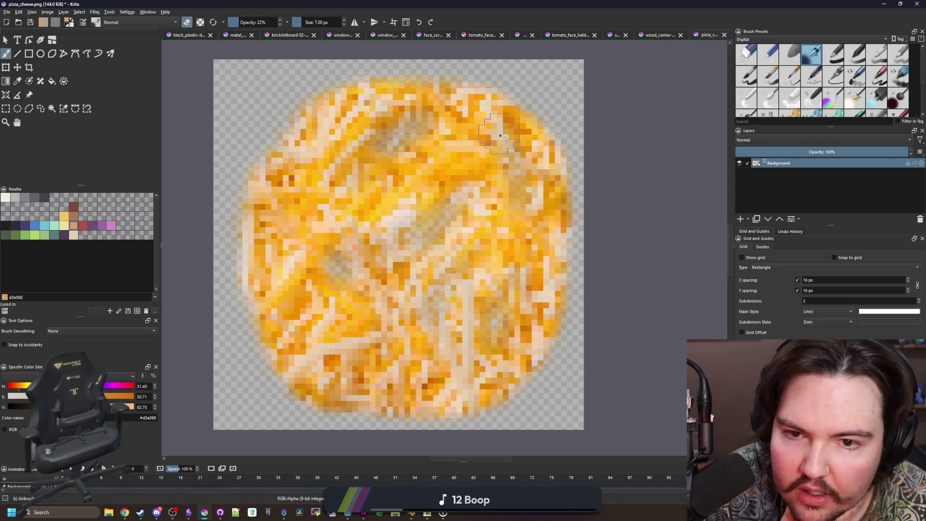
left_click_drag(324, 168, 324, 167)
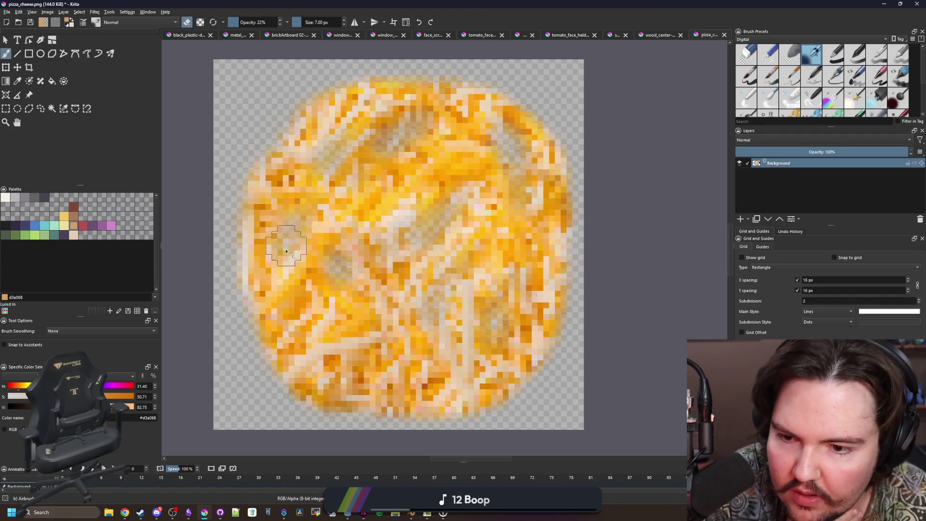
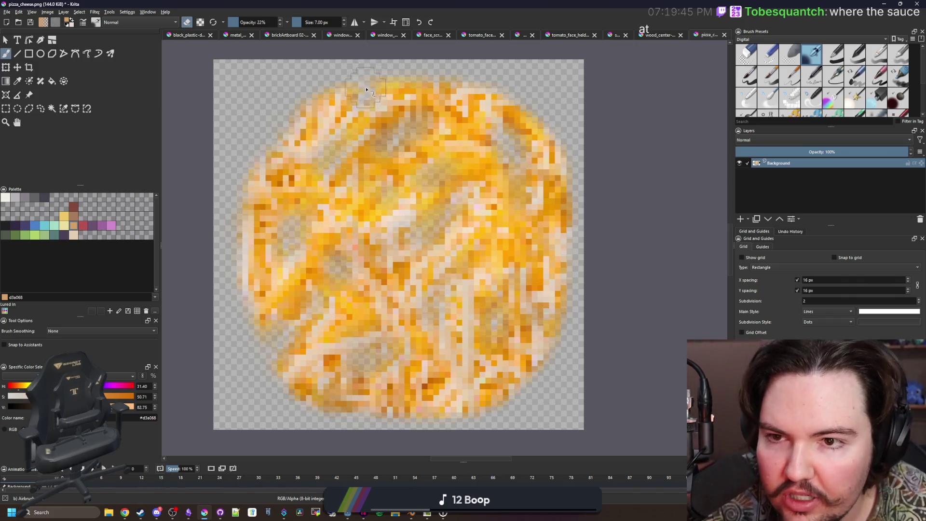
Check the updated cheese on the pizza in Godot from above, then return to a maximized Krita.
scroll(422, 265, "down", 5)
scroll(478, 306, "up", 3)
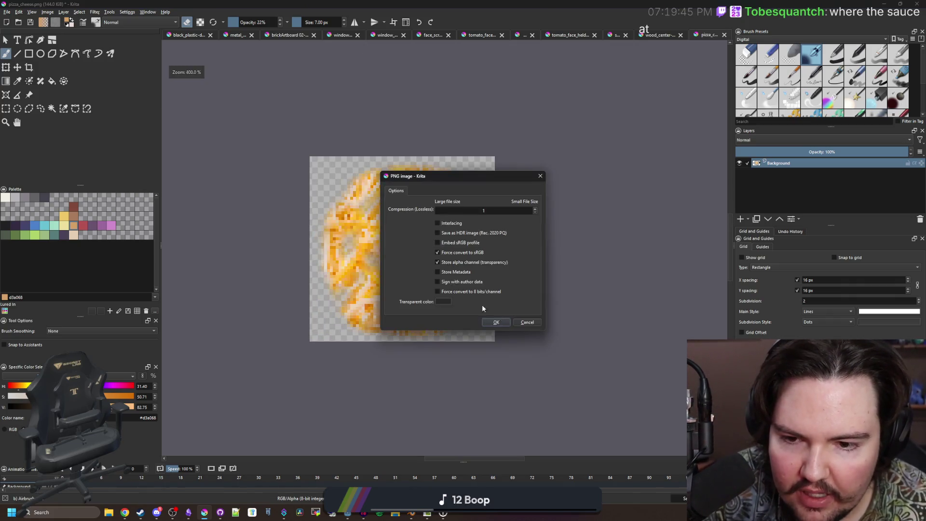
key("alt+Tab")
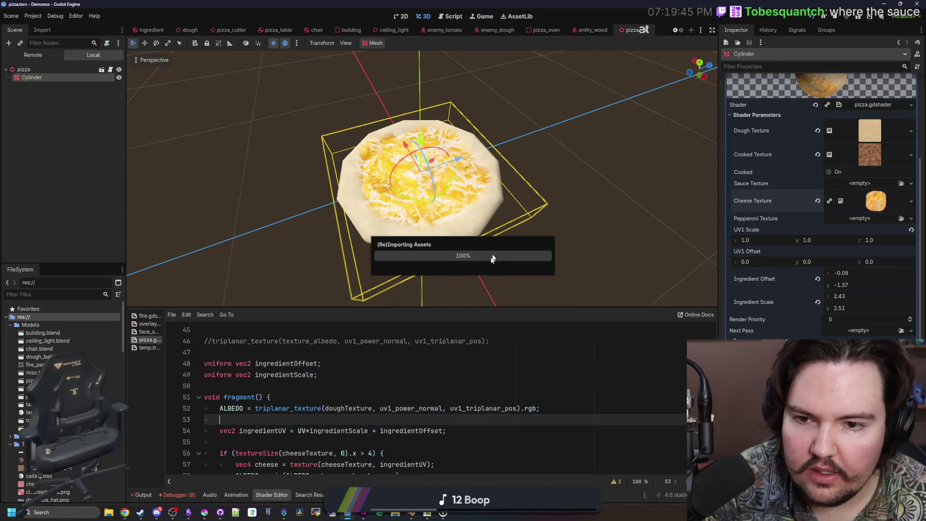
left_click_drag(515, 225, 514, 270)
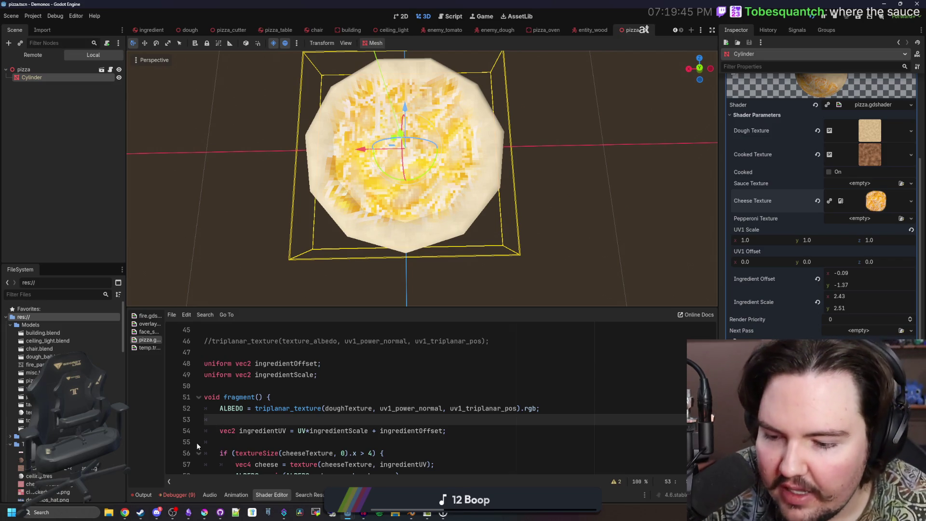
left_click(205, 511)
double_click(360, 400)
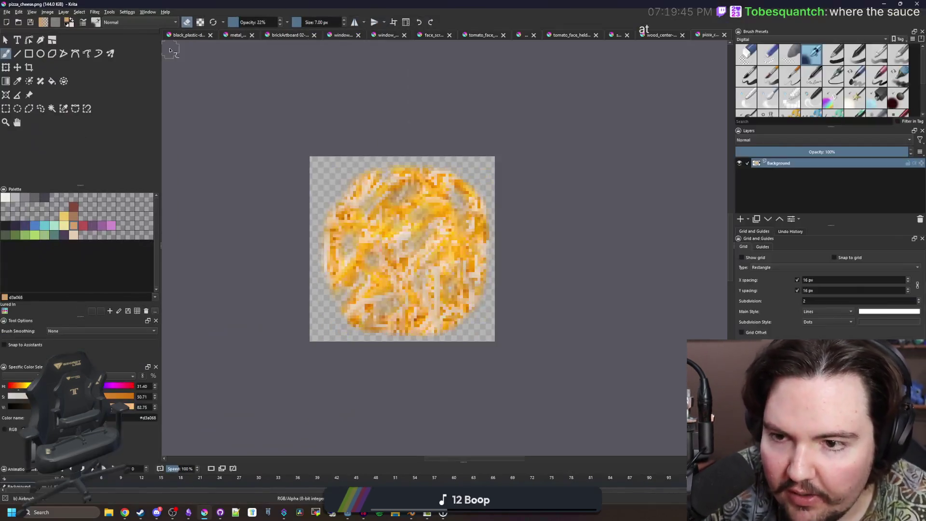
Create a new 64×64 image and delete its white background, leaving transparency.
left_click(7, 12)
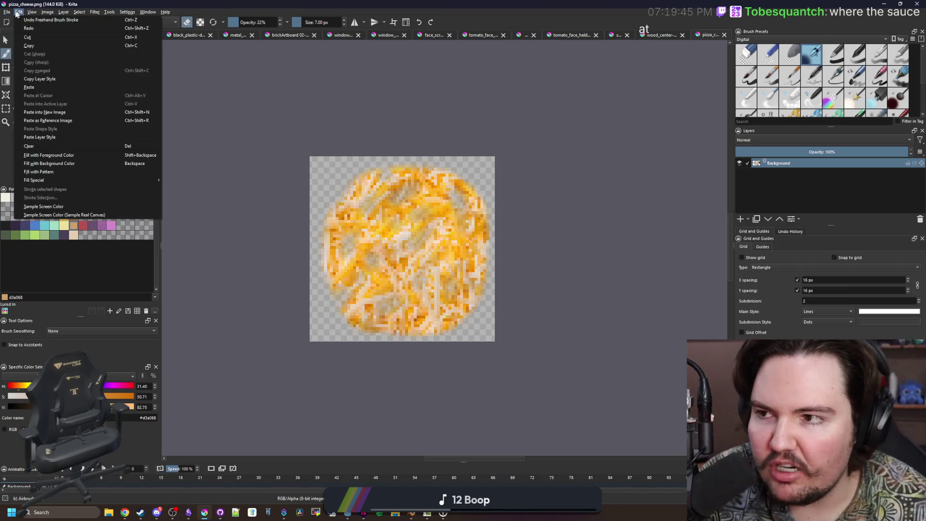
left_click(18, 20)
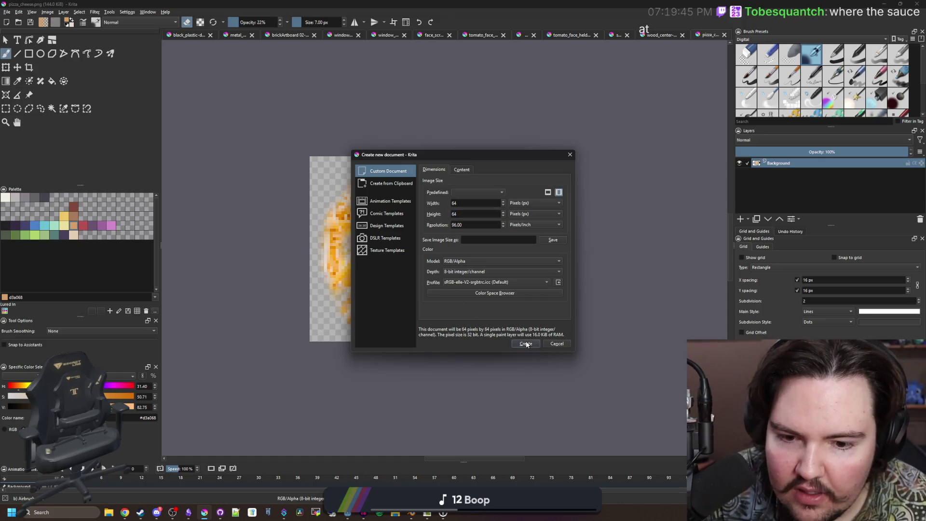
key("Return")
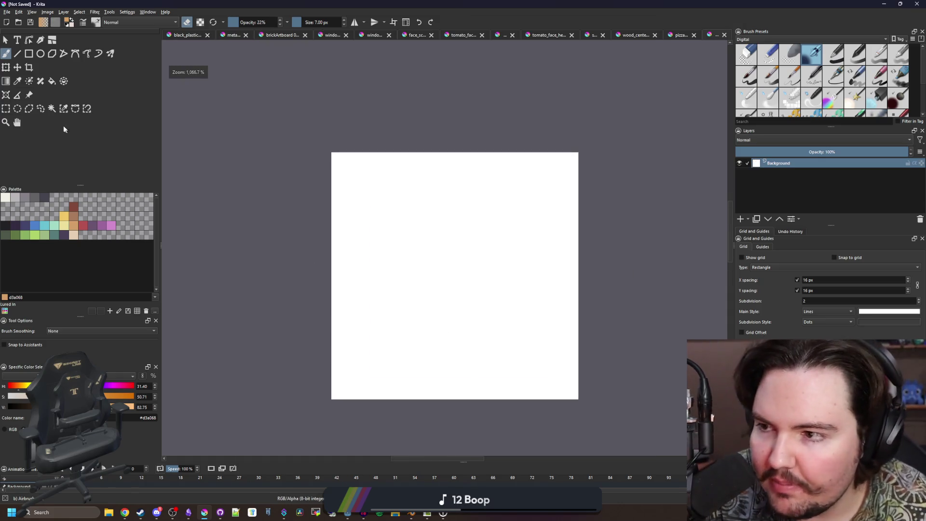
left_click(6, 108)
mouse_move(300, 125)
left_mouse_down()
mouse_move(641, 387)
mouse_move(644, 415)
left_mouse_up()
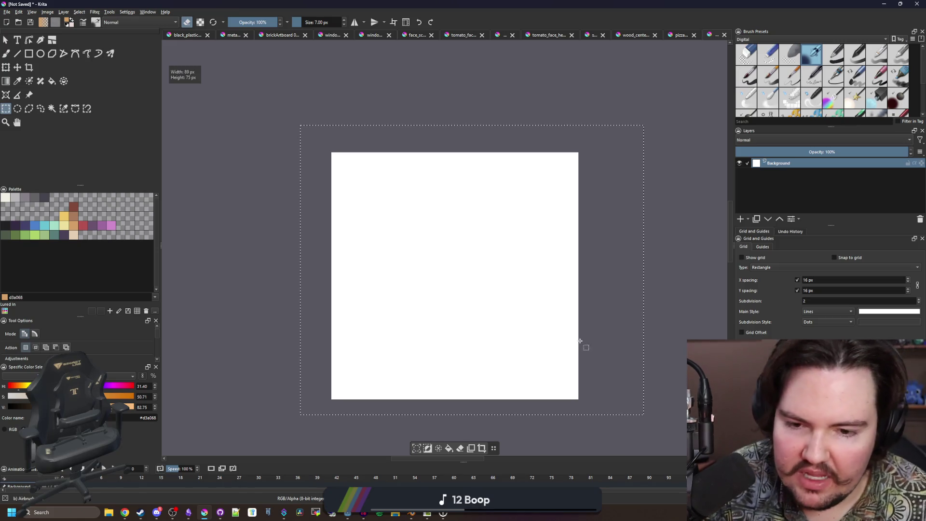
key("Delete")
left_click(564, 288)
Test the freehand brush with a stroke, undo it, and pick the dark red swatch.
key("b")
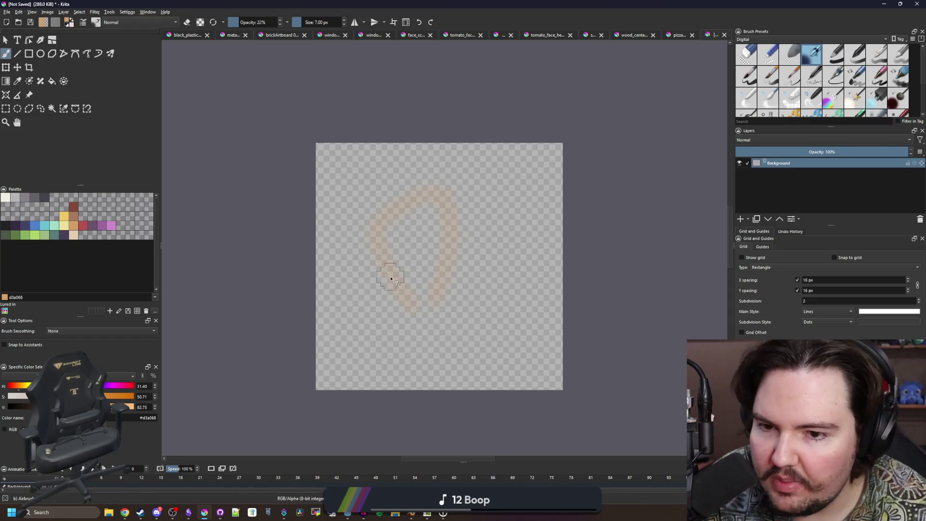
left_click_drag(455, 225, 394, 275)
key("Delete")
left_click(82, 226)
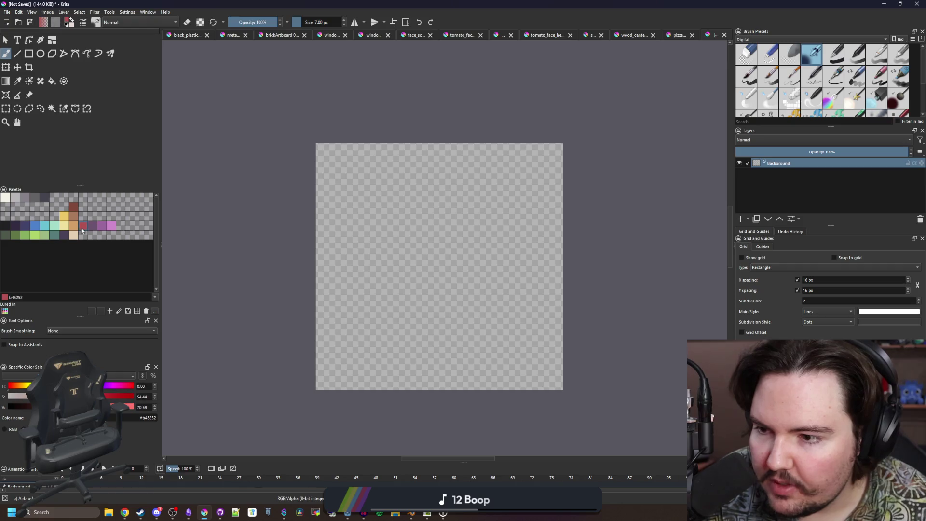
Draw a solid, outline-free dark red circle filling the 64×64 canvas with the Ellipse tool.
left_click(41, 54)
mouse_move(317, 143)
left_mouse_down()
mouse_move(444, 250)
mouse_move(564, 378)
mouse_move(563, 390)
left_mouse_up()
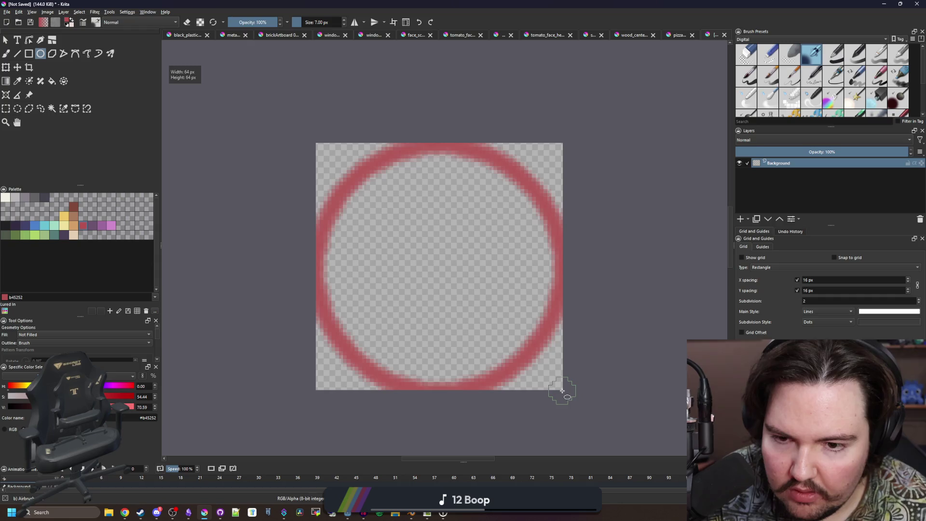
key("ctrl+z")
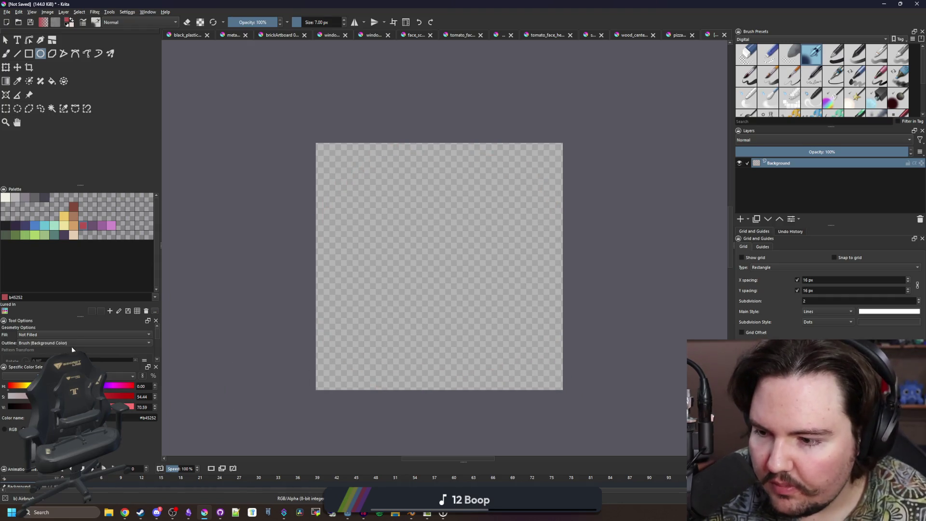
scroll(51, 335, "down", 1)
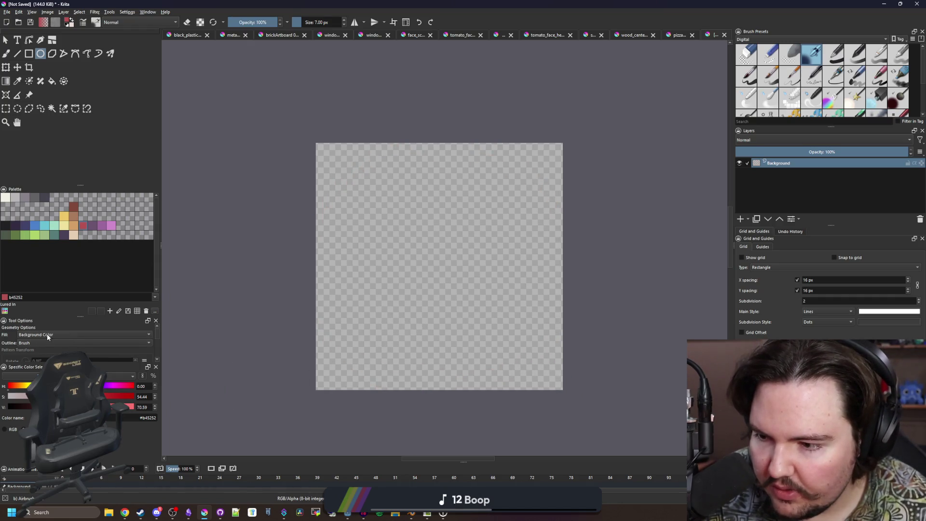
scroll(29, 343, "up", 1)
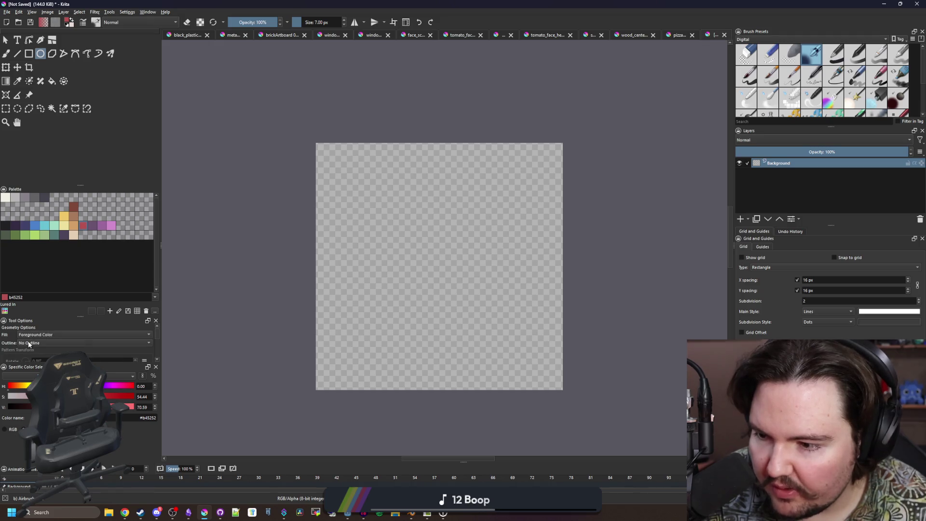
mouse_move(317, 144)
left_mouse_down()
mouse_move(583, 388)
mouse_move(562, 389)
left_mouse_up()
scroll(563, 389, "up", 1)
scroll(472, 356, "down", 1)
scroll(405, 298, "up", 1)
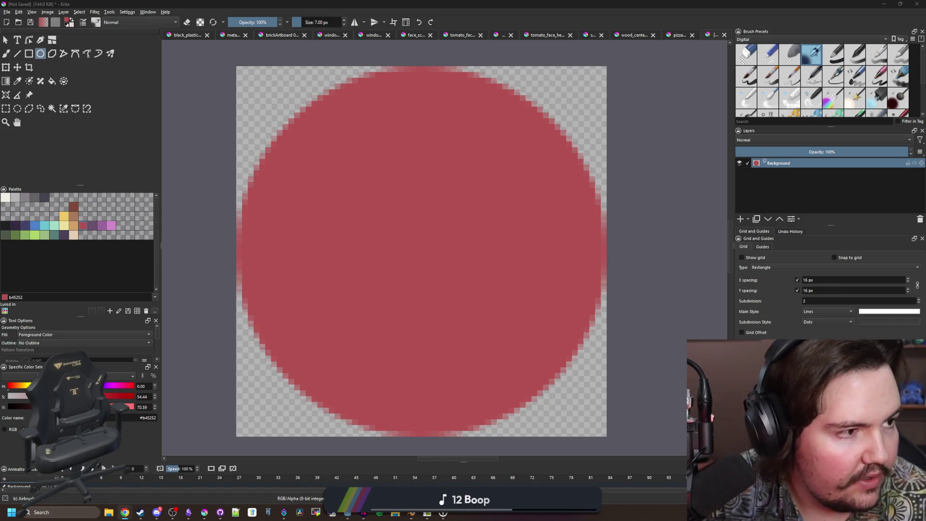
Copy the first pizza sauce photo from the Chrome image search.
key("alt+Tab")
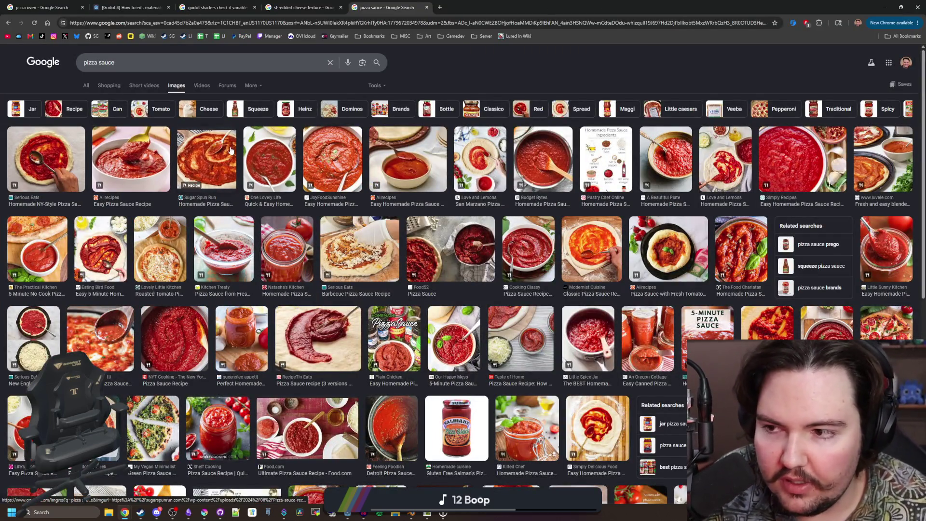
left_click(53, 160)
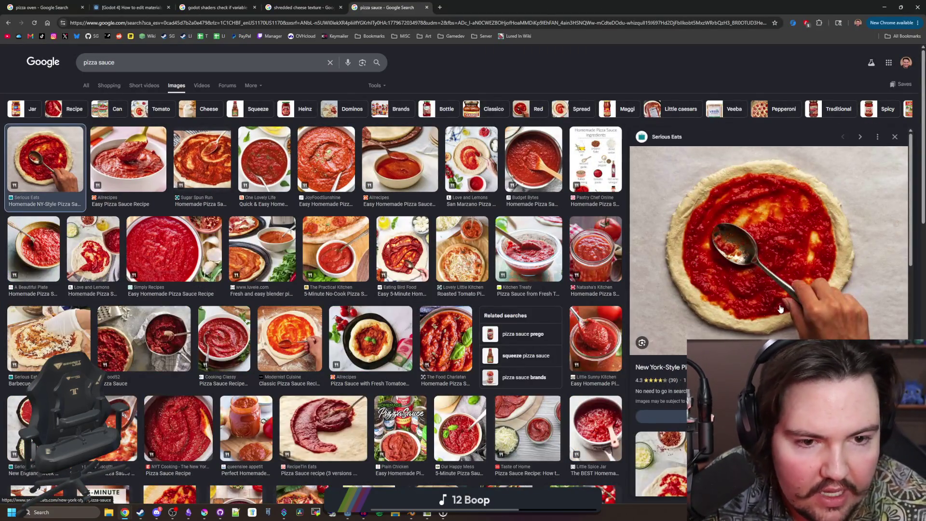
right_click(815, 230)
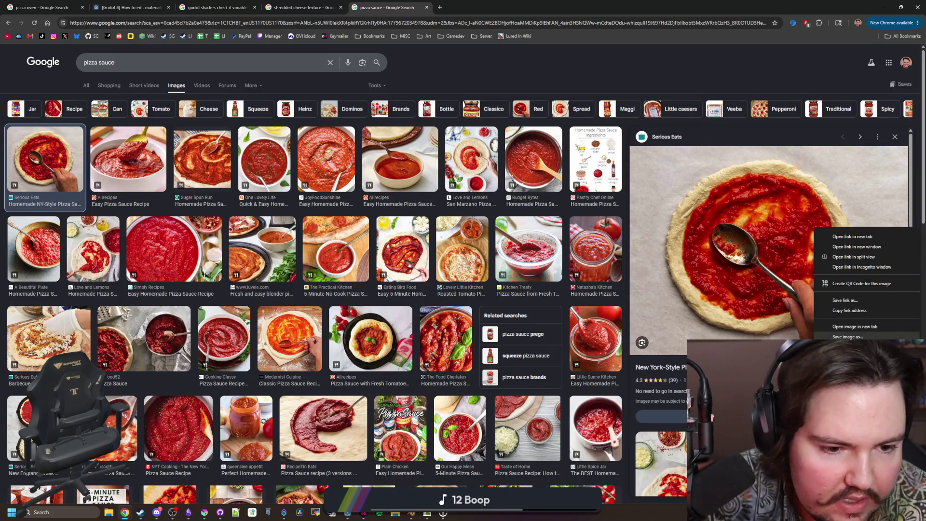
left_click(849, 347)
key("alt+Tab")
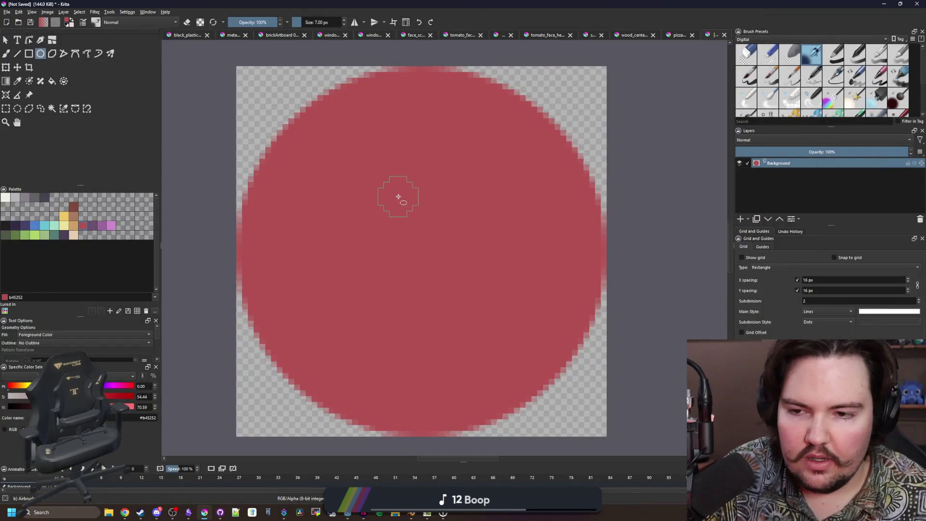
Paste the sauce photo and shrink it toward canvas size with Free Transform.
scroll(399, 196, "down", 3)
key("ctrl+v")
left_click(462, 265)
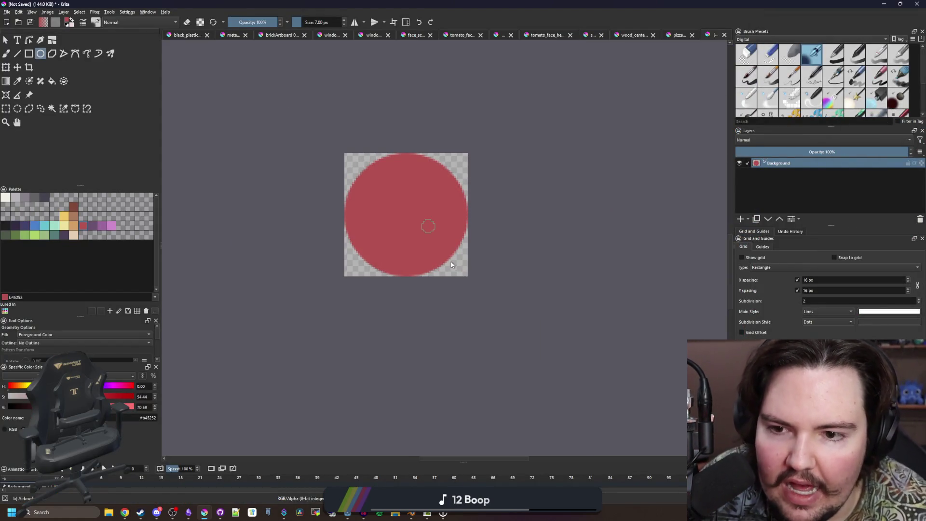
key("ctrl+t")
scroll(436, 221, "down", 5)
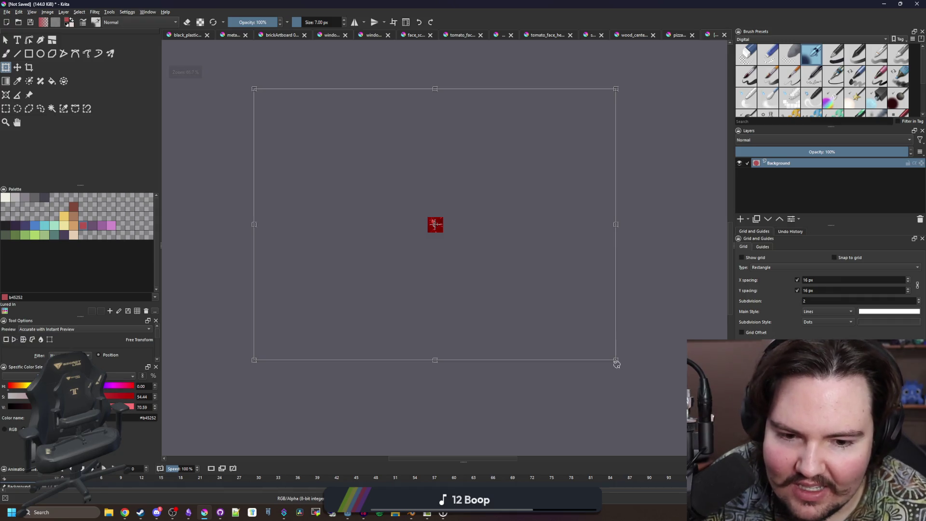
mouse_move(617, 359)
left_mouse_down()
mouse_move(340, 153)
mouse_move(451, 241)
left_mouse_up()
scroll(446, 235, "up", 2)
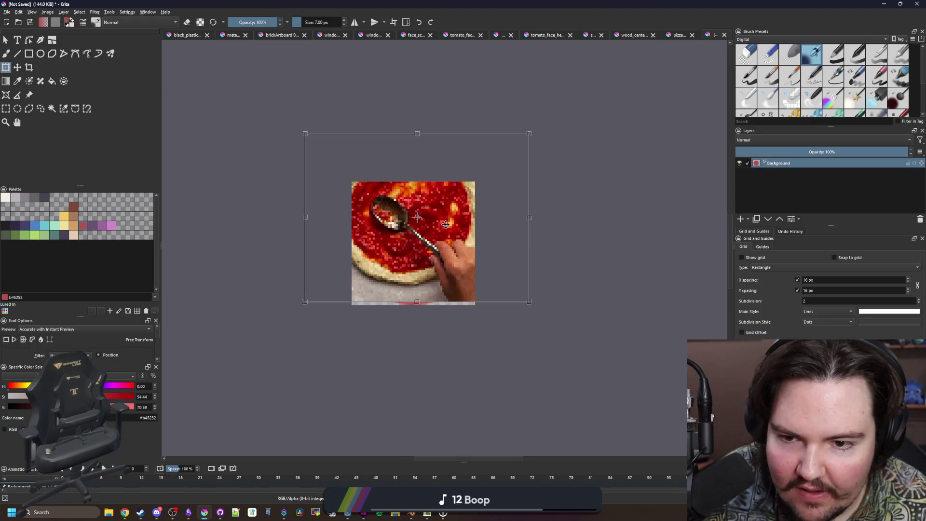
scroll(445, 222, "up", 1)
Fine-tune the photo's scale and position so sauce fills the canvas, then apply.
left_click_drag(577, 367, 560, 364)
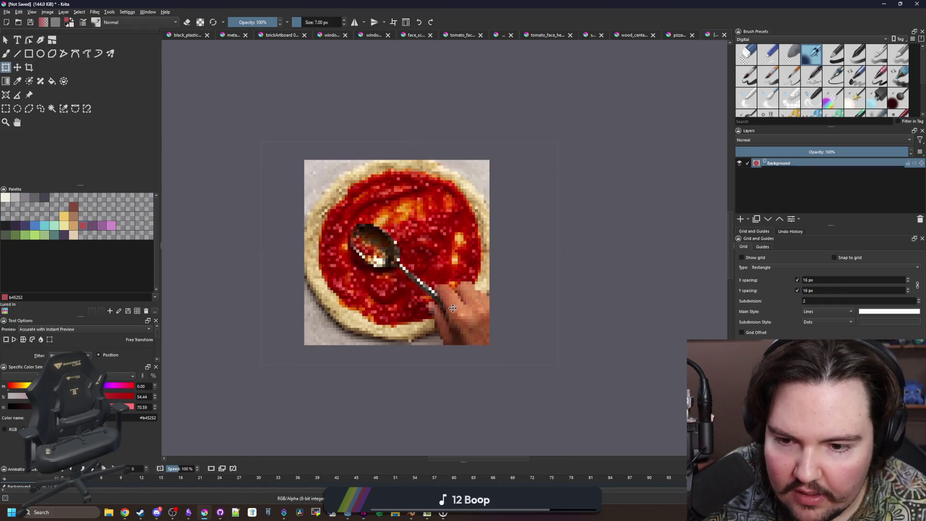
left_click_drag(559, 367, 568, 380)
left_click_drag(467, 317, 457, 314)
left_click_drag(579, 381, 576, 386)
left_click_drag(460, 310, 458, 305)
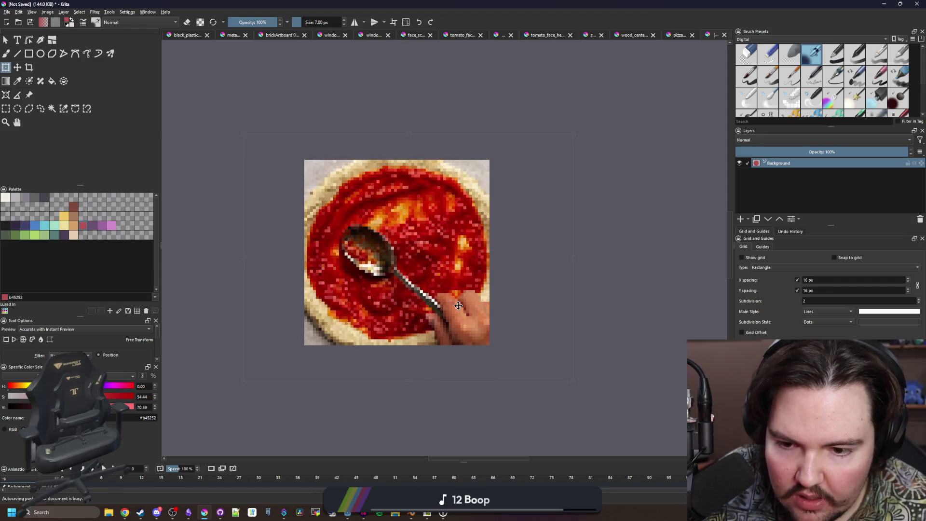
left_click(408, 385)
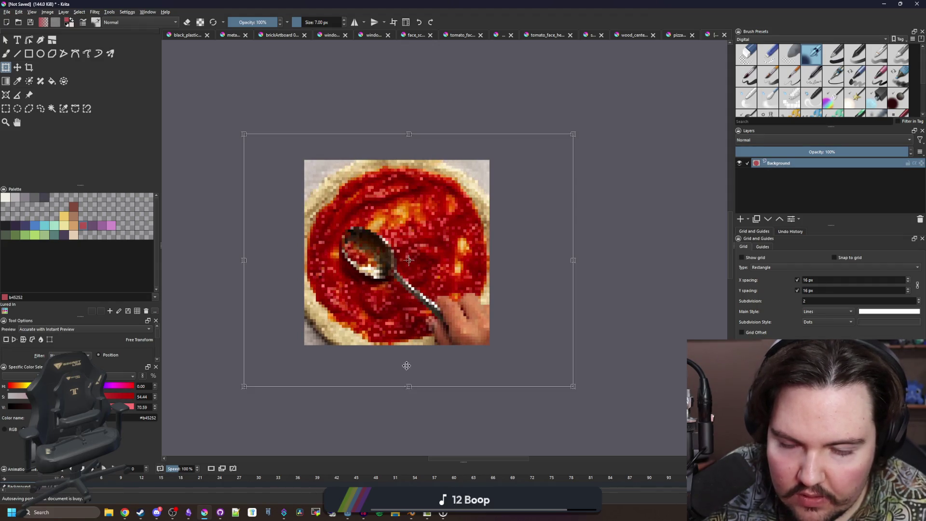
left_click(418, 310)
Erase the photo's bottom-left corner to transparency with the brush.
scroll(366, 282, "up", 2)
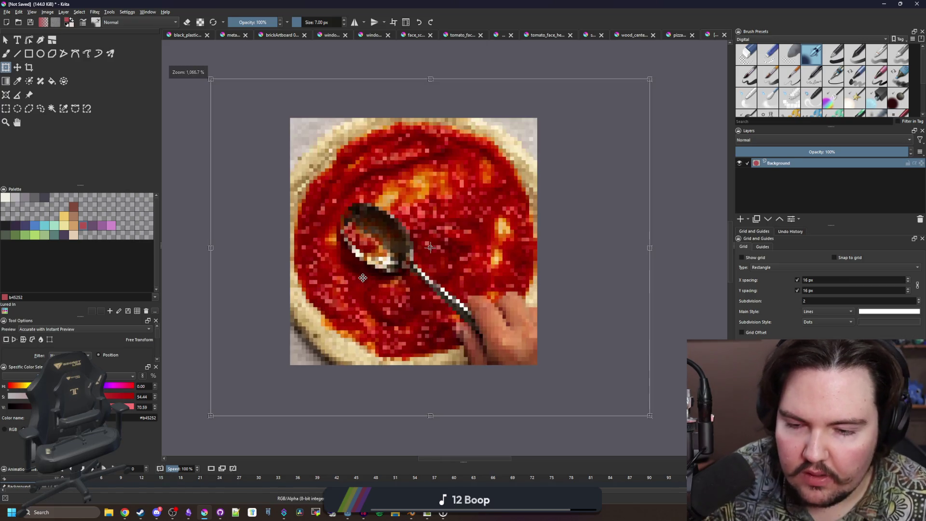
key("b")
mouse_move(319, 411)
left_mouse_down()
mouse_move(280, 400)
mouse_move(311, 424)
mouse_move(303, 395)
left_mouse_up()
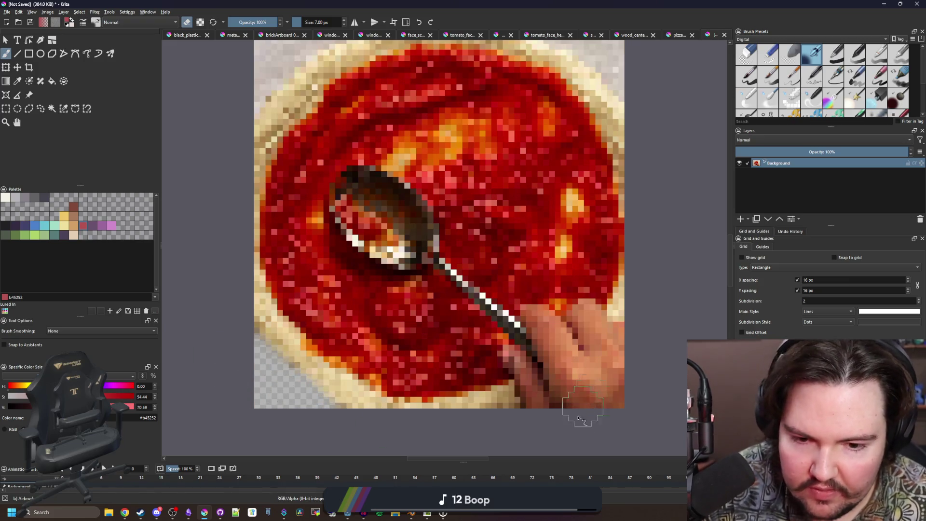
Enlarge the eraser to 15 px and erase the right edge, bottom crust and hand edge.
scroll(579, 400, "down", 2)
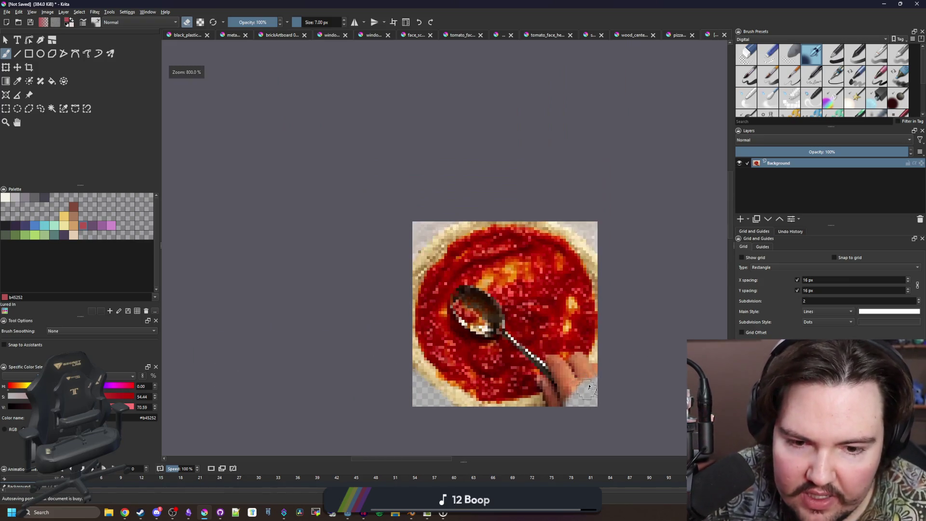
scroll(588, 391, "up", 1)
key("bracketright")
key("bracketright")
key("bracketright")
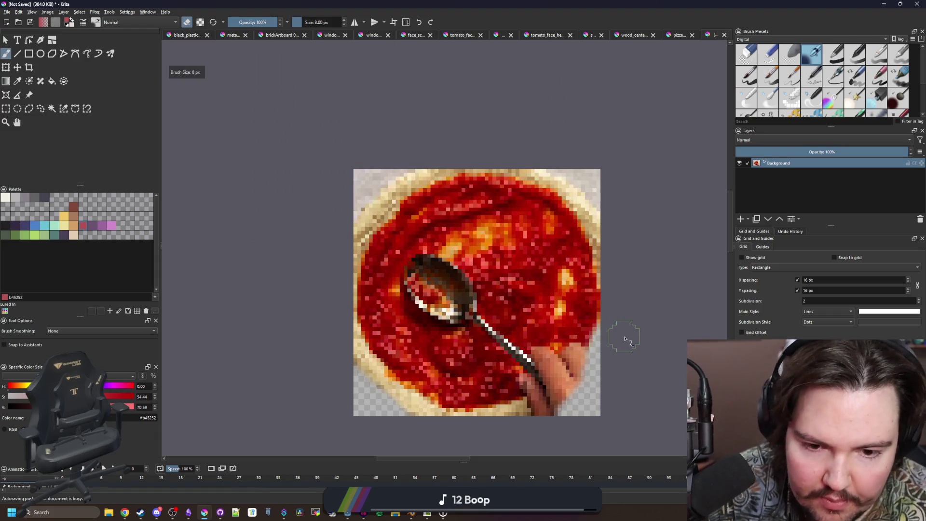
mouse_move(618, 345)
left_mouse_down()
mouse_move(614, 223)
mouse_move(502, 152)
mouse_move(518, 154)
mouse_move(500, 163)
mouse_move(434, 149)
mouse_move(393, 162)
mouse_move(343, 226)
mouse_move(363, 215)
left_mouse_up()
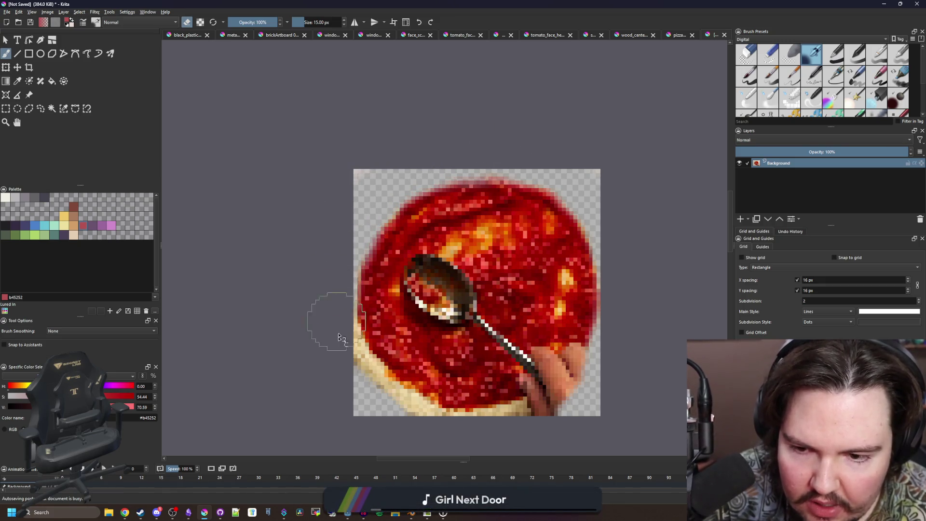
mouse_move(331, 368)
left_mouse_down()
mouse_move(392, 424)
mouse_move(413, 434)
mouse_move(371, 403)
mouse_move(460, 441)
left_mouse_up()
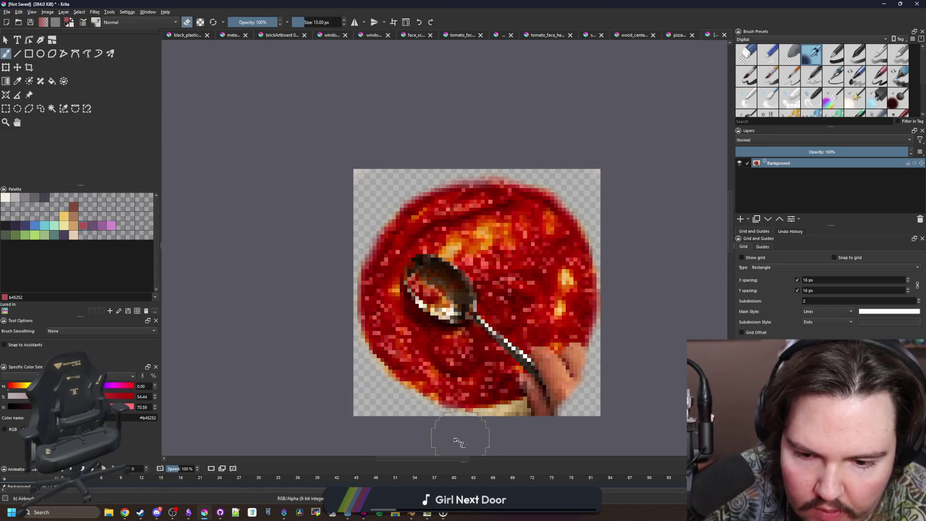
mouse_move(522, 436)
left_mouse_down()
mouse_move(533, 434)
mouse_move(513, 440)
mouse_move(600, 384)
mouse_move(620, 347)
mouse_move(585, 413)
left_mouse_up()
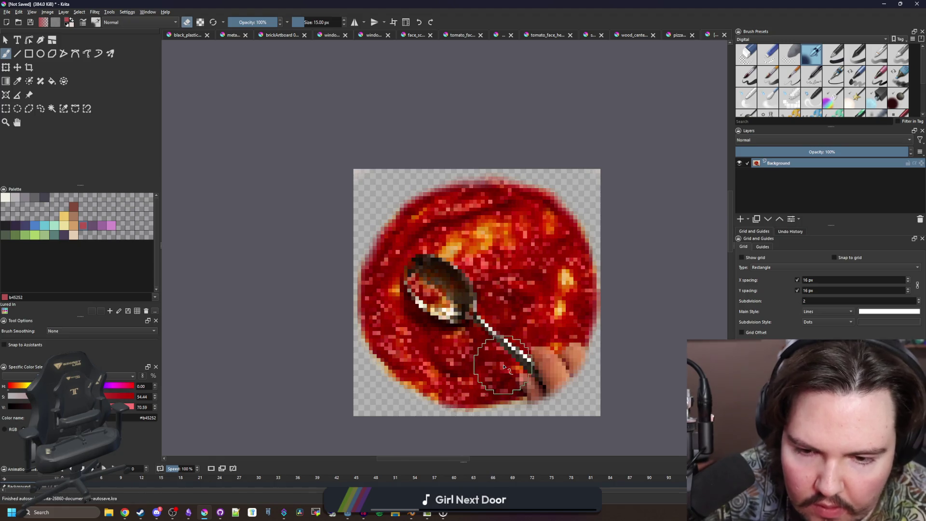
scroll(501, 367, "up", 1)
scroll(774, 104, "down", 3)
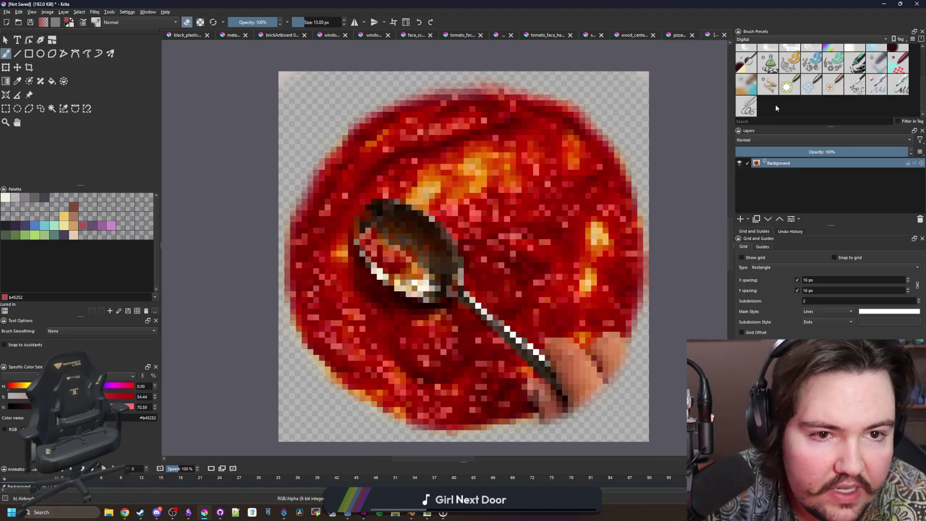
Use a 14 px Clone Tool to cover the spoon bowl and handle with clean sauce.
left_click(768, 84)
key("bracketleft")
key("bracketleft")
key("bracketleft")
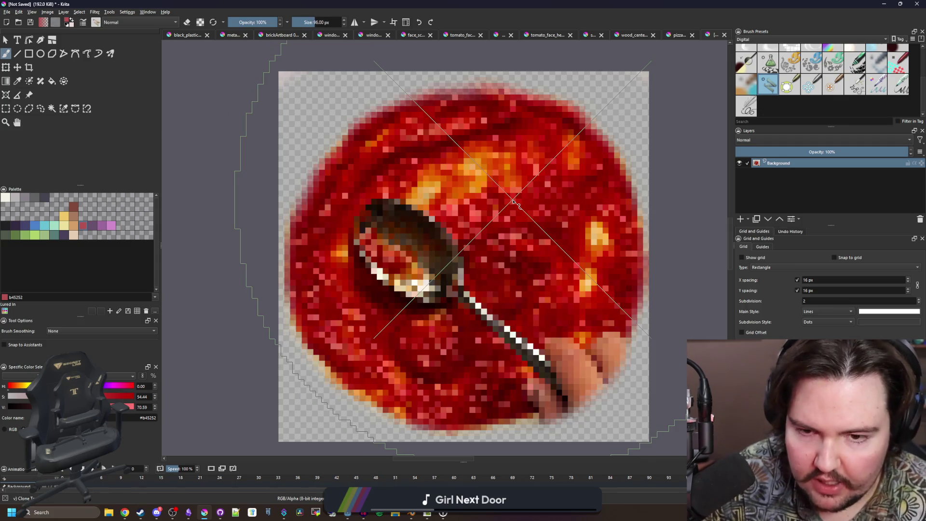
key("bracketleft")
key("bracketleft")
key("bracketleft")
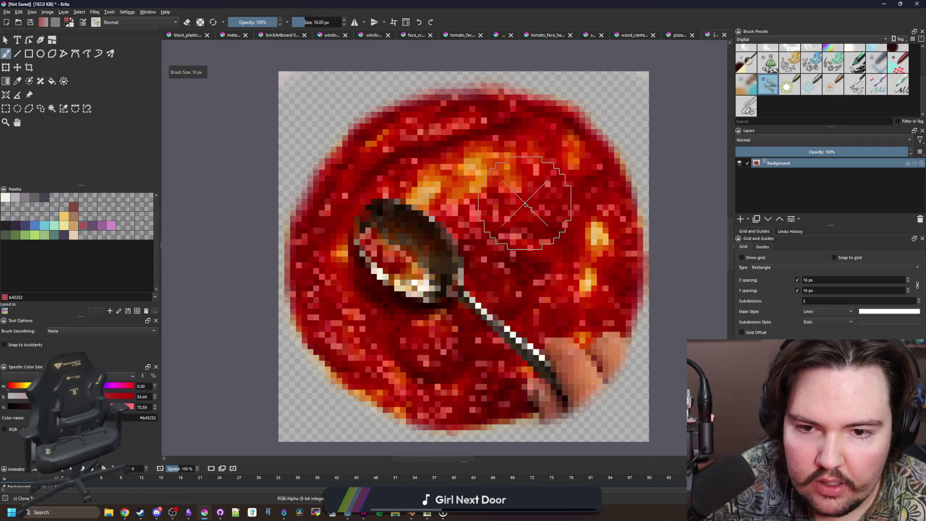
left_click(533, 207, "ctrl")
mouse_move(420, 237)
left_mouse_down()
mouse_move(395, 226)
mouse_move(382, 251)
mouse_move(429, 289)
mouse_move(424, 270)
mouse_move(370, 282)
left_mouse_up()
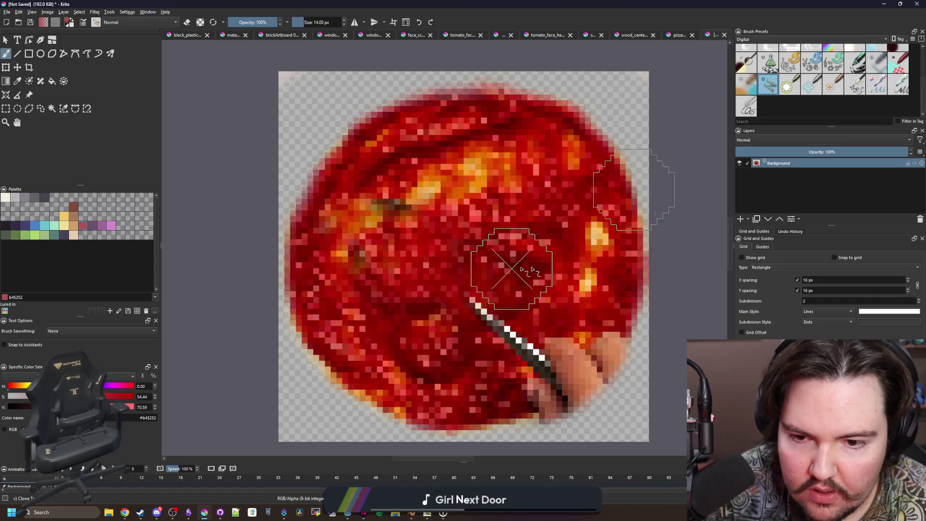
left_click(528, 229, "ctrl")
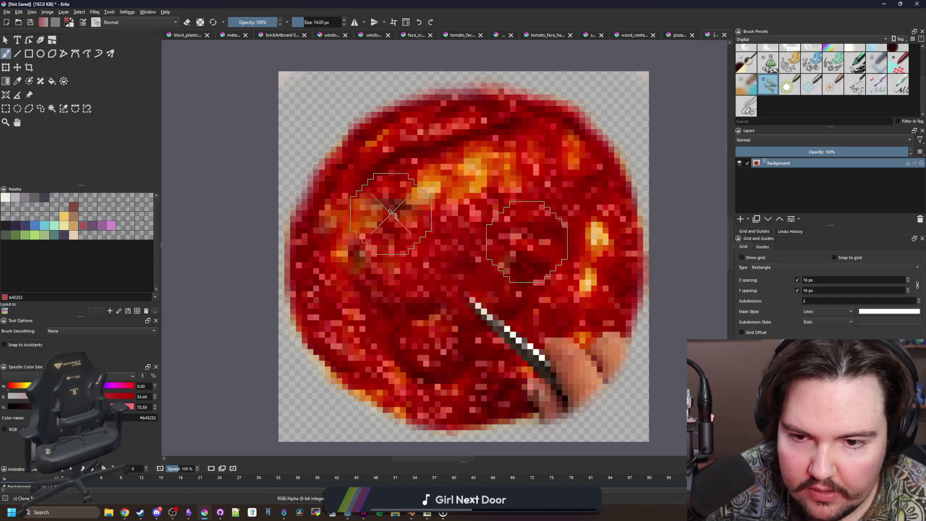
left_click(453, 198, "ctrl")
left_click_drag(551, 362, 478, 309)
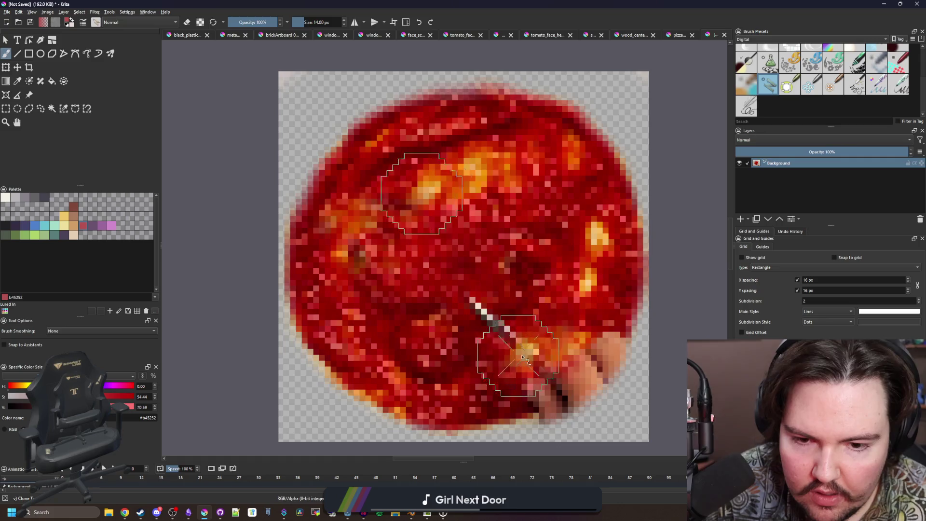
left_click(446, 161, "ctrl")
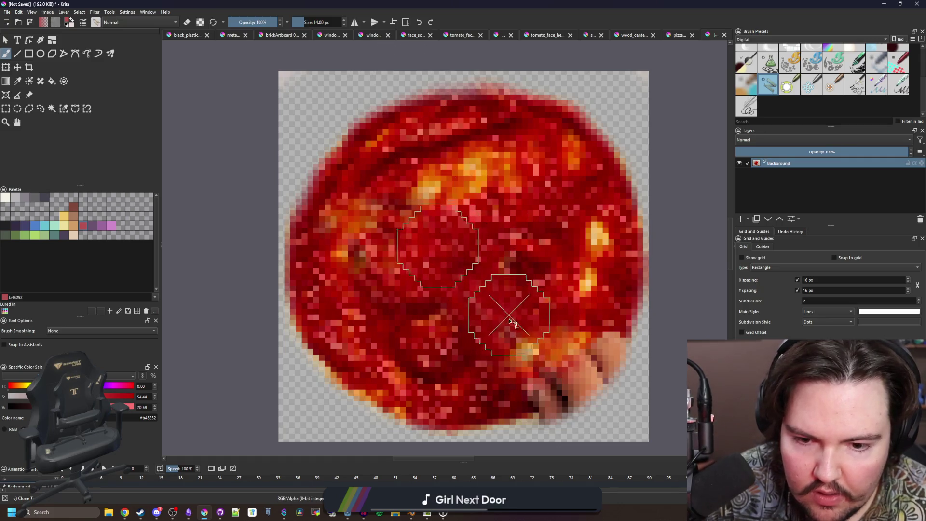
Clone sauce from fresh sources over the remaining spoon traces.
left_click(430, 391, "ctrl")
left_click_drag(555, 383, 587, 346)
left_click(533, 267, "ctrl")
mouse_move(550, 371)
left_mouse_down()
mouse_move(496, 372)
mouse_move(523, 390)
mouse_move(496, 389)
mouse_move(591, 360)
left_mouse_up()
left_click(497, 290, "ctrl")
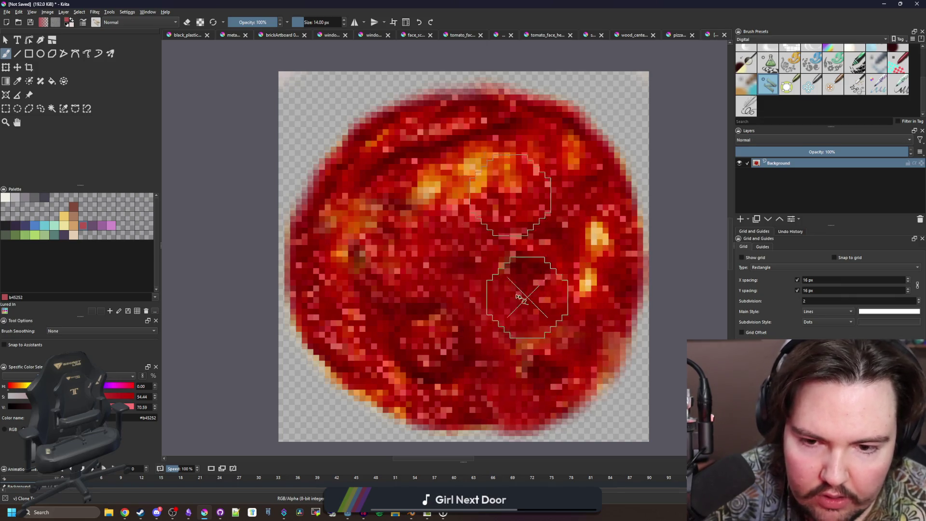
mouse_move(589, 320)
left_mouse_down()
mouse_move(578, 389)
mouse_move(609, 337)
mouse_move(548, 305)
left_mouse_up()
scroll(545, 285, "down", 4)
scroll(570, 301, "up", 4)
Switch the brush to eraser mode and resize it to 12 px.
key("e")
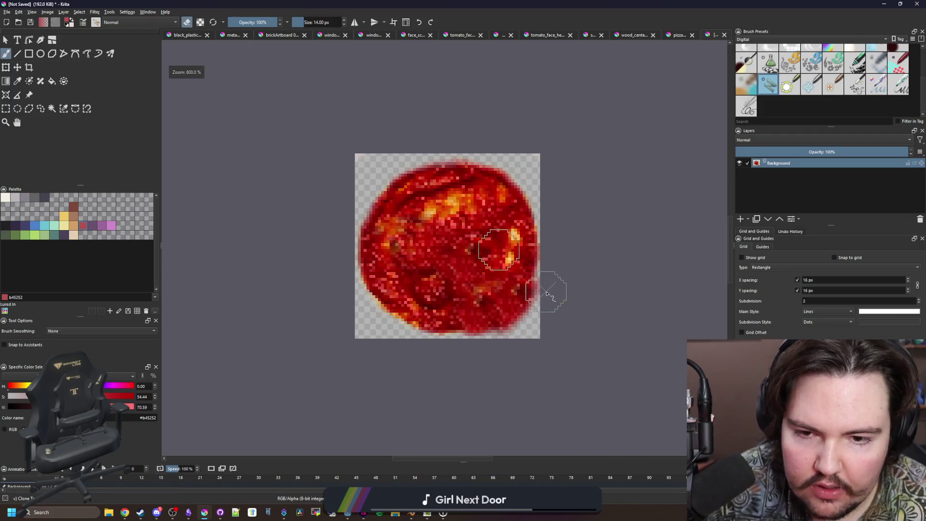
scroll(799, 94, "up", 5)
scroll(555, 328, "up", 2)
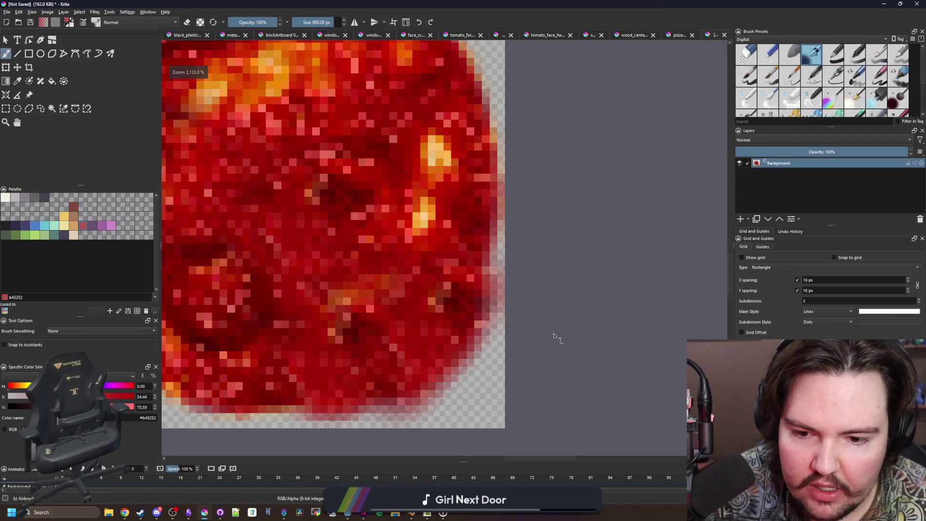
scroll(535, 357, "down", 4)
scroll(534, 378, "up", 4)
key("e")
scroll(520, 373, "down", 1)
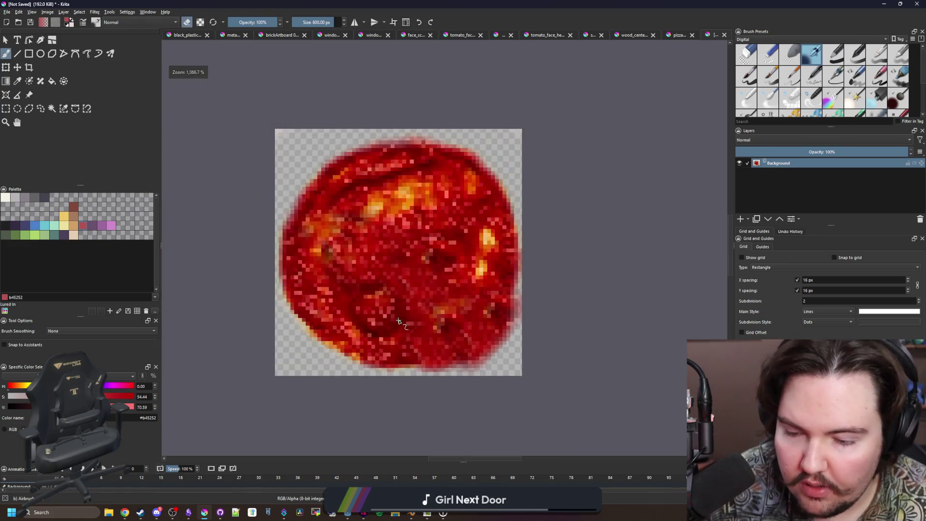
scroll(398, 321, "up", 2)
key("bracketleft")
key("bracketleft")
key("bracketleft")
key("bracketleft")
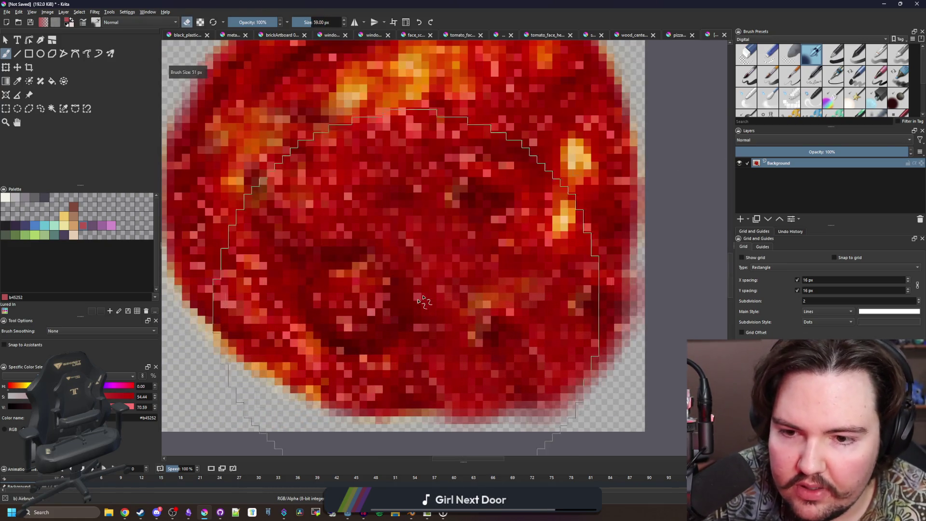
scroll(456, 271, "down", 1)
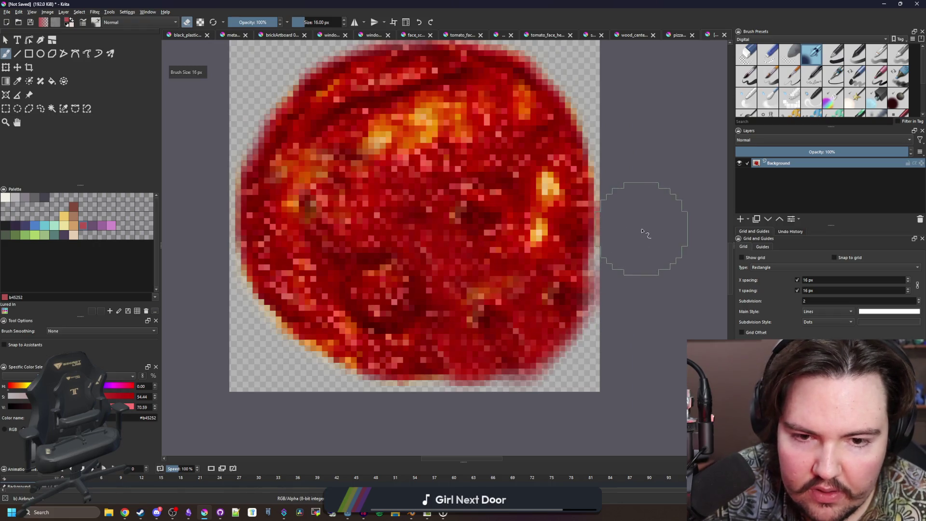
key("bracketright")
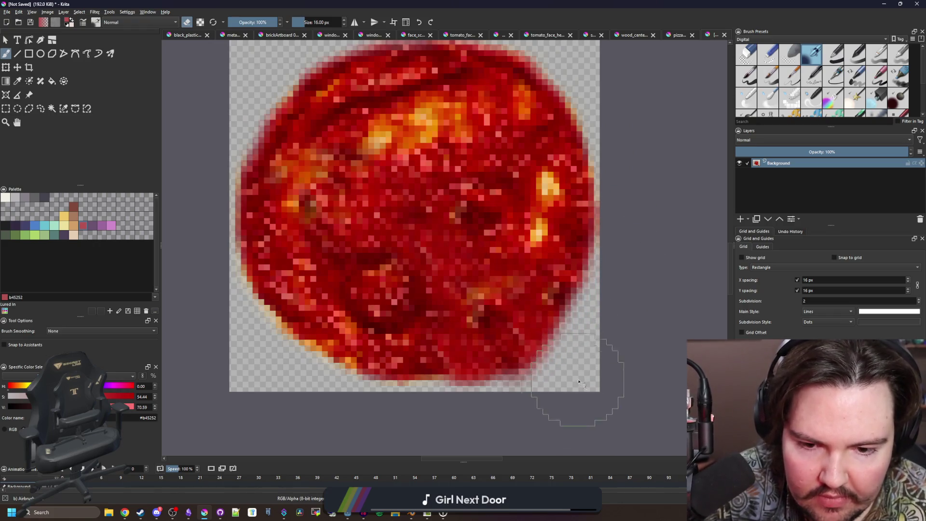
key("bracketleft")
Soften bright spots with a 12%-opacity eraser at about 7 px.
left_click(233, 23)
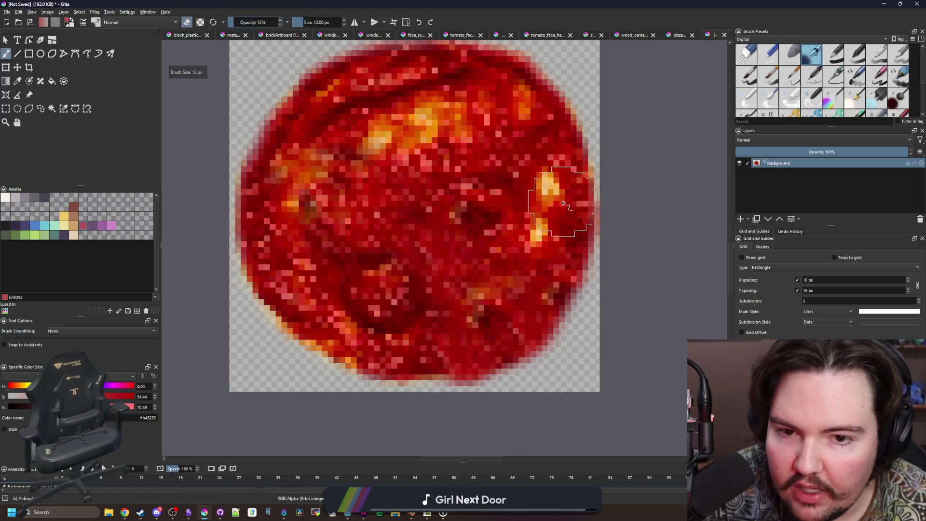
key("bracketleft")
key("bracketleft")
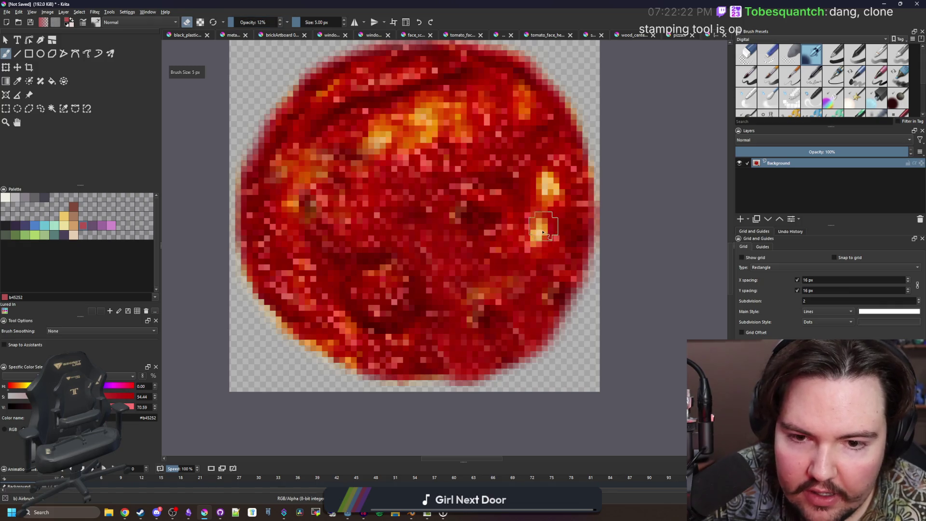
key("bracketright")
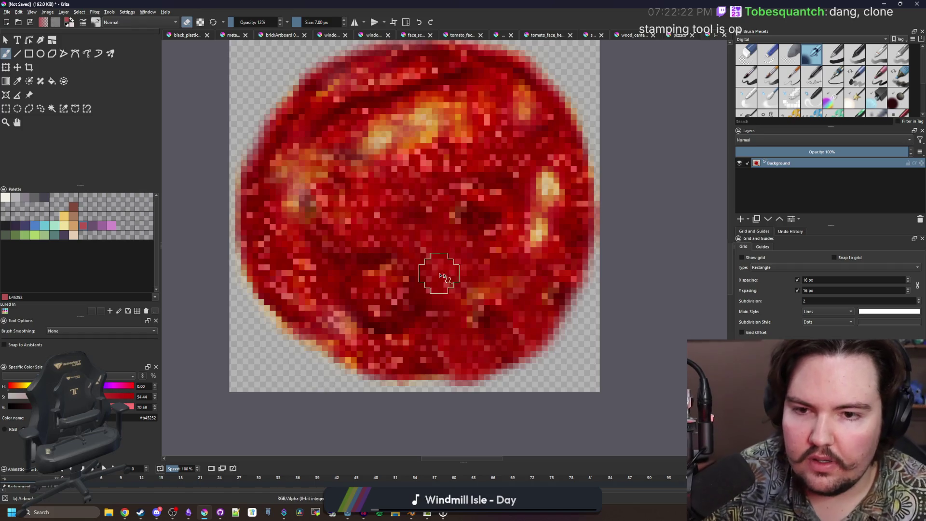
scroll(444, 260, "down", 1)
scroll(483, 217, "down", 3)
scroll(337, 250, "up", 5)
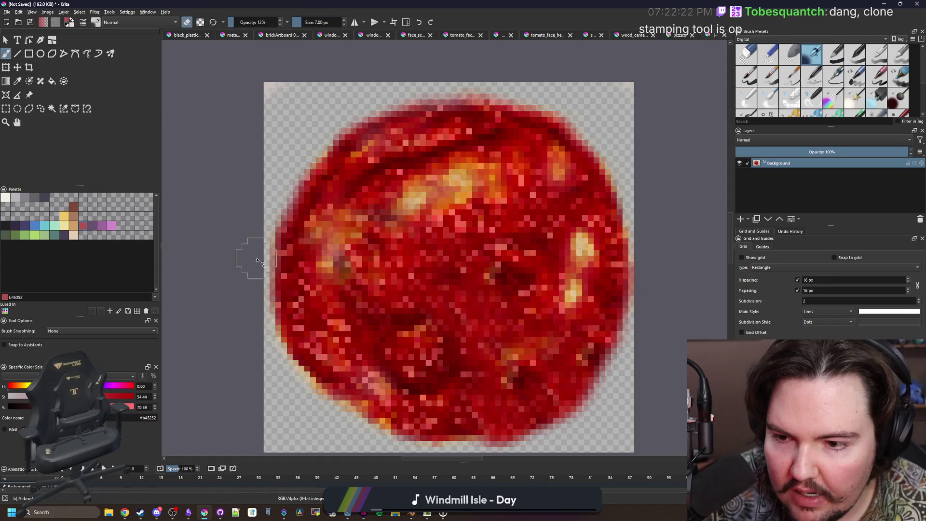
left_click(10, 11)
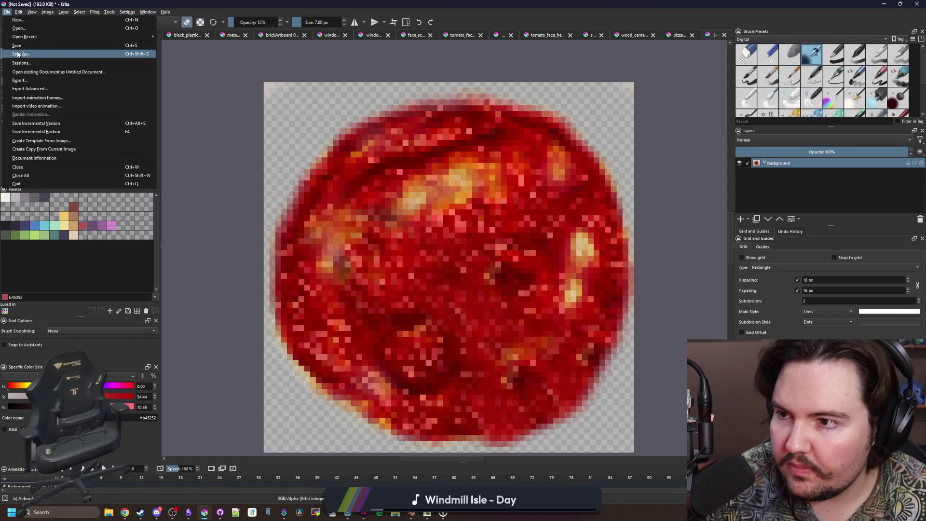
Save the image as PNG 'pizza_sauce' in the Textures folder, accepting the export options.
key("Escape")
key("ctrl+s")
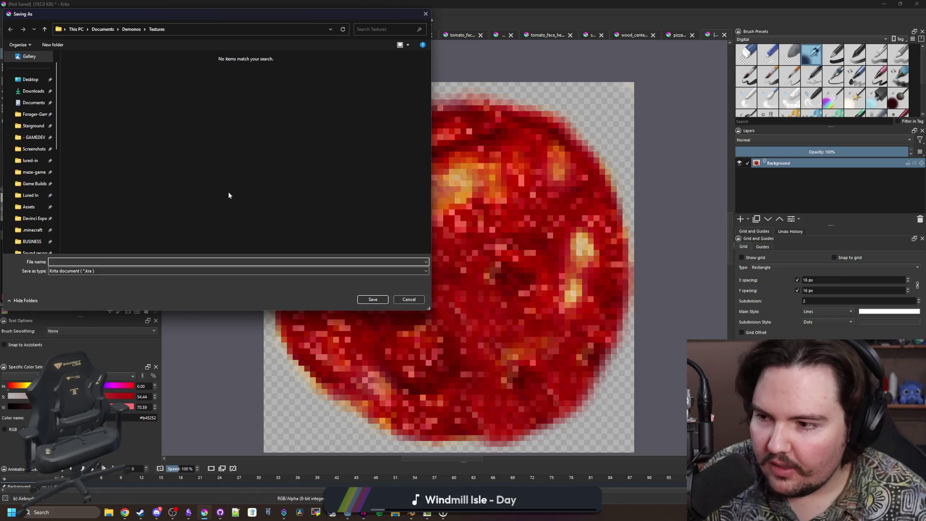
left_click(76, 271)
left_click(77, 370)
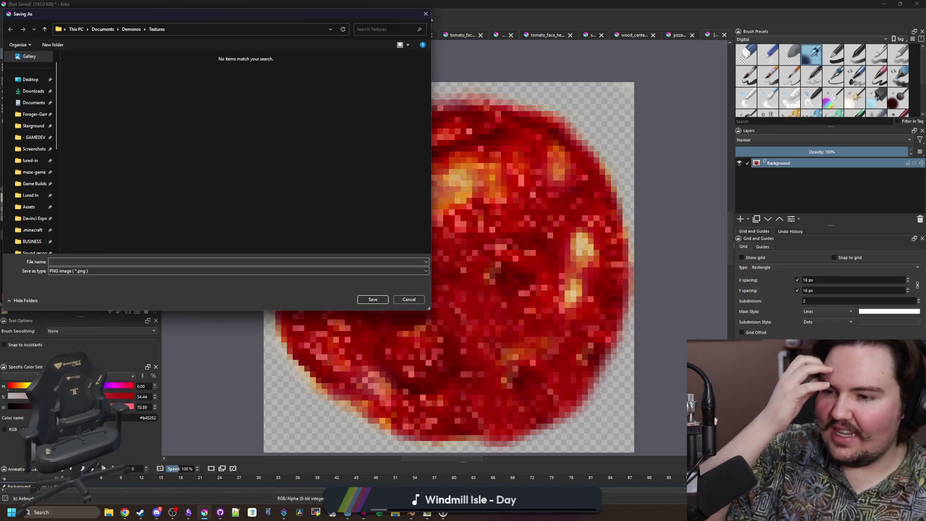
left_click(81, 262)
type("PIZ")
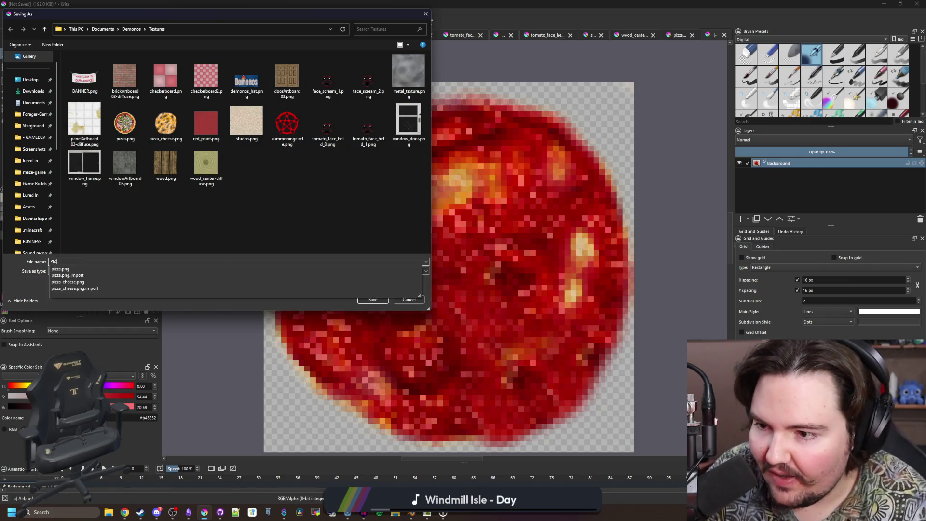
type("a_sauce")
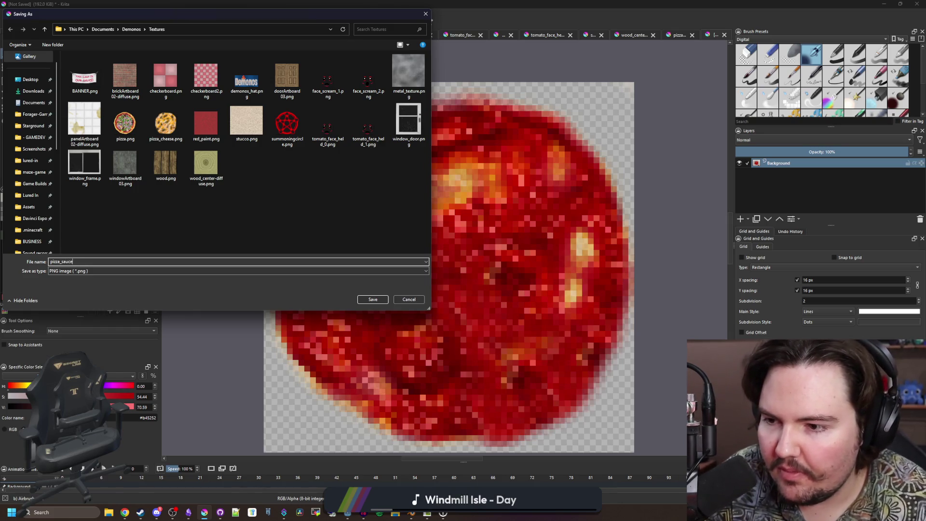
left_click(379, 301)
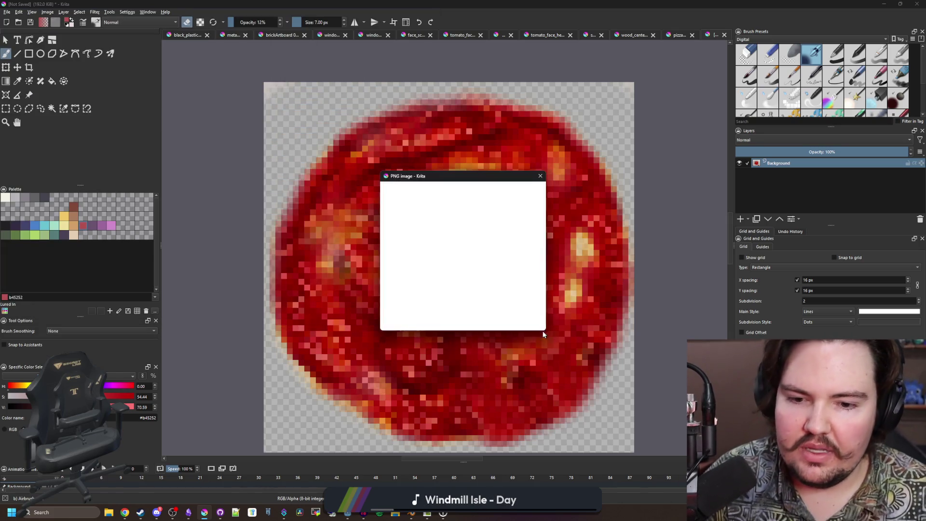
left_click(507, 323)
Quick-load pizza_sauce.png into the shader's Sauce Texture slot in Godot, then return to Krita.
left_click(879, 3)
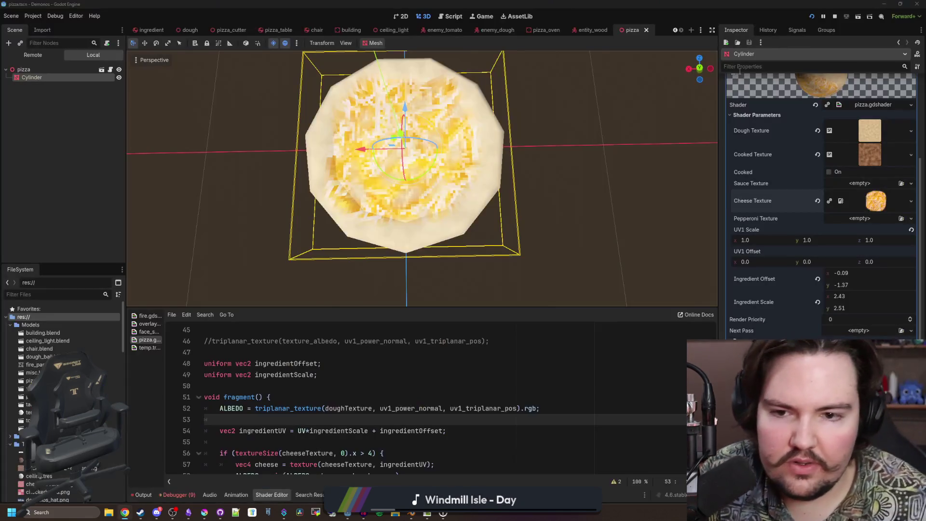
left_click(856, 188)
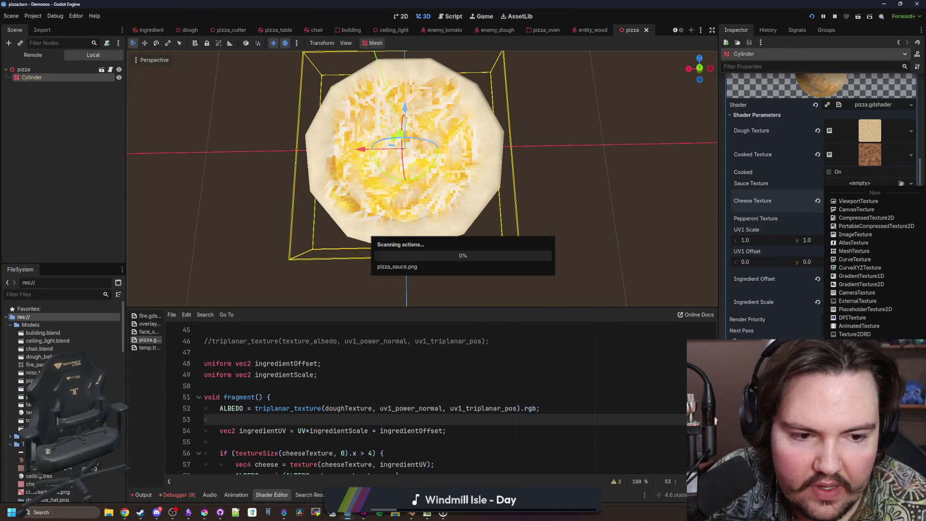
left_click(854, 195)
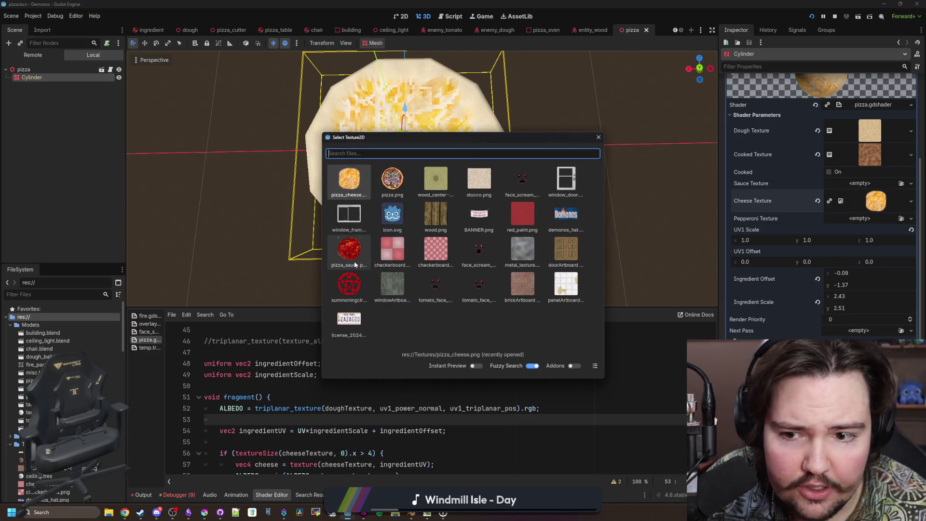
double_click(355, 264)
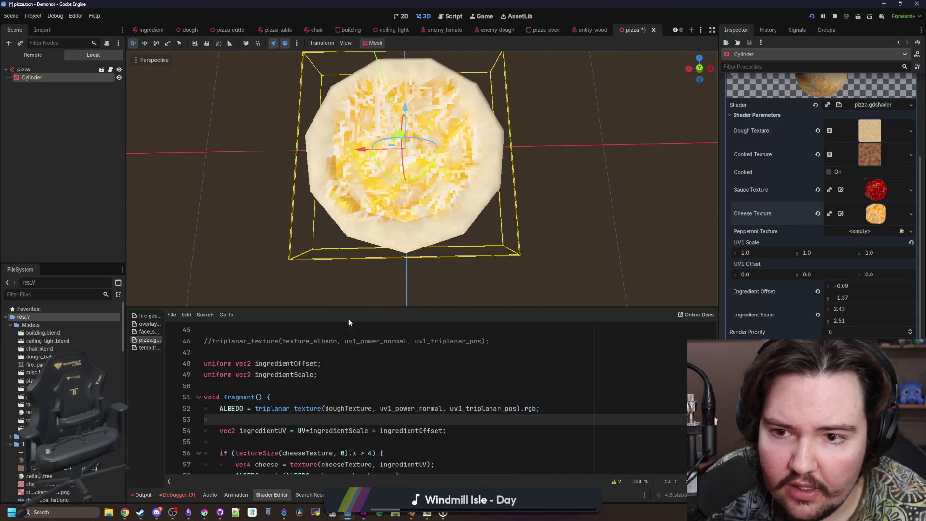
left_click(211, 513)
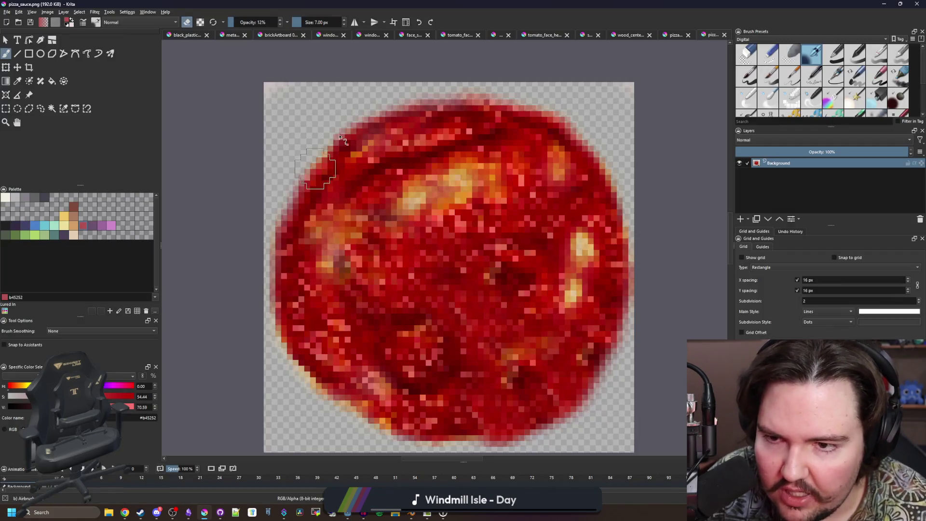
Reset brush opacity to 100%, re-save the sauce PNG, and return to Godot.
key("e")
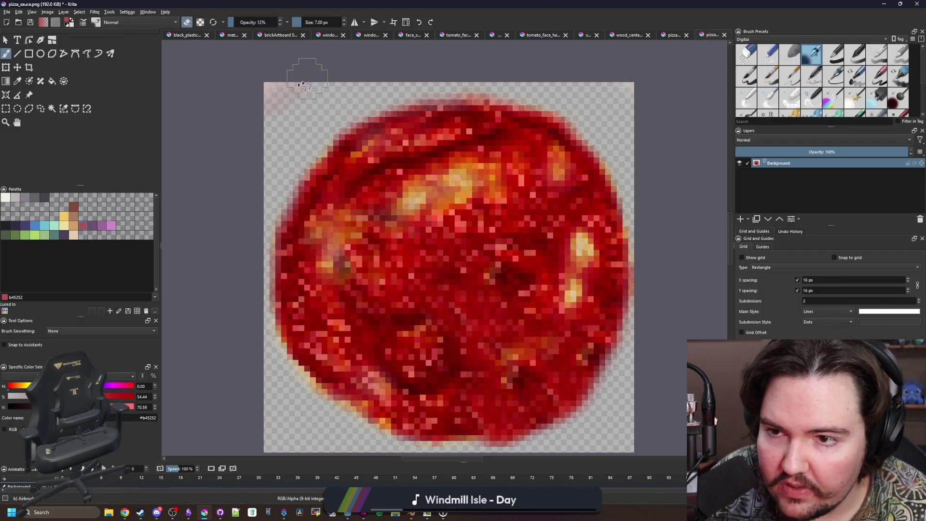
key("e")
key("o")
key("o")
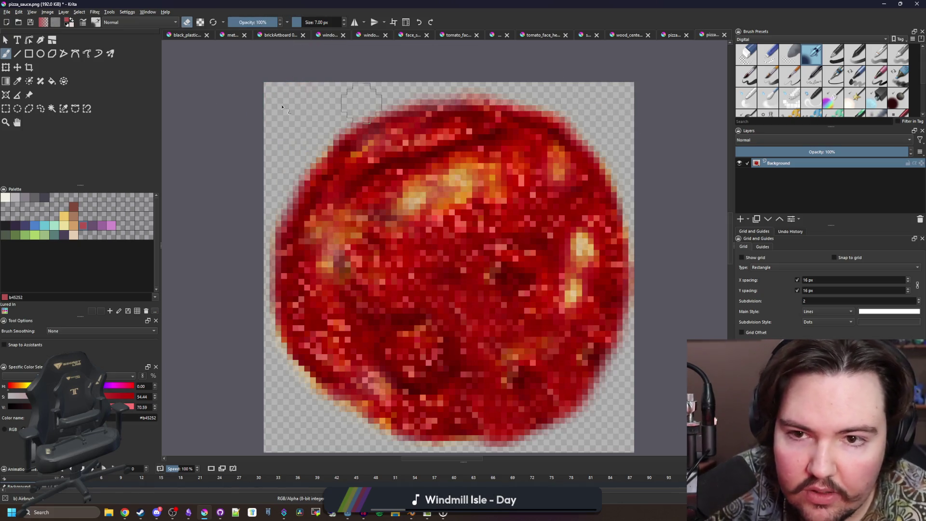
scroll(263, 97, "down", 1)
key("ctrl+s")
left_click(500, 321)
key("alt+Tab")
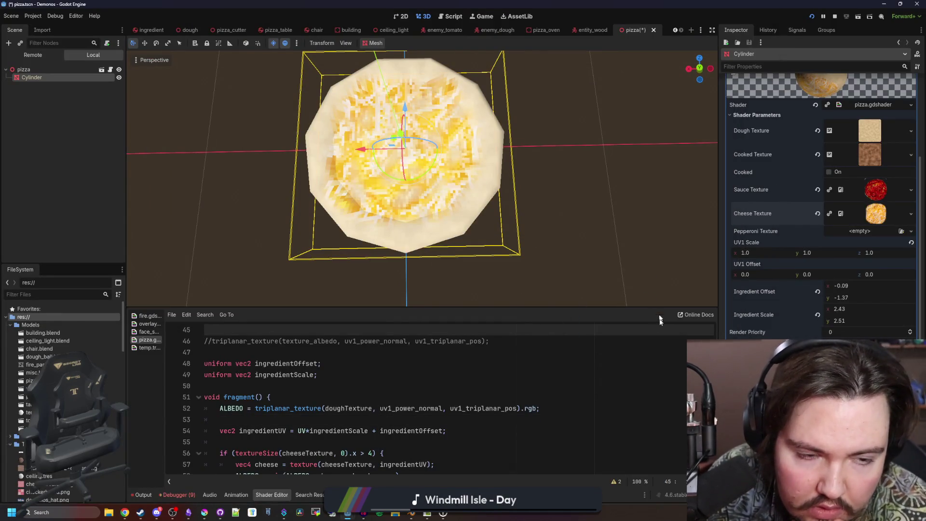
Duplicate the cheese if-block in the pizza shader directly below the original.
scroll(452, 363, "down", 2)
left_click_drag(246, 418, 176, 386)
key("ctrl+c")
left_click(262, 419)
key("Return")
key("ctrl+v")
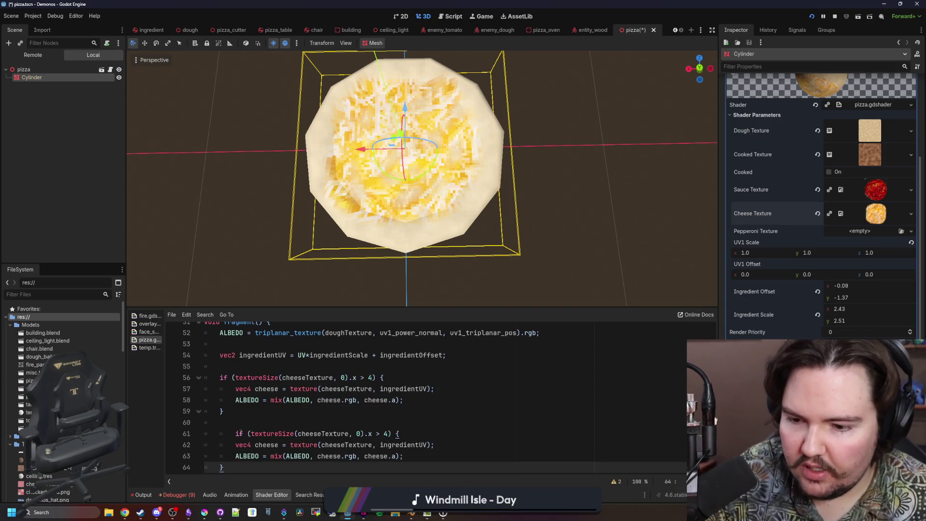
Rename cheeseTexture and cheese to sauceTexture and sauce throughout the copied block.
left_click(236, 433)
key("BackSpace")
double_click(303, 434)
type("sauce")
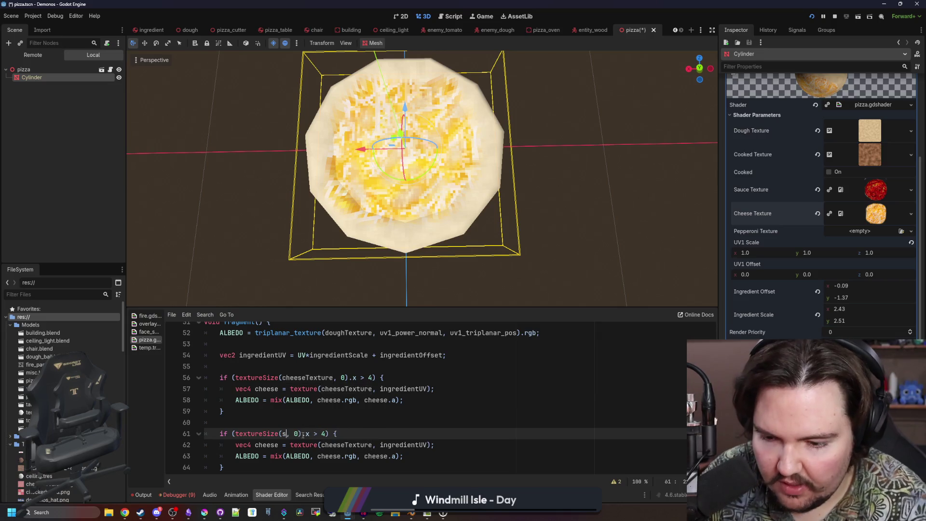
key("Return")
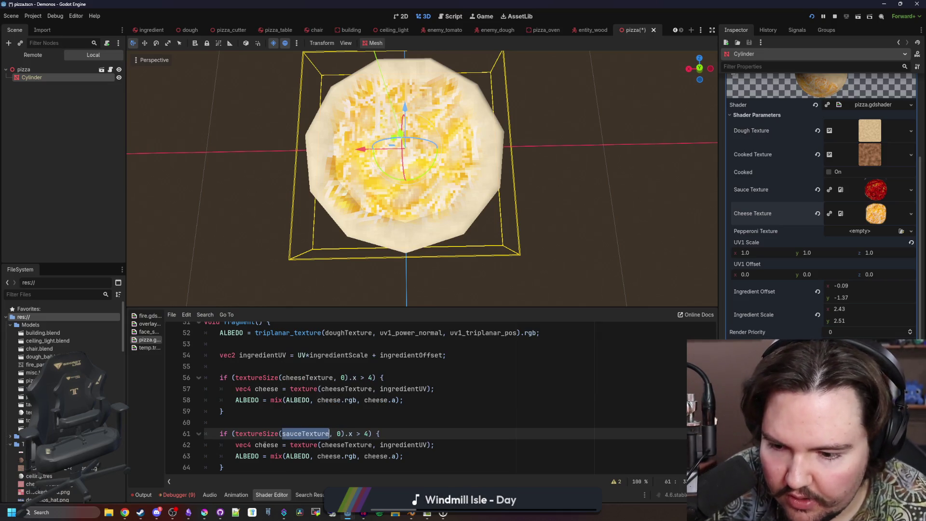
double_click(266, 445)
type("sauce")
double_click(327, 456)
type("sauce")
double_click(372, 465)
type("sauce")
left_click(361, 431)
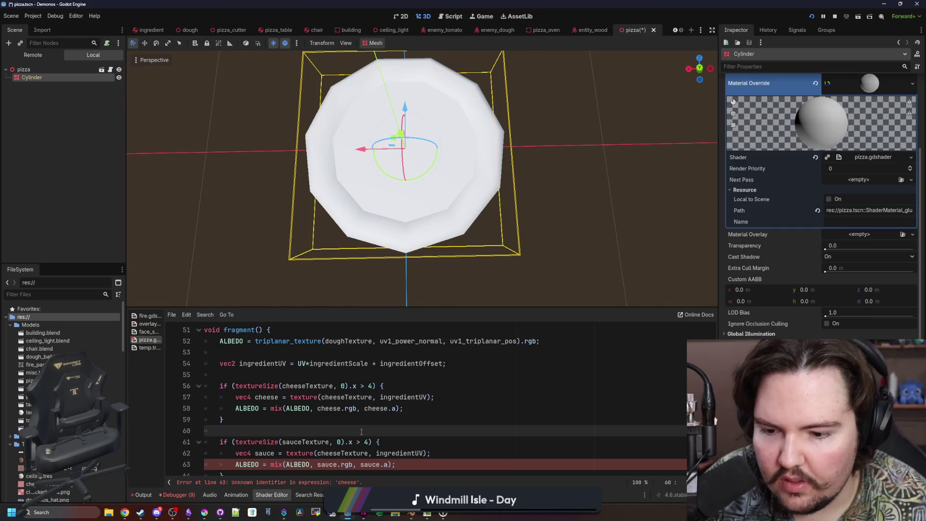
Move the cheese block below the sauce block, fix the sauceTexture lookup, and save.
scroll(361, 431, "down", 1)
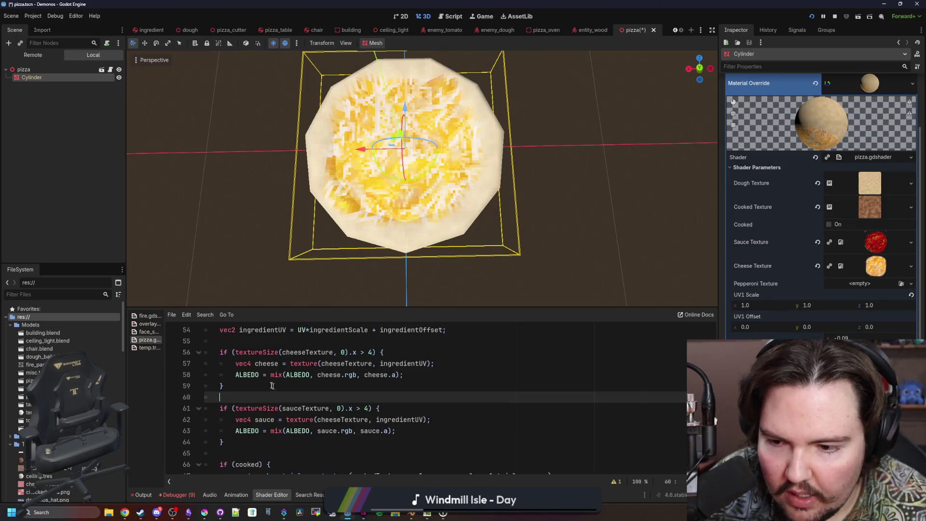
left_click_drag(275, 387, 218, 354)
key("BackSpace")
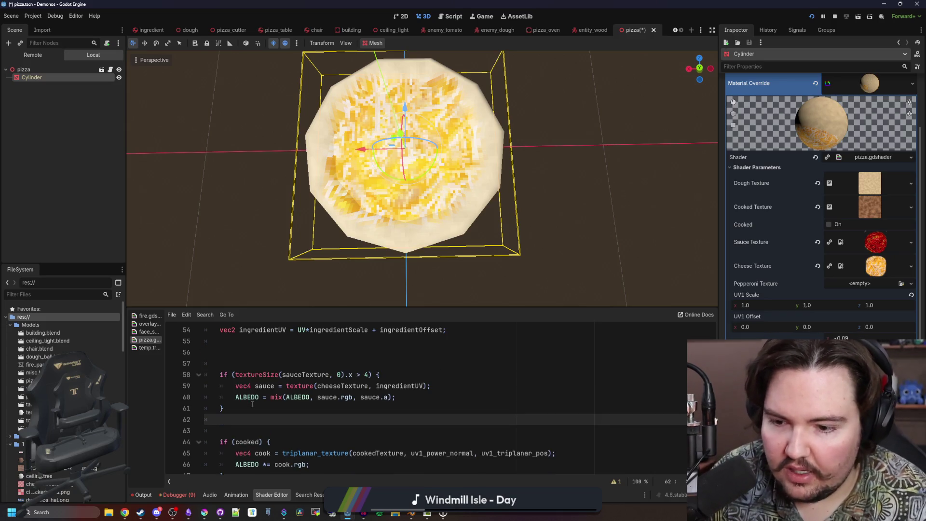
key("ctrl+v")
left_click(252, 363)
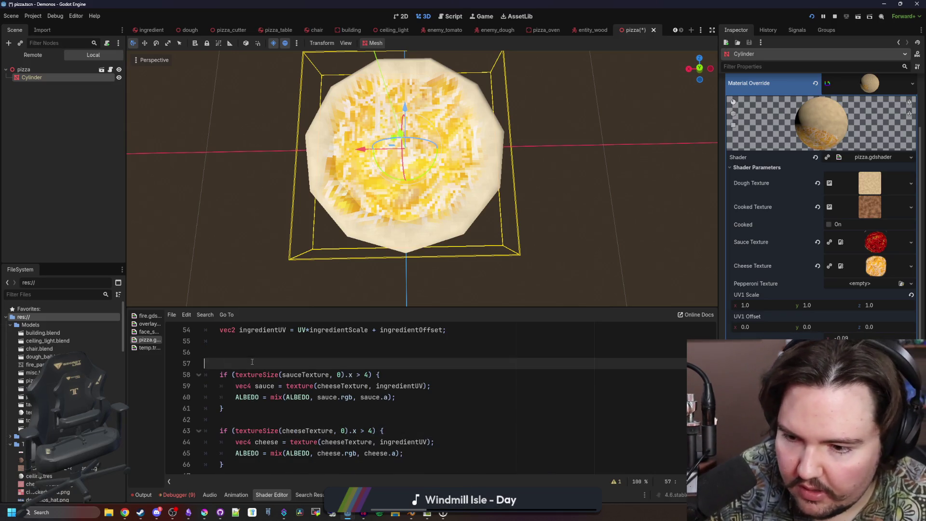
key("BackSpace")
key("BackSpace")
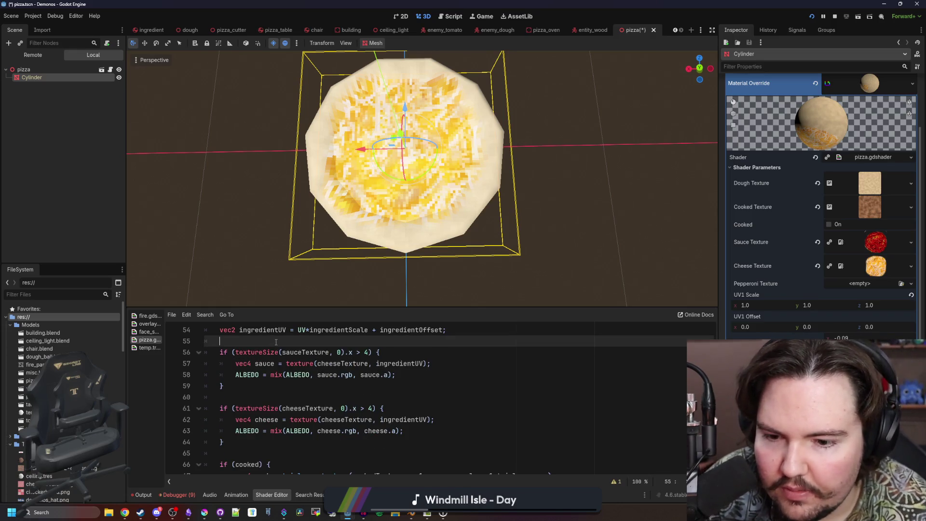
double_click(342, 363)
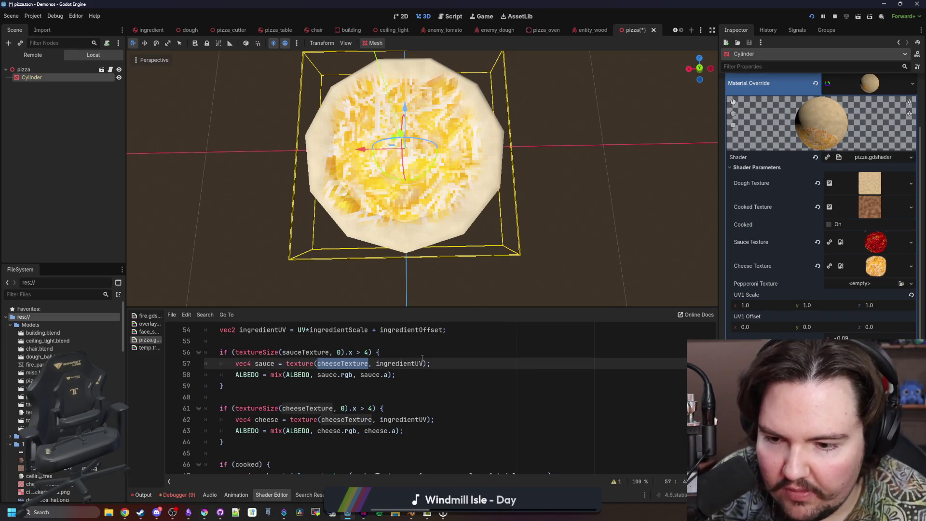
type("sauceT")
key("Return")
left_click(436, 367)
key("ctrl+s")
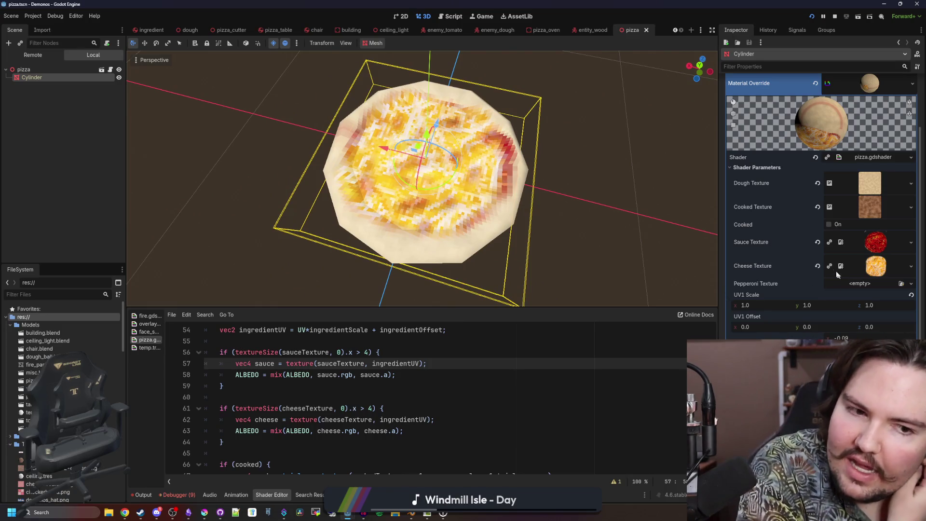
Clear the Cheese Texture in the Inspector and bring up pizza_sauce.png maximized in Krita.
left_click(817, 265)
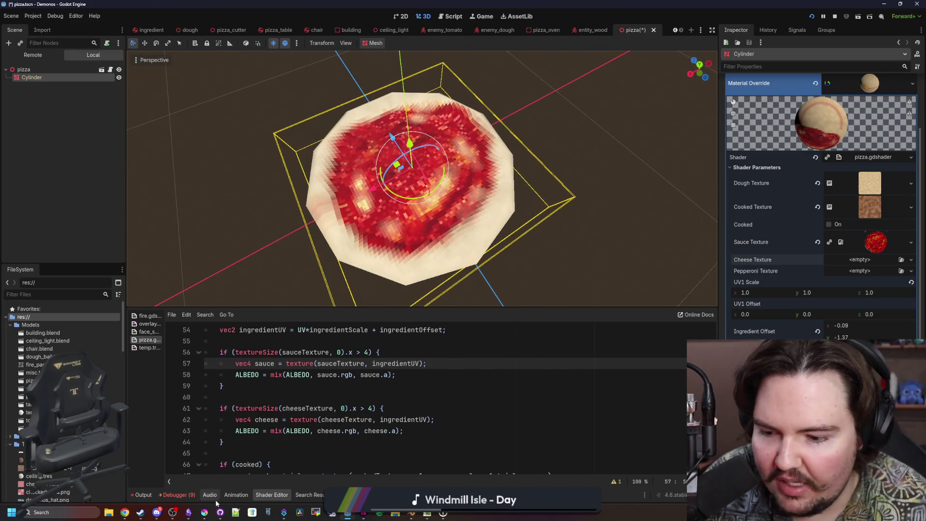
left_click(205, 513)
double_click(313, 337)
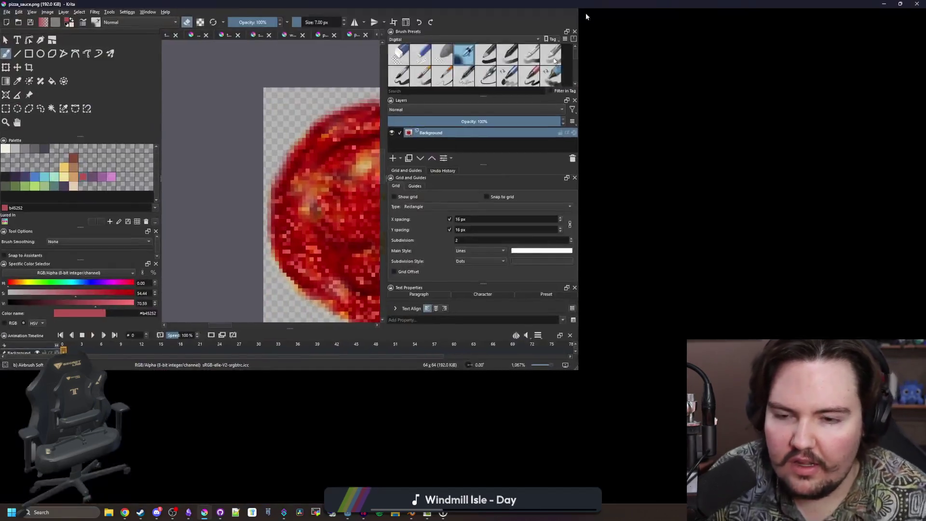
Zoom into the sauce texture and lower the brush opacity to 15%.
scroll(398, 164, "up", 5)
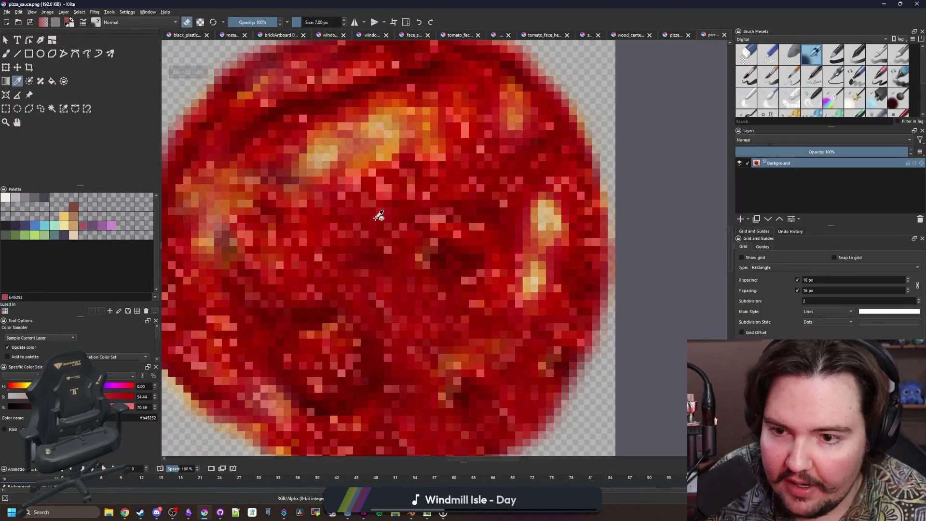
scroll(379, 207, "up", 2)
left_click(342, 216)
left_click(343, 215)
key("ctrl+z")
key("ctrl+z")
left_click(239, 23)
left_click_drag(239, 22, 236, 22)
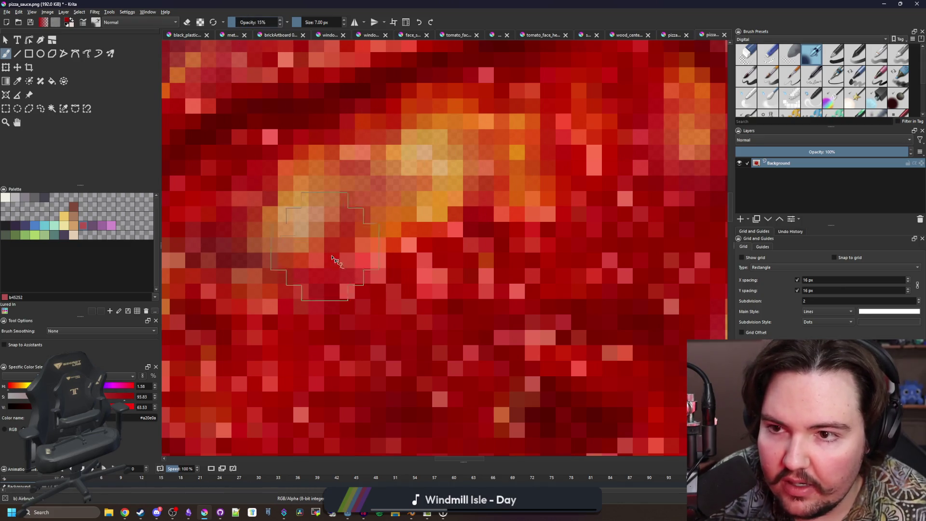
Paint over the bright orange patch and yellow spots to darken the sauce.
left_click_drag(209, 238, 338, 155)
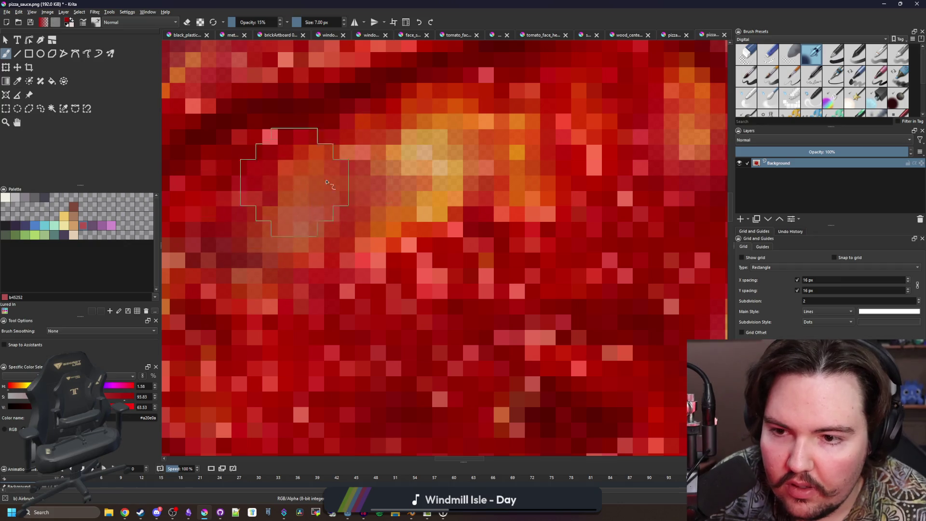
scroll(404, 191, "down", 2)
mouse_move(405, 191)
left_mouse_down()
mouse_move(449, 203)
mouse_move(564, 347)
mouse_move(542, 273)
mouse_move(532, 355)
left_mouse_up()
scroll(533, 355, "down", 2)
scroll(482, 362, "up", 1)
scroll(350, 409, "down", 1)
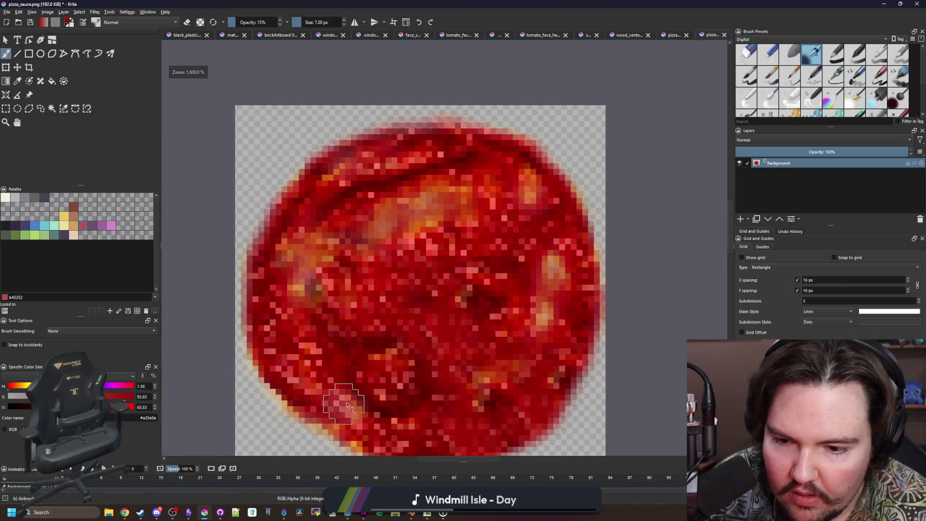
scroll(349, 351, "down", 1)
scroll(263, 103, "up", 1)
scroll(320, 162, "down", 1)
scroll(320, 161, "up", 1)
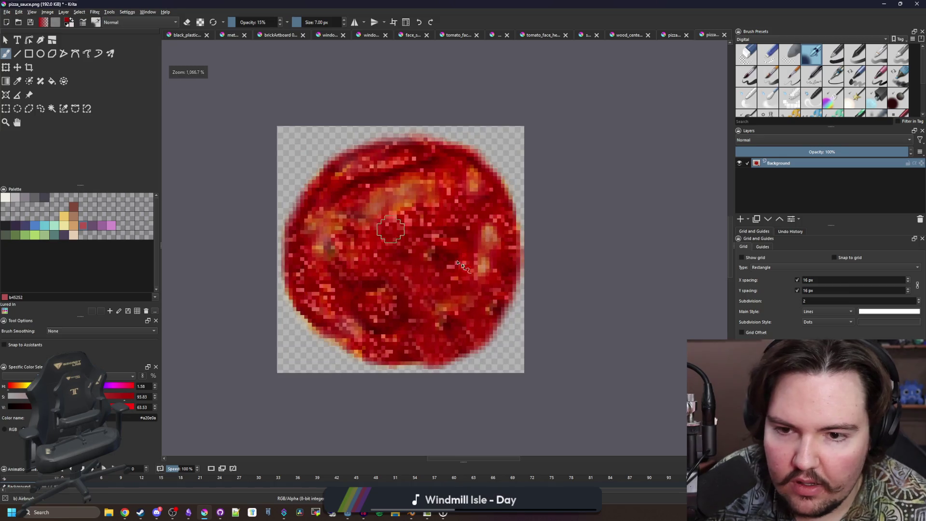
Export pizza_sauce.png and return to the shader code in Godot.
key("ctrl+s")
key("Return")
key("alt+Tab")
left_click(457, 411)
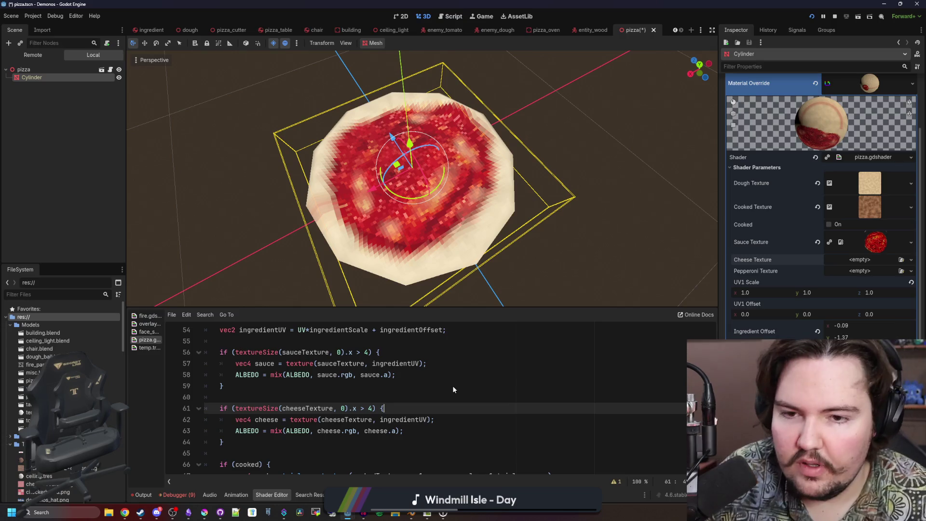
Enable Cooked on the pizza, view it from a low side angle, and save.
left_click(480, 366)
key("ctrl+s")
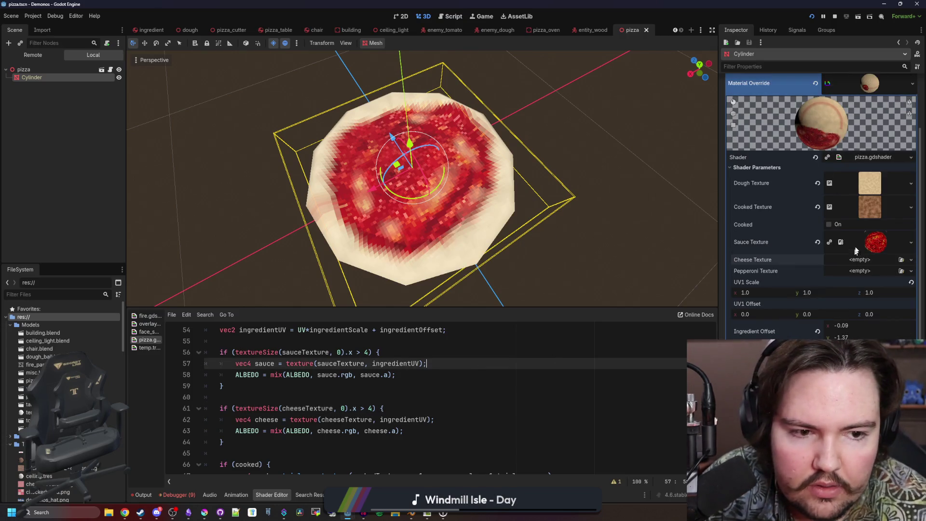
left_click(829, 225)
scroll(662, 201, "down", 5)
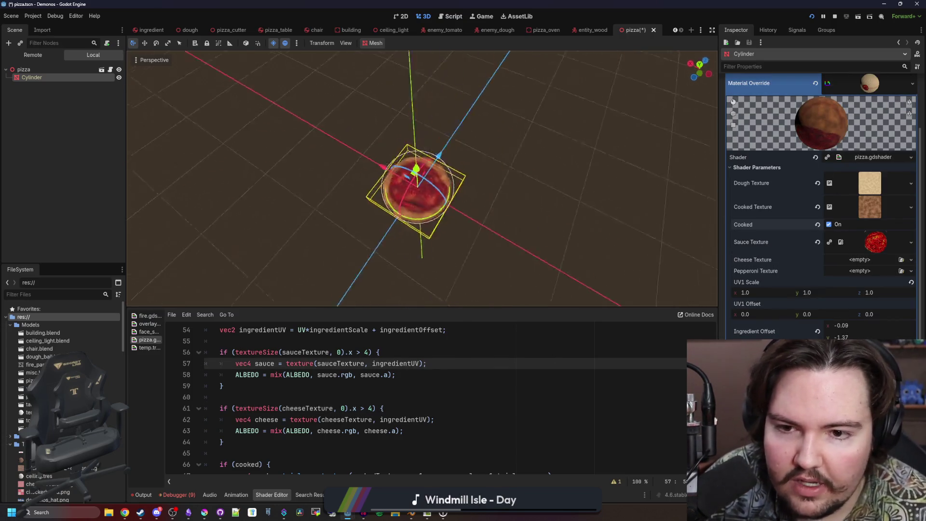
left_click(589, 196)
left_click_drag(589, 196, 569, 169)
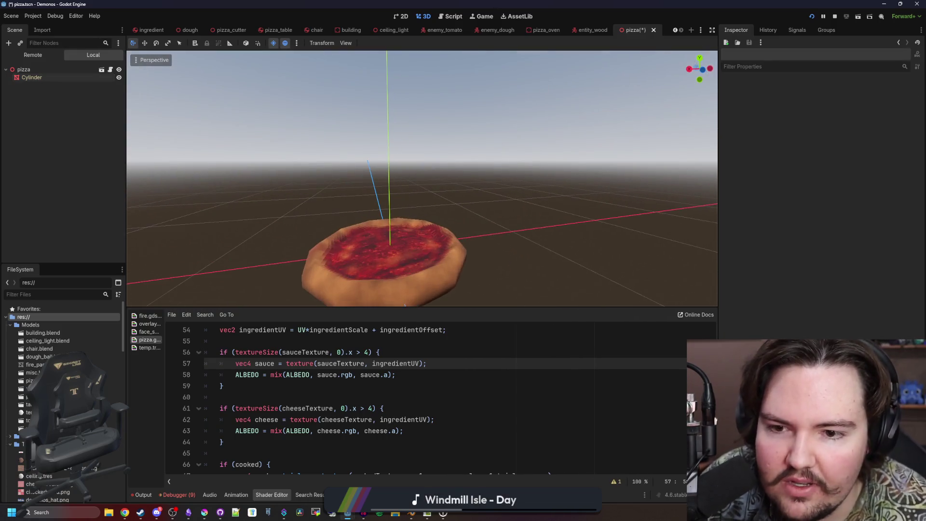
left_click(384, 288)
left_click(543, 169)
key("ctrl+s")
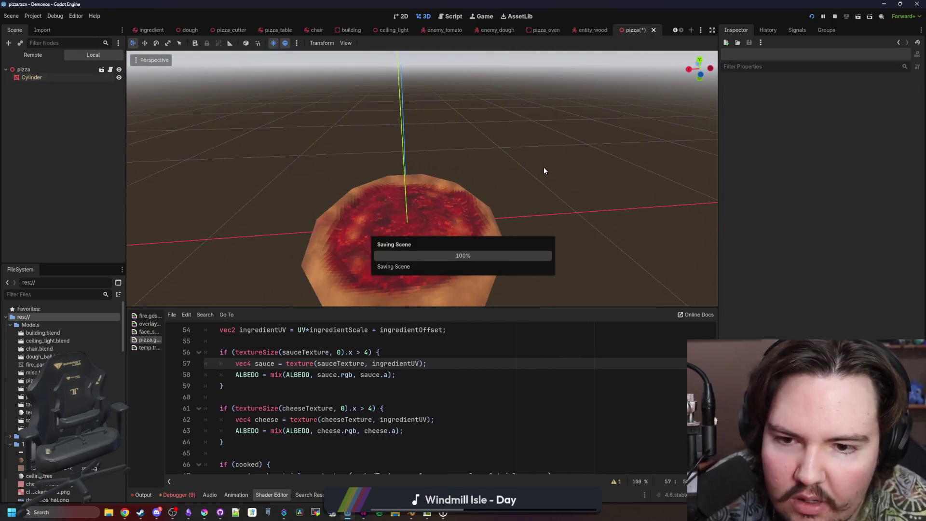
Toggle Cooked off and back on to compare raw and cooked dough, then save.
left_click(479, 167)
scroll(478, 167, "up", 2)
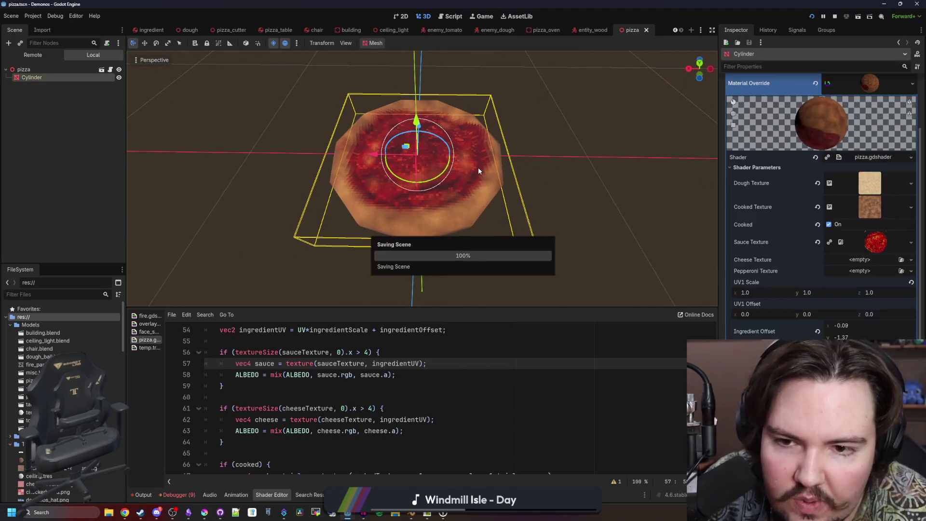
left_click(828, 225)
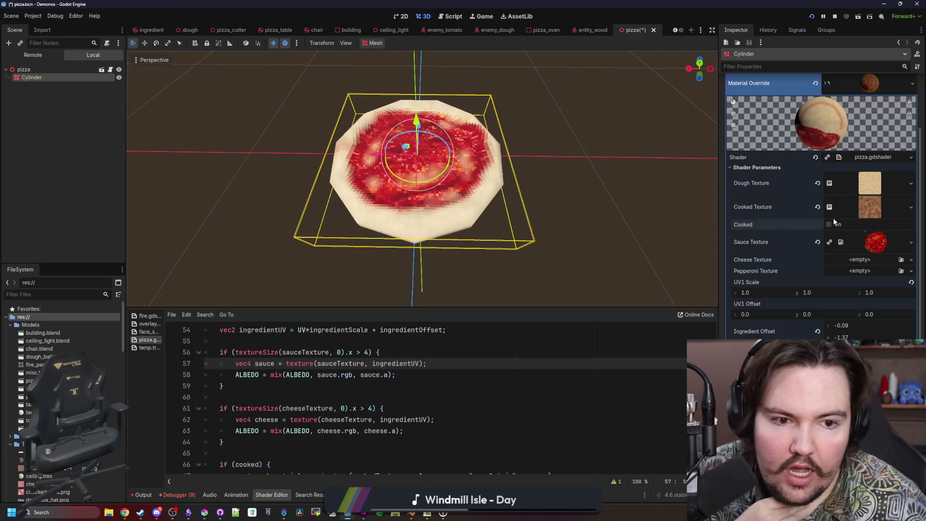
left_click(829, 225)
left_click(600, 216)
key("ctrl+s")
Open pizza.gd from the Scene dock and place the cursor on line 4.
scroll(551, 248, "down", 3)
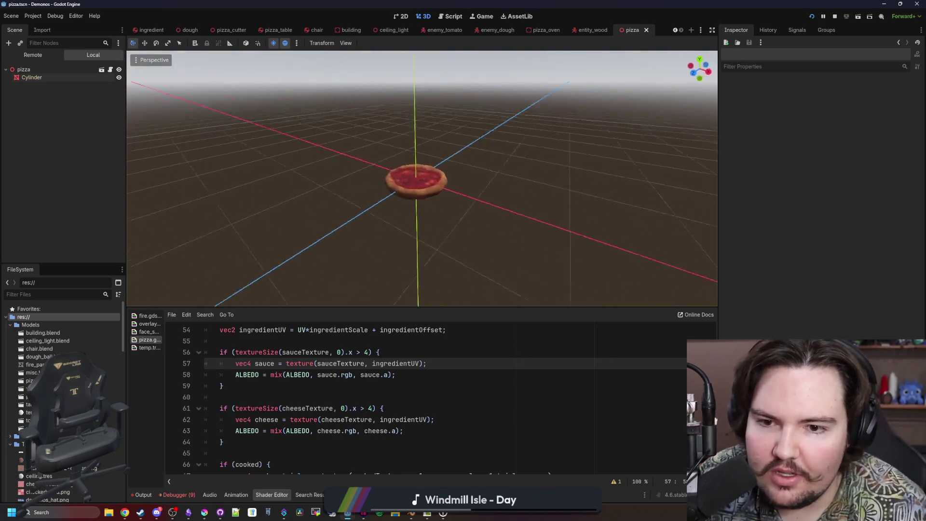
scroll(552, 248, "up", 5)
scroll(551, 248, "down", 5)
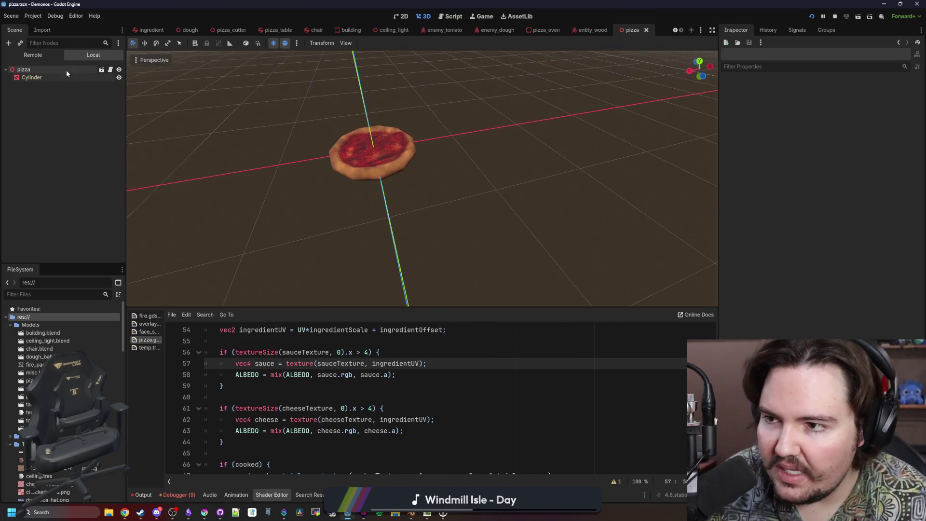
left_click(110, 70)
left_click(403, 92)
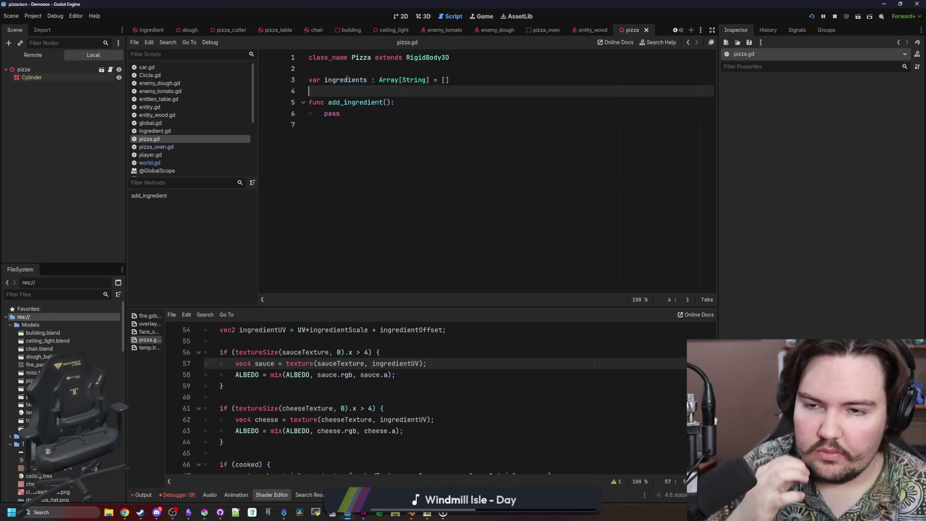
Declare 'var cooked : bool = false' and 'var burnt : bool = false' under ingredients, then save pizza.gd.
key("Return")
key("Return")
key("Up")
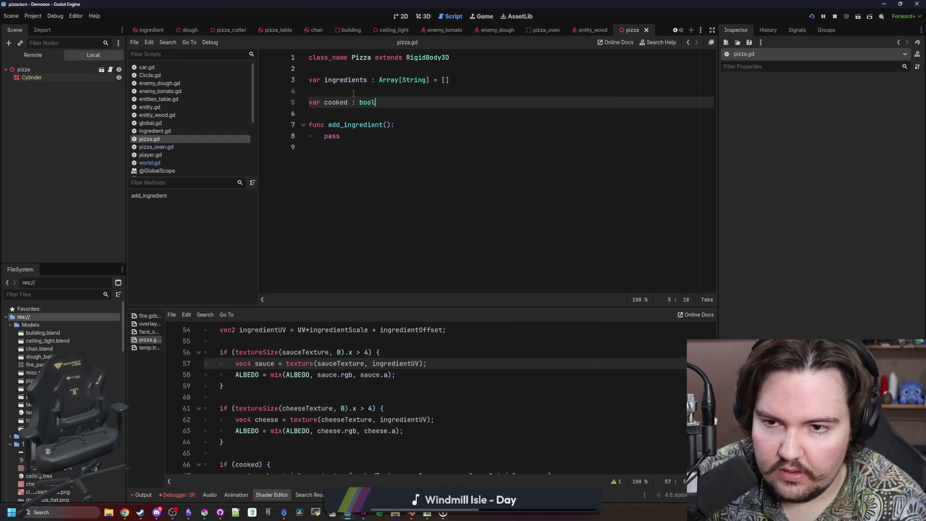
type("false")
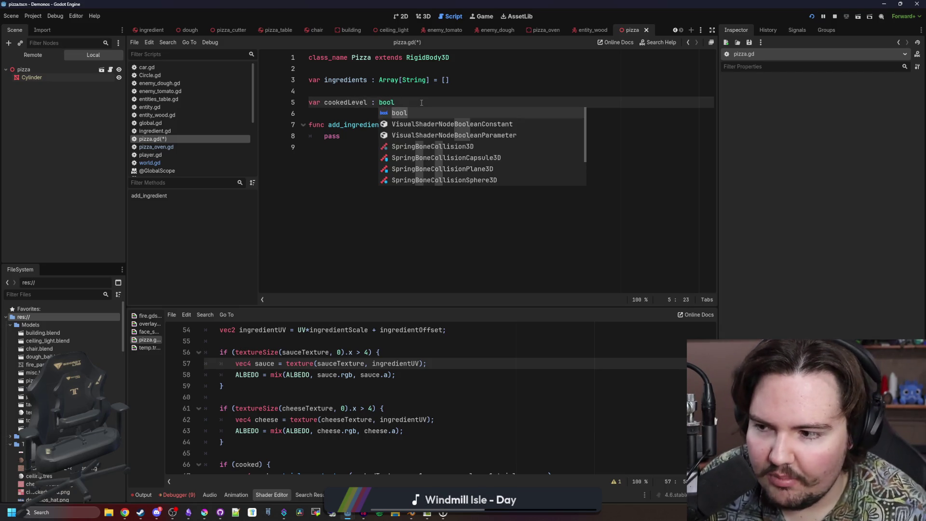
key("BackSpace")
key("BackSpace")
key("BackSpace")
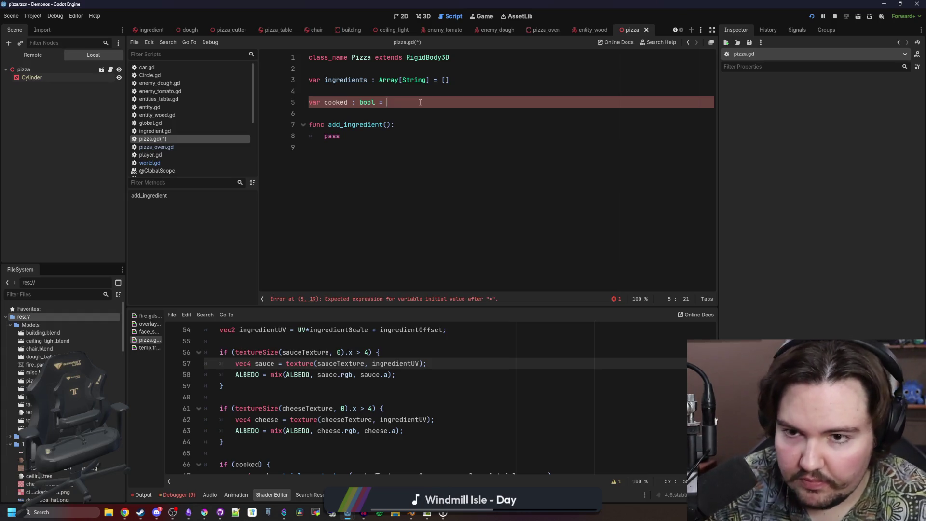
key("BackSpace")
key("BackSpace")
key("BackSpace")
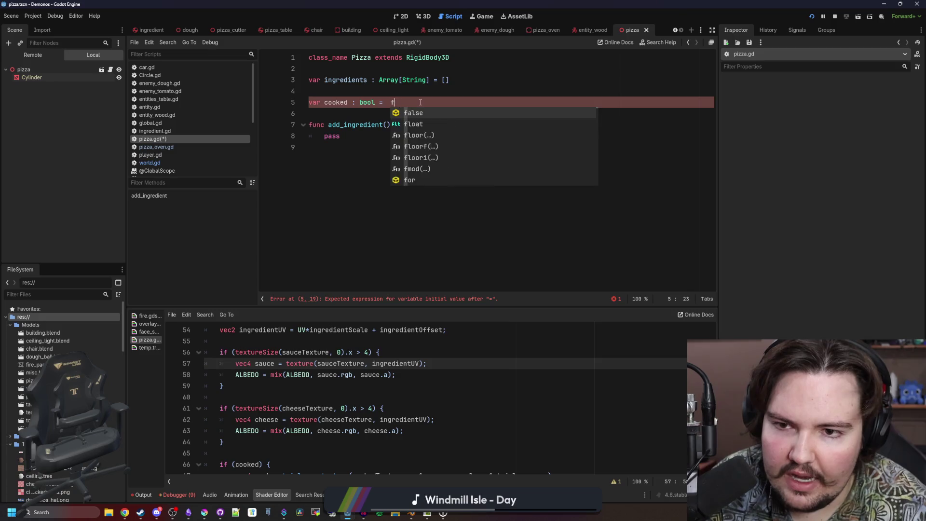
type("false")
key("Return")
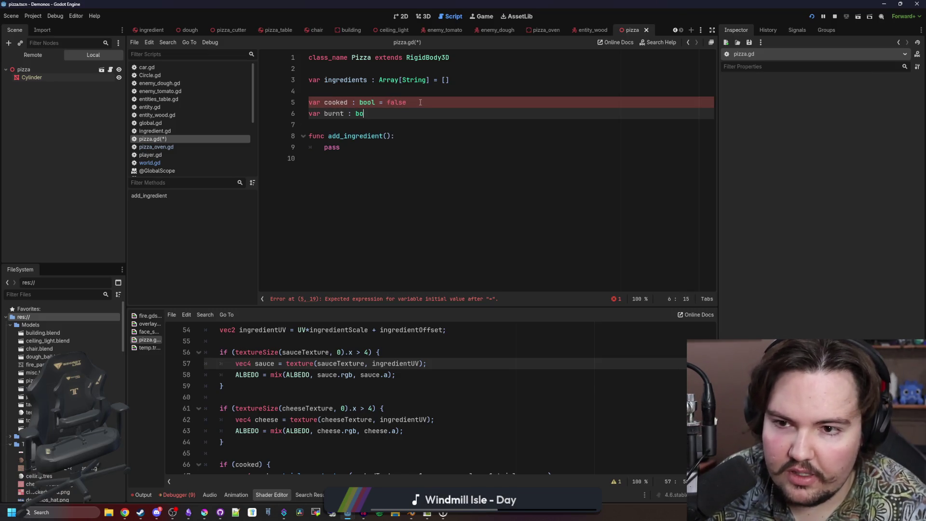
type("ol = false")
left_click(420, 102)
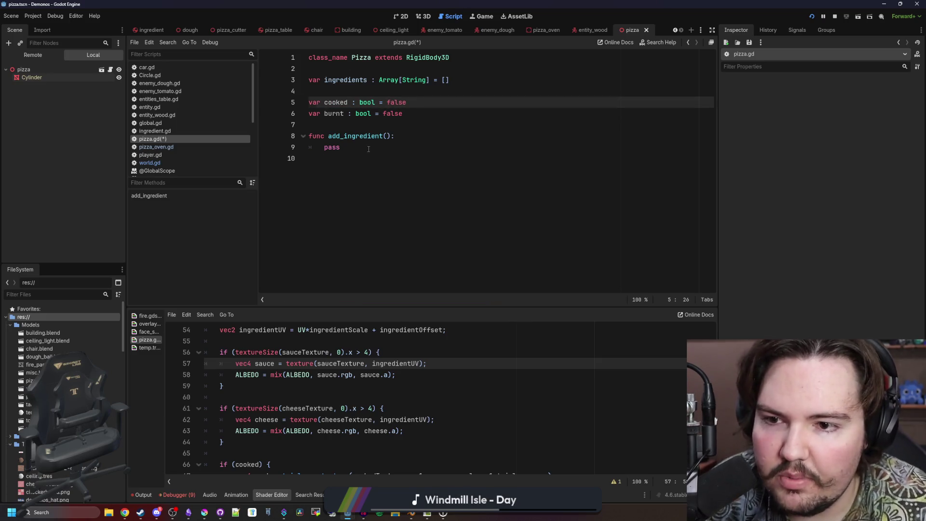
left_click(369, 149)
key("ctrl+s")
left_click(351, 154)
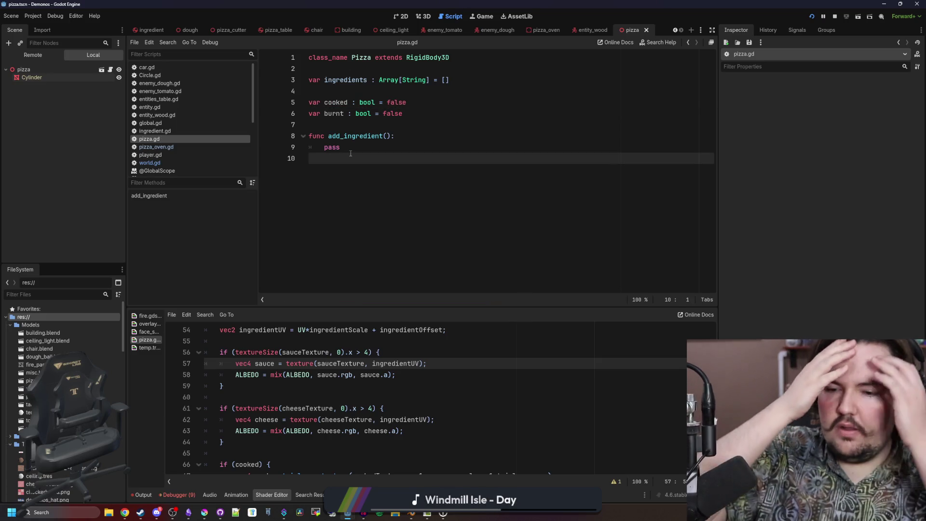
Begin a separate set_cooked function, then discard it.
key("Return")
key("Return")
type("func set_cooked(")
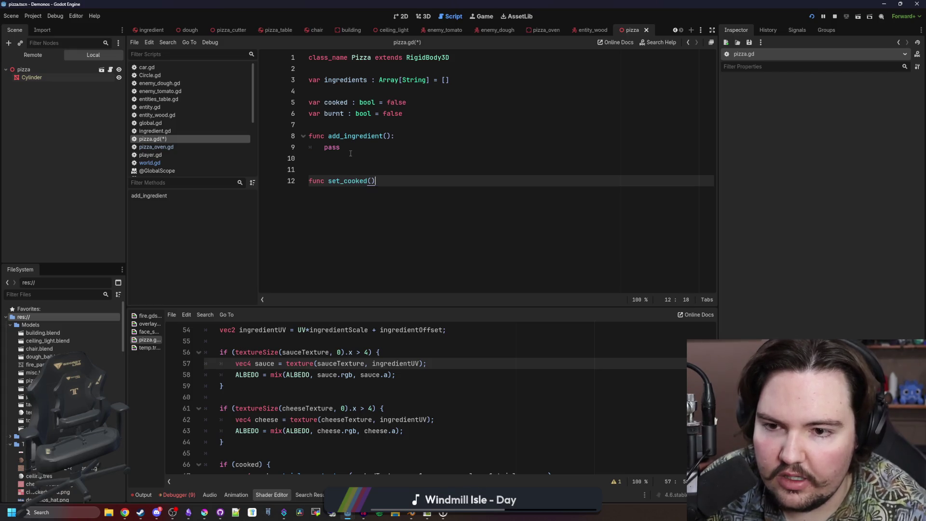
type(":")
key("Return")
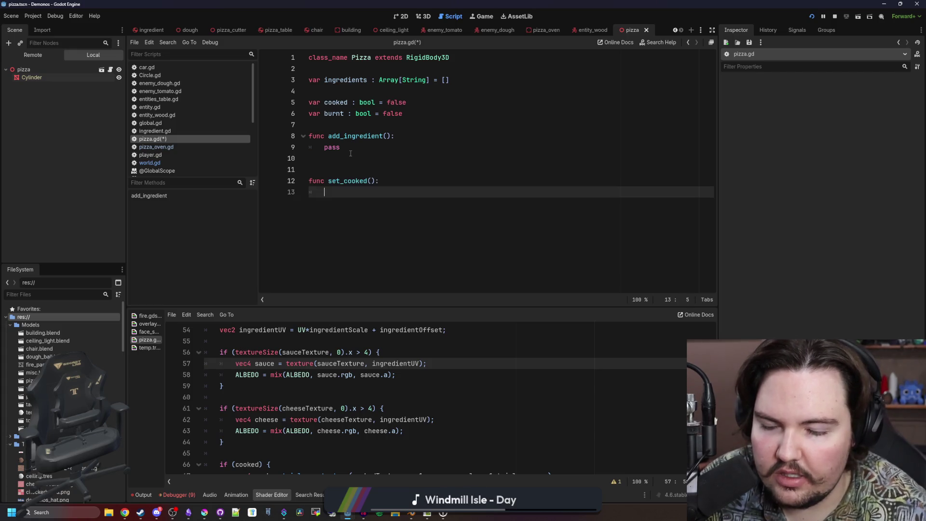
key("BackSpace")
key("BackSpace")
key("BackSpace")
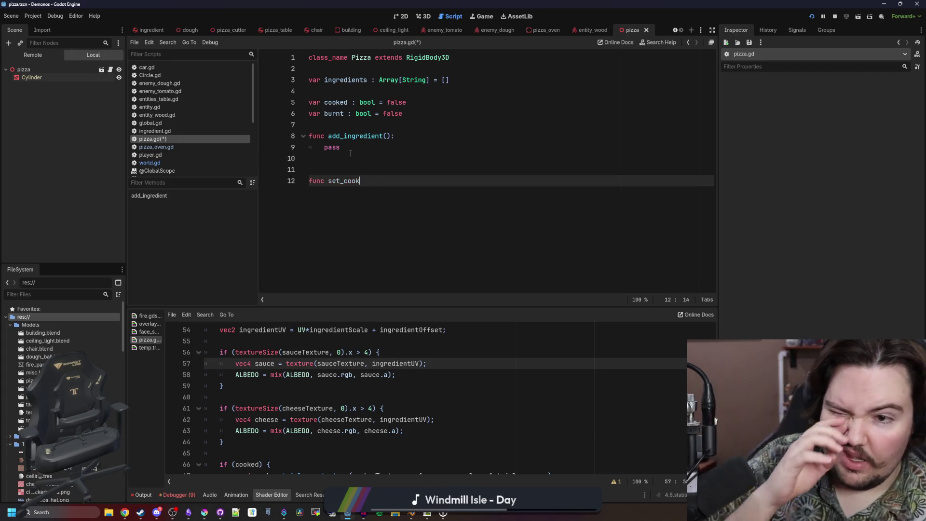
key("BackSpace")
key("BackSpace")
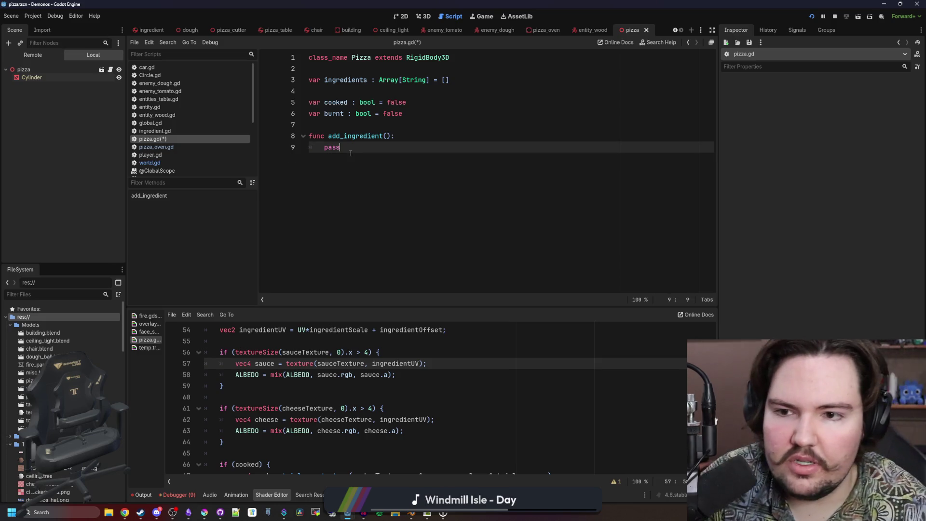
key("Up")
Turn add_ingredient into set_state(attribute : String) with a match setting cooked or burnt true.
double_click(369, 137)
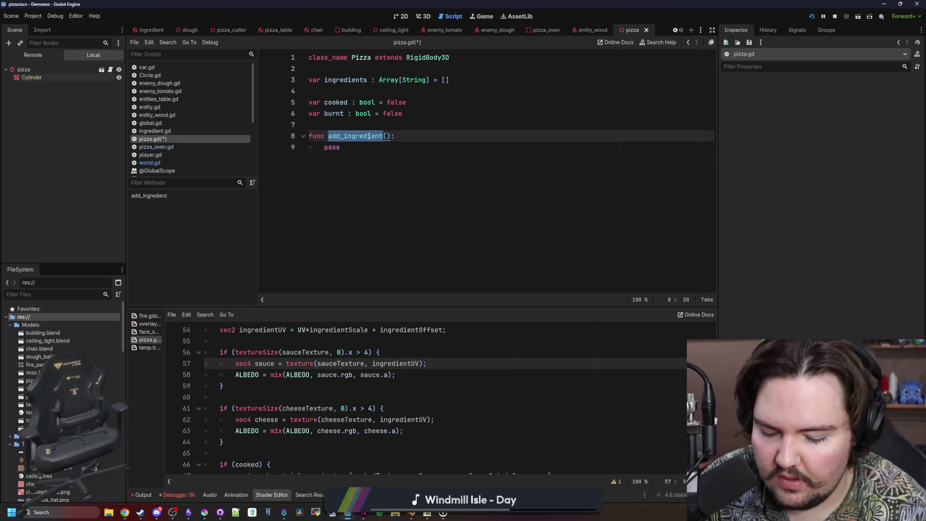
type("set_state(")
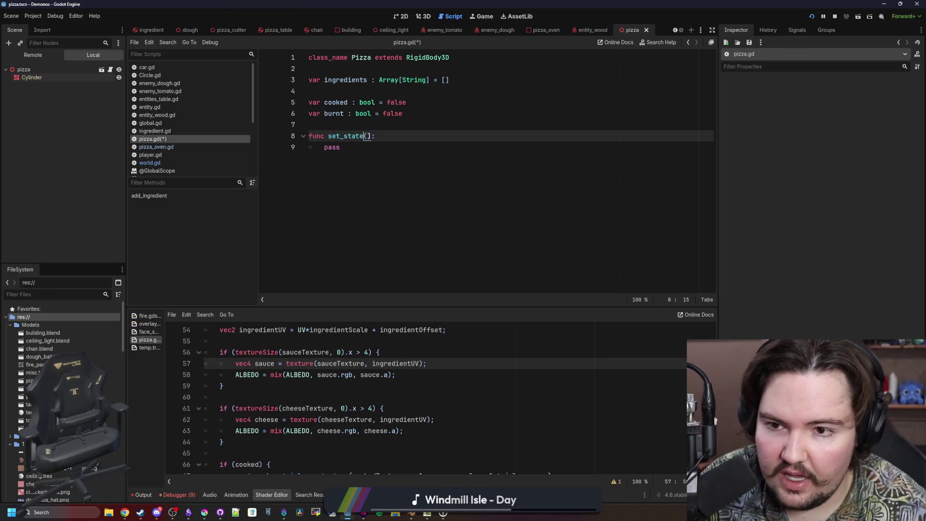
type("attribute : String")
left_click(361, 147)
key("ctrl+BackSpace")
type("match(attribute):")
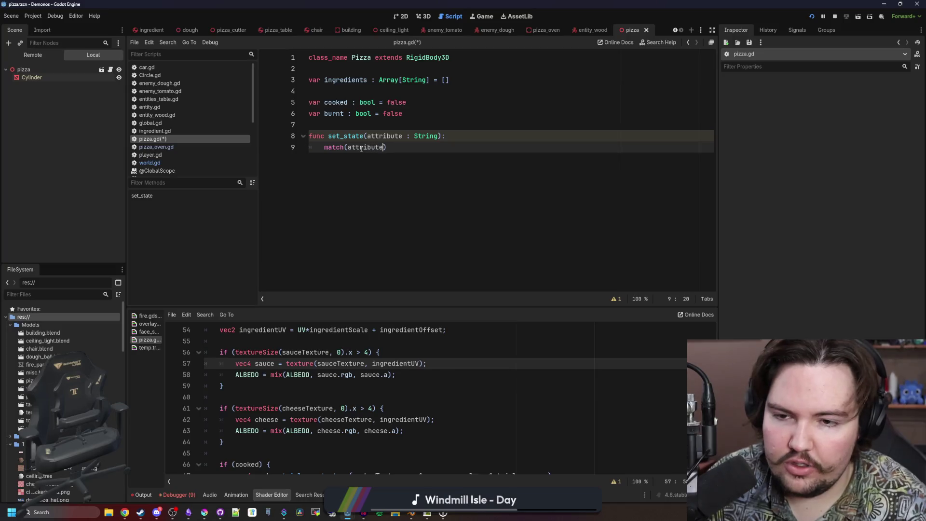
key("Return")
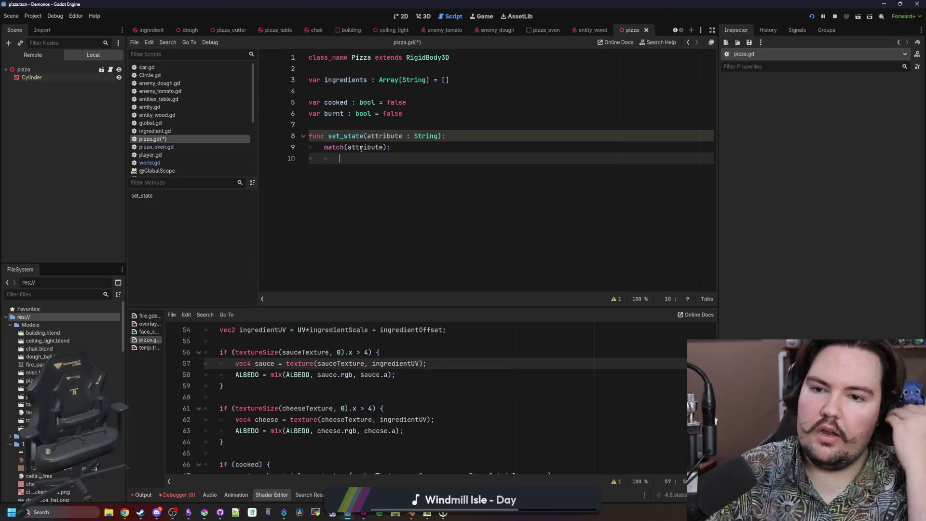
type("cooked\": coo")
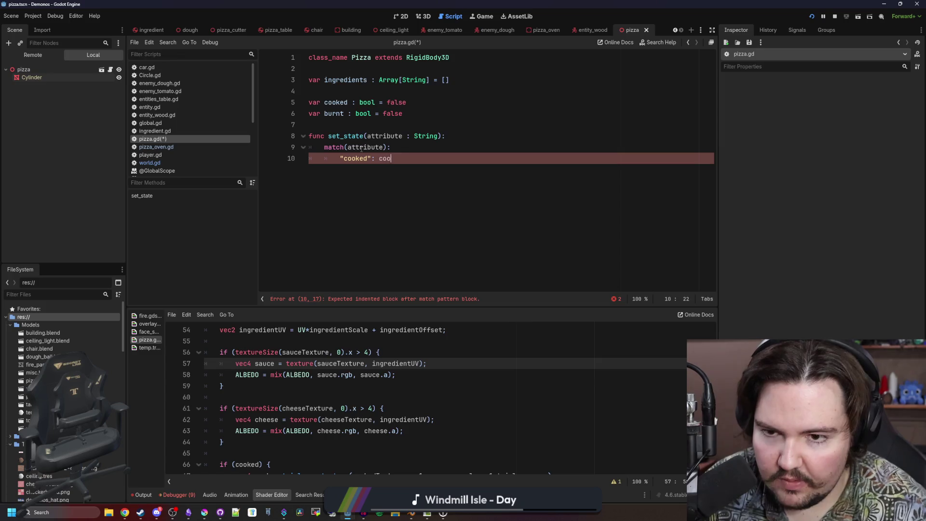
type("ked = true")
key("Return")
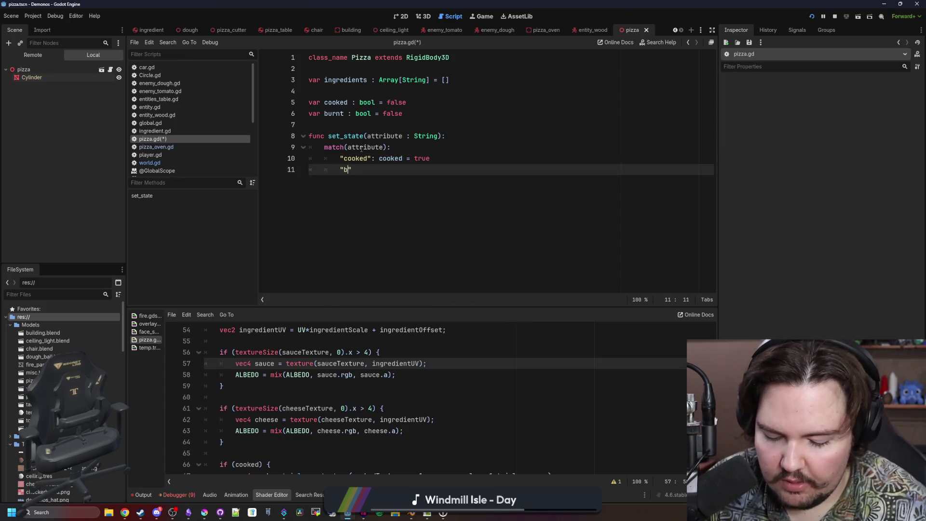
type("burnt\": burnt = t")
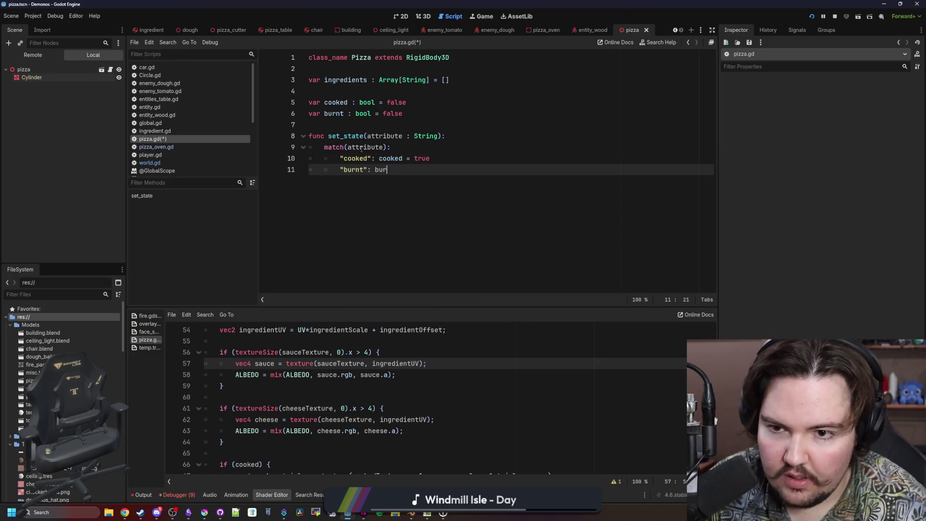
type("rue")
key("Return")
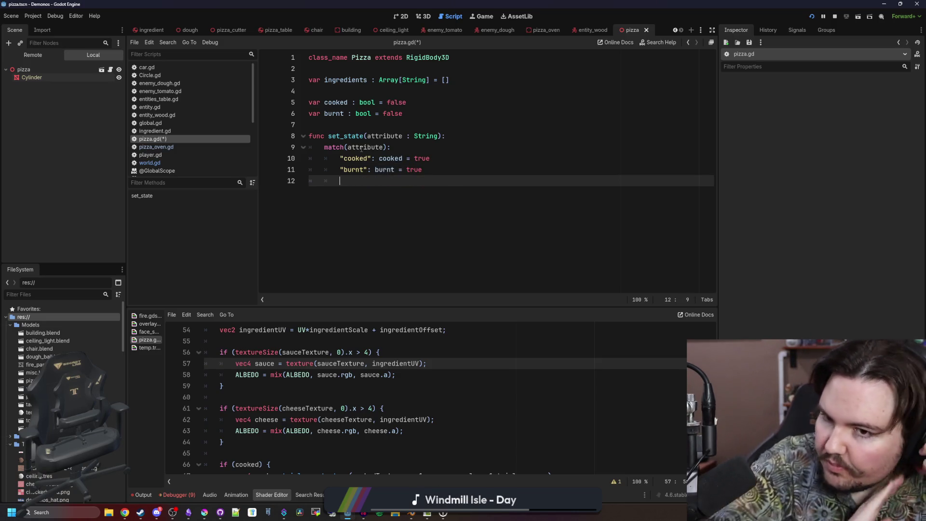
left_click(378, 158)
key("Return")
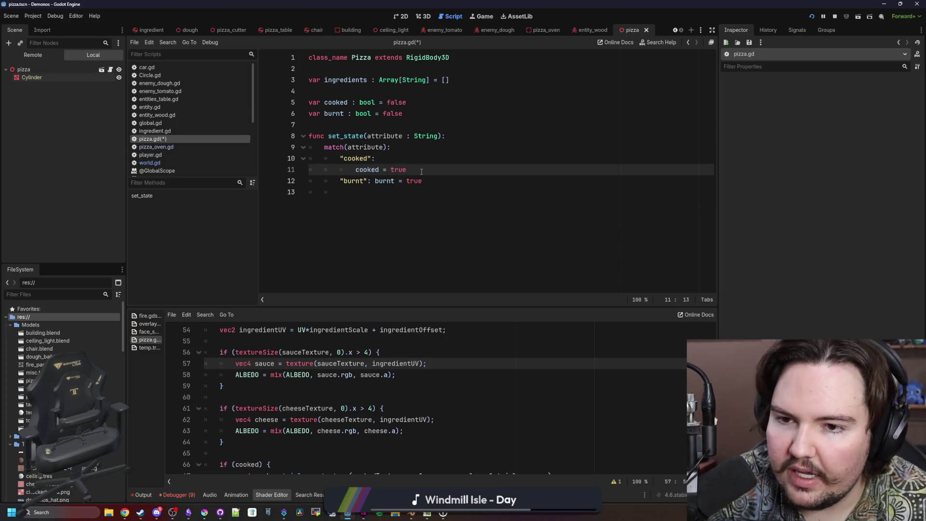
Add 'var mesh = $Cylinder' at the top of set_state by dragging in the Cylinder node.
key("End")
key("Return")
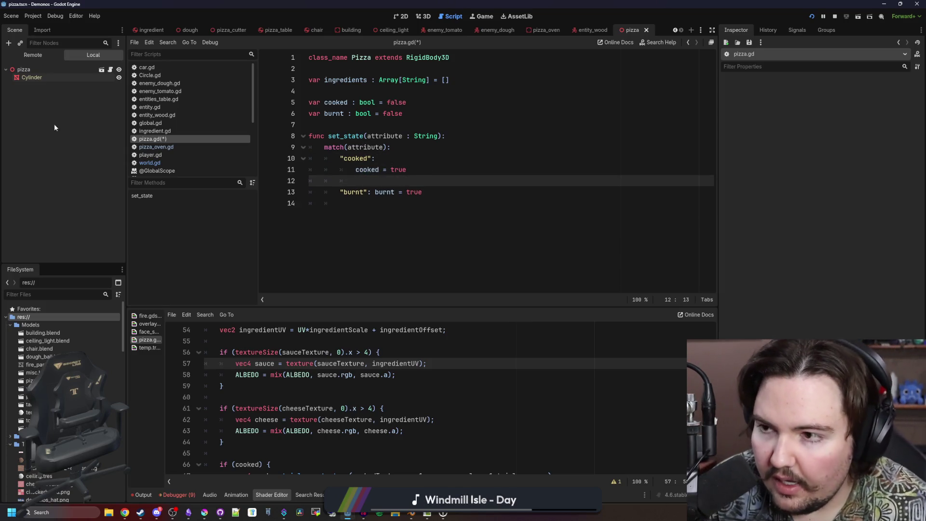
mouse_move(44, 80)
left_mouse_down()
mouse_move(395, 189)
mouse_move(381, 179)
mouse_move(375, 146)
left_mouse_up()
left_click(488, 134)
key("Return")
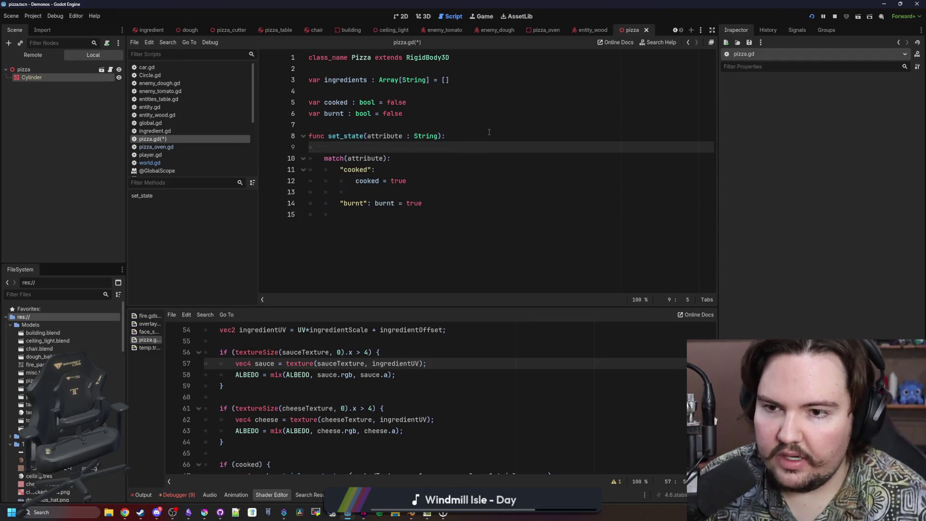
left_click_drag(39, 79, 385, 148)
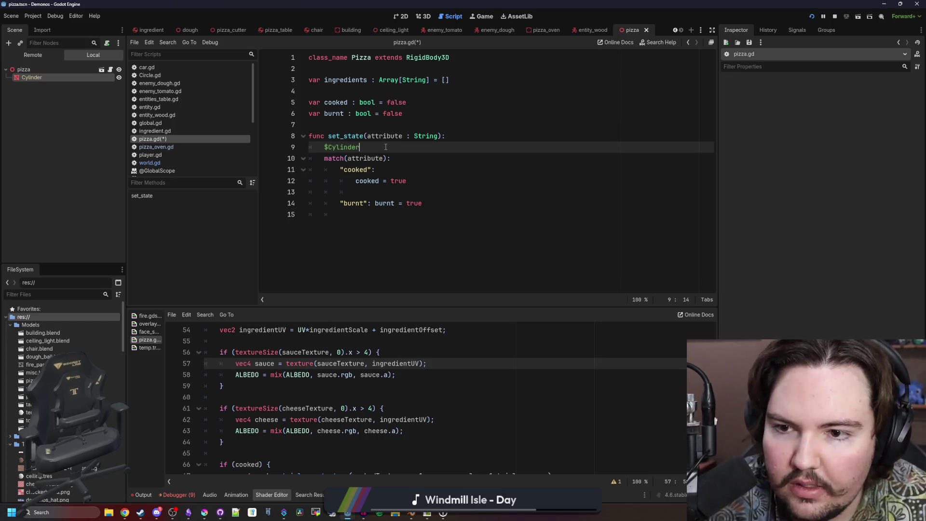
key("Home")
type("var ")
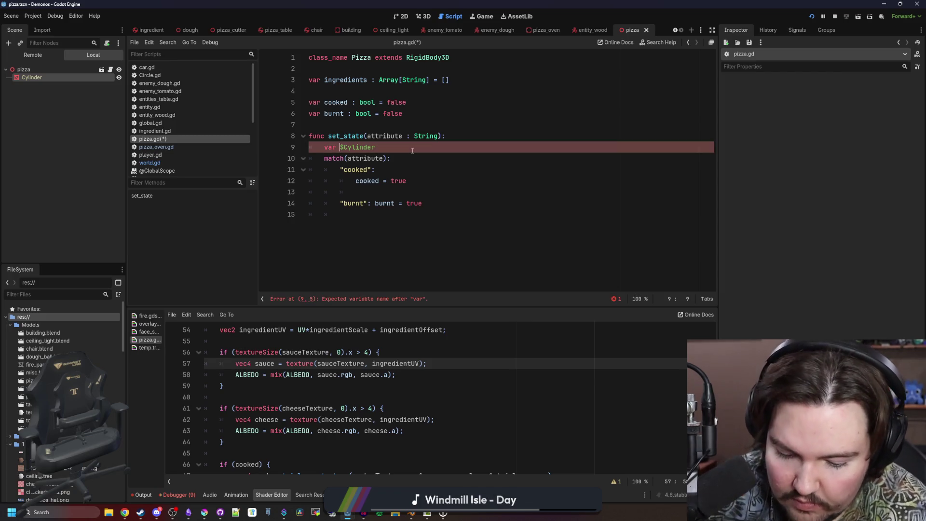
type("mesh =")
key("End")
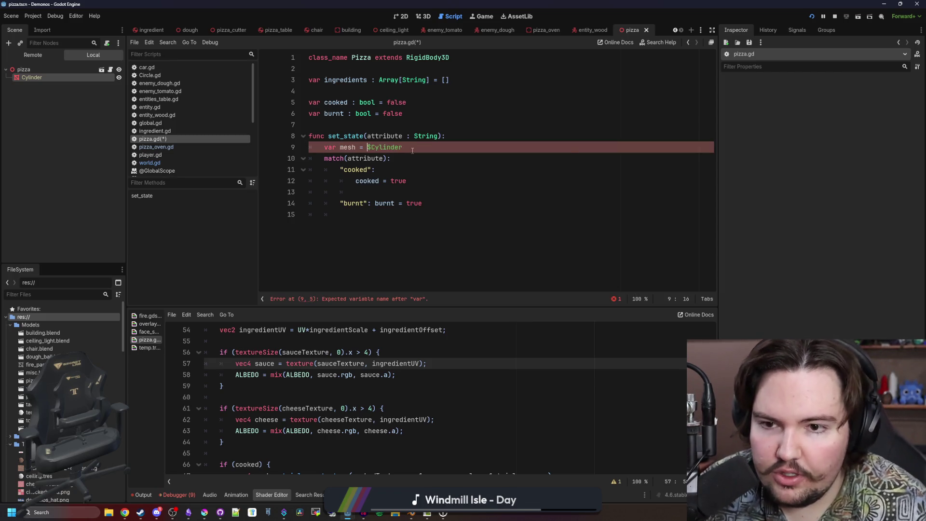
Start a mesh.get call under the cooked case and select the Cylinder to view its shader parameters.
left_click(451, 188)
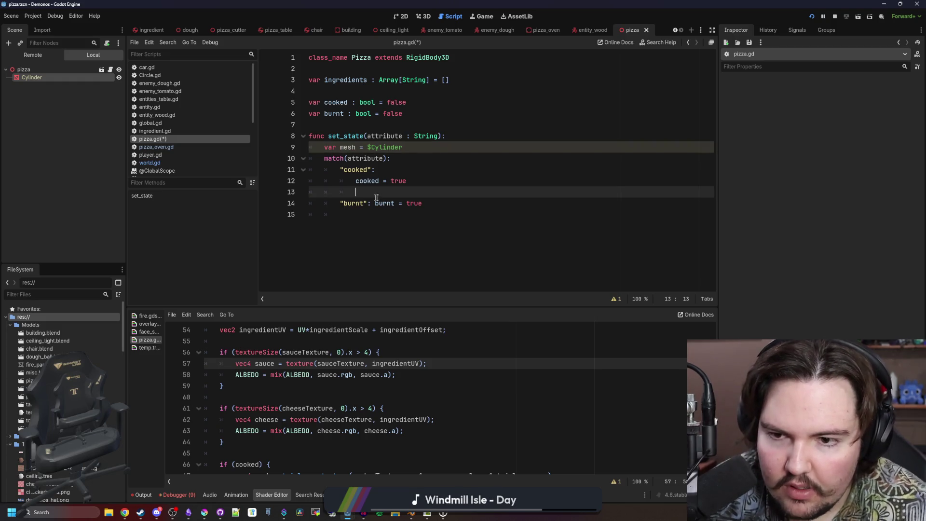
type("mesh")
key("BackSpace")
type("ma")
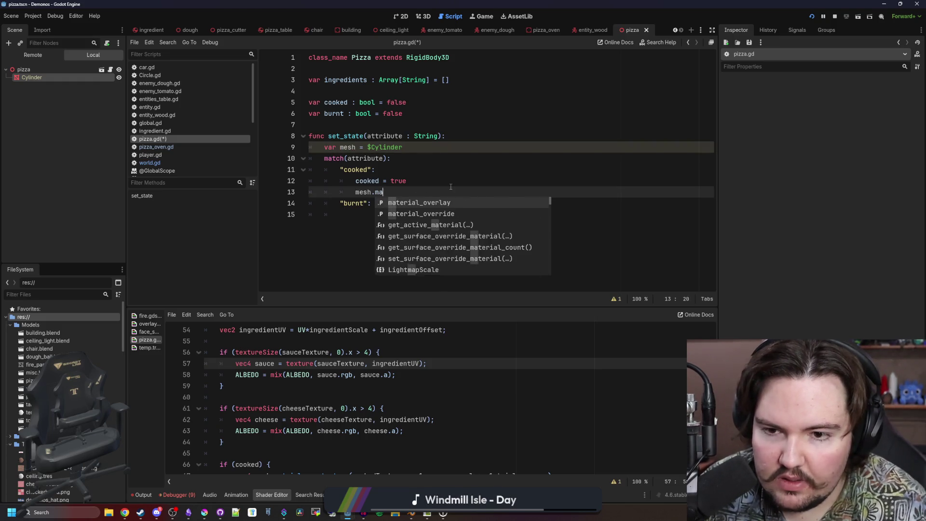
key("BackSpace")
key("BackSpace")
type("g")
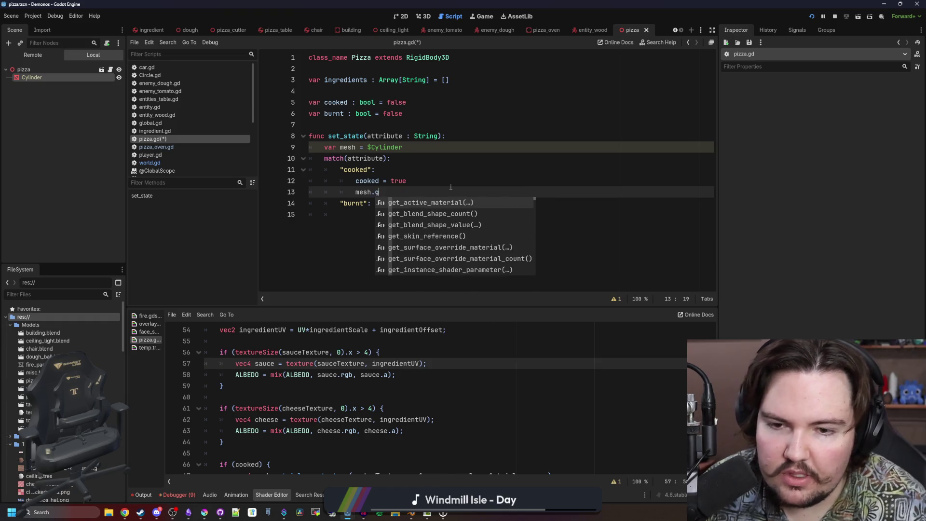
type("et_")
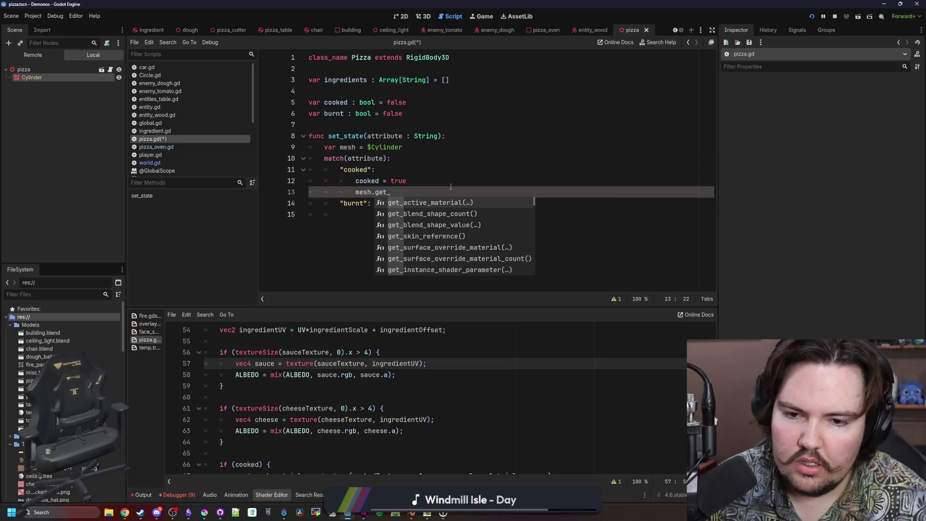
left_click(39, 78)
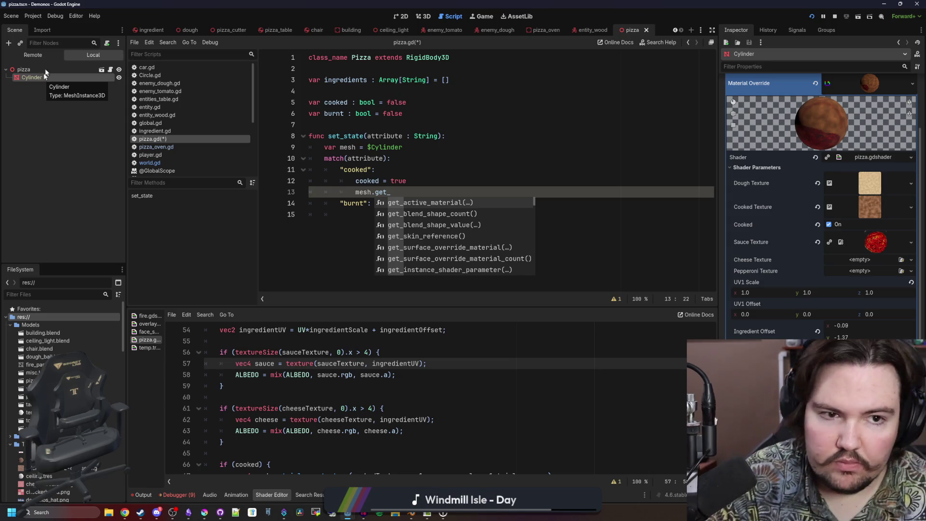
Make the cooked case call mesh.material_override.set_shader_parameter("cooked", true) using the copied property path.
scroll(792, 181, "up", 3)
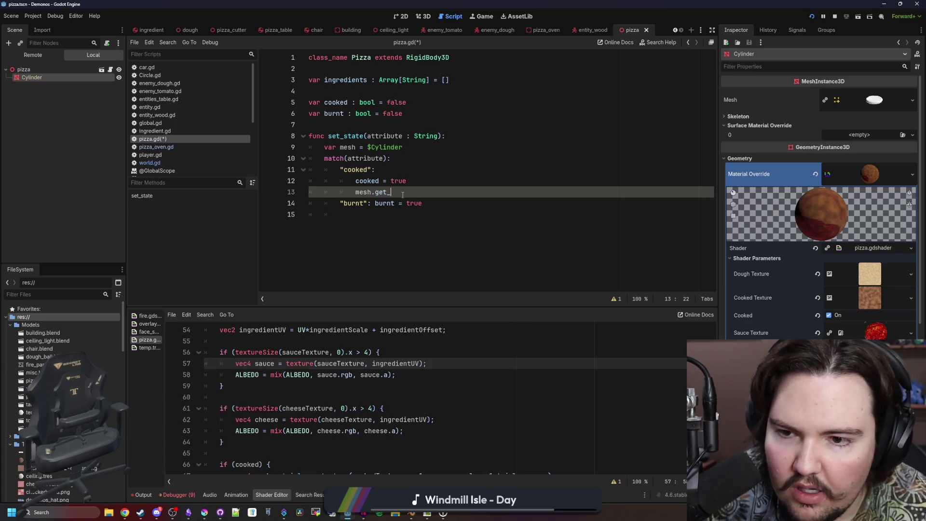
key("BackSpace")
key("BackSpace")
key("BackSpace")
type("get_over")
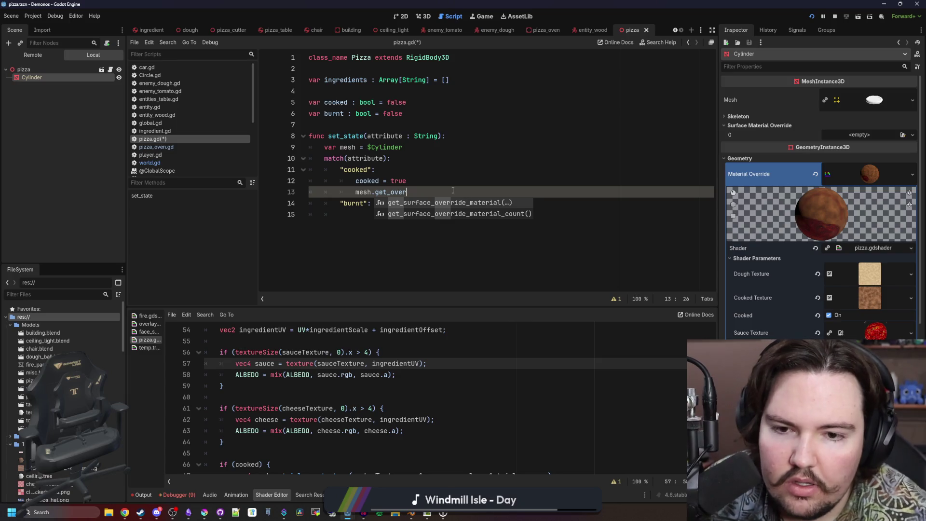
key("BackSpace")
key("BackSpace")
key("BackSpace")
key("BackSpace")
key("BackSpace")
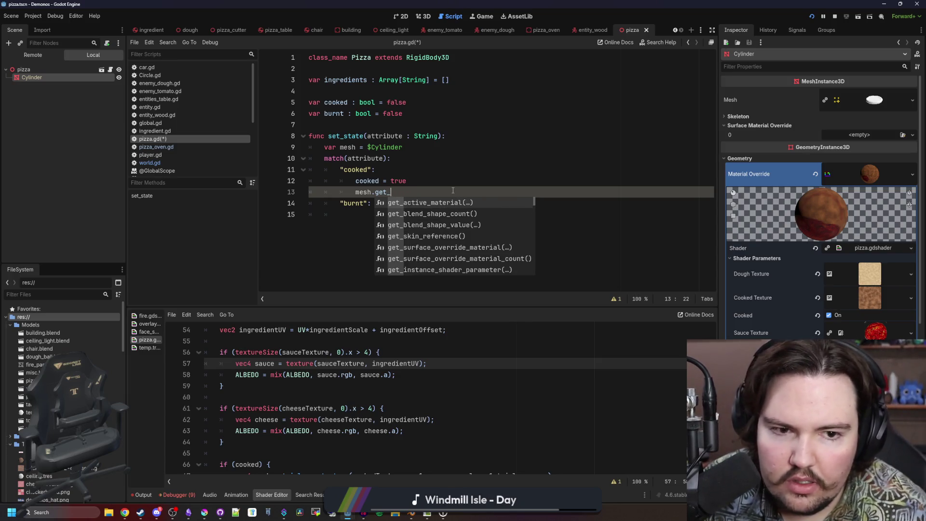
key("BackSpace")
type("ome")
key("Escape")
key("BackSpace")
key("BackSpace")
key("BackSpace")
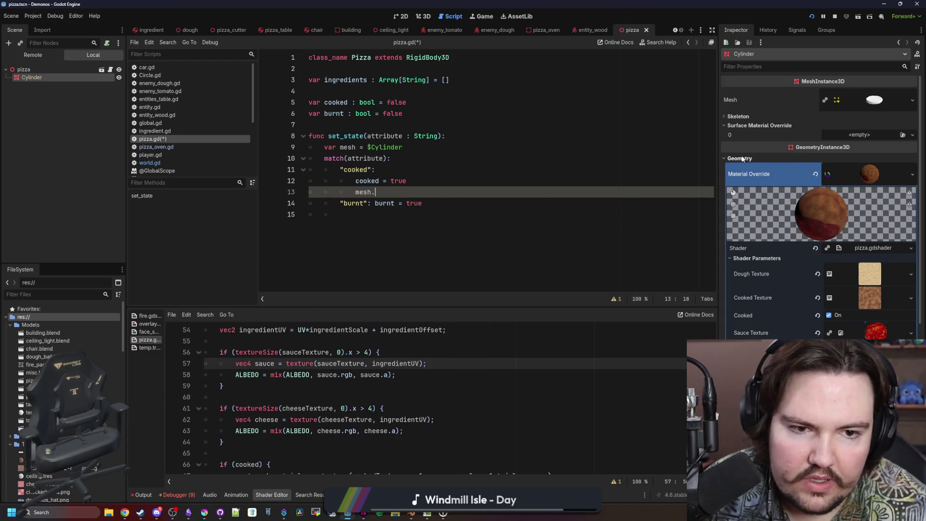
right_click(841, 170)
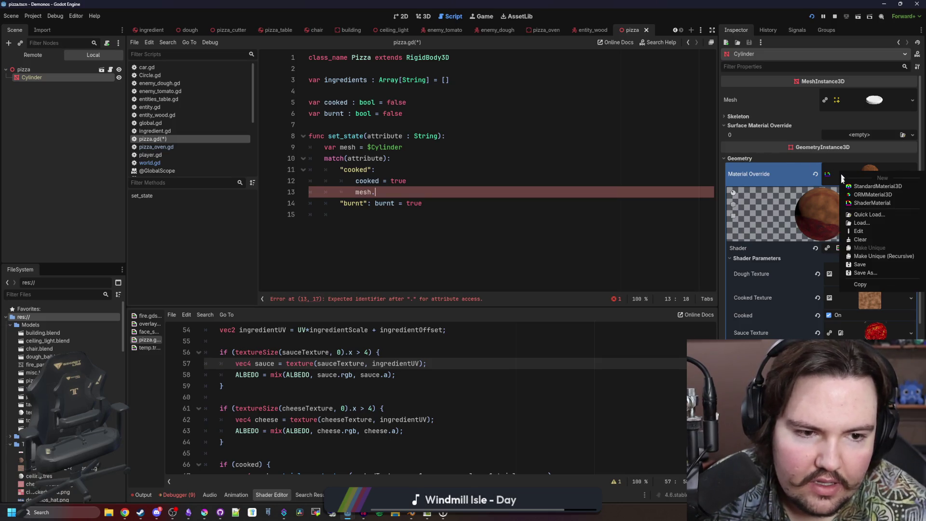
right_click(773, 175)
right_click(759, 171)
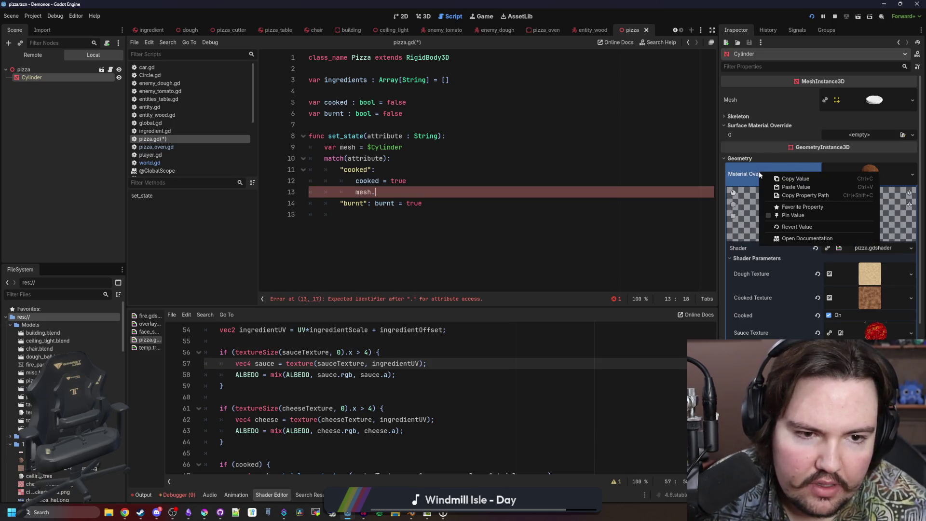
left_click(792, 196)
type("material_override")
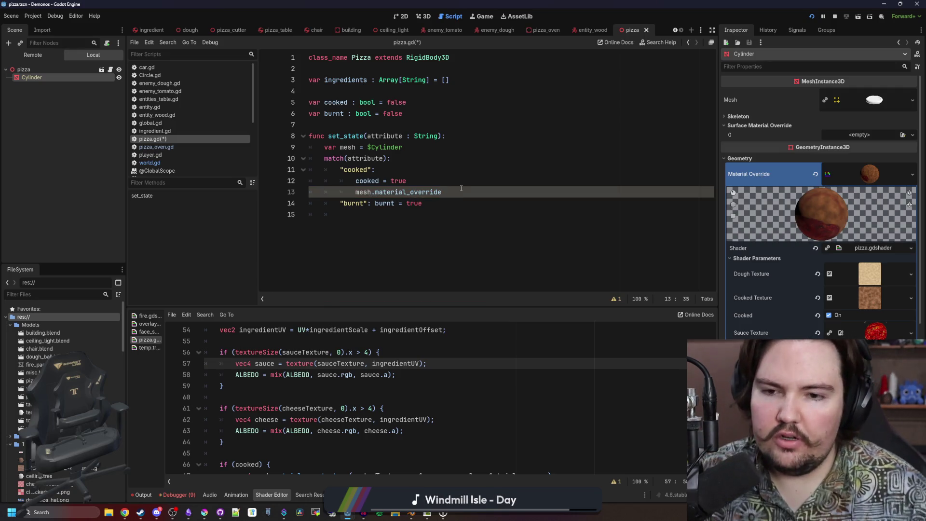
type(".set_shader_parameter")
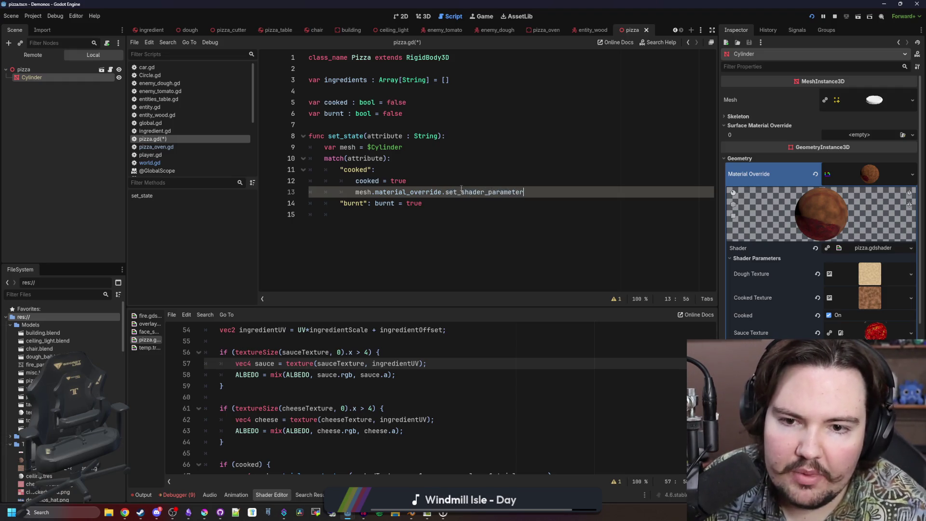
type("(\"cooked\"")
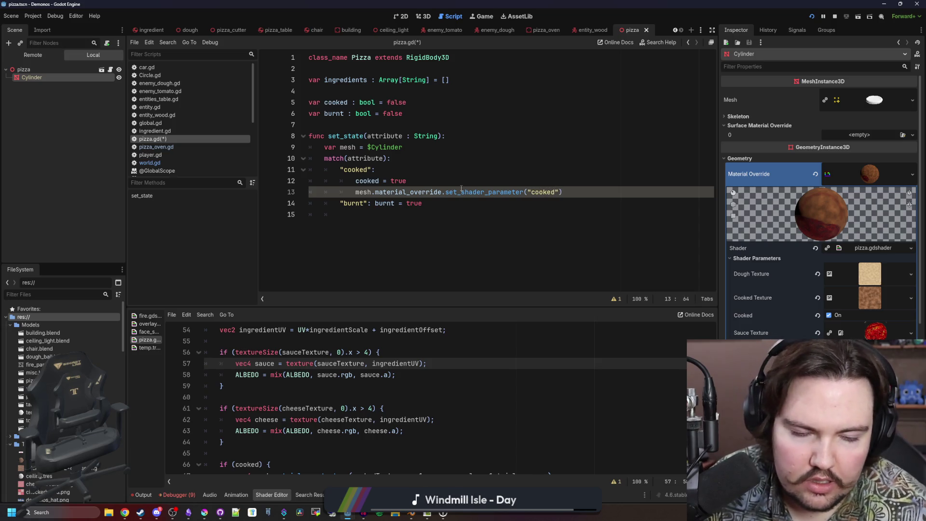
type(", true")
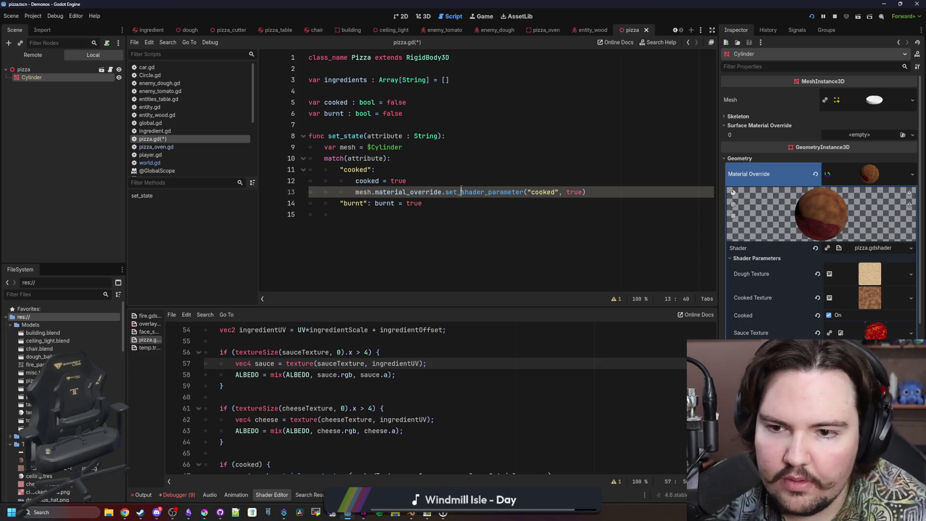
Add a "sauce" case to the match block with an ingredients.push_back line.
left_click(431, 206)
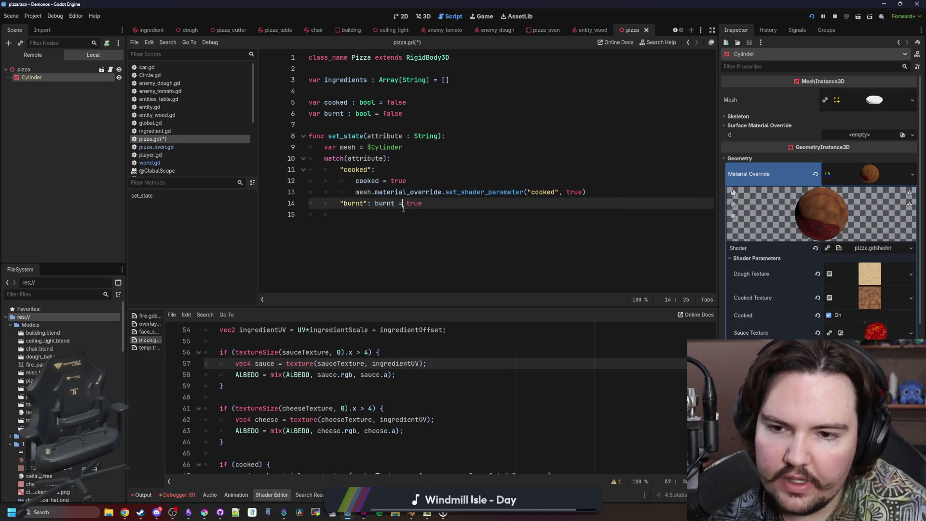
key("Return")
left_click(410, 216)
key("Return")
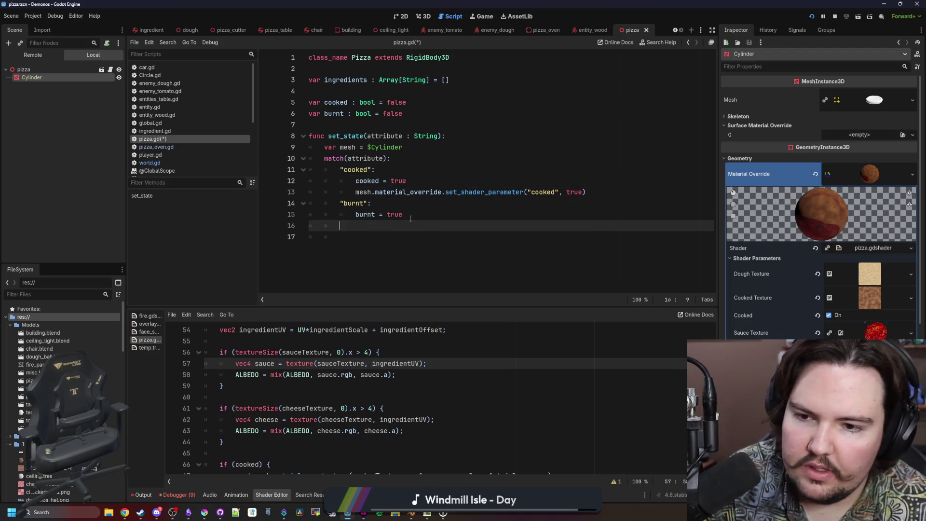
type("\"sauce")
key("Return")
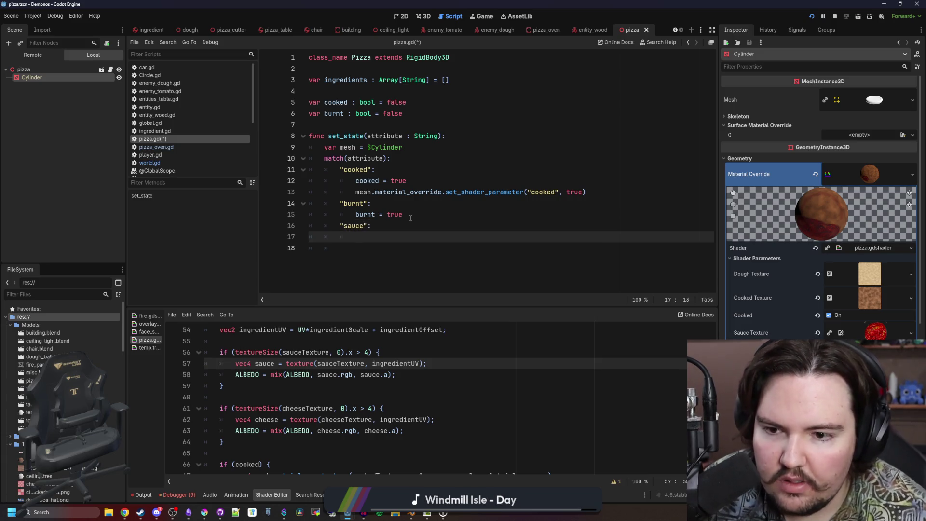
left_click(355, 249)
left_click(381, 235)
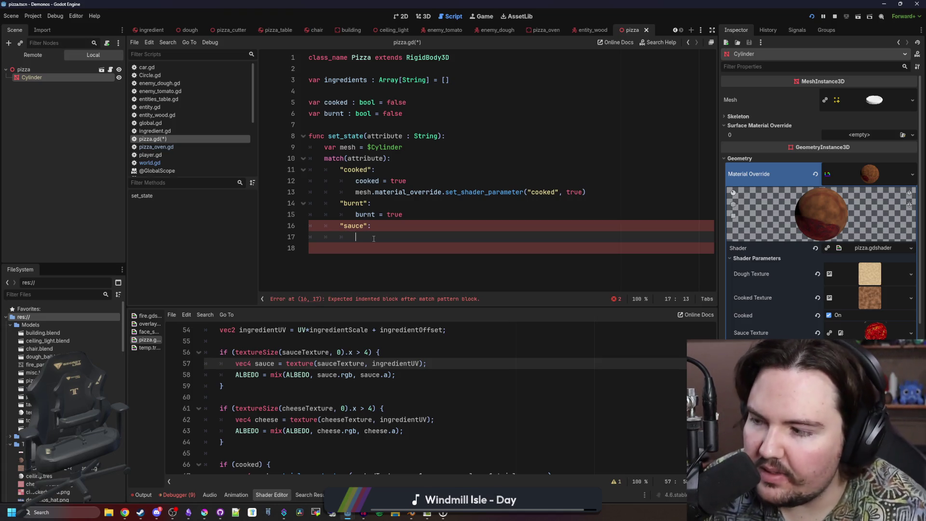
type("ingredie")
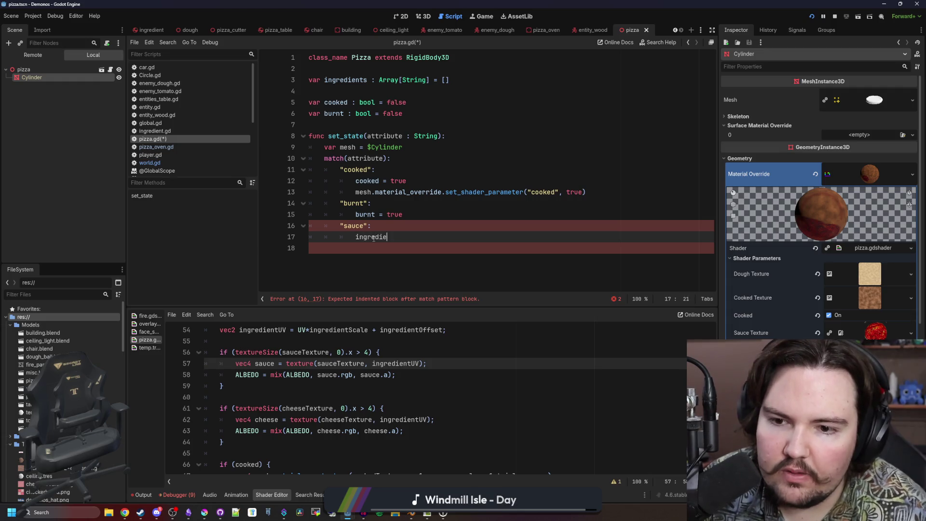
type("nts.push_back")
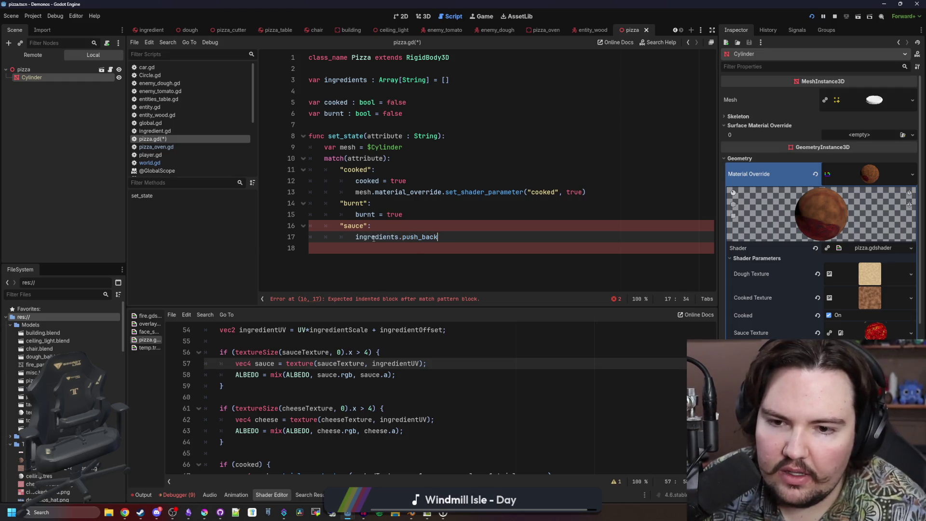
type("(\"sauche")
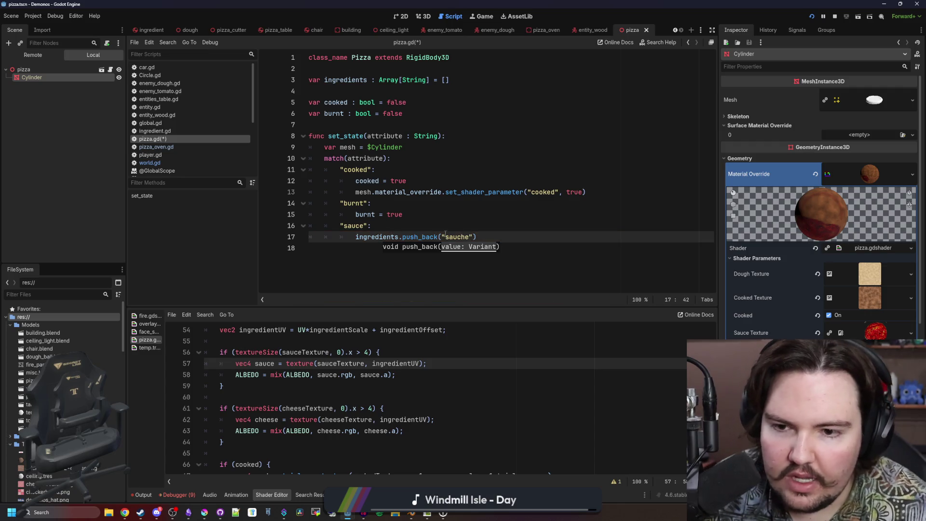
Move the push_back statement up to just below the var mesh line.
left_click_drag(476, 237, 356, 236)
key("ctrl+x")
left_click(410, 147)
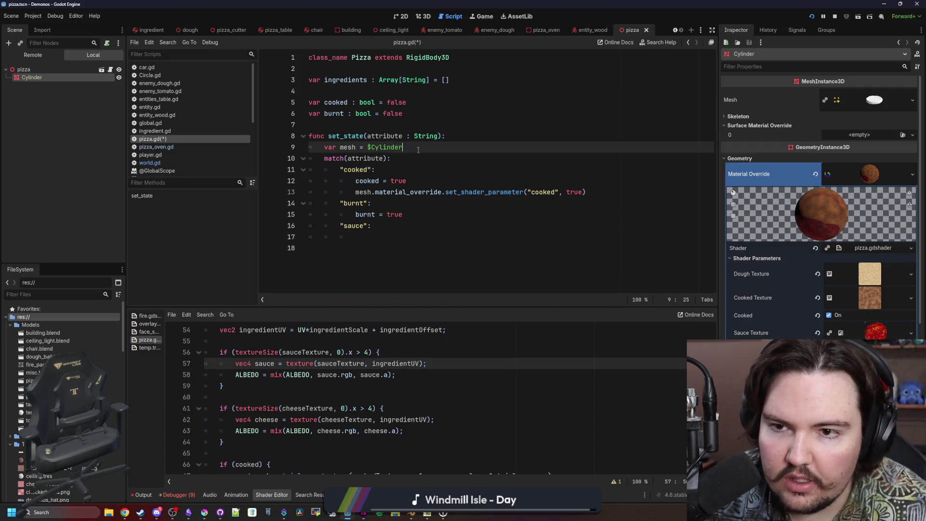
key("Return")
key("ctrl+v")
key("Return")
Rename the ingredients array to attributes and push_back the attribute argument.
left_click(351, 79)
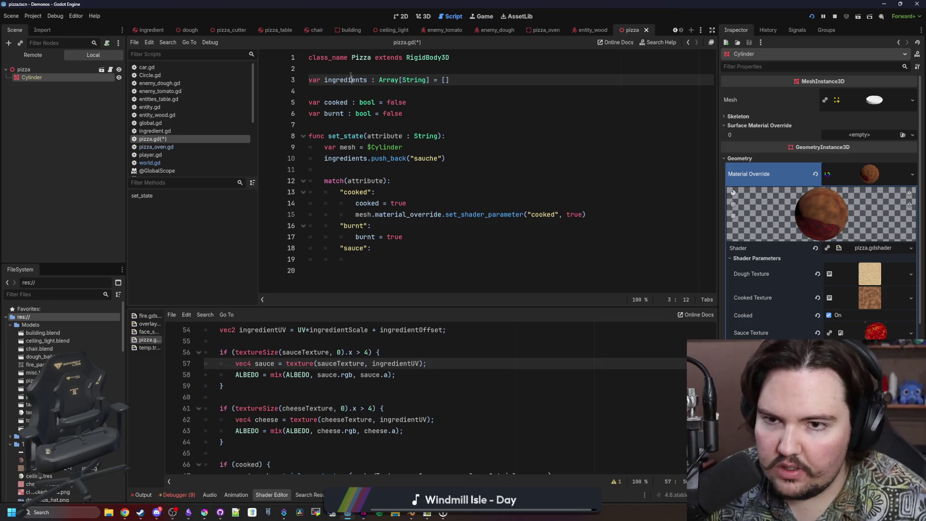
double_click(351, 79)
type("attributes")
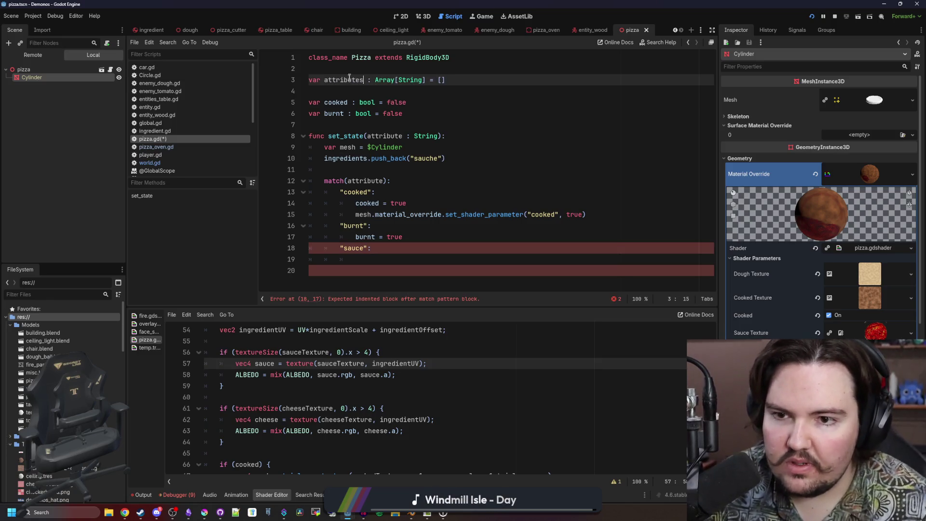
double_click(357, 159)
type("attribute")
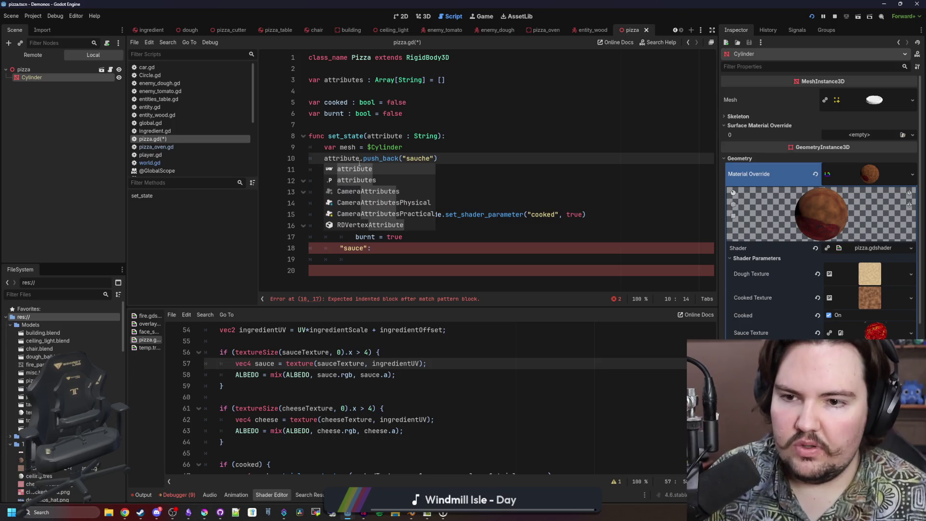
type("s")
key("Escape")
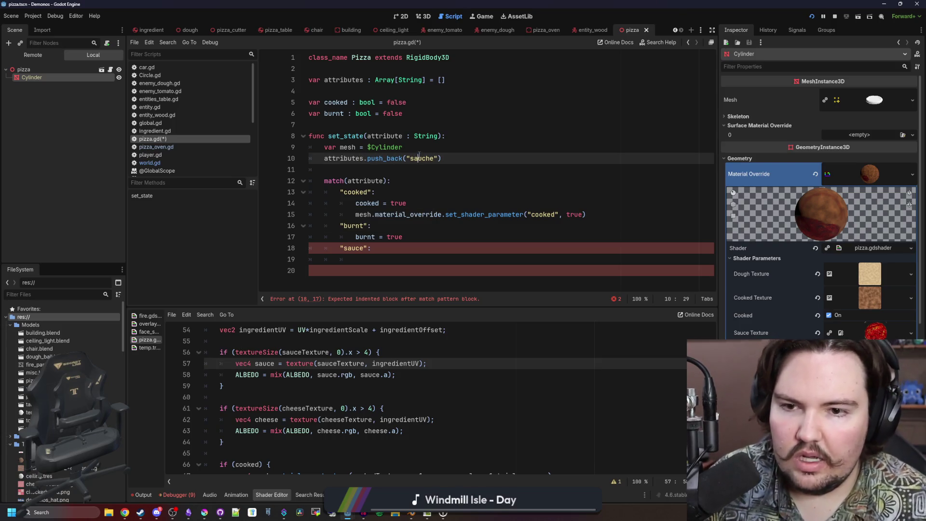
double_click(419, 159)
type("attribute")
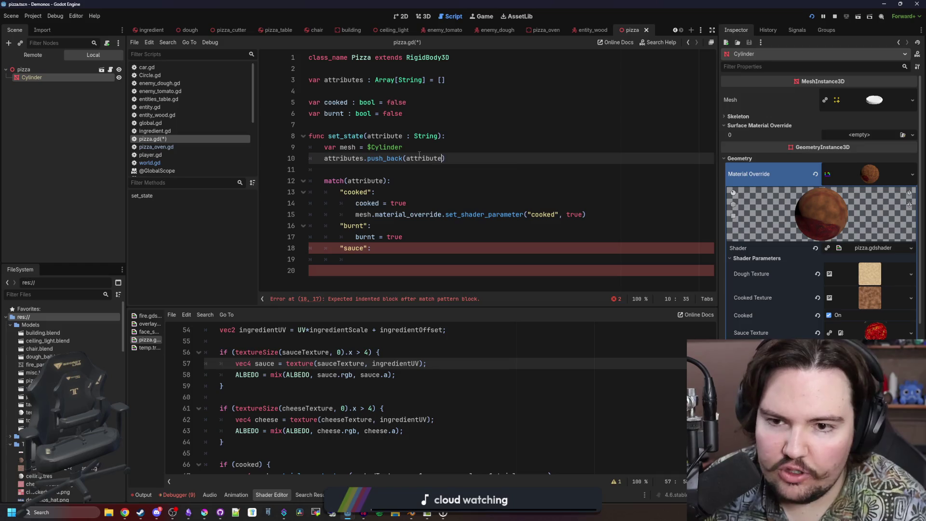
left_click(405, 169)
left_click(375, 259)
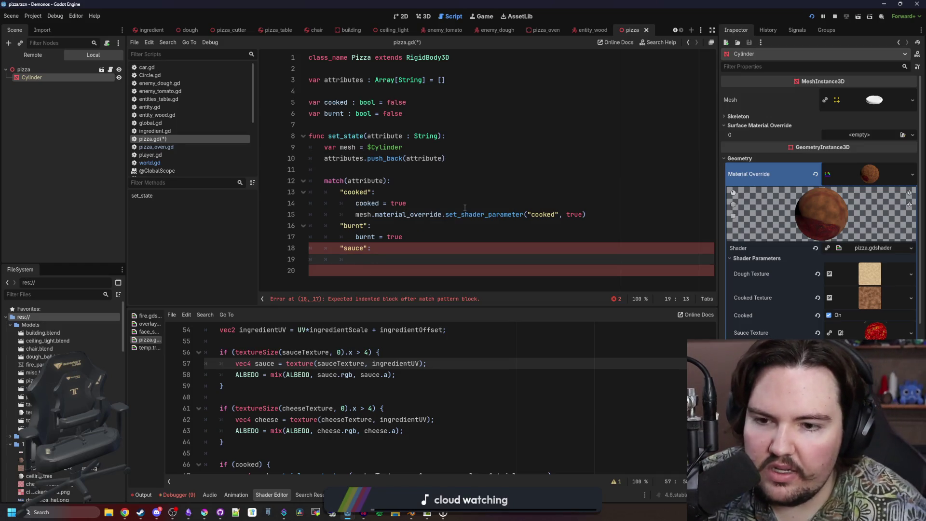
left_click(440, 147)
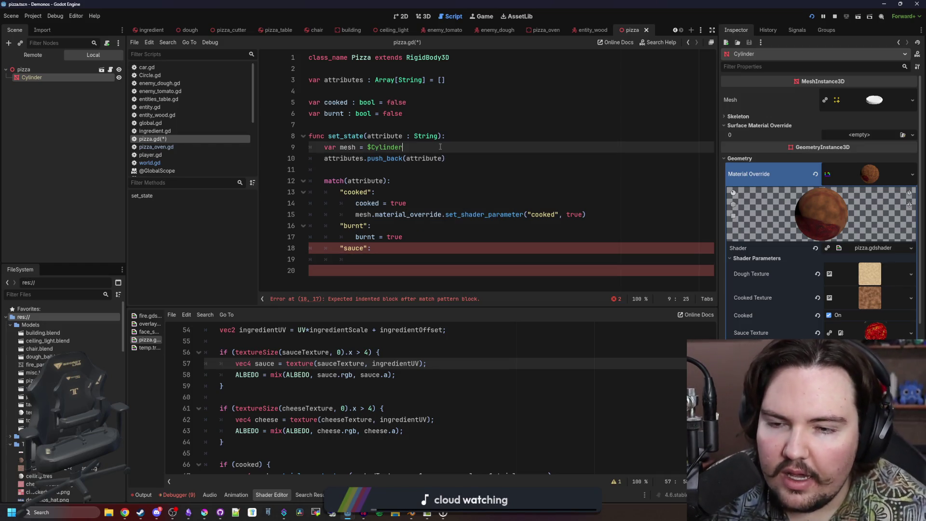
Add an early return when attributes already has the attribute, and remove the trailing empty line.
key("Return")
type("ttributes")
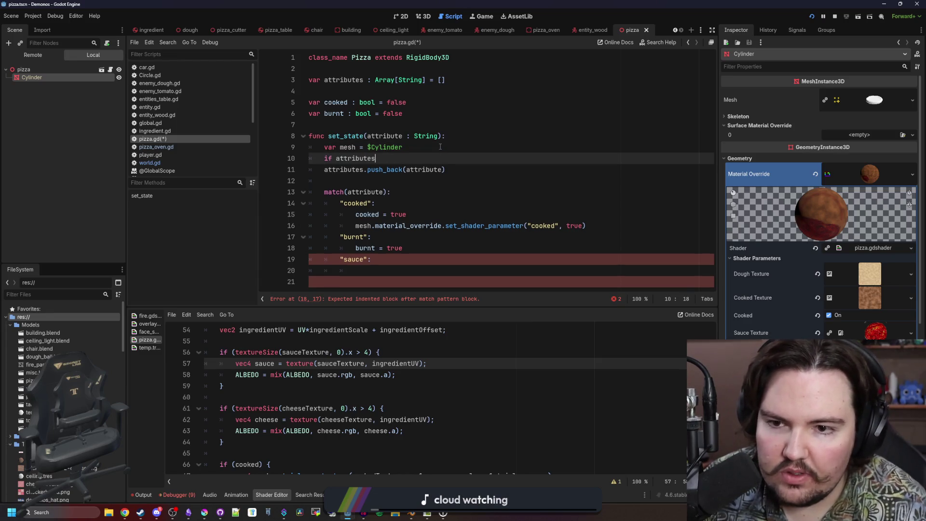
type(".has(a")
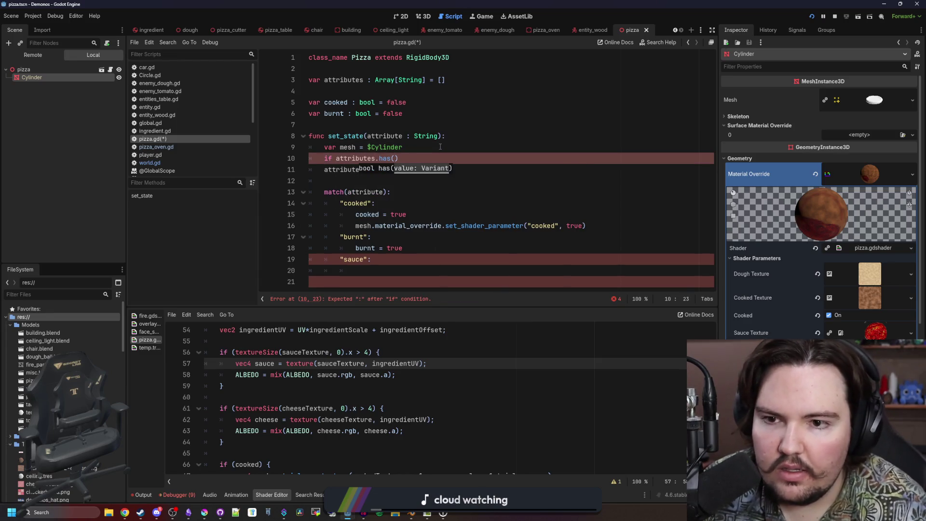
type("ttribute): re")
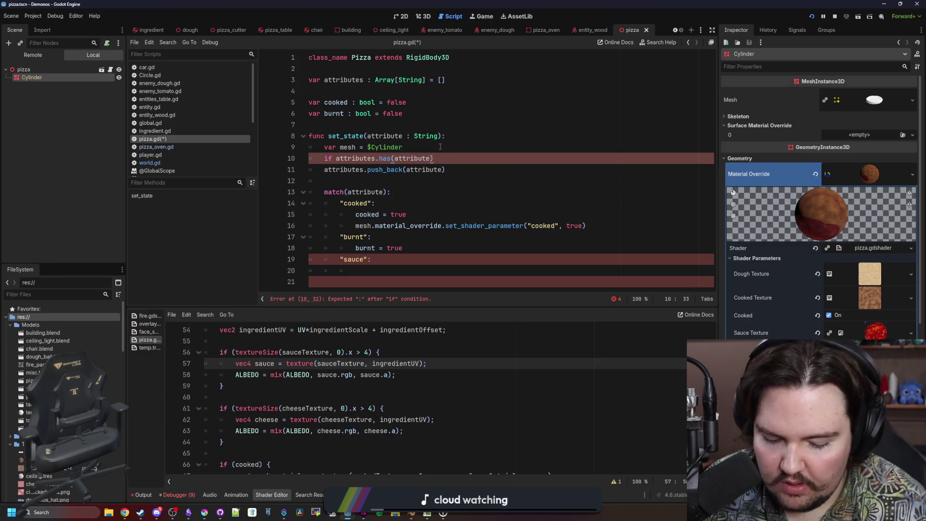
type("turn")
key("Return")
left_click(370, 276)
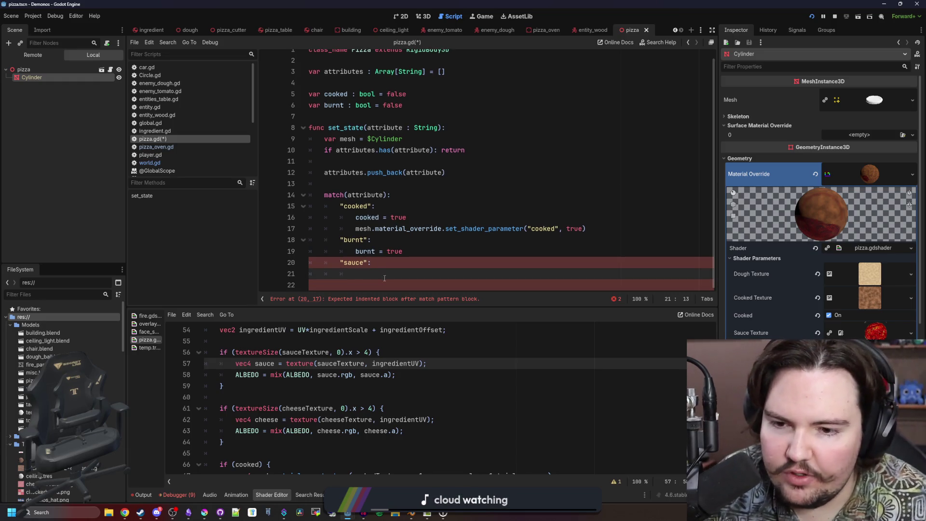
key("Delete")
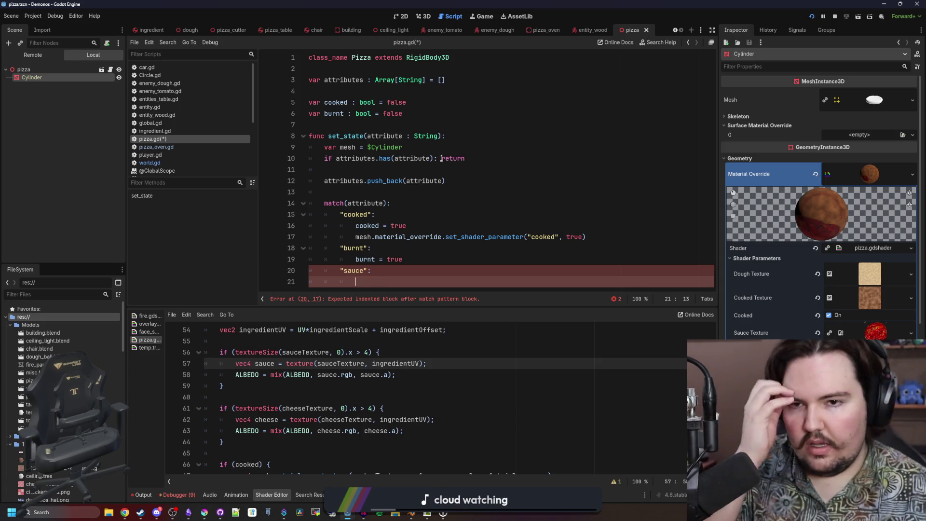
Declare set_state as returning bool and add a return at the function's end.
left_click(442, 136)
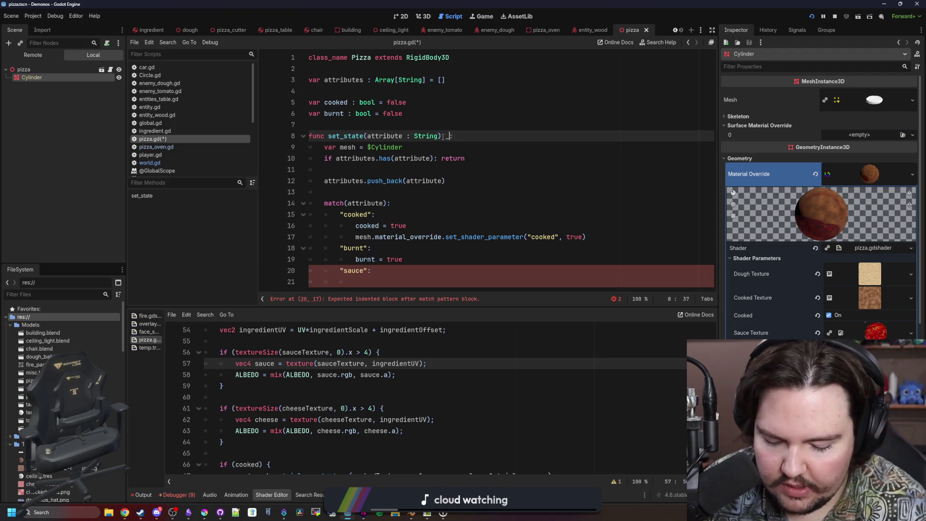
type(">")
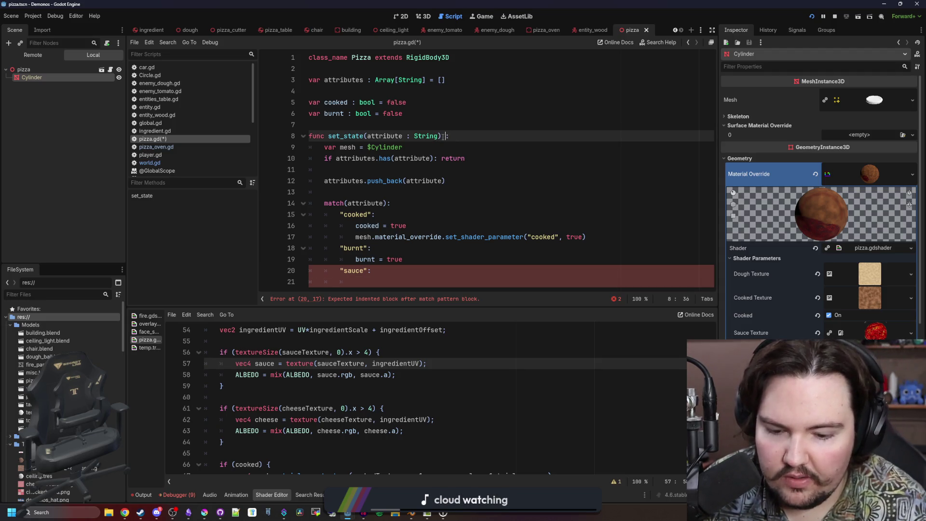
type(" bool")
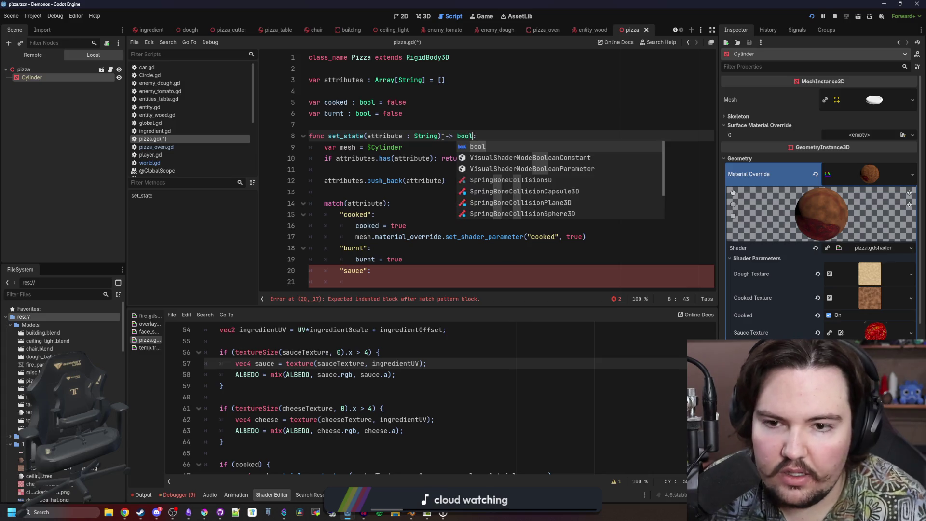
left_click(351, 203)
left_click(355, 284)
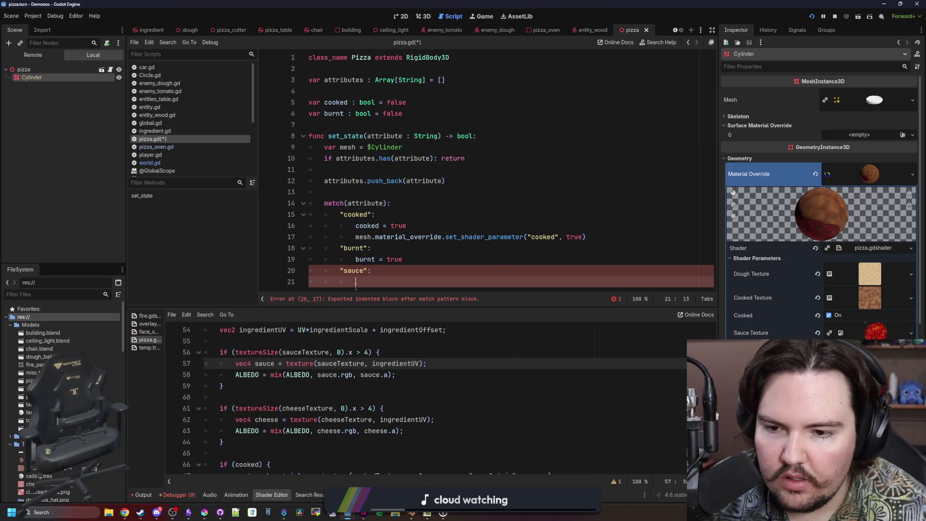
key("Return")
type("rn false")
left_click(365, 272)
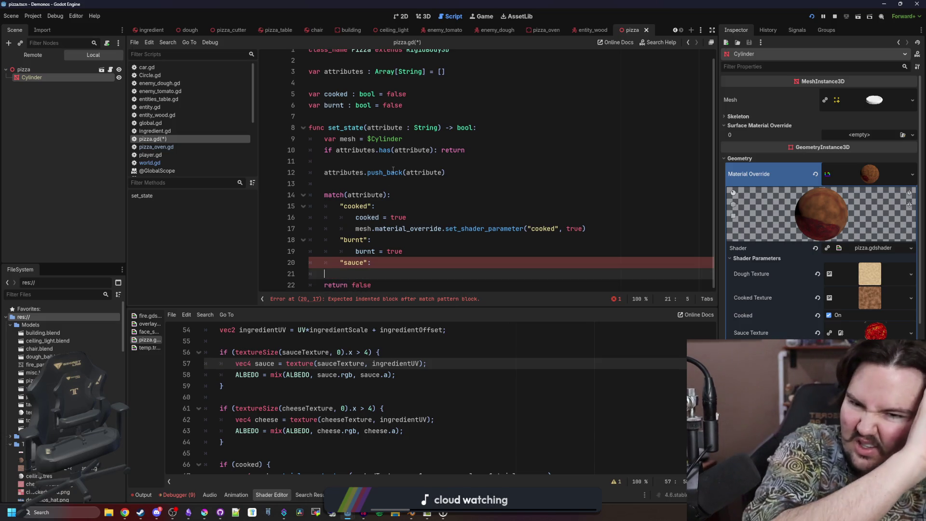
Make the early return return false and the final return return true.
left_click(465, 150)
type("false")
left_click(359, 283)
double_click(360, 284)
type("true")
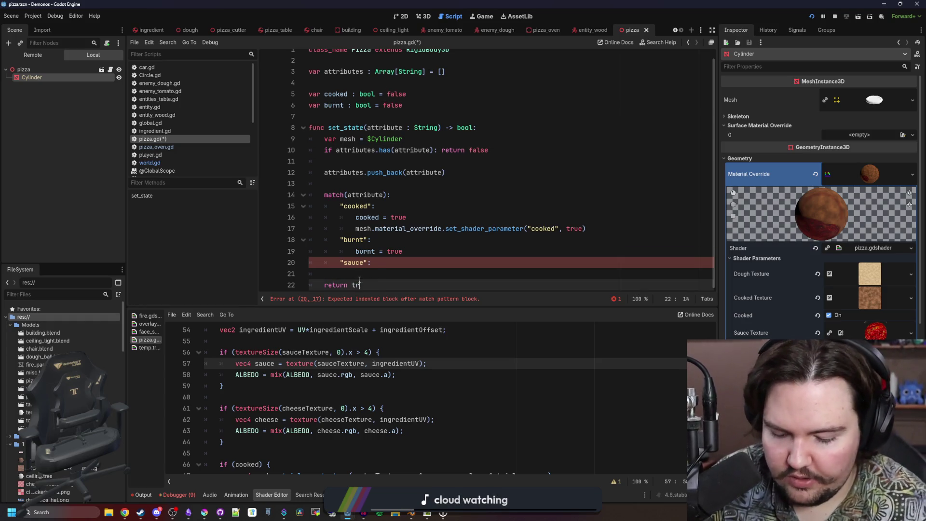
left_click(383, 275, "shift")
left_click(383, 274)
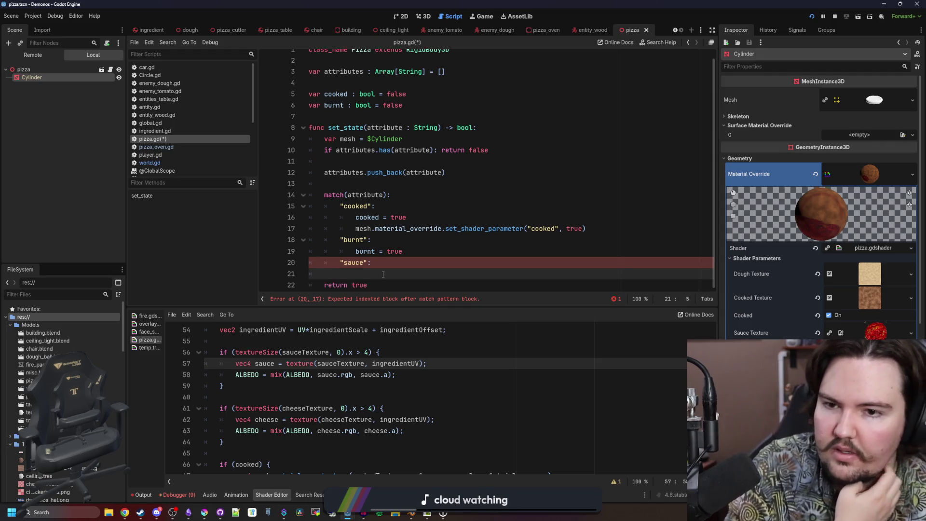
key("Tab")
key("Tab")
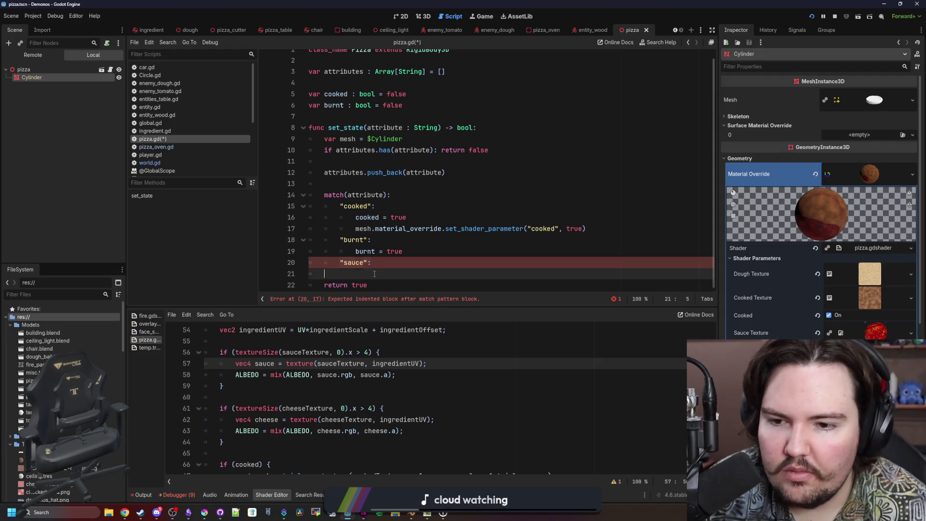
Give the sauce case mesh.material_override.set_shader_parameter("sauceTexture", true), copied from the cooked call.
type("mesh.mesh_m")
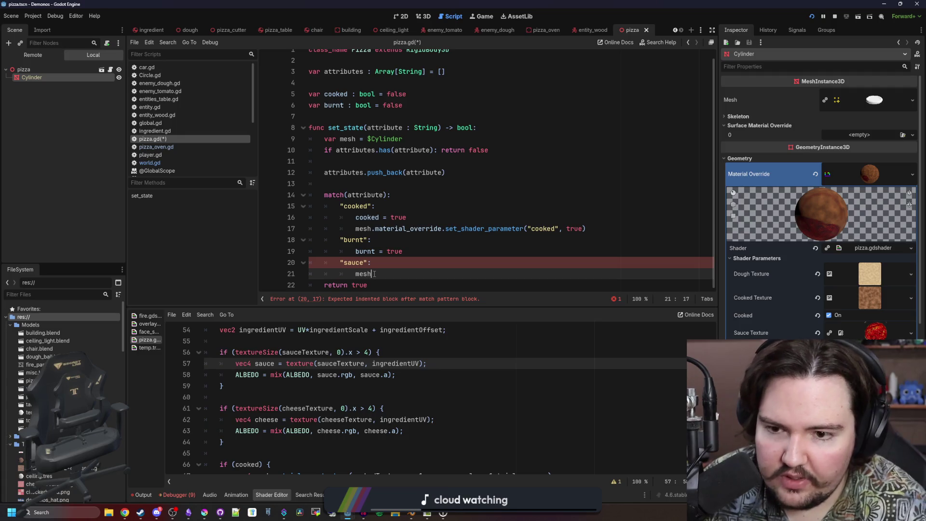
key("BackSpace")
key("BackSpace")
key("BackSpace")
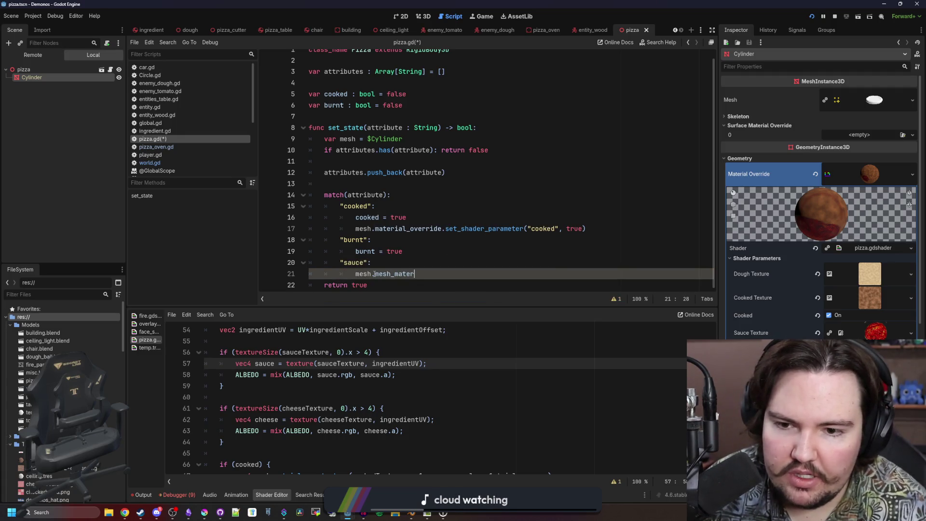
type("a")
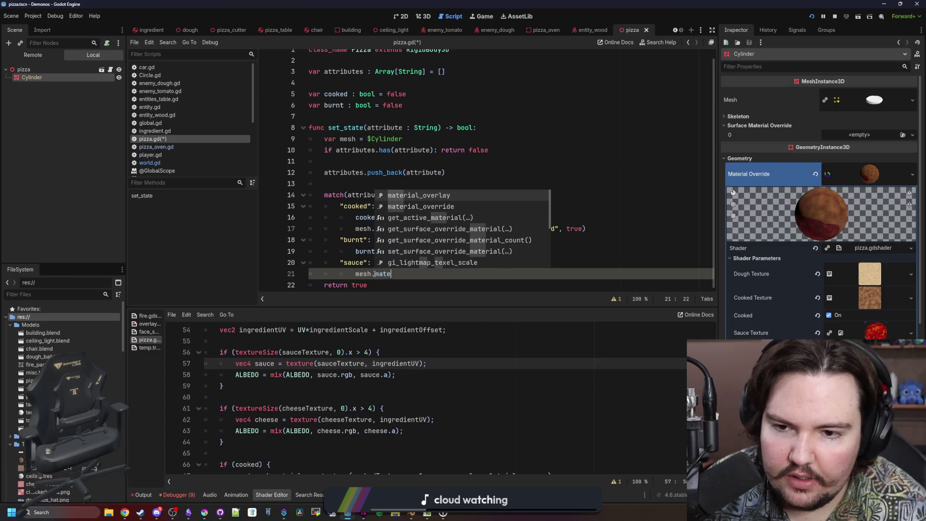
key("Return")
left_click_drag(586, 229, 442, 228)
left_click(463, 267)
left_click(463, 274)
type(".set_shader_parameter(\"cooked\", true)")
double_click(543, 273)
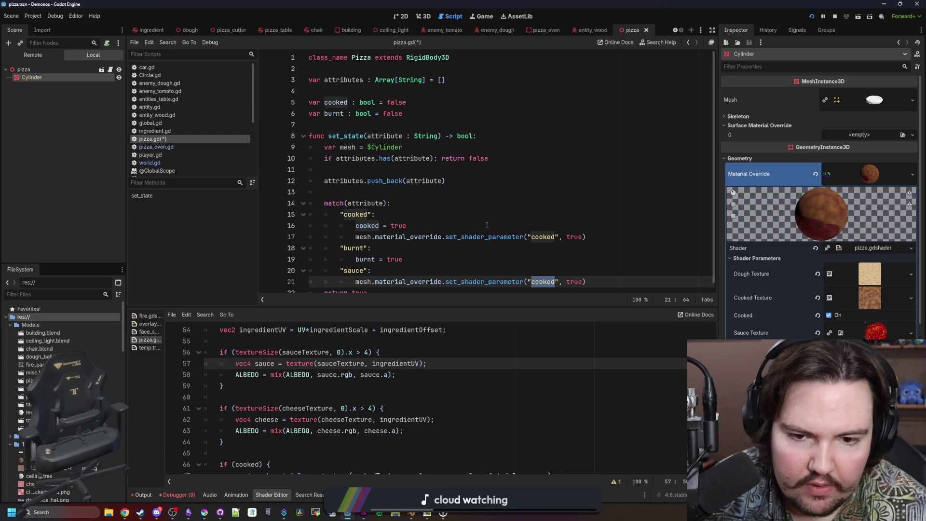
type("sauceTexture")
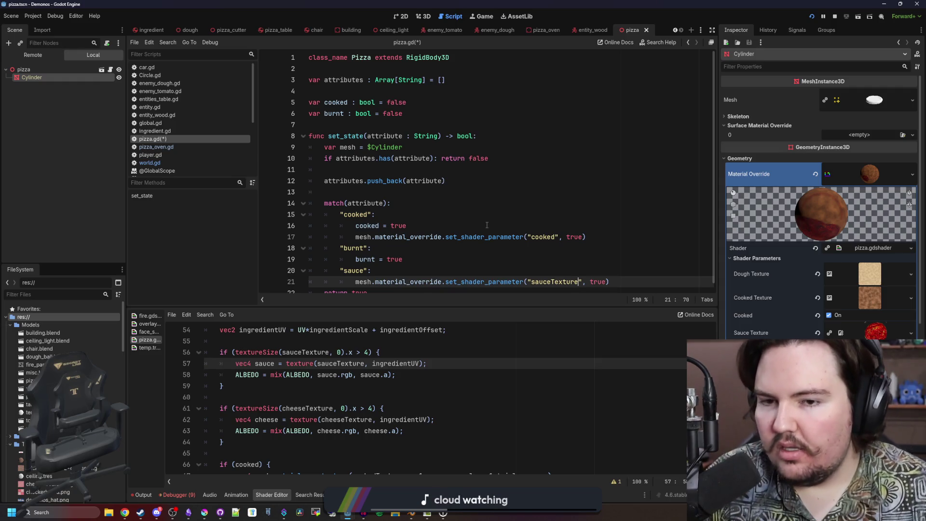
left_click(487, 225)
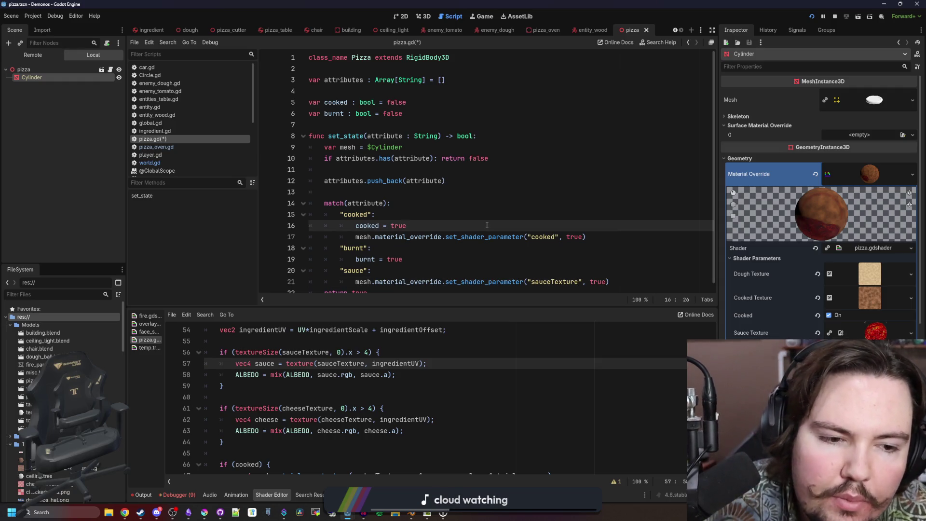
left_click(436, 210)
left_click(433, 204)
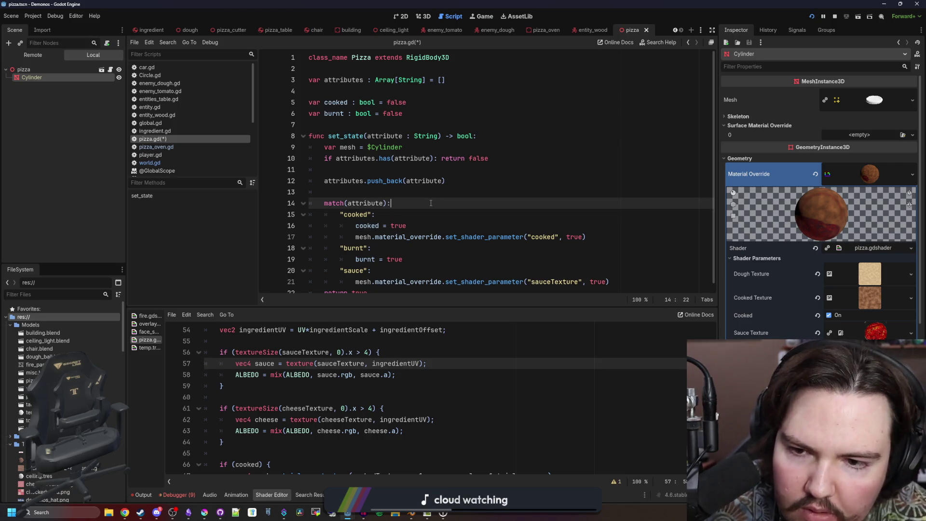
left_click(428, 196)
scroll(504, 221, "down", 1)
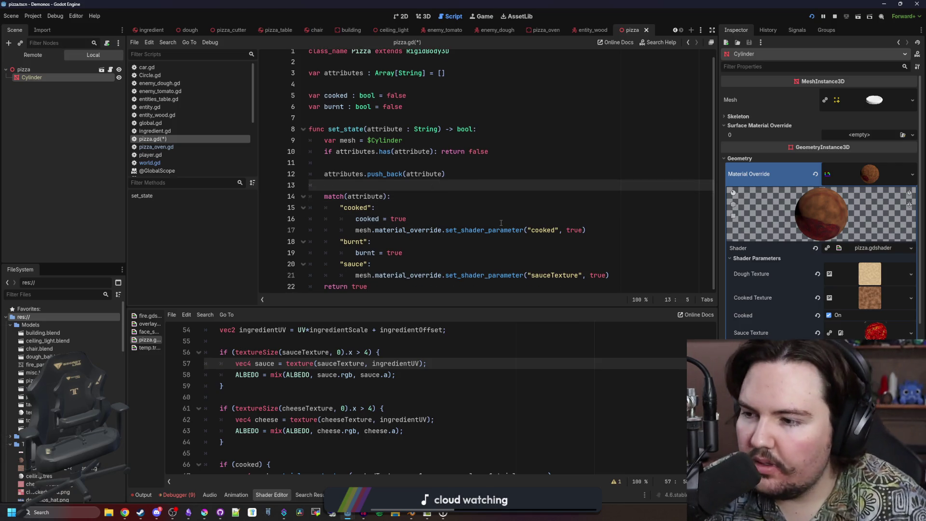
left_click(528, 261)
Change the cooked case to call mesh.set_instance_shader_parameter("cooked", true).
mouse_move(442, 230)
left_mouse_down()
mouse_move(362, 230)
mouse_move(373, 230)
left_mouse_up()
left_click(558, 244)
left_click_drag(524, 230, 374, 230)
type("set_")
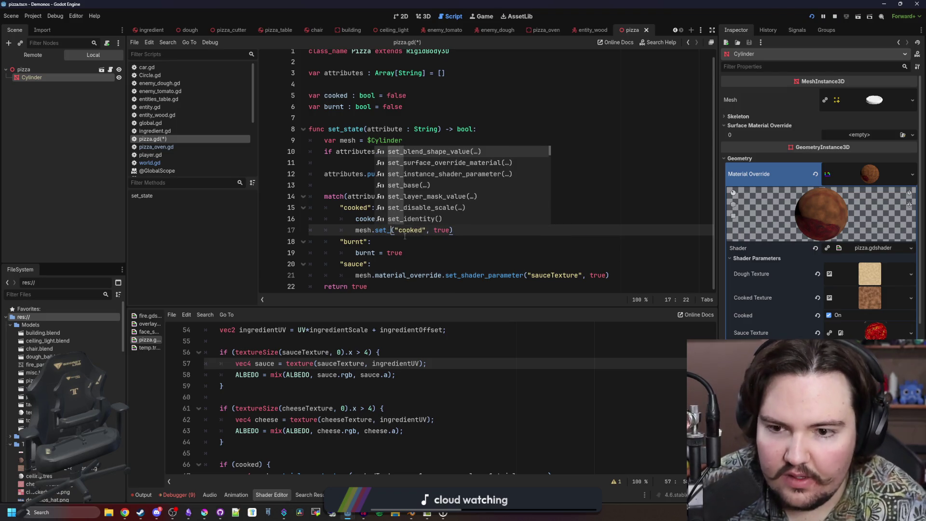
type("instance_")
key("Return")
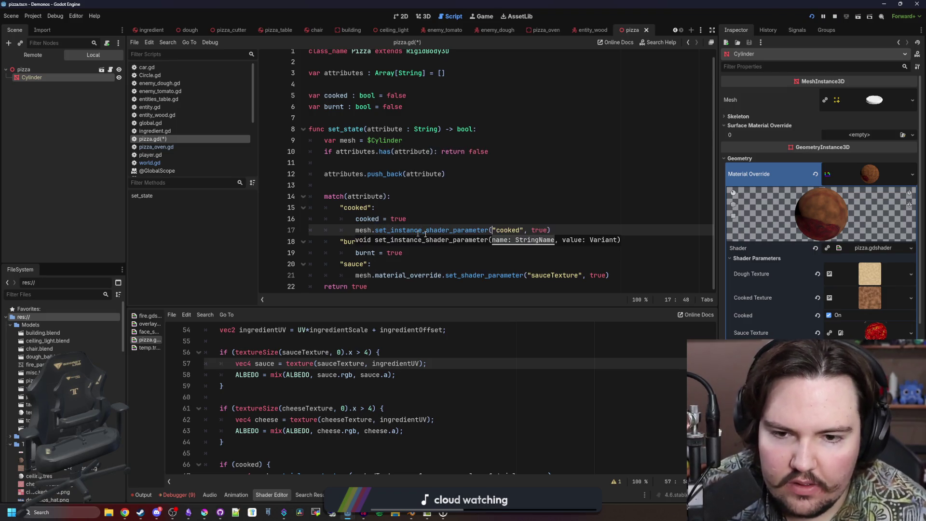
left_click(512, 221)
left_click_drag(532, 230, 356, 231)
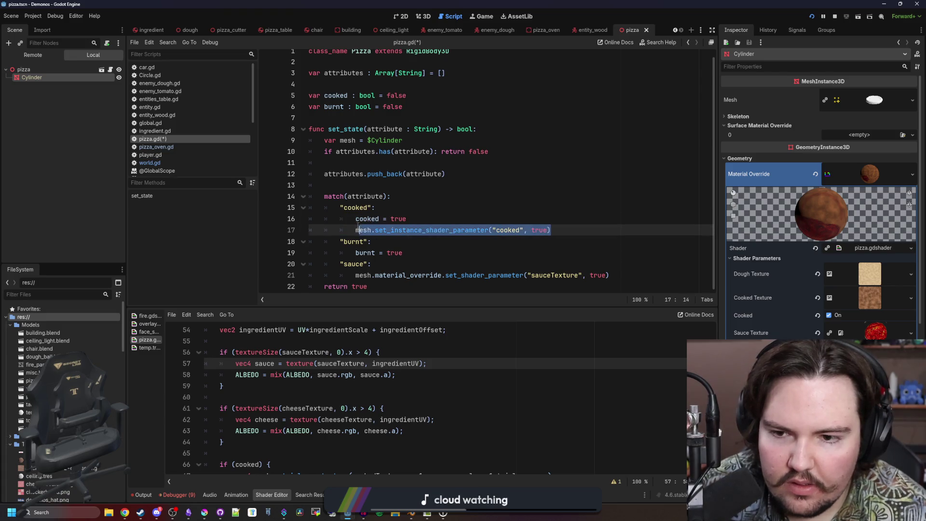
Replace the sauce case's call with set_instance_shader_parameter("sauce", true).
left_click(564, 275)
left_click_drag(611, 275, 355, 275)
type("mesh.set_instance_shader_parameter(\"cooked\", true)")
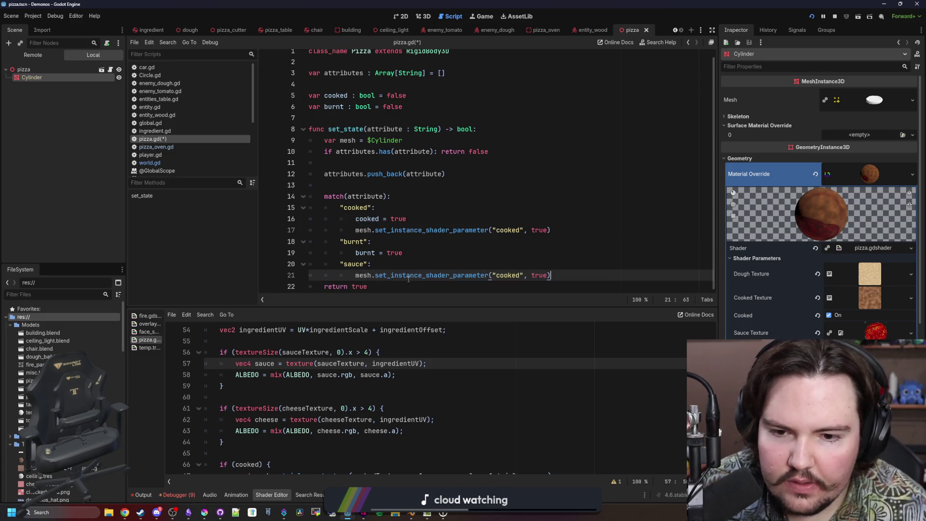
double_click(501, 276)
type("sauce")
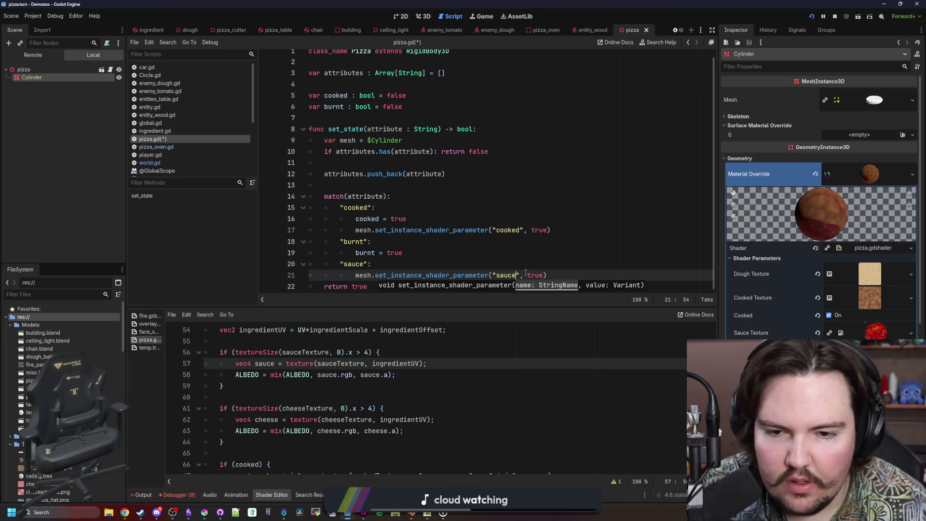
left_click(535, 266)
Add set_instance_shader_parameter("burnt", true) under the burnt case.
left_click(439, 255)
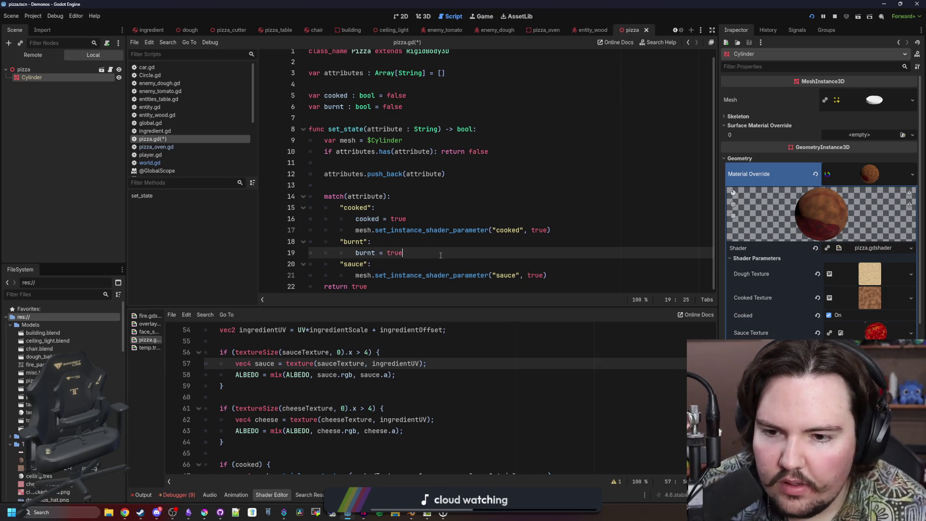
left_click(391, 243)
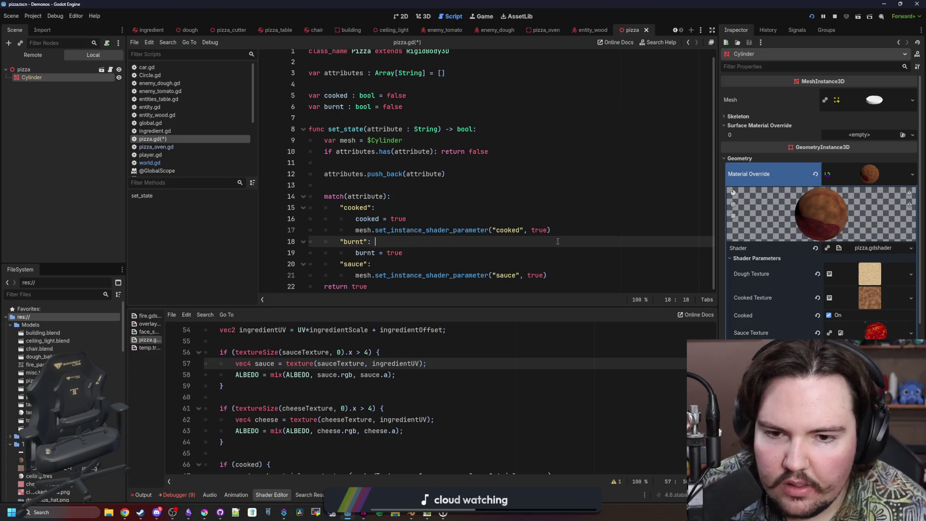
left_click_drag(563, 277, 355, 275)
key("ctrl+c")
left_click(438, 254)
key("Return")
key("ctrl+v")
double_click(505, 264)
type("burnt")
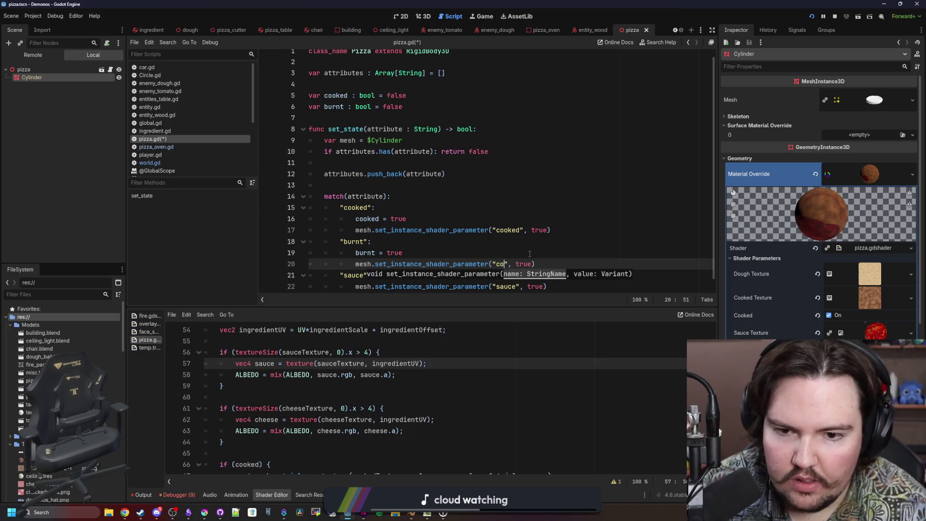
Delete the cooked and burnt variable declarations and their cooked = true / burnt = true lines.
scroll(381, 193, "up", 1)
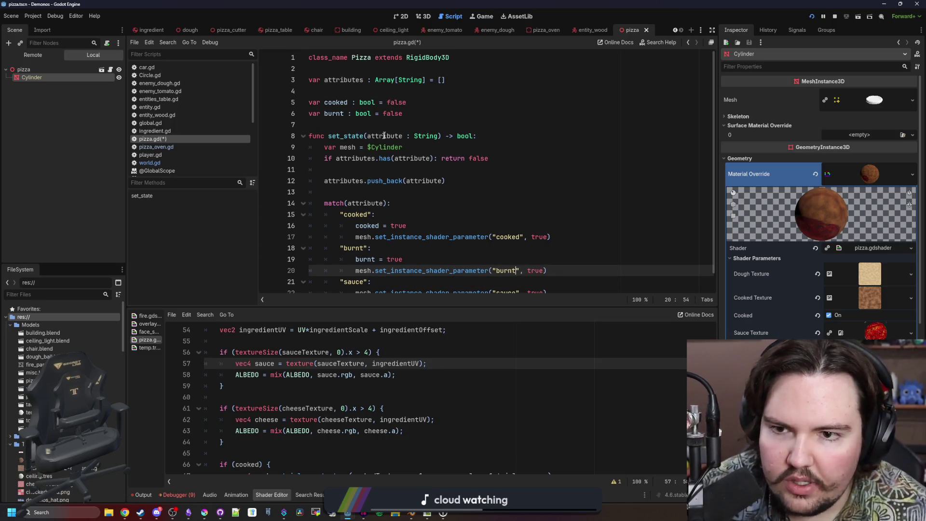
left_click_drag(434, 115, 317, 103)
key("BackSpace")
key("BackSpace")
key("BackSpace")
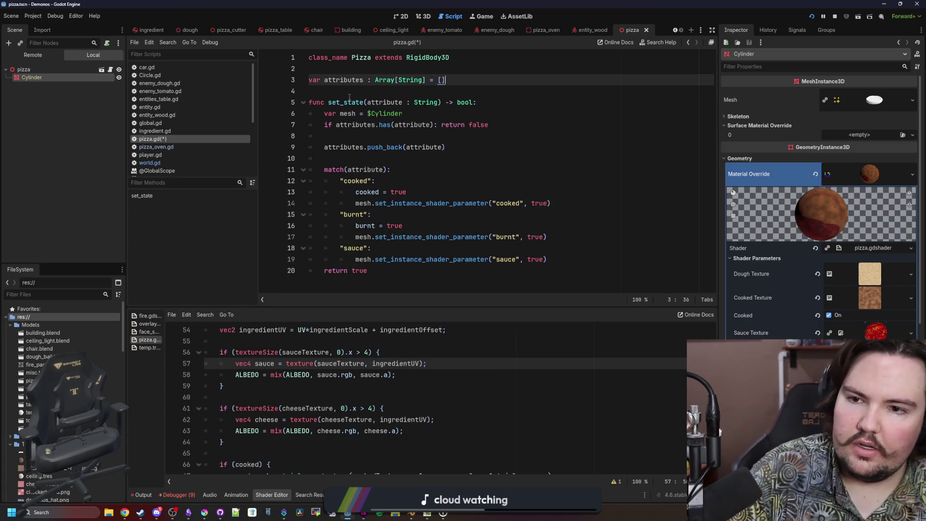
left_click_drag(405, 225, 309, 225)
key("BackSpace")
key("BackSpace")
left_click_drag(407, 192, 279, 192)
key("BackSpace")
key("BackSpace")
left_click_drag(352, 159, 379, 151)
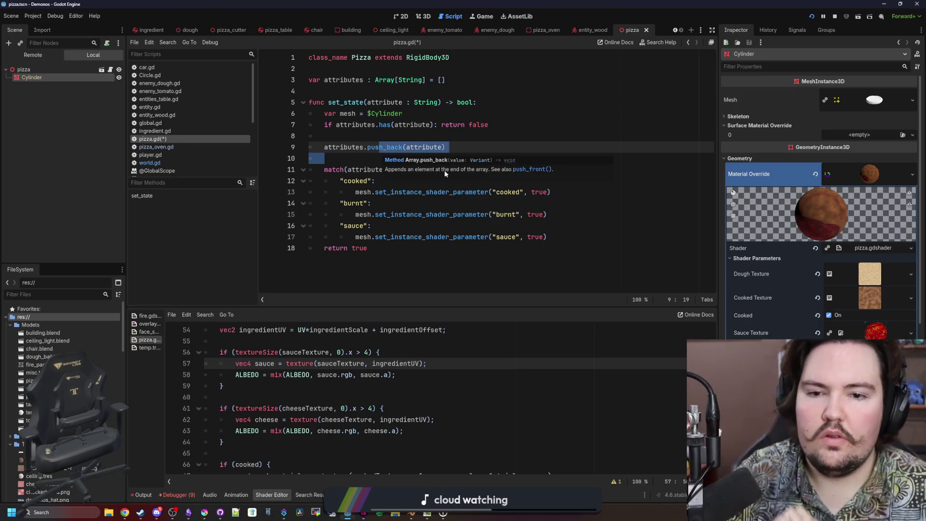
left_click(407, 192)
Move the instance parameter call above the match and delete the whole match block.
left_click(483, 203)
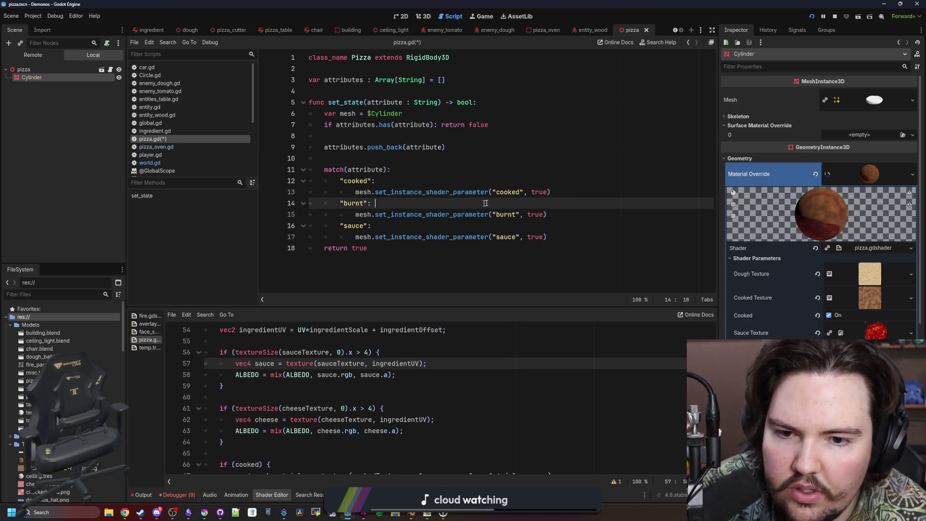
left_click_drag(560, 195, 352, 188)
key("ctrl+x")
key("ctrl+z")
key("ctrl+x")
left_click(390, 161)
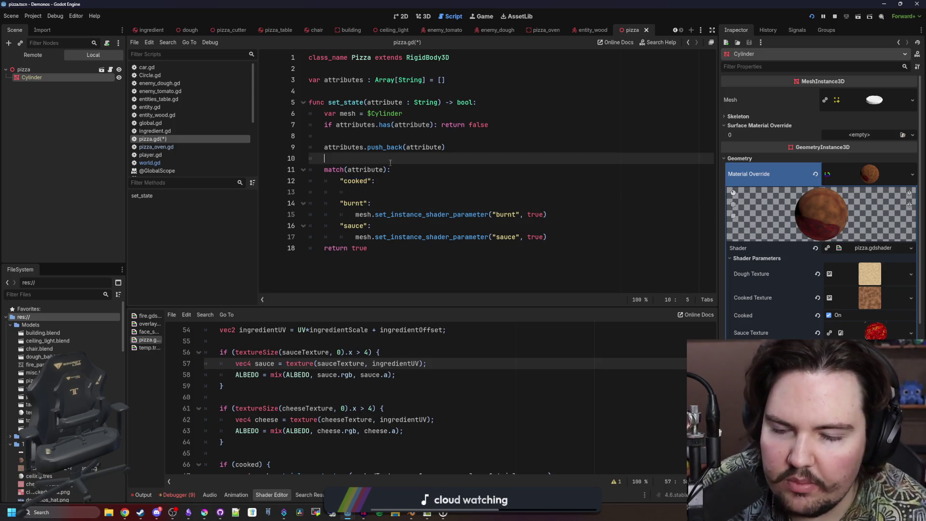
key("Return")
key("ctrl+v")
left_click_drag(547, 259, 269, 189)
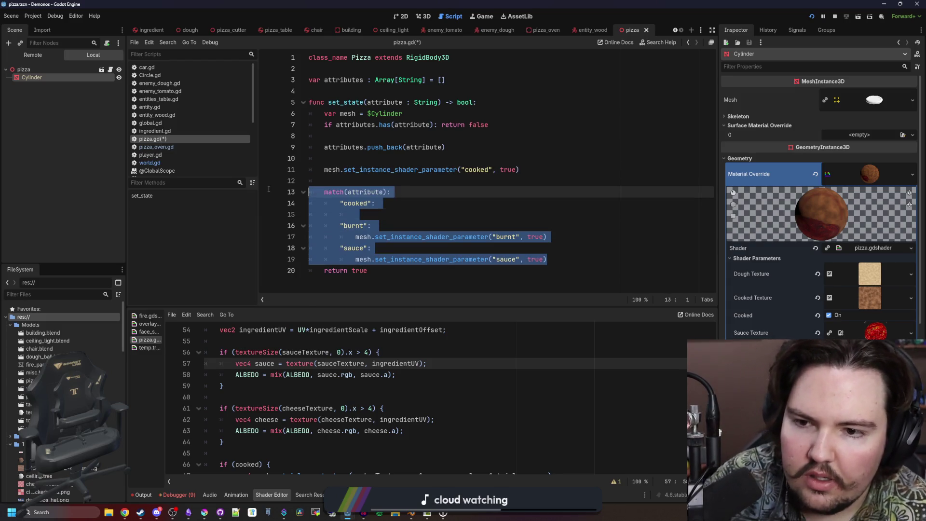
key("BackSpace")
key("BackSpace")
Make the call mesh.set_instance_shader_parameter(attribute, true) without quotes and save the script.
double_click(482, 168)
type("attribute")
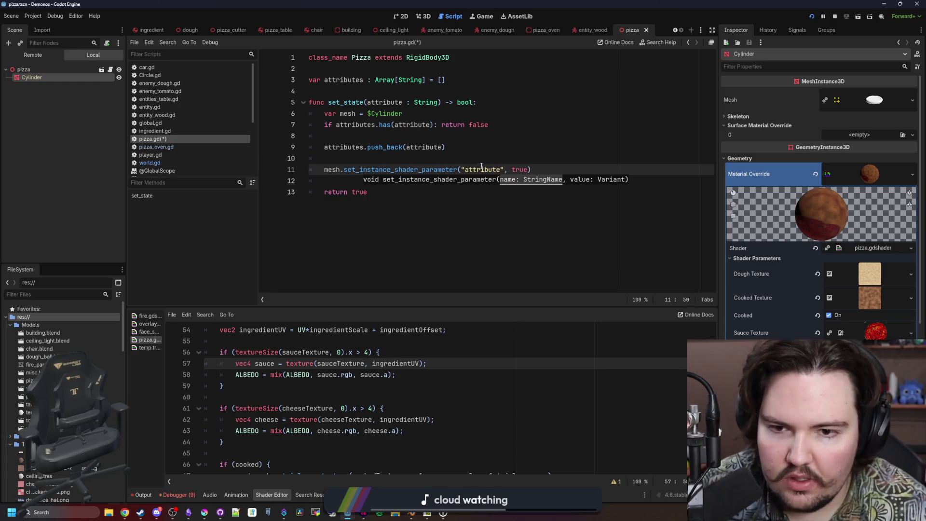
key("ctrl+Left")
key("BackSpace")
key("Delete")
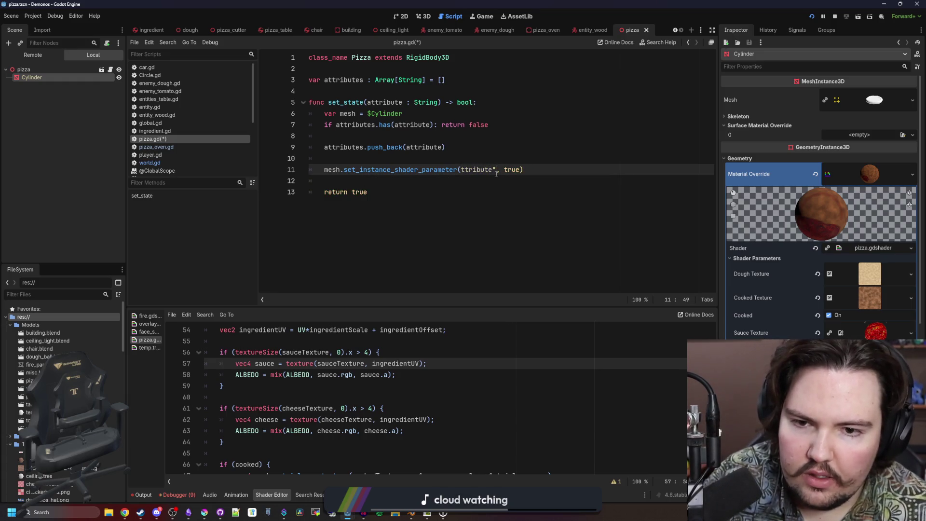
key("BackSpace")
key("ctrl+Left")
type("a")
left_click(481, 160)
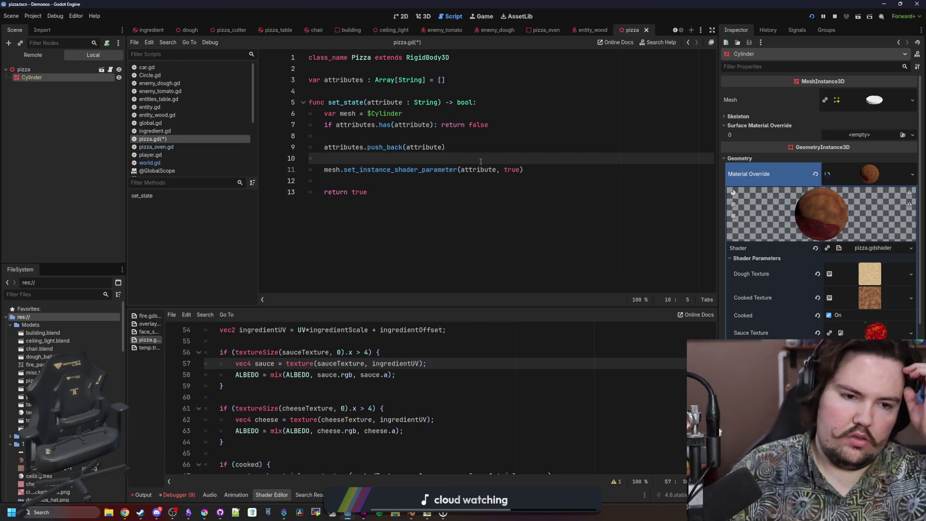
key("ctrl+s")
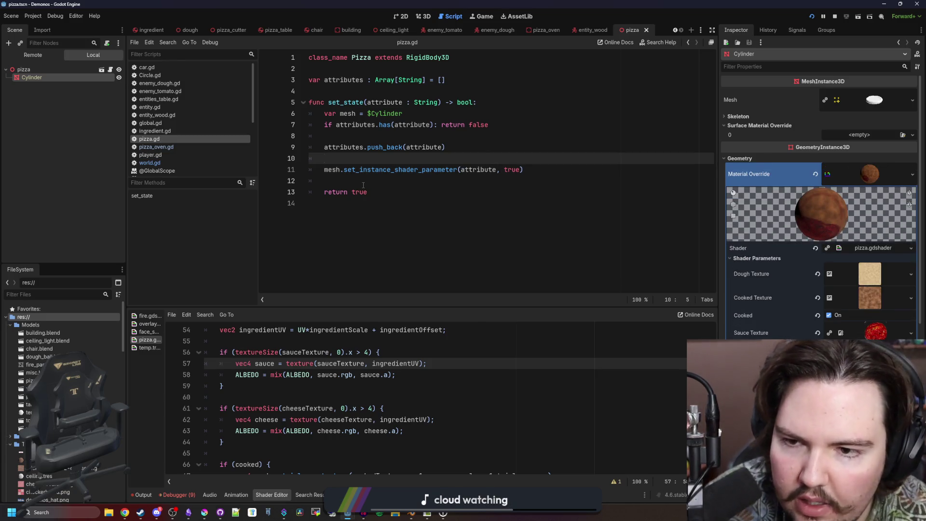
Remove the blank lines, rename set_state to add_attribute, and save.
key("BackSpace")
key("BackSpace")
left_click(358, 135)
key("BackSpace")
key("BackSpace")
left_click(349, 158)
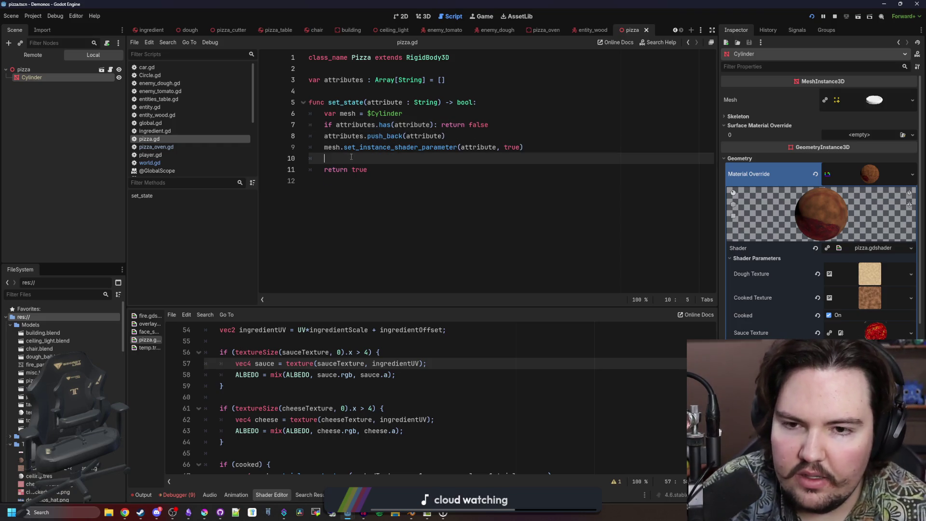
key("BackSpace")
key("BackSpace")
left_click(352, 91)
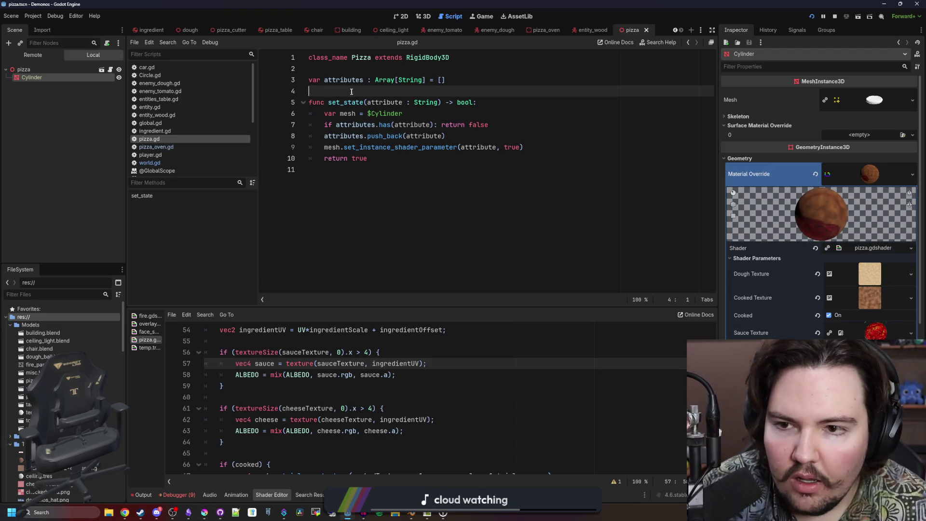
double_click(346, 102)
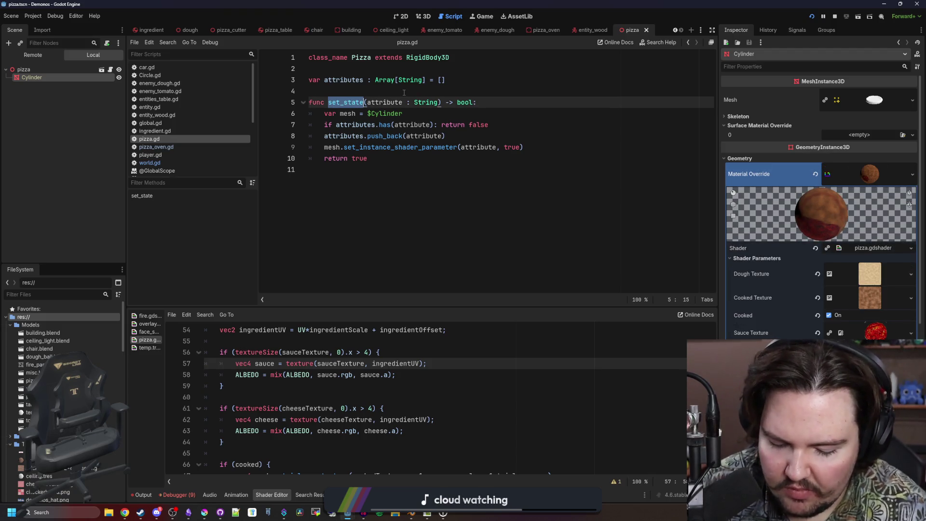
type("add_attr")
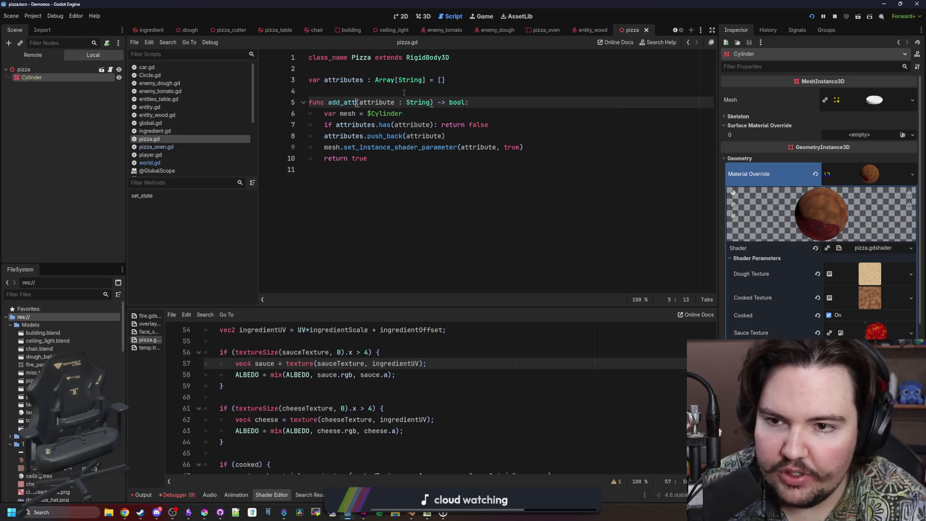
type("ibute")
left_click(404, 92)
key("ctrl+s")
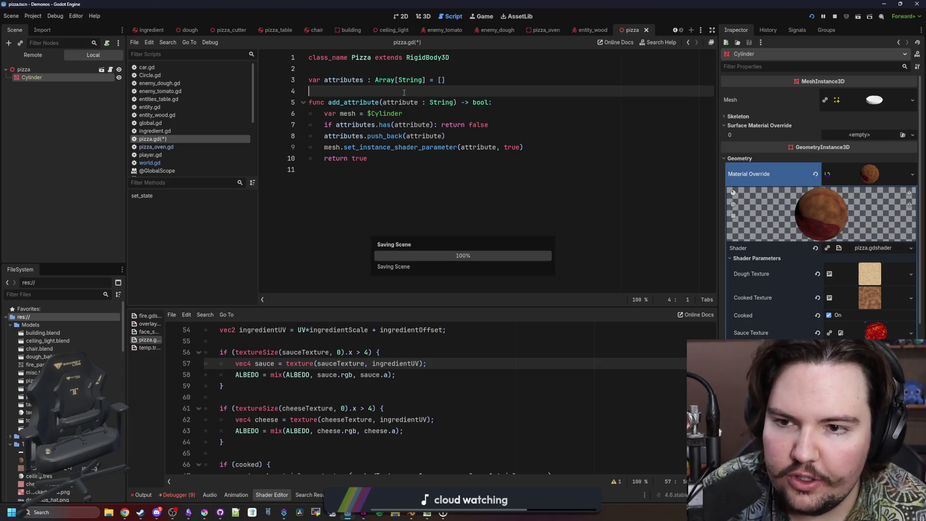
left_click(508, 196)
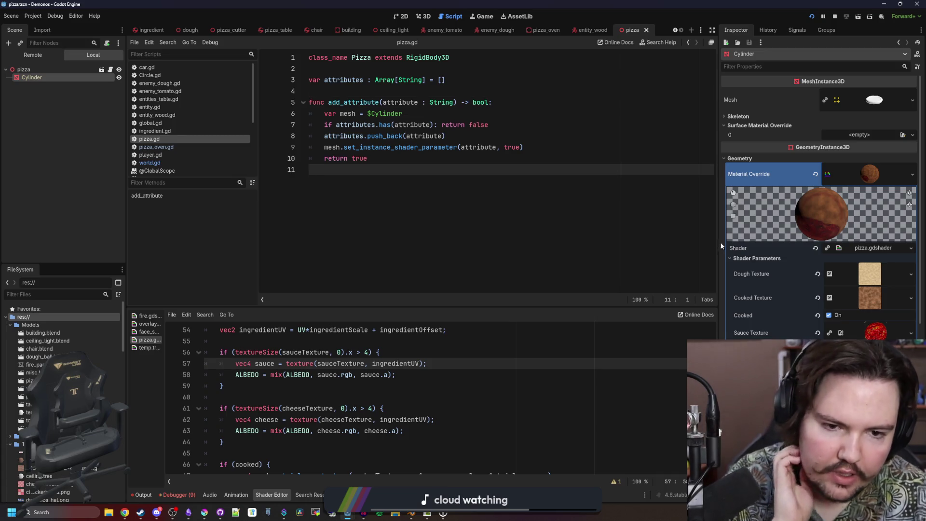
left_click_drag(719, 244, 555, 244)
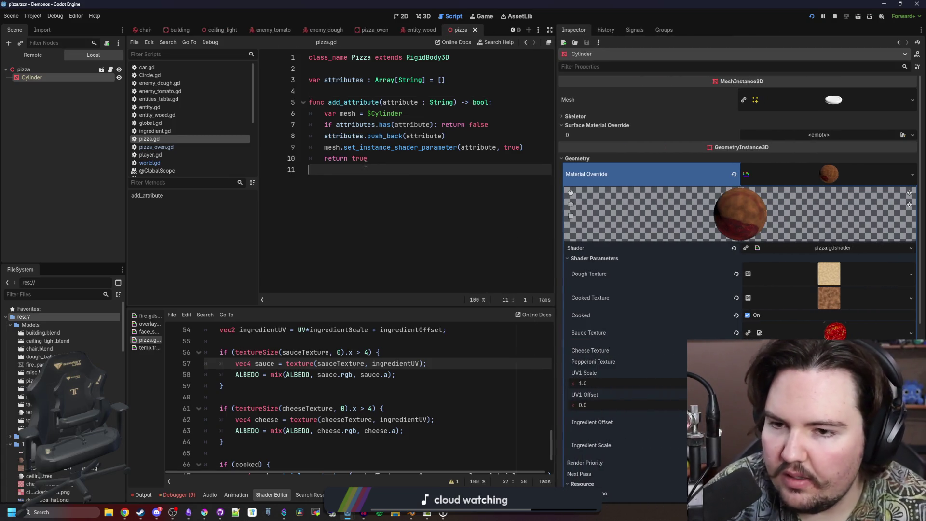
Save the scene and expand the material's shader settings to show the pizza shader code.
key("ctrl+s")
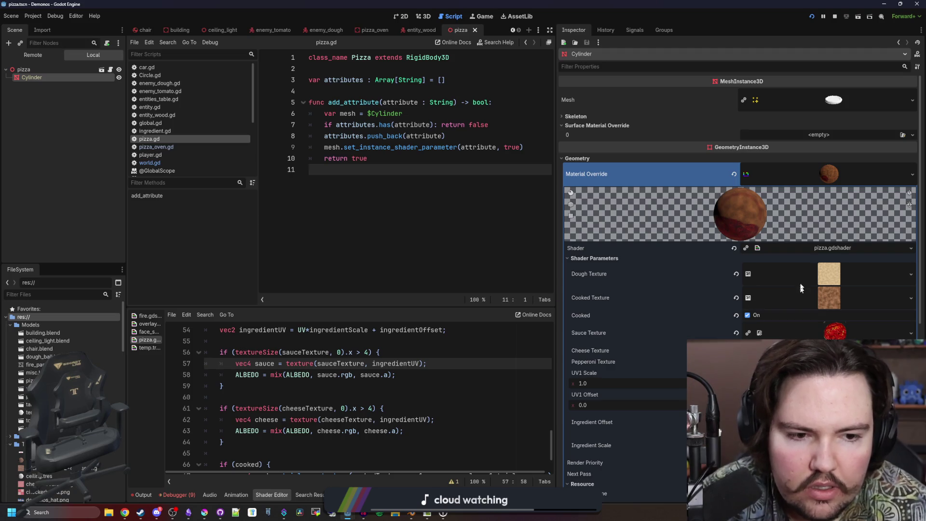
left_click(827, 250)
scroll(289, 354, "up", 3)
scroll(290, 354, "up", 15)
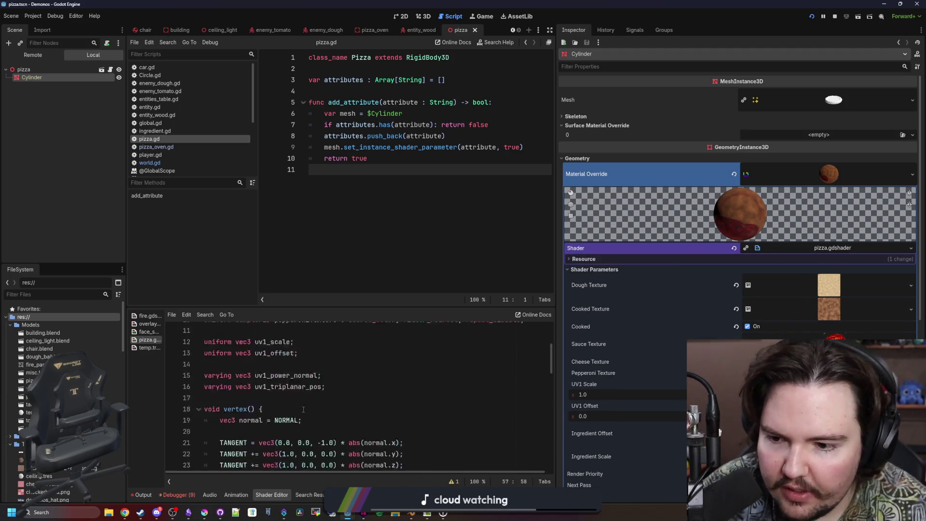
Move the cooked uniform bool below shader_type and prefix it with instance.
left_click_drag(282, 386, 204, 386)
key("ctrl+x")
left_click(242, 341)
key("Return")
key("Return")
key("Up")
key("ctrl+v")
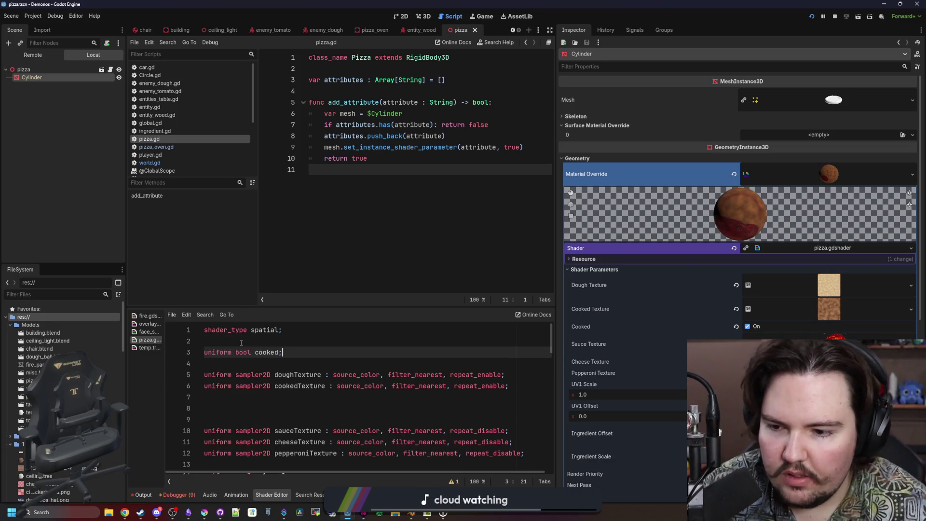
left_click(224, 353)
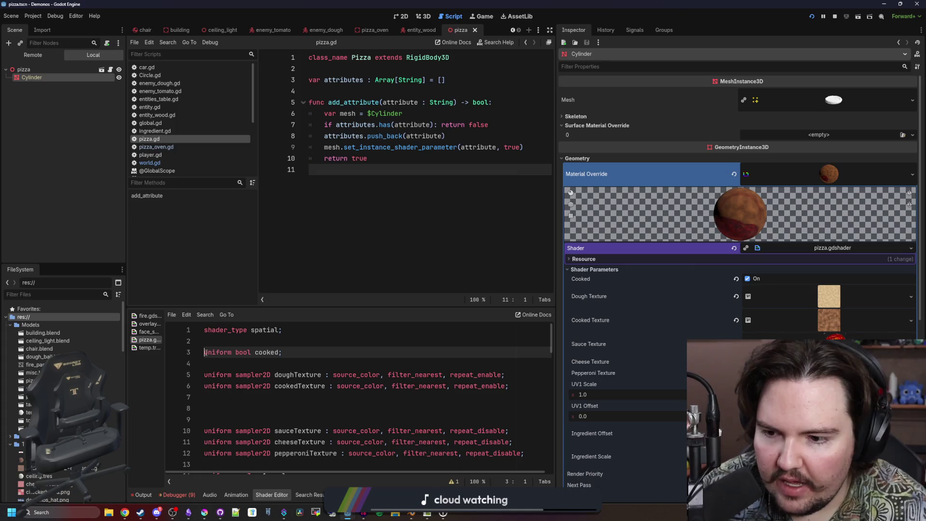
type("instance")
Make four copies of the instance uniform bool cooked declaration beneath it.
left_click_drag(317, 352, 182, 354)
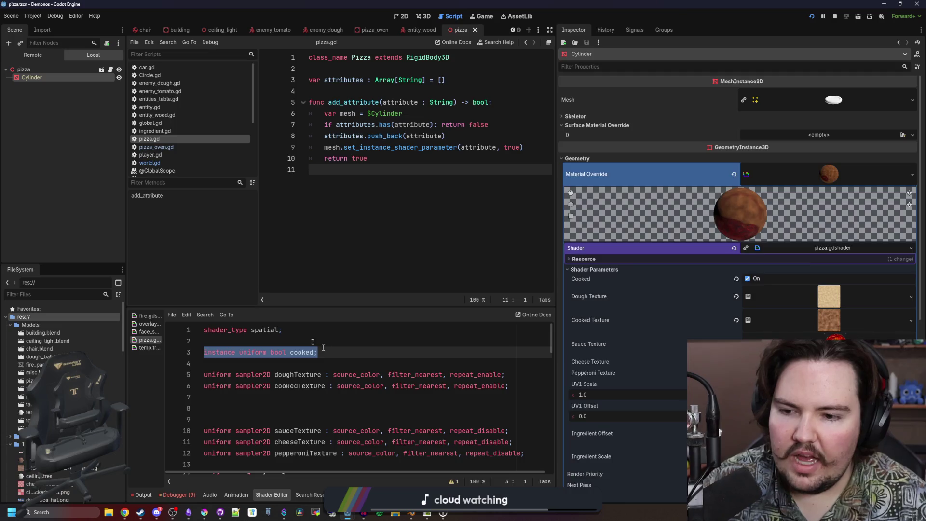
left_click(339, 353)
key("Return")
key("ctrl+v")
key("Return")
key("ctrl+v")
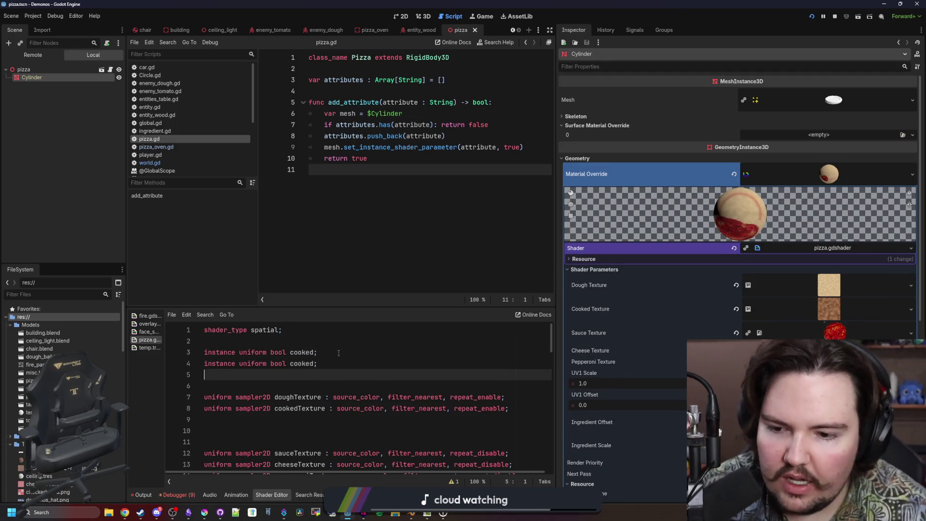
key("Return")
key("ctrl+v")
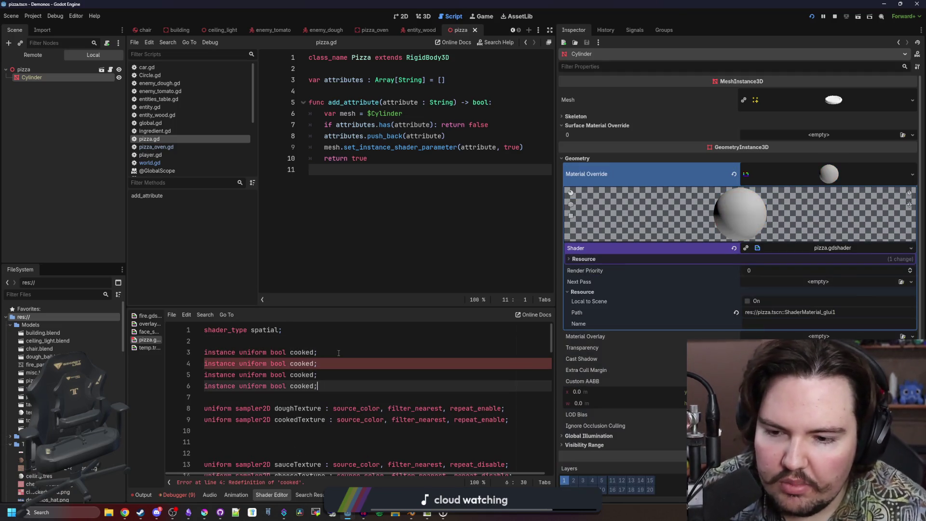
left_click(338, 352)
key("Return")
key("ctrl+v")
Rename the four copies to burnt, sauce, cheese and pepperoni.
double_click(304, 364)
type("burnt")
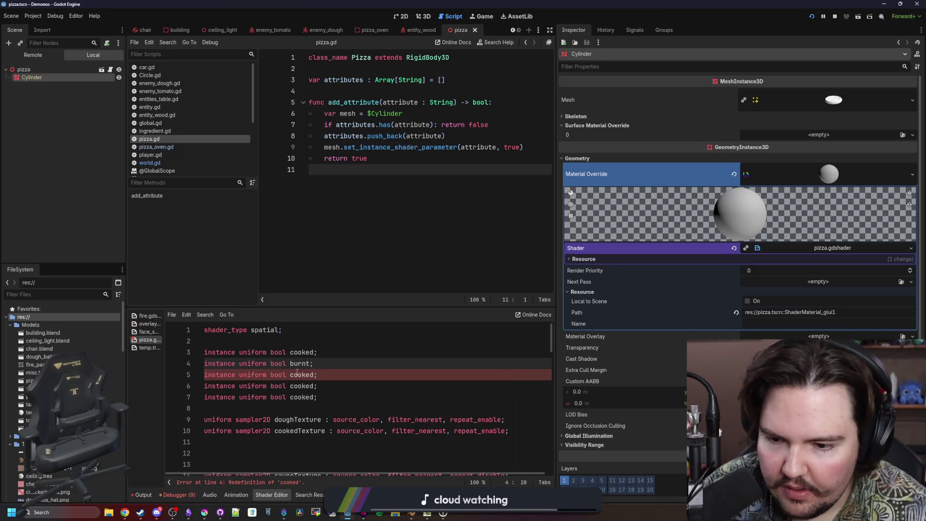
double_click(298, 374)
type("sauce")
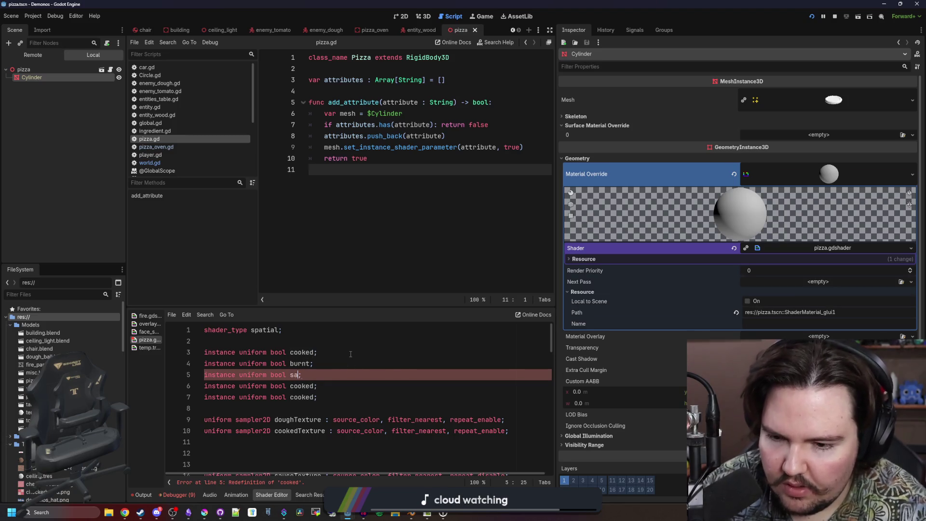
double_click(301, 386)
type("cheese")
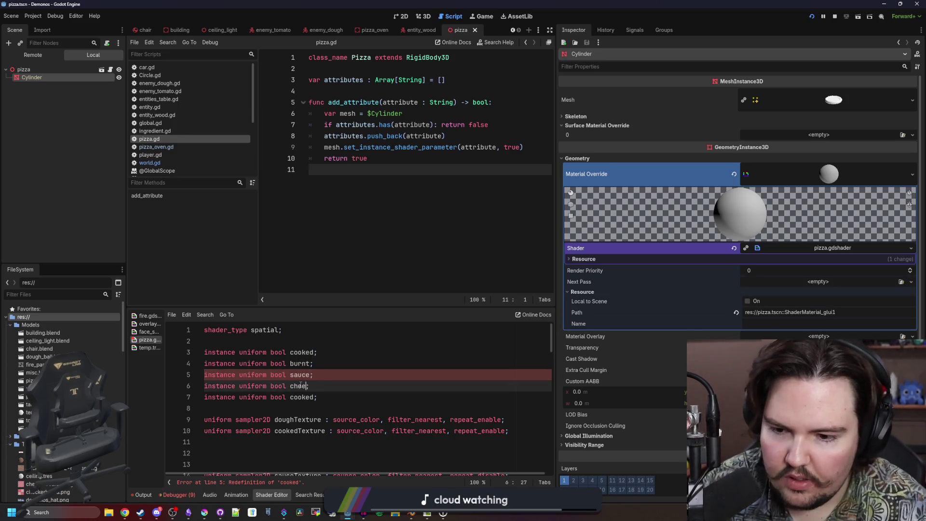
double_click(304, 396)
type("pepperoni")
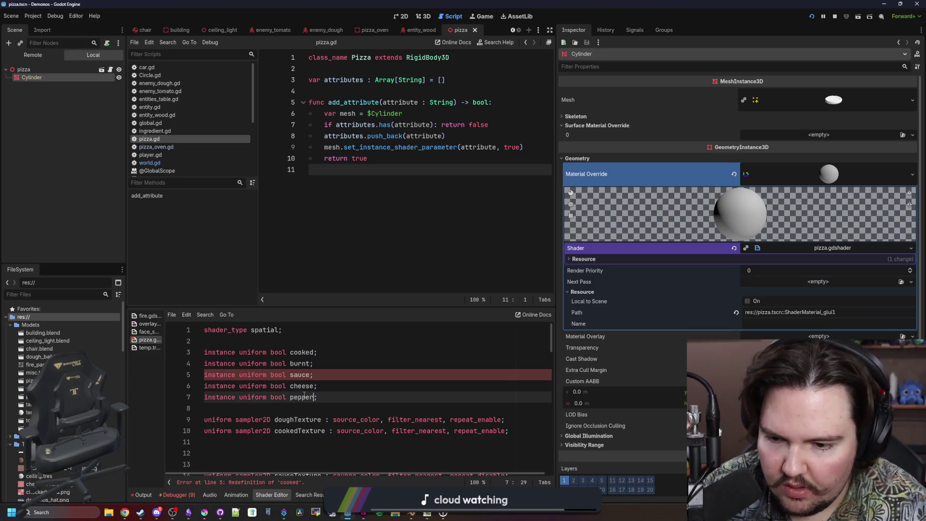
Locate the conflicting sauce variable on line 63 further down the shader.
left_click(341, 374)
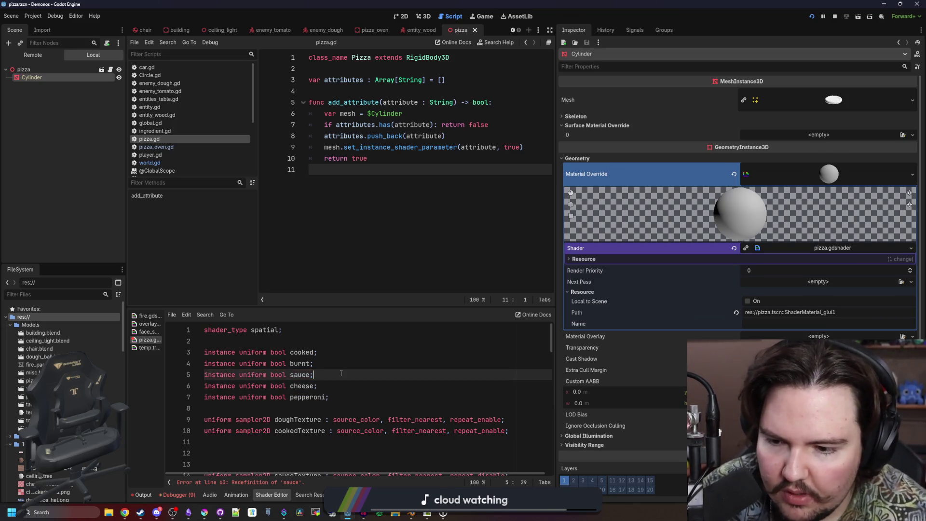
scroll(341, 374, "down", 15)
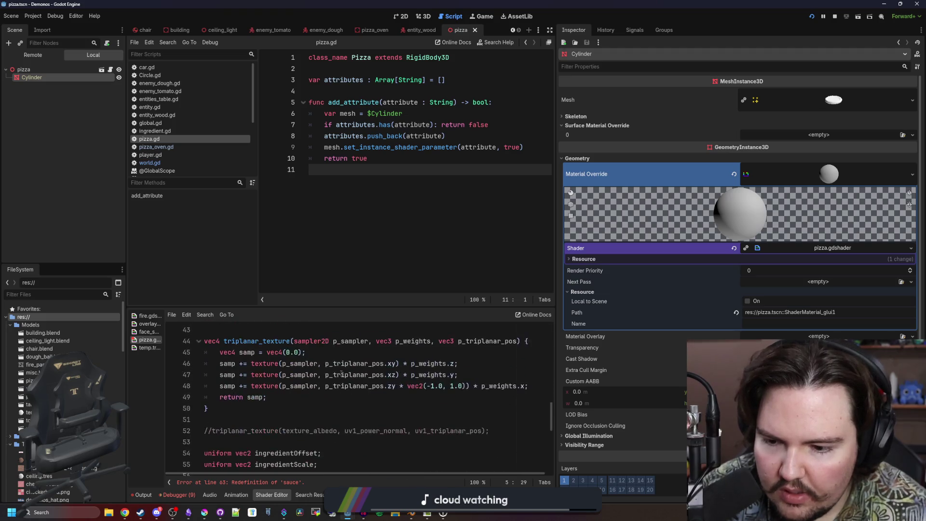
double_click(258, 386)
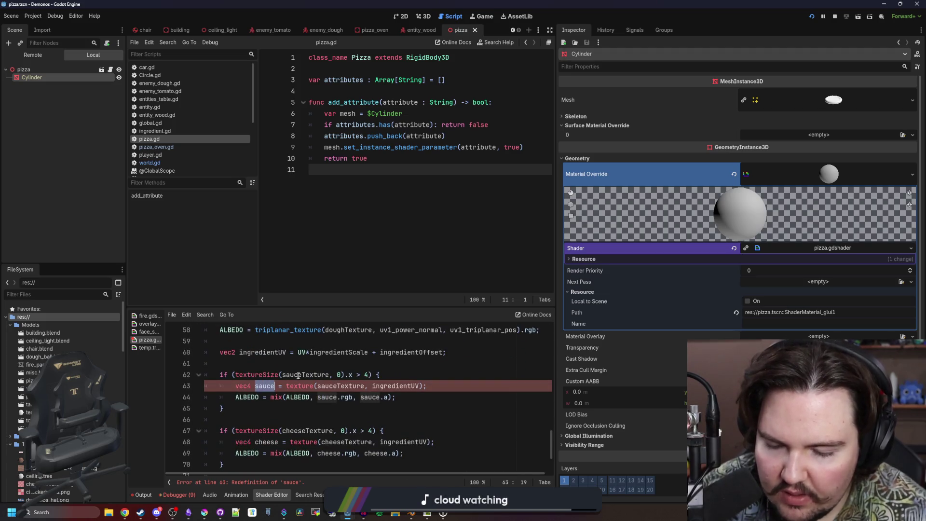
Make the sauce block check 'sauce' and rename its sauce variable and mix references to tex.
left_click(306, 375)
left_click_drag(368, 375, 235, 374)
type("sauce")
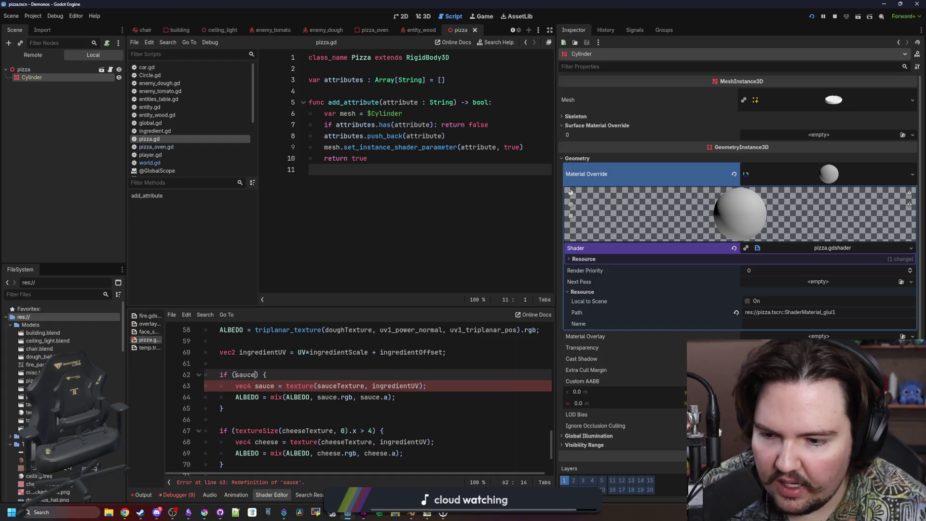
left_click(269, 386)
double_click(268, 385)
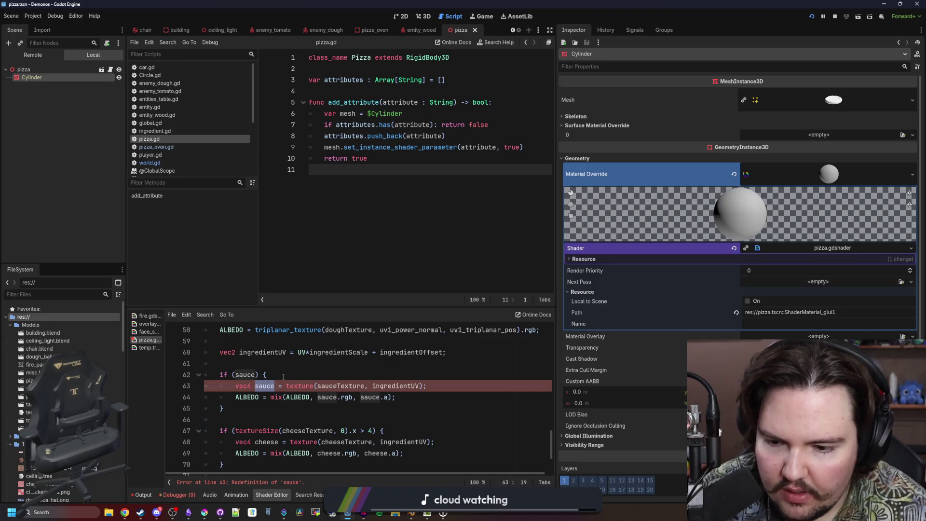
type("tex")
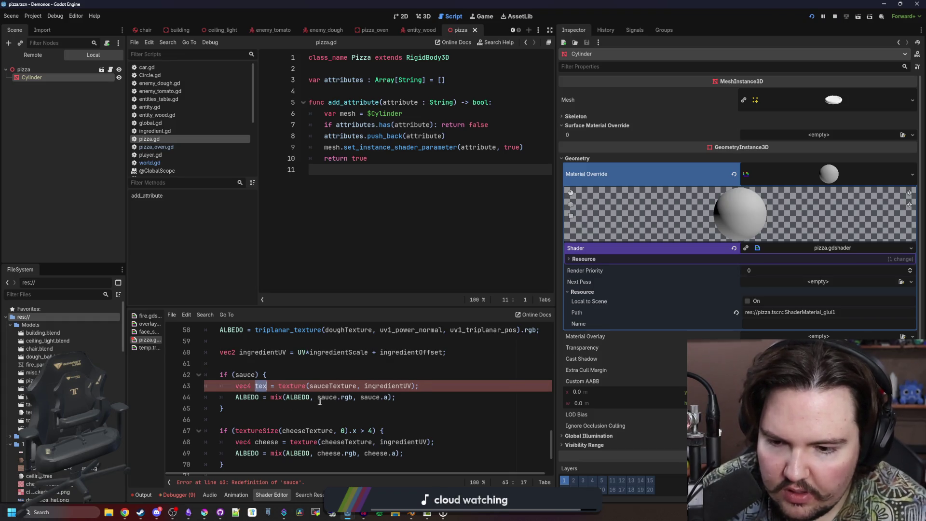
double_click(320, 397)
key("ctrl+d")
type("tex")
left_click(345, 381)
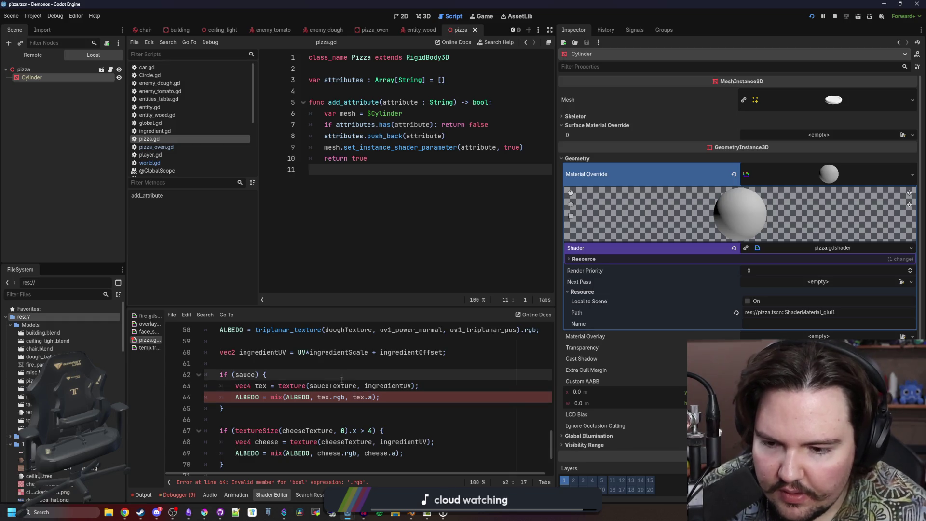
Replace the textureSize check in the cheese condition with 'cheese'.
scroll(337, 381, "down", 2)
scroll(348, 379, "up", 3)
scroll(288, 395, "down", 3)
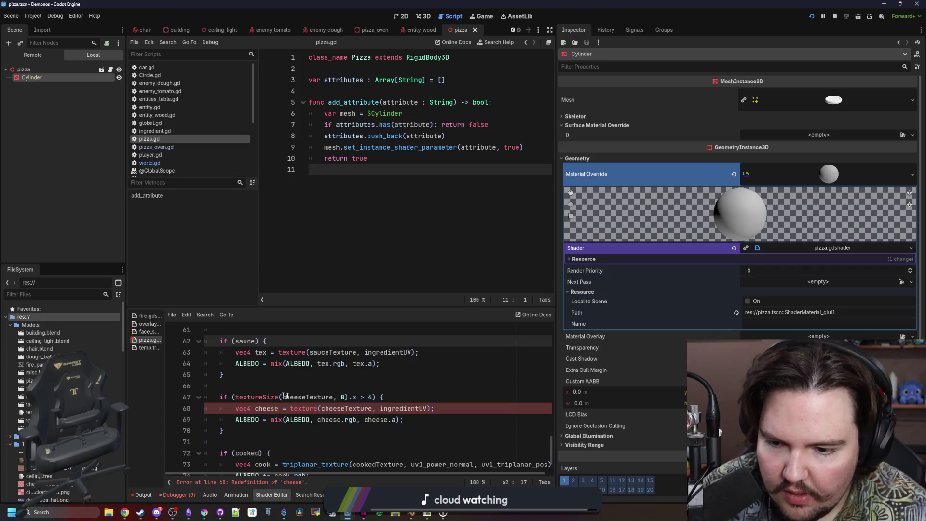
left_click_drag(369, 397, 235, 397)
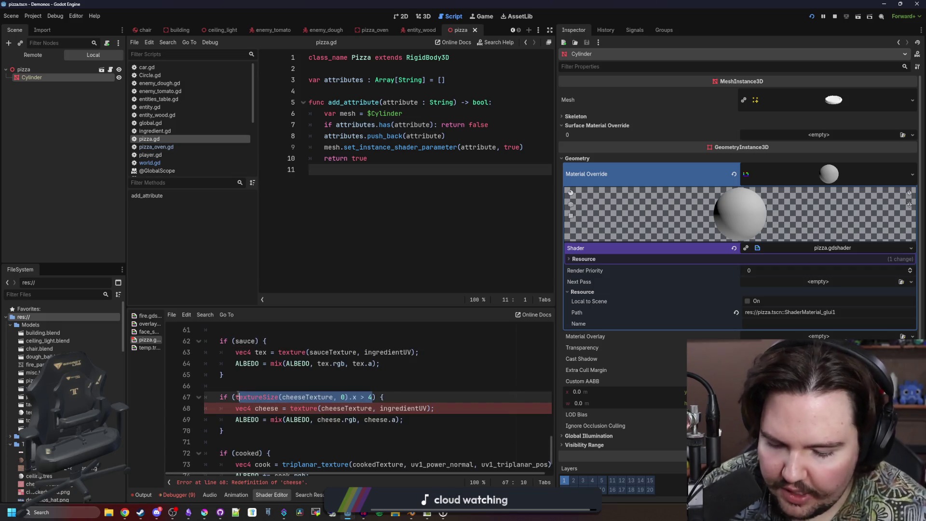
type("tcheese")
key("BackSpace")
left_click(261, 386)
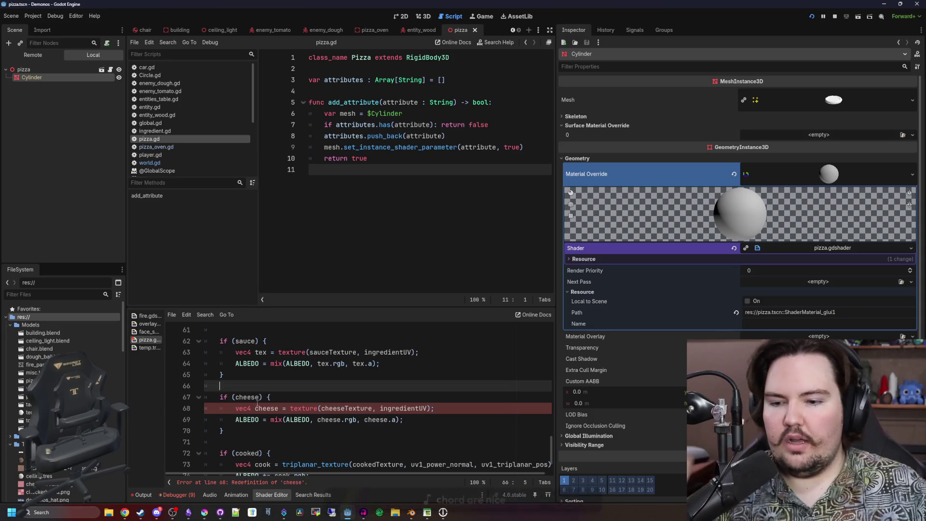
Rename the cheese variable and both its references on lines 68–69 to tex.
left_click(273, 408)
double_click(273, 408)
type("tex")
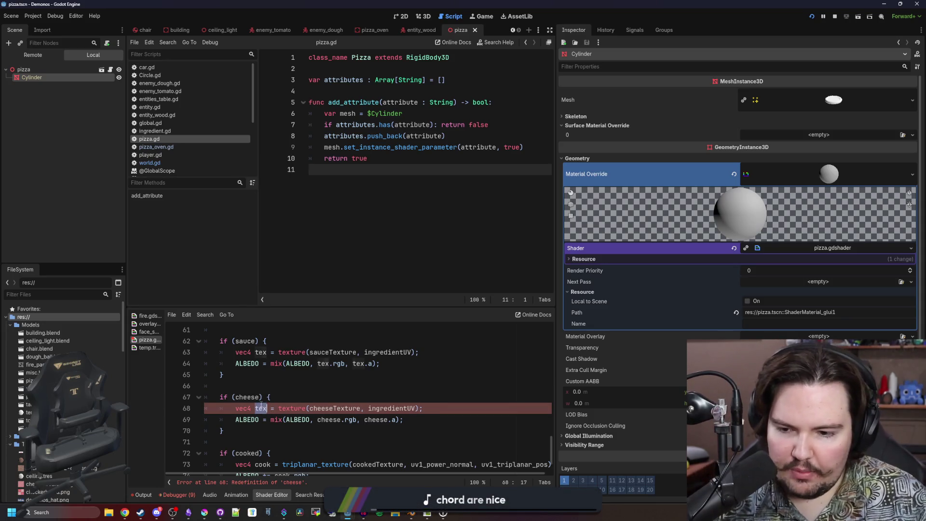
double_click(333, 419)
type("tex")
double_click(360, 419)
type("tex")
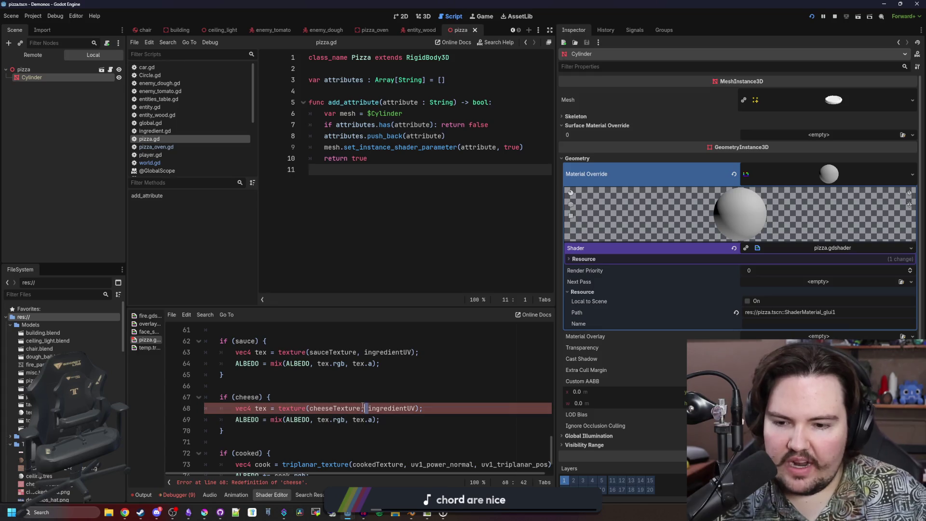
left_click(360, 396)
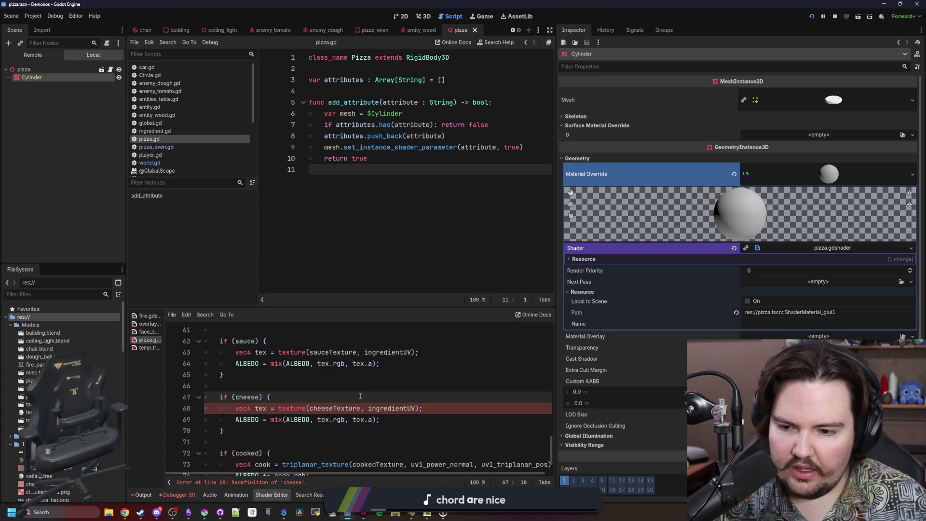
scroll(320, 388, "down", 1)
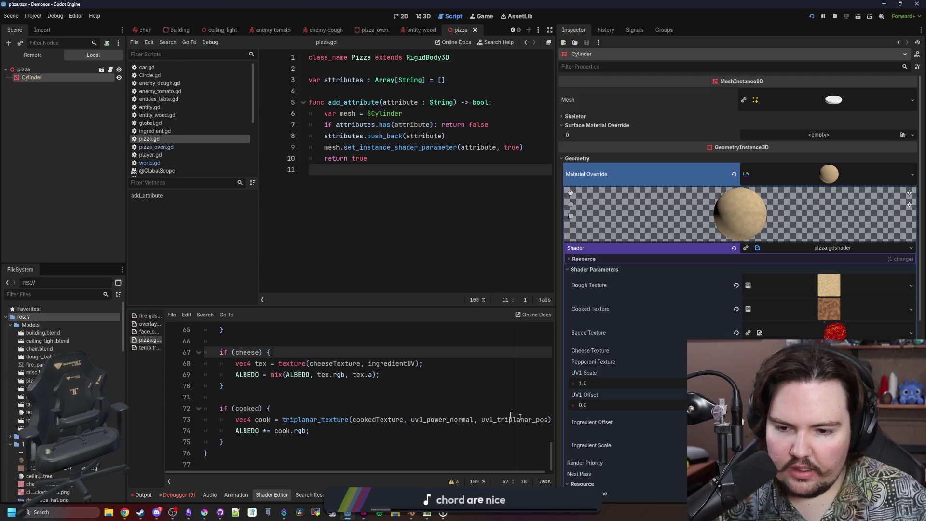
Copy the cheese if-block and paste a duplicate right below it.
left_click_drag(554, 410, 784, 410)
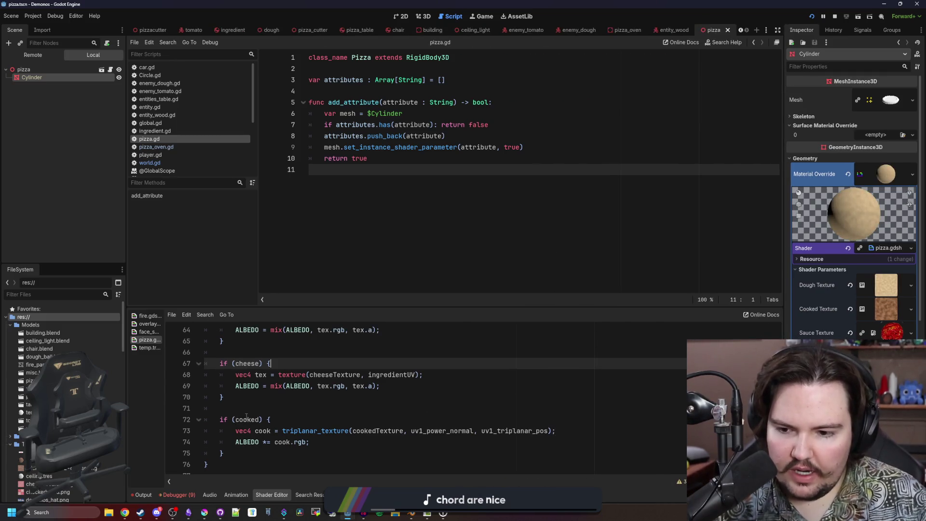
left_click(284, 409)
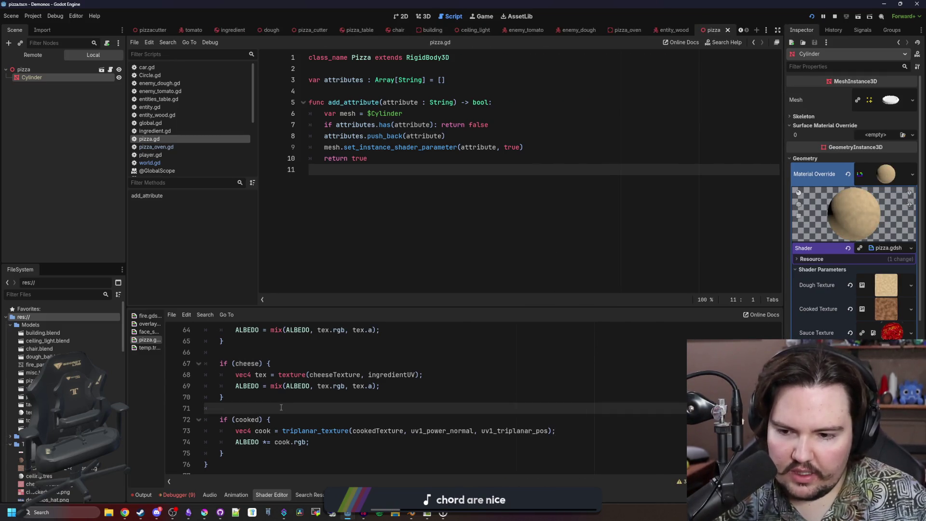
scroll(278, 404, "up", 3)
left_click(265, 396)
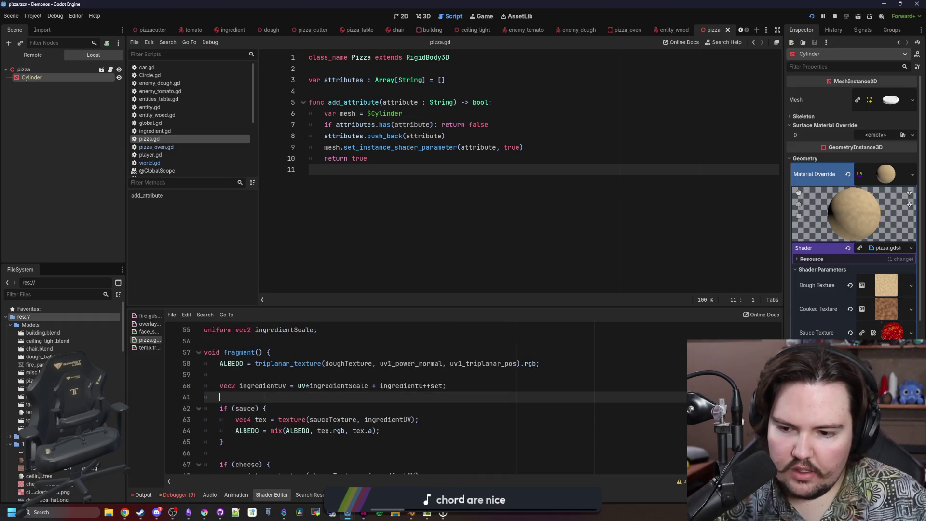
scroll(265, 396, "down", 3)
left_click_drag(226, 397, 205, 363)
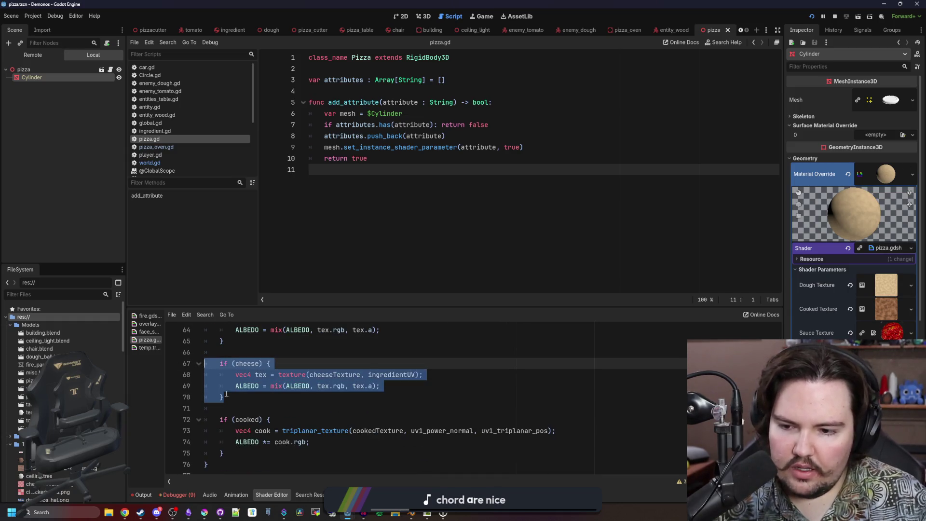
key("ctrl+c")
left_click(246, 397)
key("Return")
key("Return")
key("ctrl+v")
Change the copied block's condition to pepperoni and its texture to pepperoniTexture.
left_click(241, 420)
double_click(254, 419)
type("pepperoni")
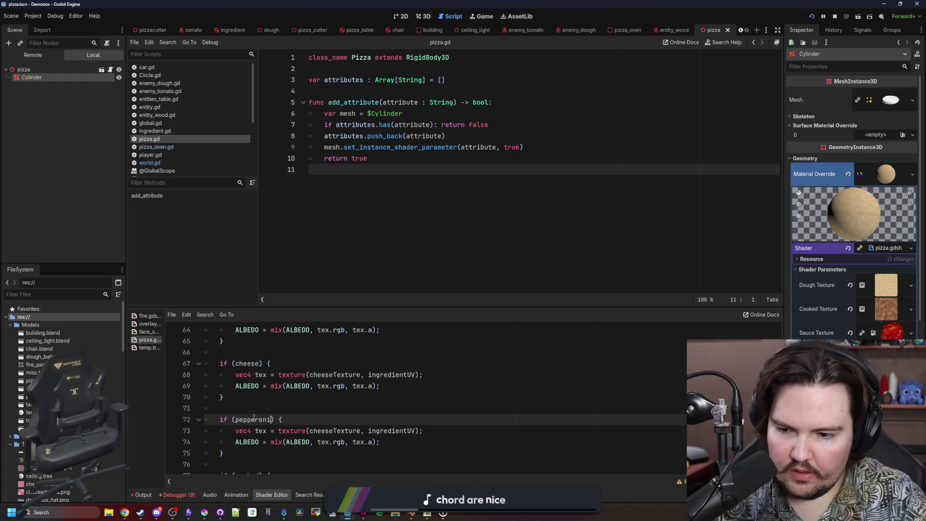
scroll(307, 386, "down", 1)
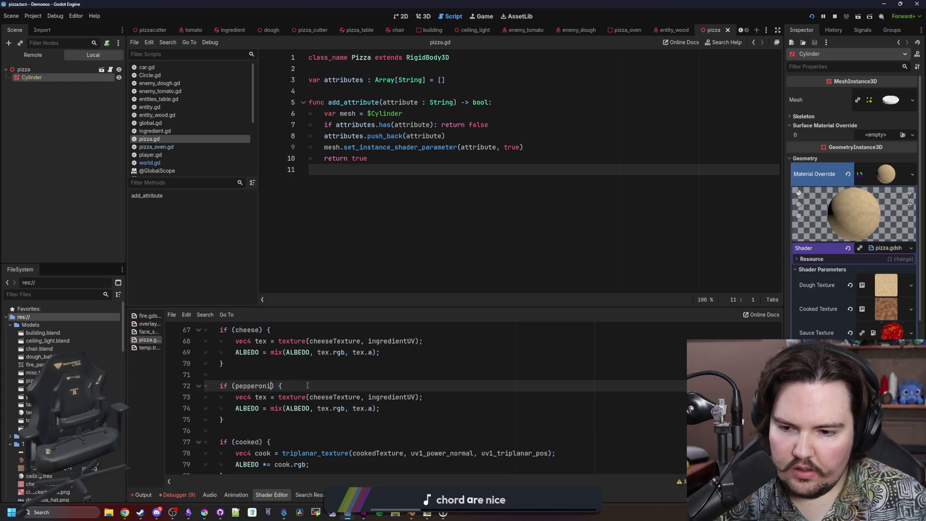
double_click(338, 397)
type("pepperoin")
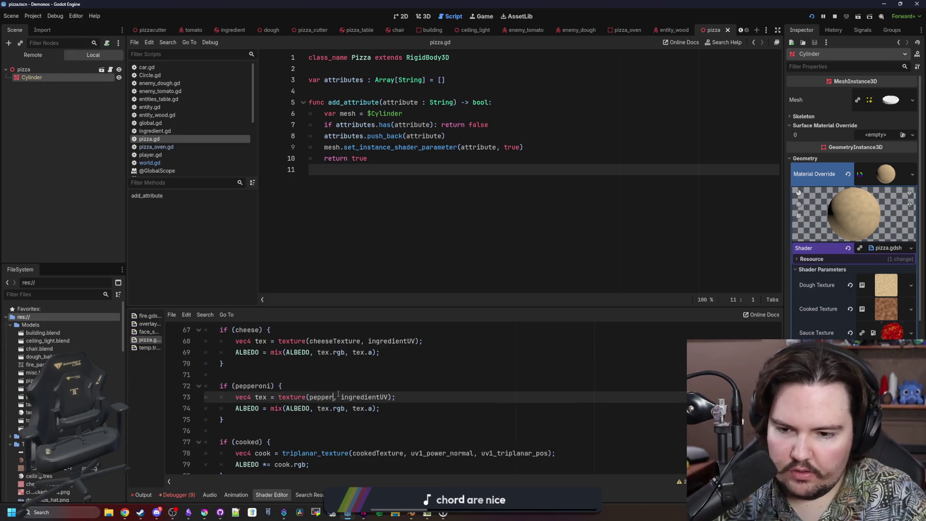
key("BackSpace")
key("BackSpace")
type("niT")
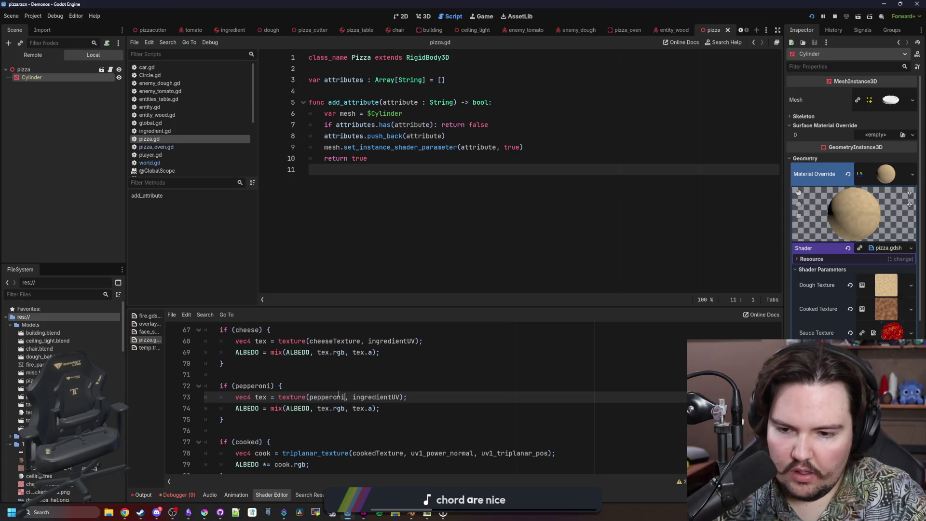
key("Return")
Review the cheese and pepperoni blocks, then return to the fragment function's dough albedo line.
left_click(371, 376)
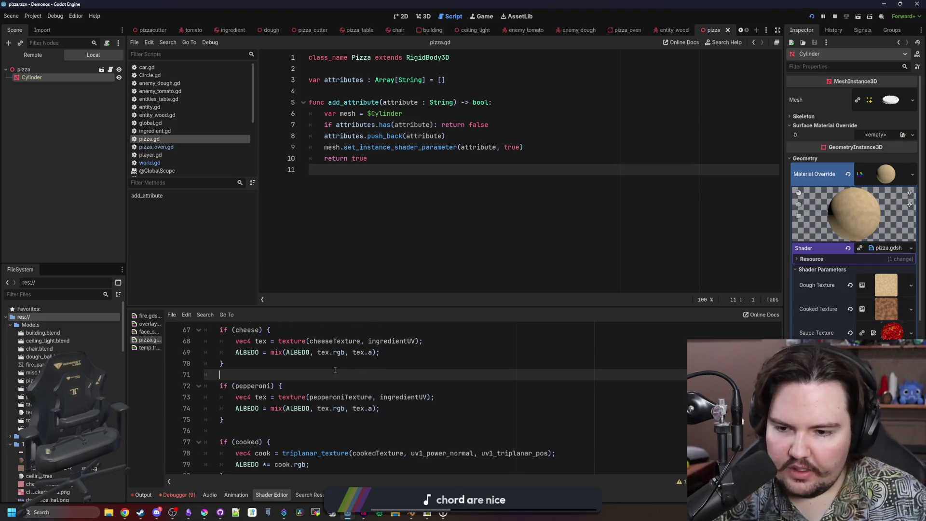
scroll(335, 370, "down", 1)
left_click(302, 399)
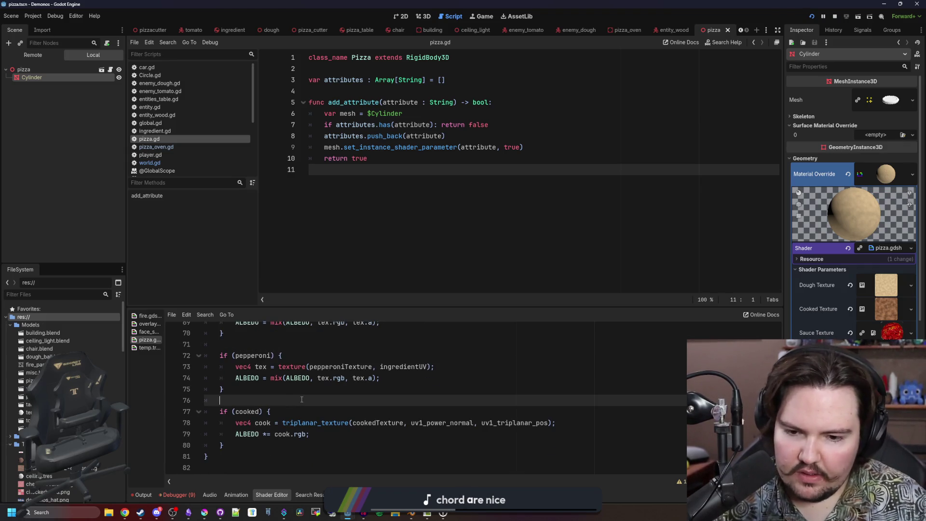
scroll(304, 398, "up", 5)
left_click(310, 397)
left_click(290, 378)
scroll(283, 363, "up", 2)
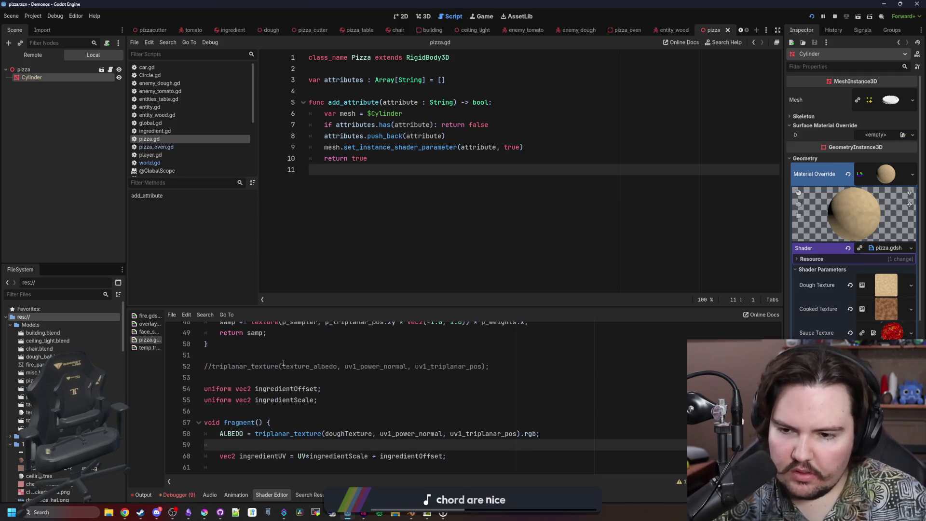
Delete the commented-out triplanar line and its blank line, then save the shader.
left_click(270, 411)
left_click(270, 377)
left_click(259, 400)
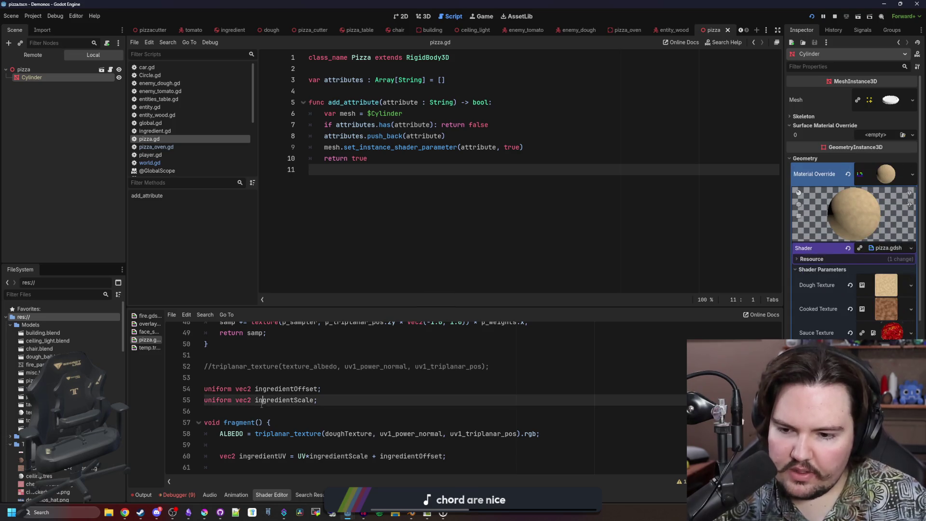
left_click(263, 411)
key("ctrl+s")
scroll(283, 390, "up", 3)
left_click(283, 390)
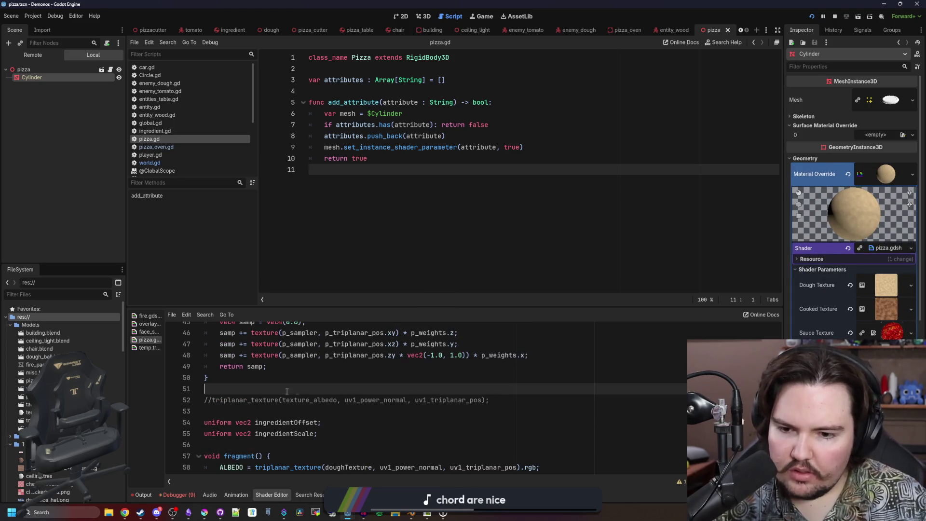
mouse_move(495, 400)
left_mouse_down()
mouse_move(207, 400)
mouse_move(258, 377)
left_mouse_up()
key("BackSpace")
key("ctrl+s")
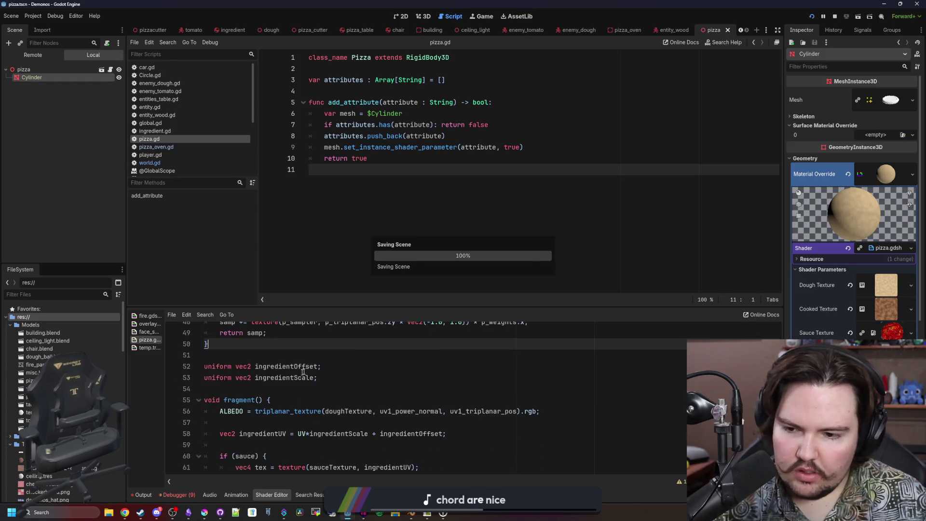
Move the ingredientOffset and ingredientScale uniforms to just after uv1_offset.
left_click_drag(204, 363, 261, 379)
scroll(261, 379, "up", 4)
scroll(260, 379, "up", 5)
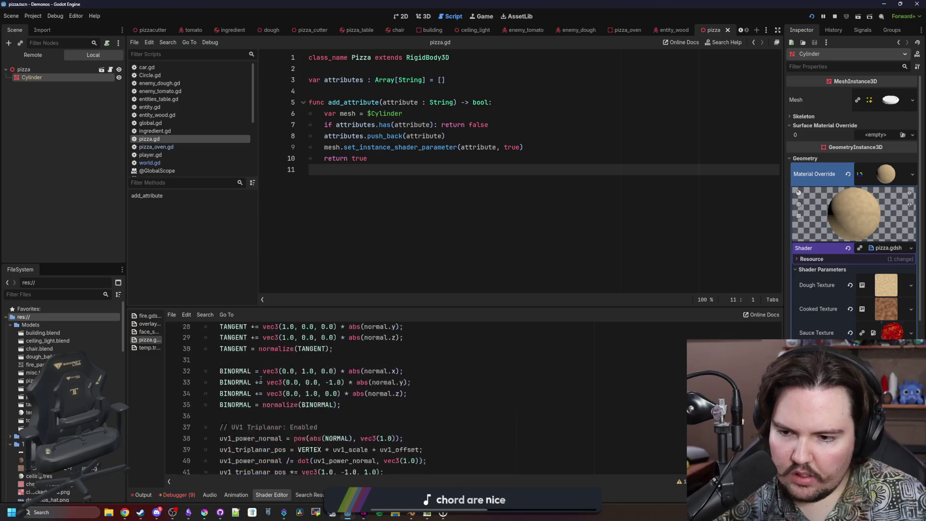
key("Return")
key("Return")
scroll(241, 383, "up", 7)
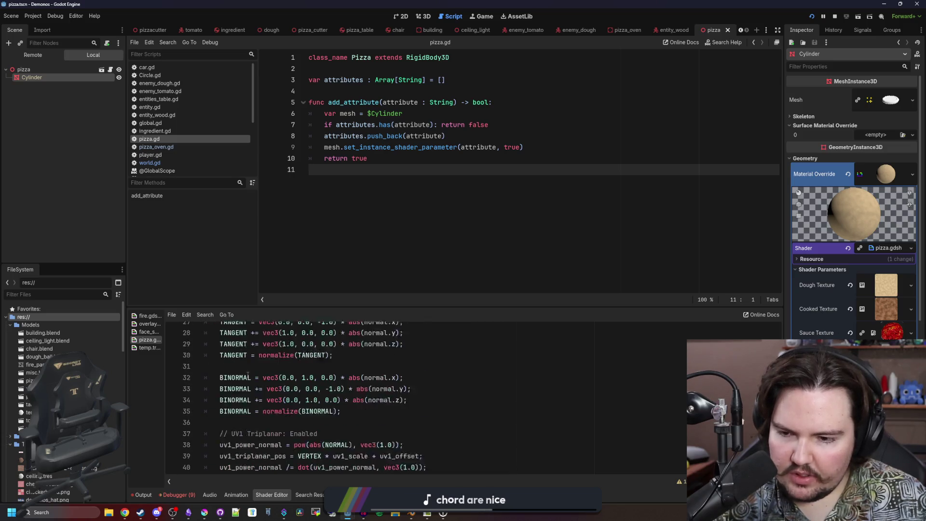
left_click(243, 352)
key("Return")
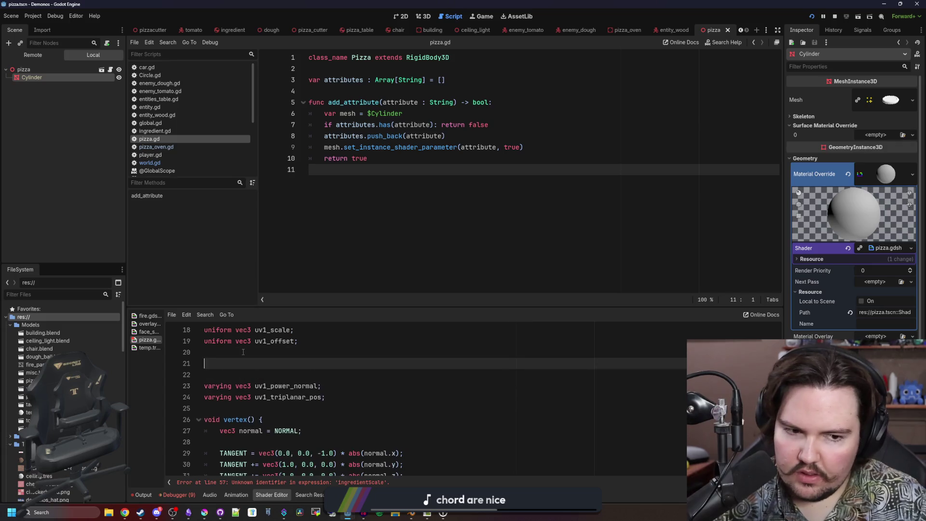
key("ctrl+v")
Remove the empty lines so the five texture sampler uniforms sit together.
scroll(252, 388, "up", 2)
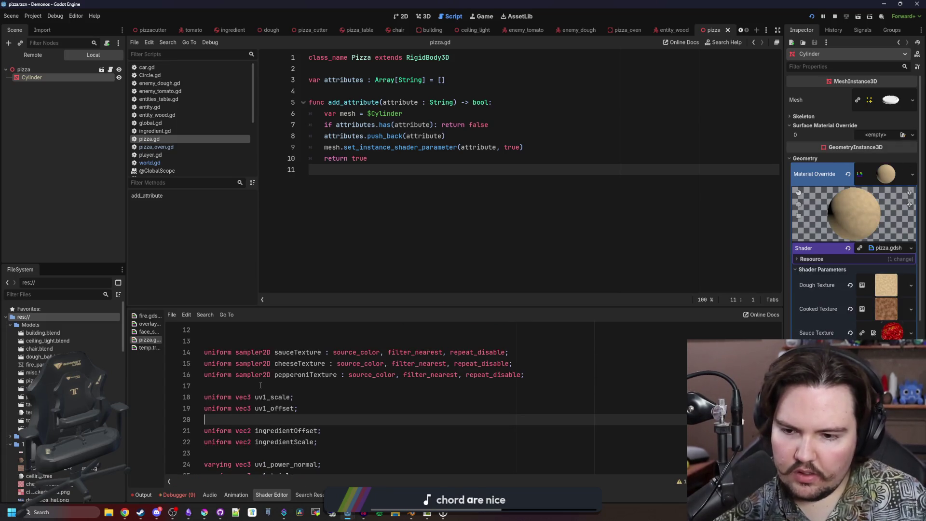
key("BackSpace")
left_click(252, 389)
scroll(303, 397, "up", 2)
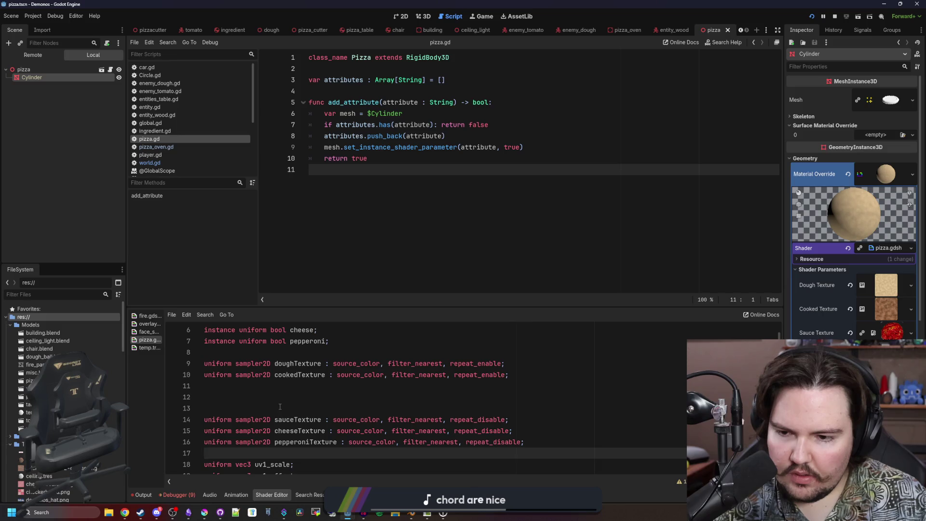
left_click(280, 407)
key("BackSpace")
key("BackSpace")
key("BackSpace")
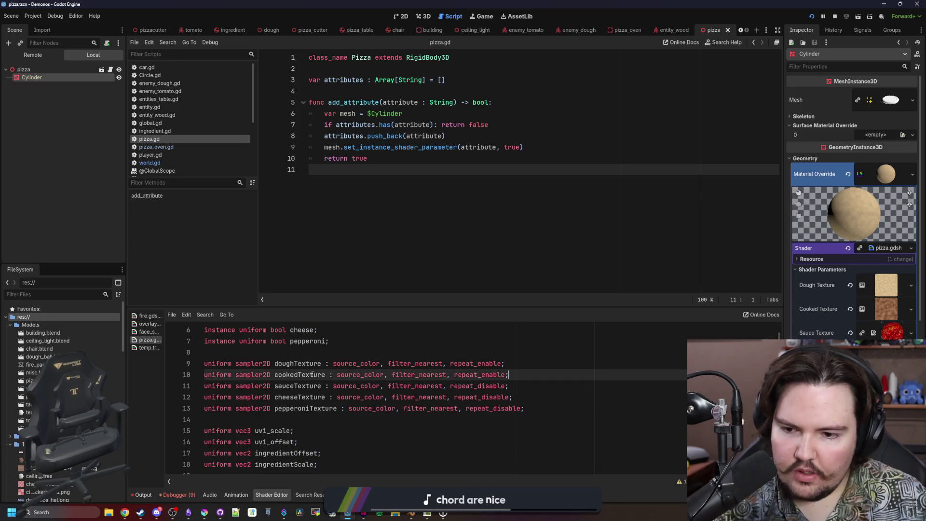
mouse_move(492, 379)
left_mouse_down()
mouse_move(381, 365)
mouse_move(208, 371)
left_mouse_up()
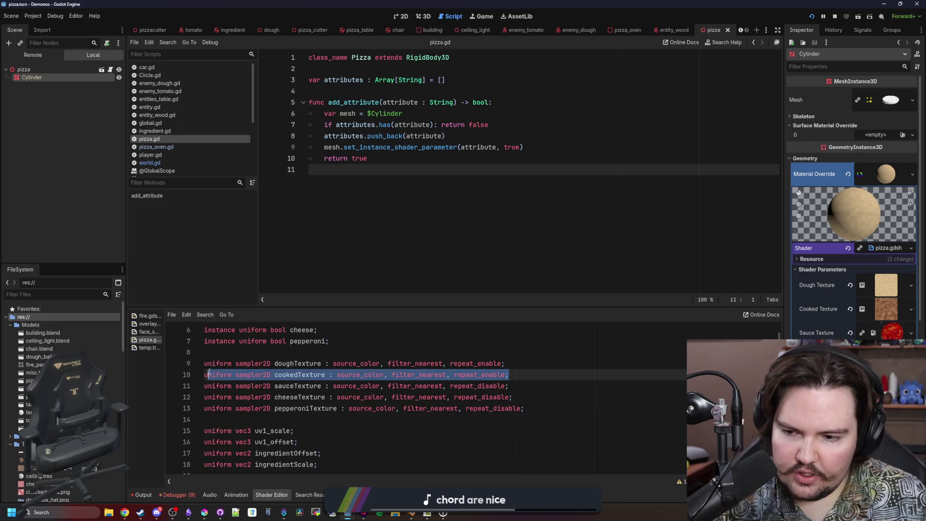
Duplicate the cookedTexture uniform declaration and rename the copy to burntTexture.
left_click(541, 375)
key("ctrl+shift+d")
key("Return")
double_click(294, 386)
type("burntTexture")
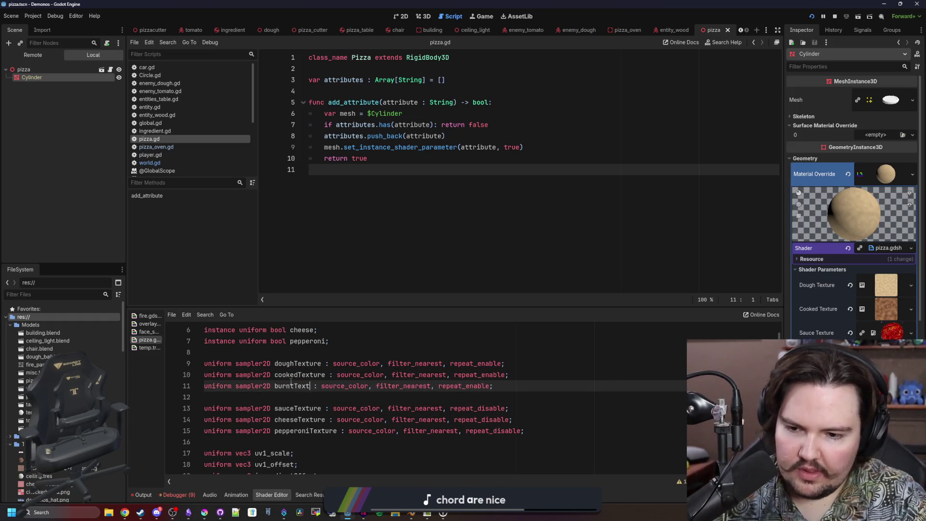
scroll(317, 344, "up", 2)
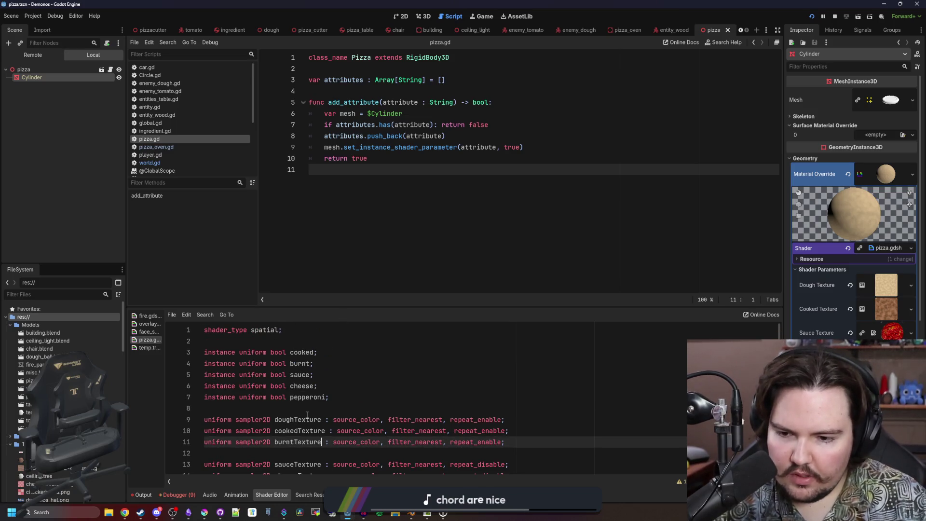
scroll(322, 406, "down", 20)
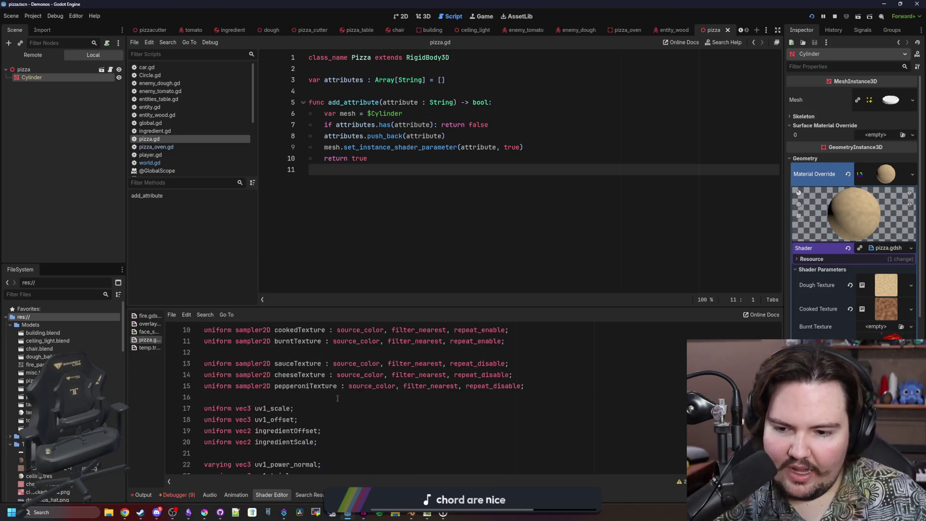
Copy the if (cooked) block below itself and change its condition to burnt.
left_click_drag(231, 445, 152, 415)
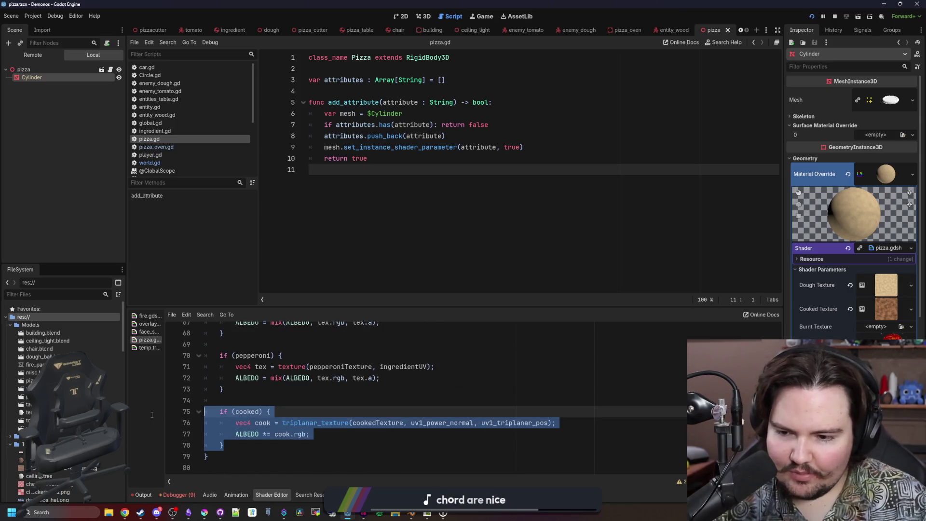
key("ctrl+c")
left_click(234, 446)
key("Return")
key("Return")
key("ctrl+v")
left_click(231, 438)
key("BackSpace")
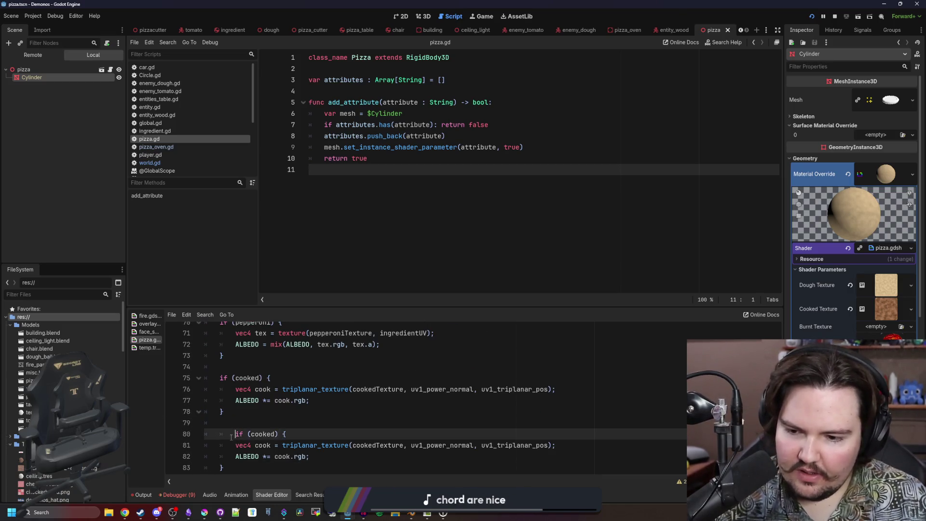
double_click(247, 434)
type("burnt")
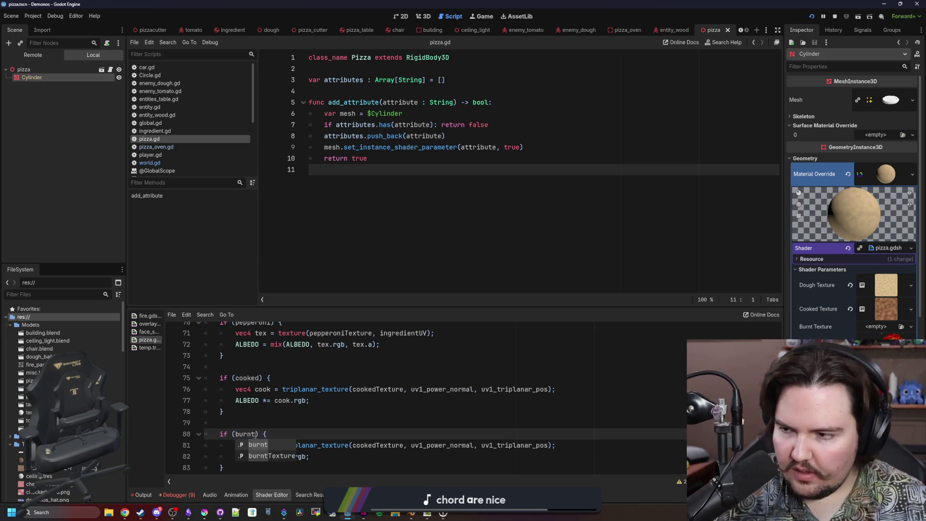
Make the burnt block sample burntTexture instead of cookedTexture.
scroll(285, 404, "down", 1)
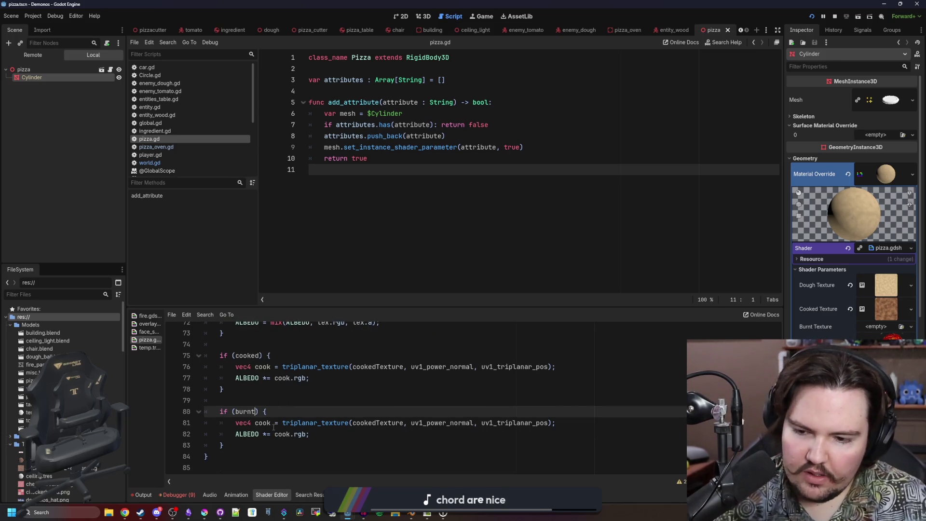
left_click(351, 405)
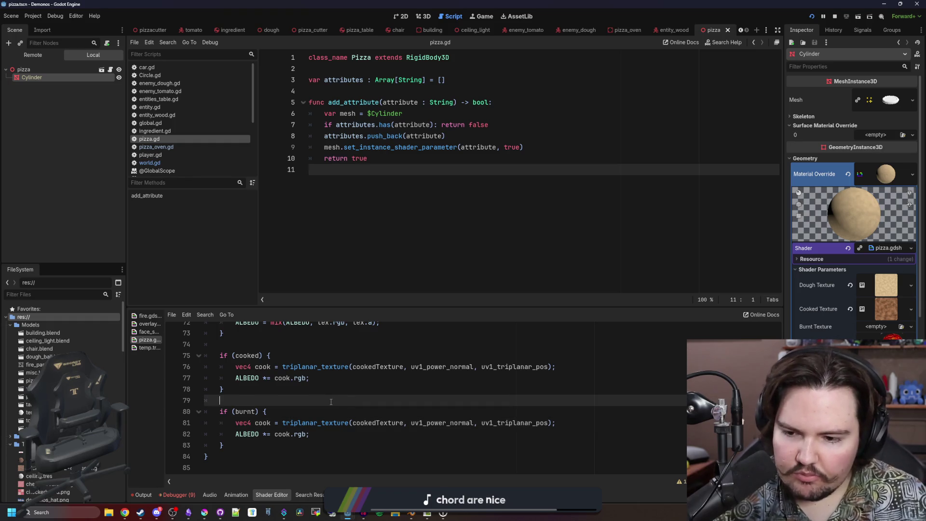
double_click(380, 421)
type("burnt")
key("Return")
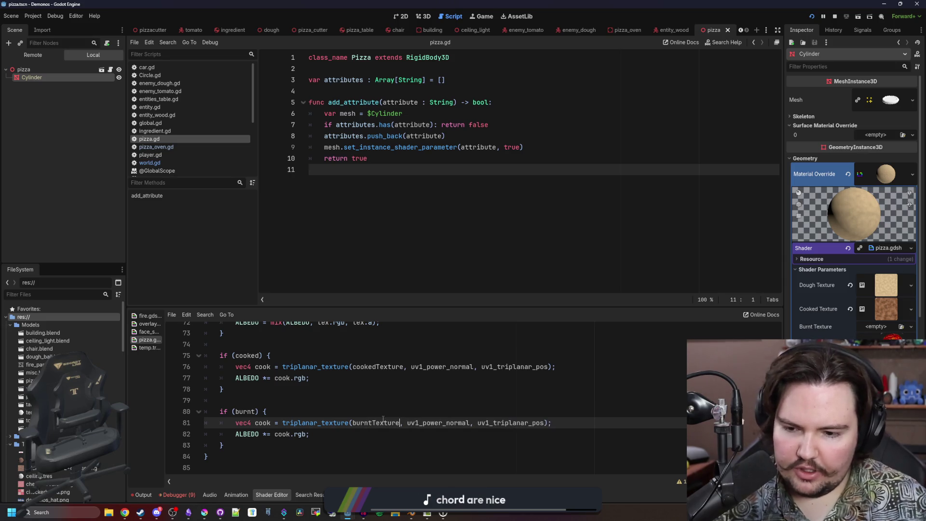
left_click(385, 413)
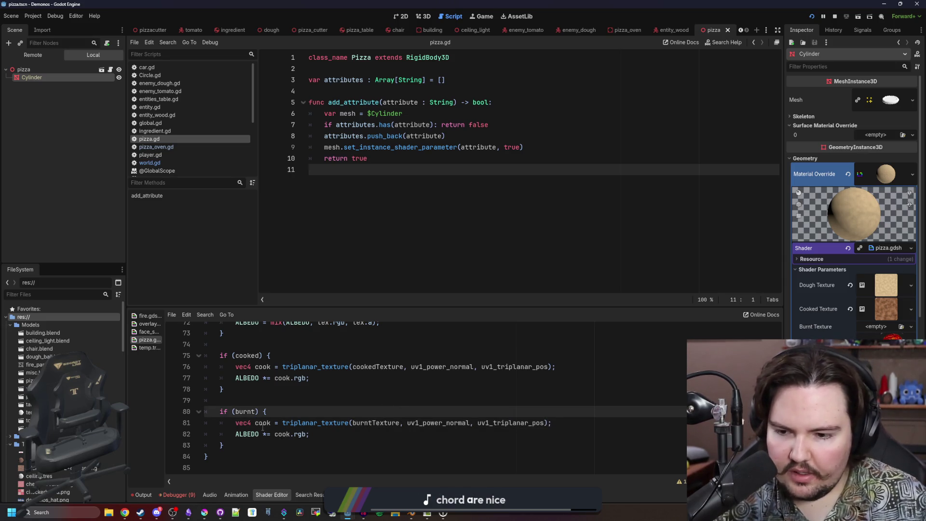
Rename the local variable cook to tex in both the cooked and burnt blocks.
scroll(263, 424, "up", 1)
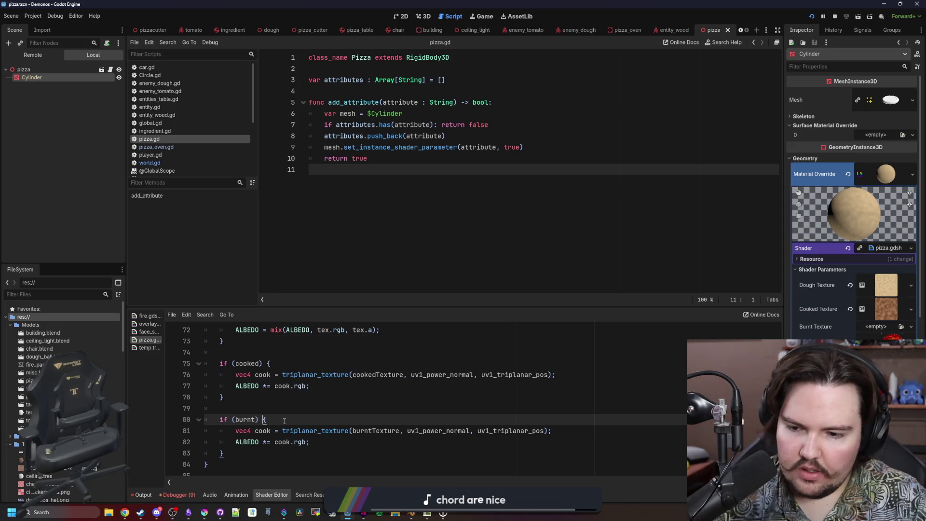
double_click(262, 374)
type("tex")
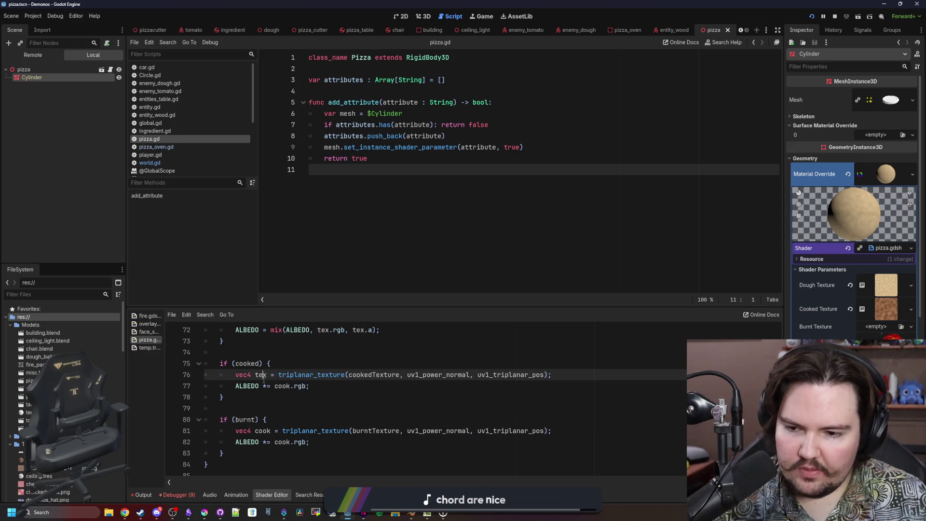
left_click(281, 386)
double_click(281, 386)
type("tex")
double_click(263, 431)
type("tex")
double_click(282, 442)
type("tex")
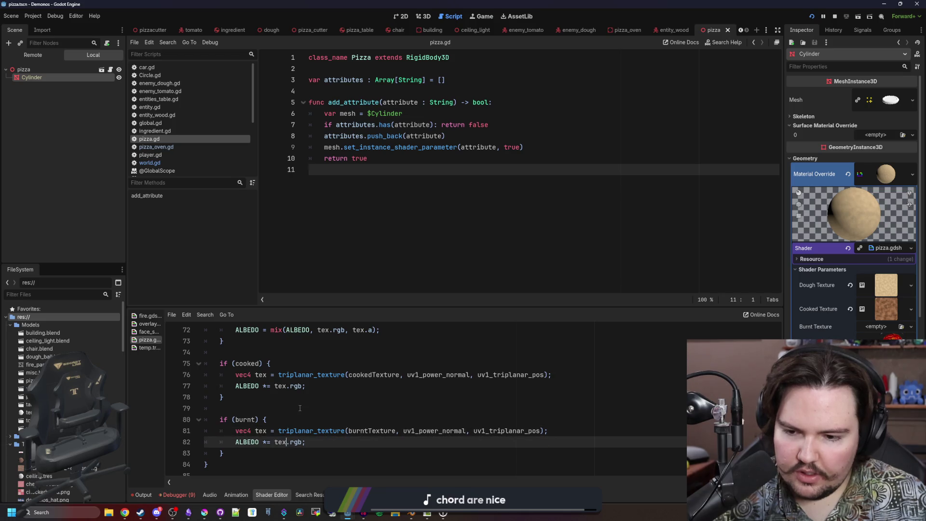
left_click(295, 408)
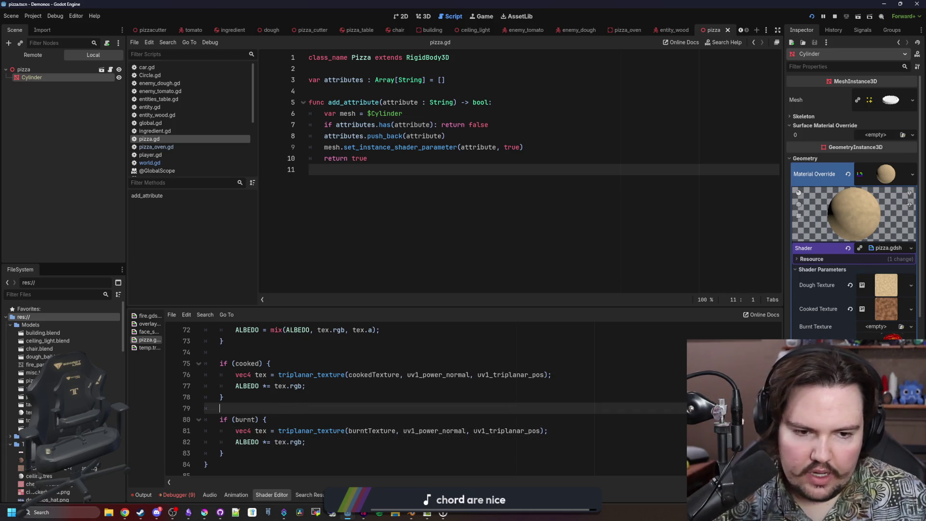
right_click(841, 313)
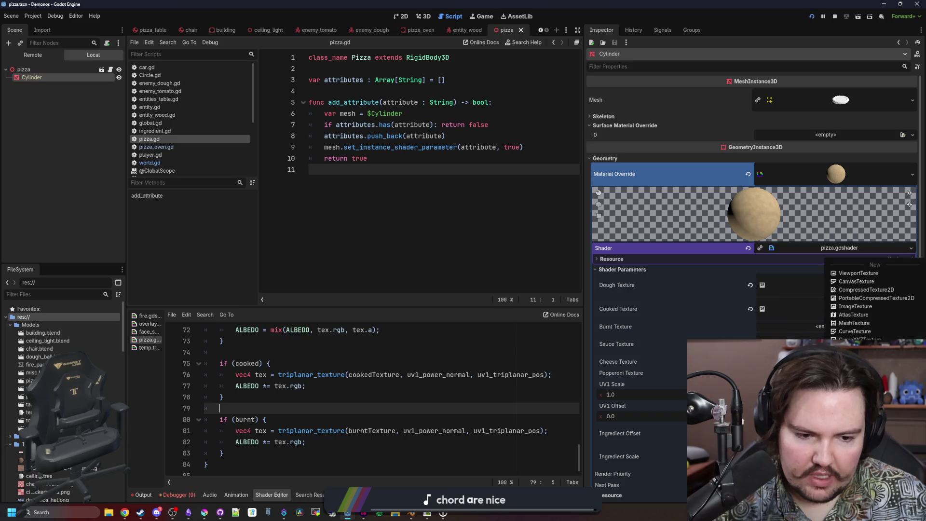
Paste the Cooked Texture into Burnt Texture, make it unique, and darken its color ramp to black.
left_click(849, 366)
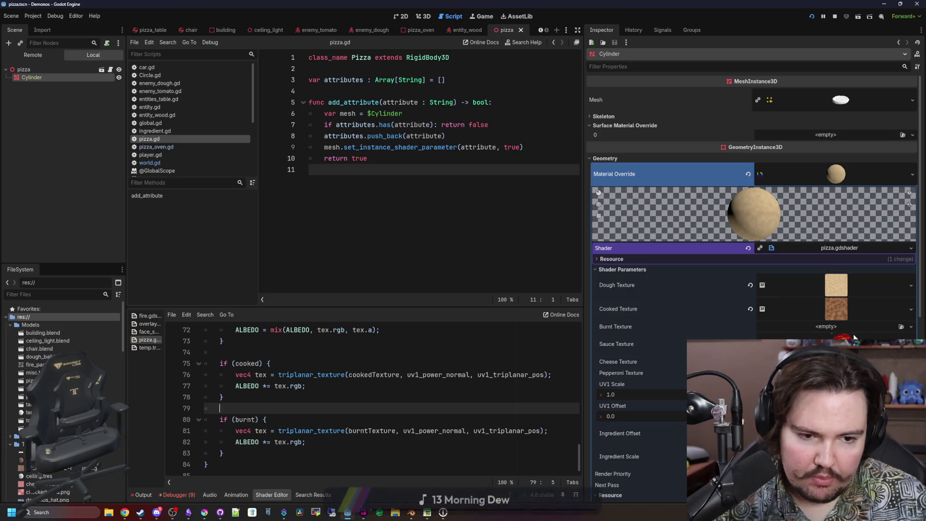
right_click(826, 307)
left_click(863, 415)
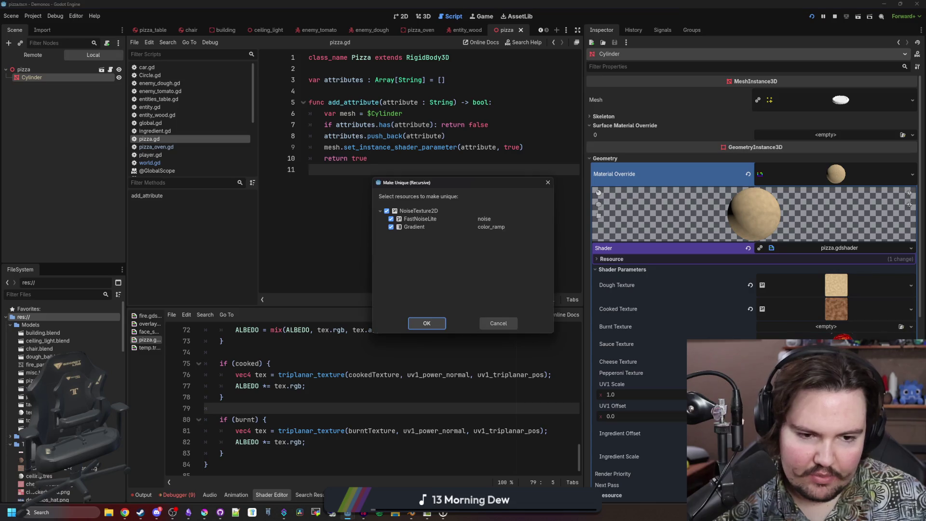
left_click(424, 325)
left_click_drag(836, 309, 835, 328)
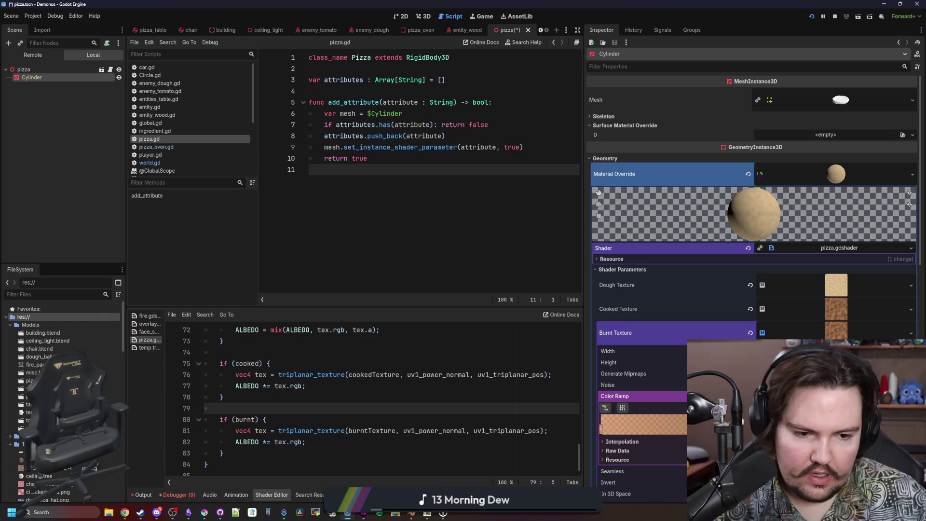
left_click(601, 428)
mouse_move(636, 344)
left_mouse_down()
mouse_move(616, 343)
mouse_move(631, 343)
left_mouse_up()
left_click(601, 431)
left_click(601, 428)
Save the pizza shader and scene.
key("ctrl+s")
left_click(413, 343)
scroll(412, 346, "down", 1)
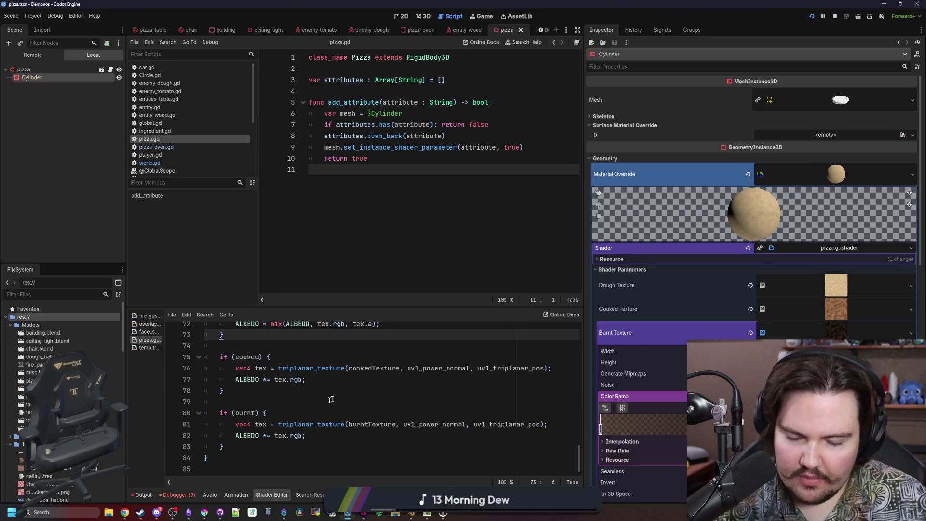
left_click(220, 402)
key("ctrl+s")
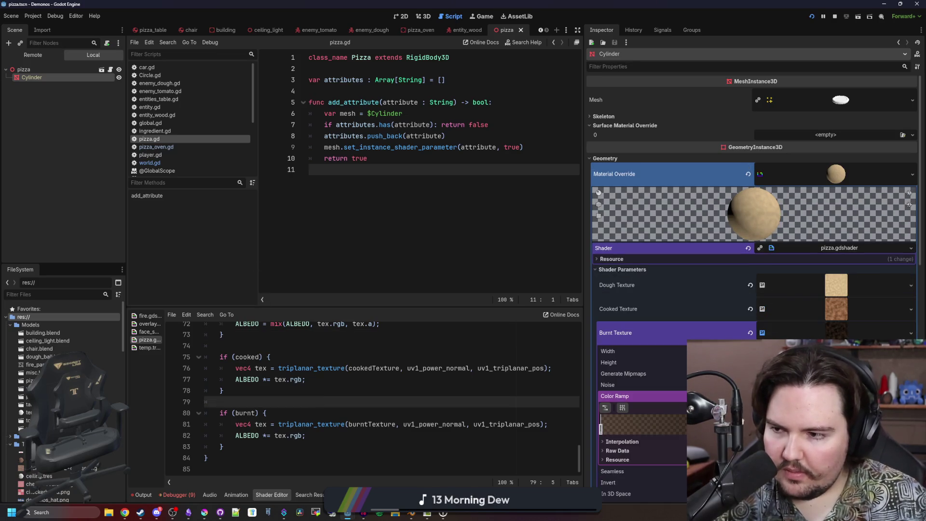
key("alt+Tab")
left_click(176, 324)
key("ctrl+s")
left_click(390, 160)
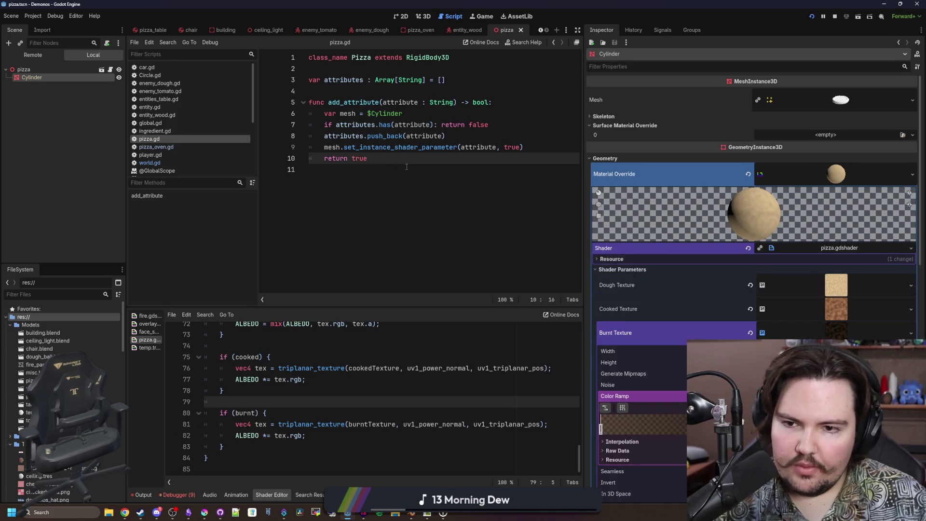
key("Down")
key("ctrl+s")
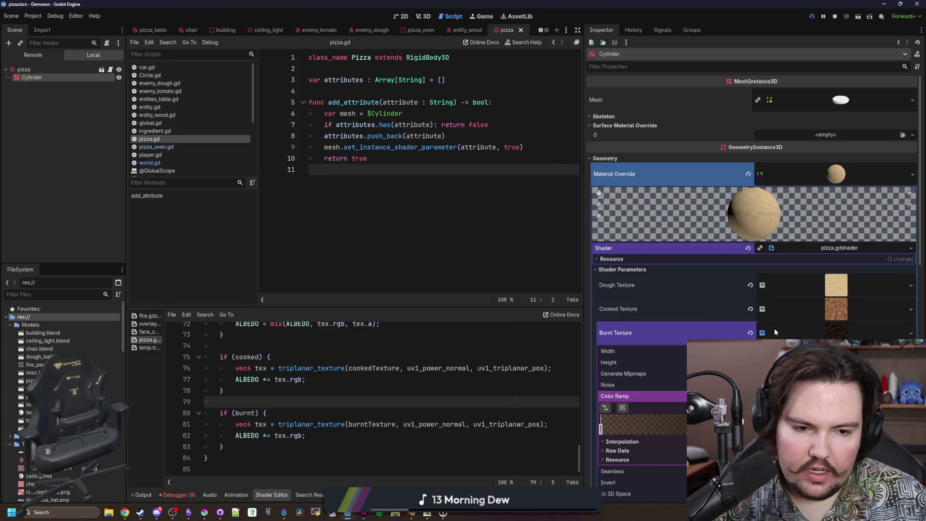
Quick Load the cheese texture into Cheese Texture and save the scene.
left_click(820, 337)
scroll(753, 207, "down", 2)
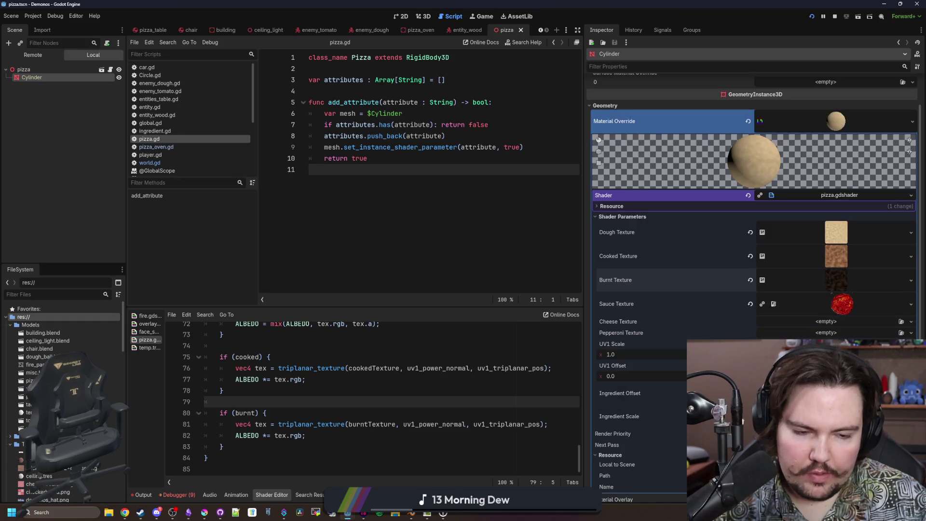
left_click(822, 323)
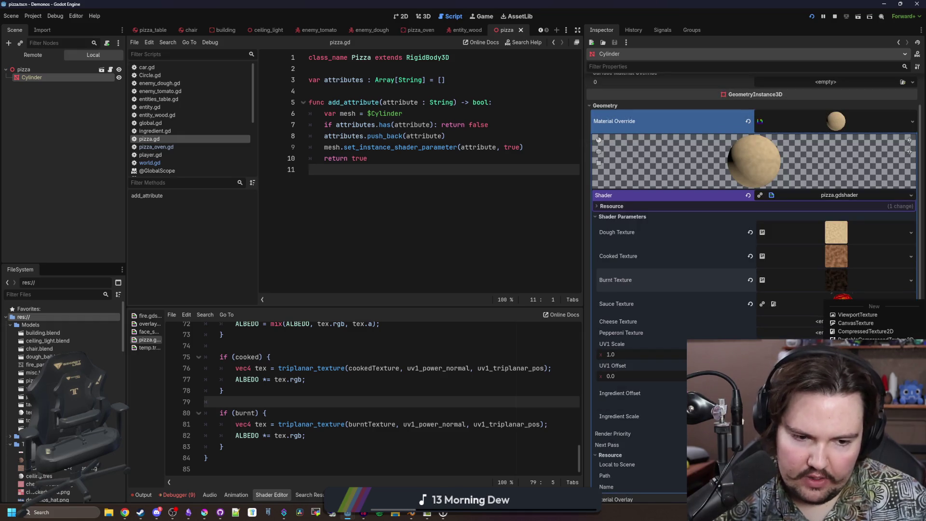
left_click(859, 367)
type("cheese")
key("Return")
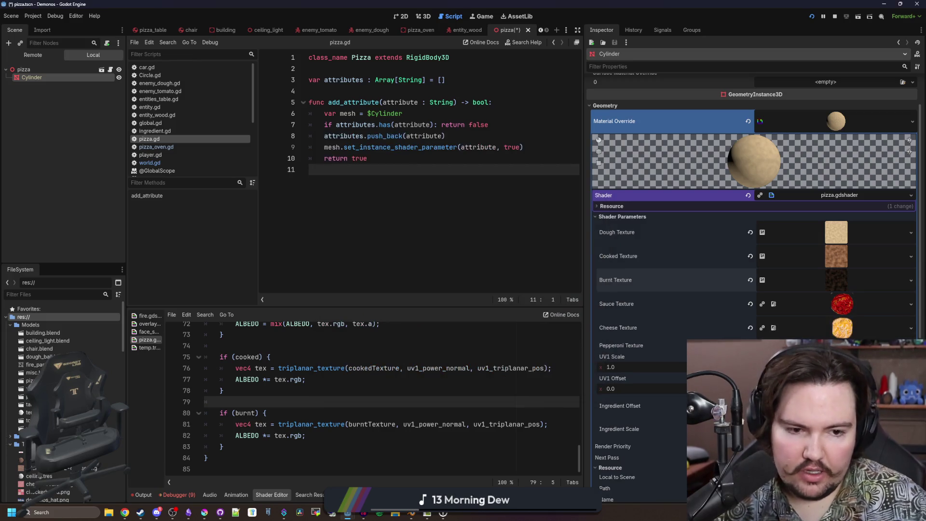
key("ctrl+s")
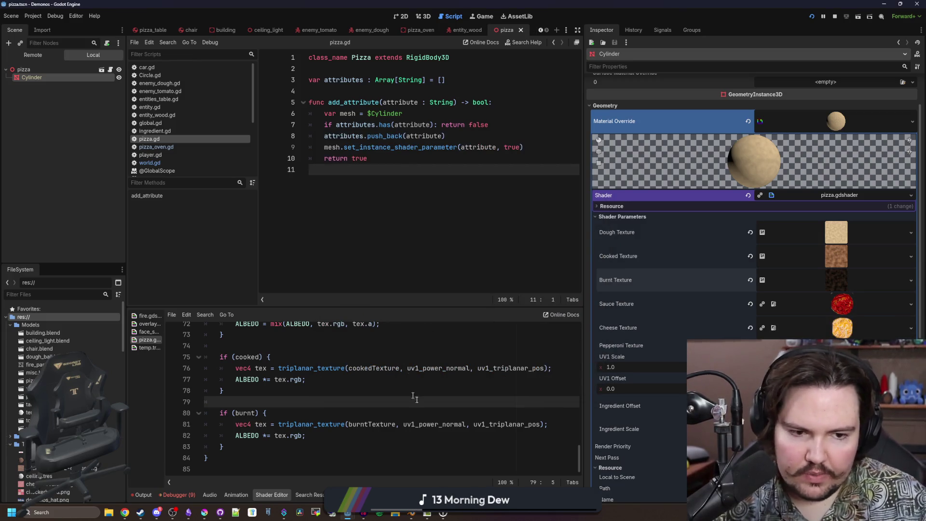
Bring up Krita maximized, showing pizza_sauce.png.
left_click(207, 513)
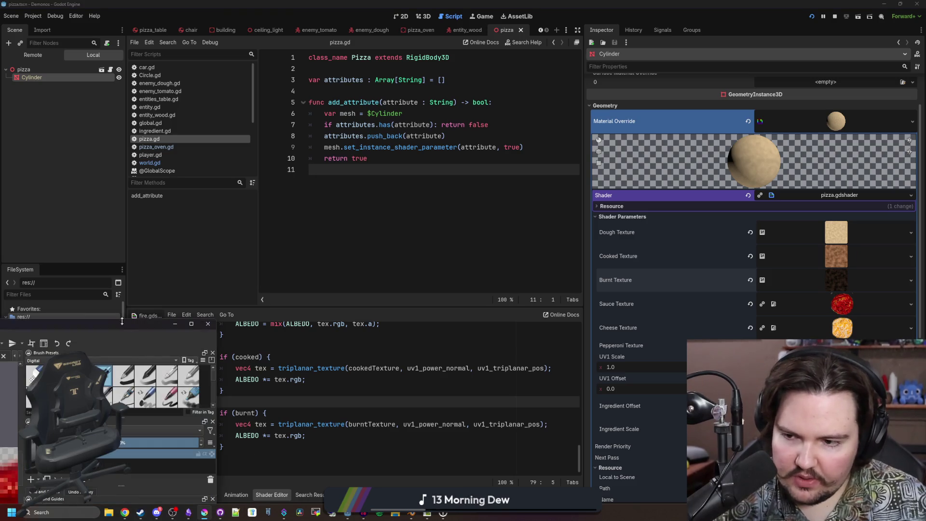
double_click(109, 329)
key("alt+Tab")
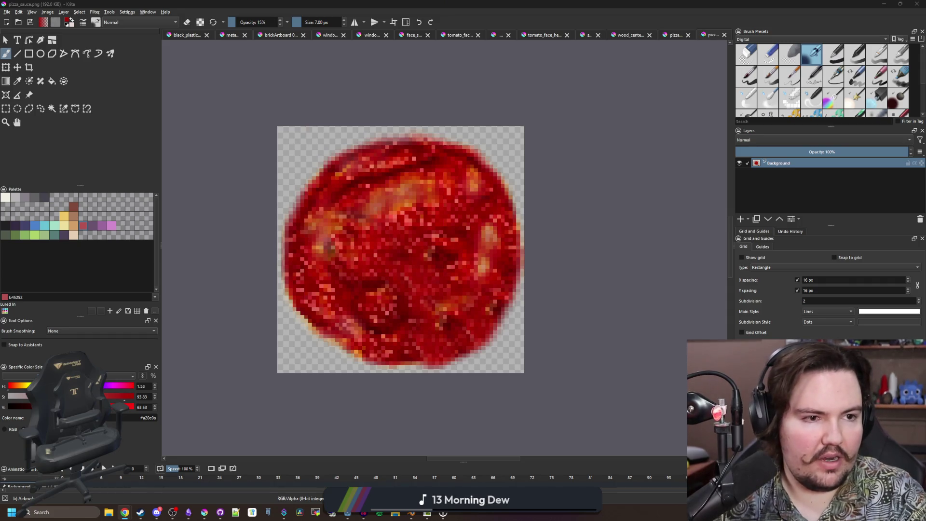
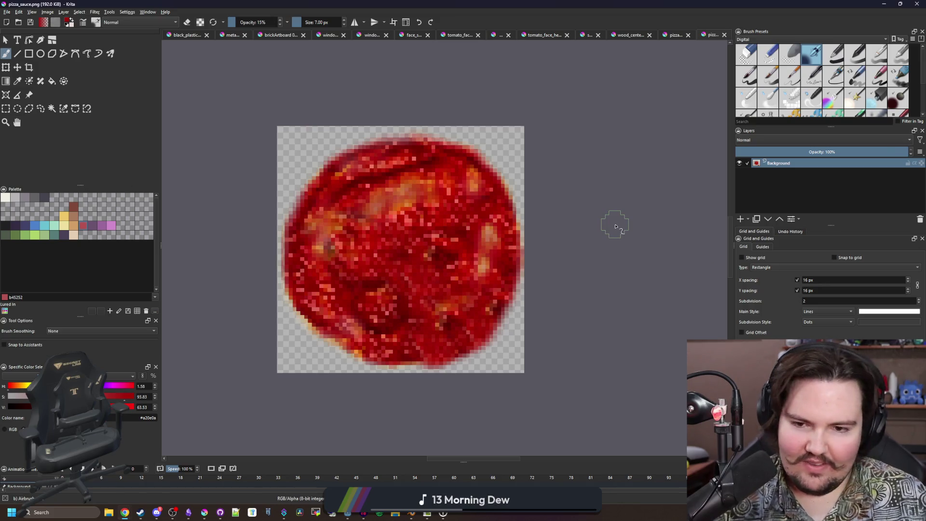
Paste the copied texture onto a new layer and shrink it to a small patch on the sauce.
left_click(740, 219)
key("ctrl+v")
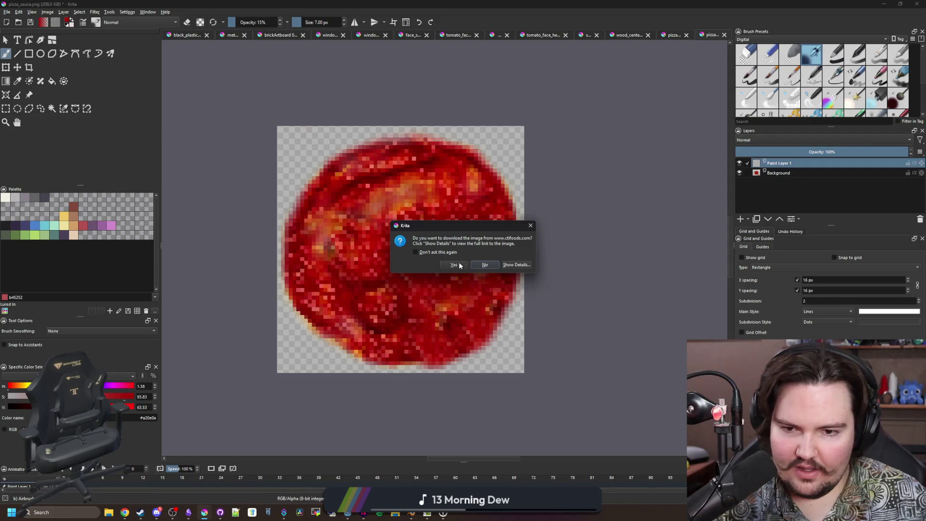
left_click(454, 265)
key("ctrl+t")
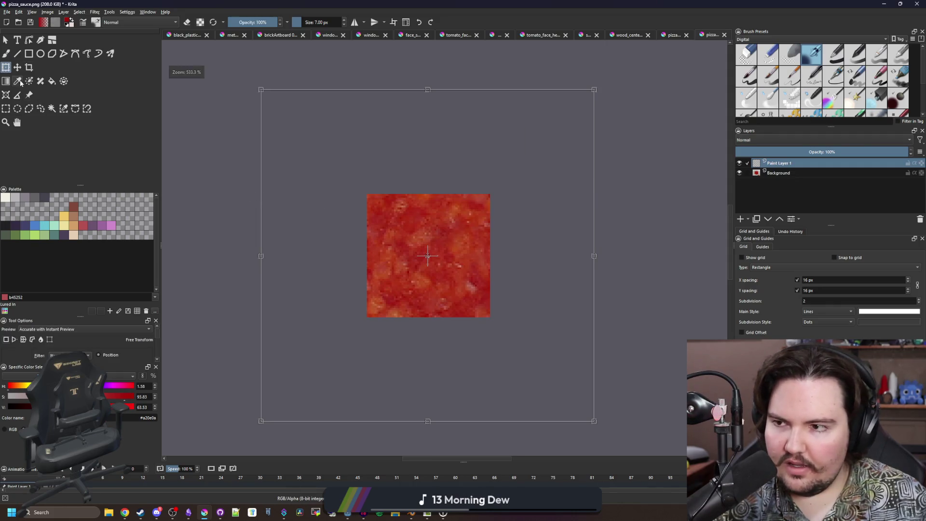
mouse_move(595, 400)
left_mouse_down()
mouse_move(585, 407)
mouse_move(310, 163)
mouse_move(281, 121)
mouse_move(424, 248)
left_mouse_up()
scroll(422, 248, "up", 4)
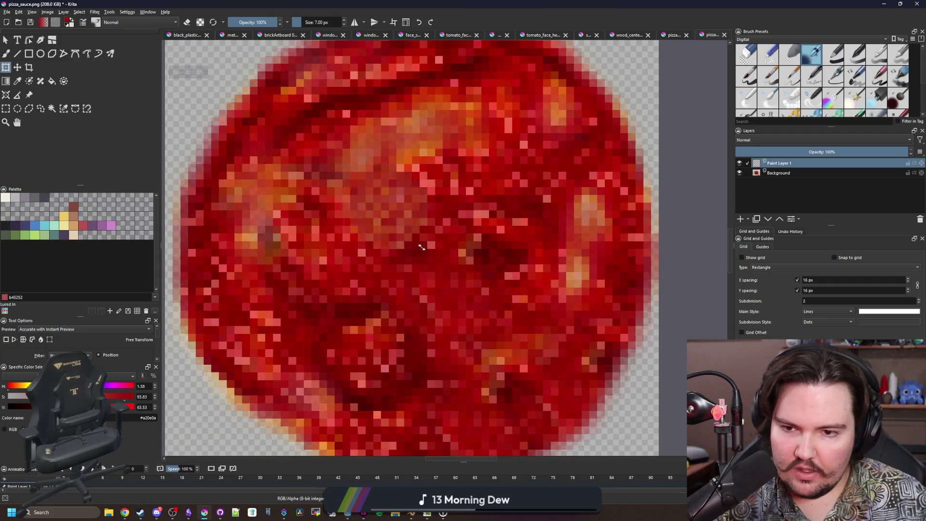
mouse_move(412, 226)
left_mouse_down()
mouse_move(459, 141)
mouse_move(497, 218)
left_mouse_up()
scroll(454, 148, "down", 3)
scroll(499, 215, "up", 3)
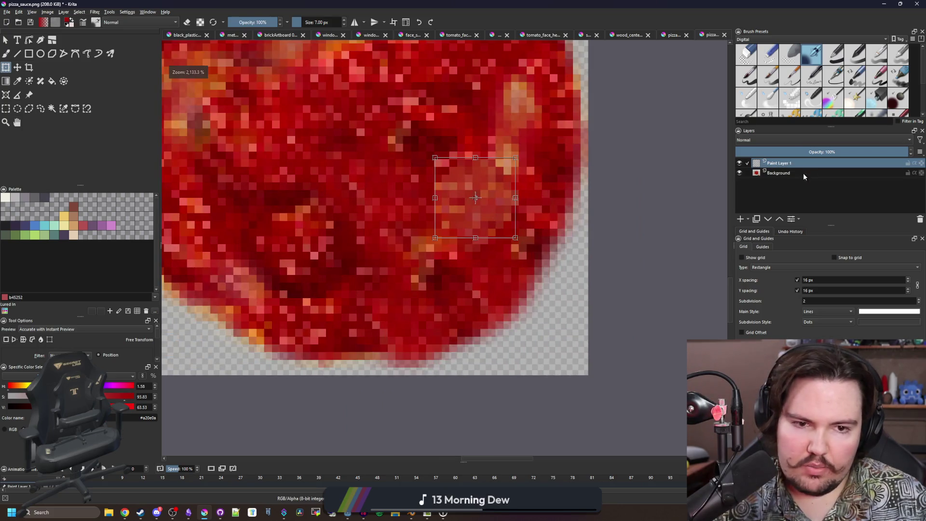
Duplicate Paint Layer 1, delete the original, and open Layer Style for the copy.
right_click(778, 164)
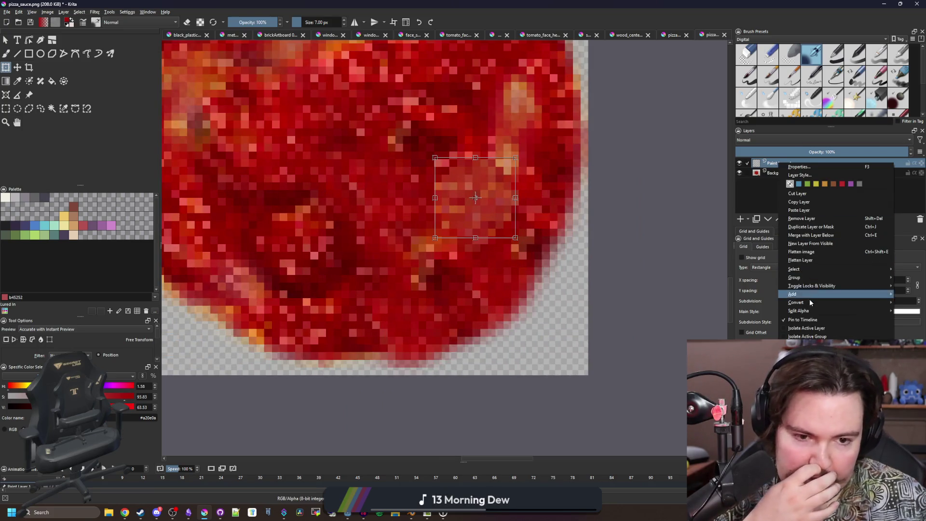
left_click(817, 228)
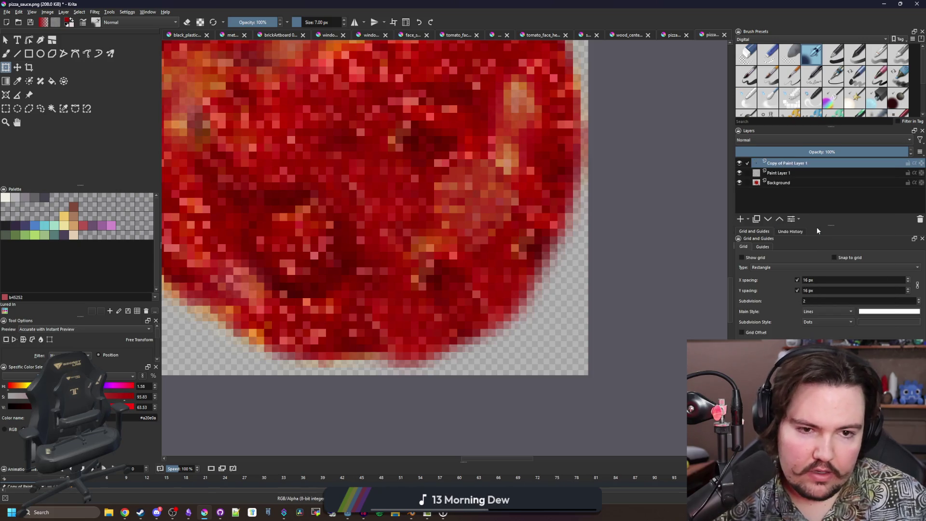
left_click(784, 174)
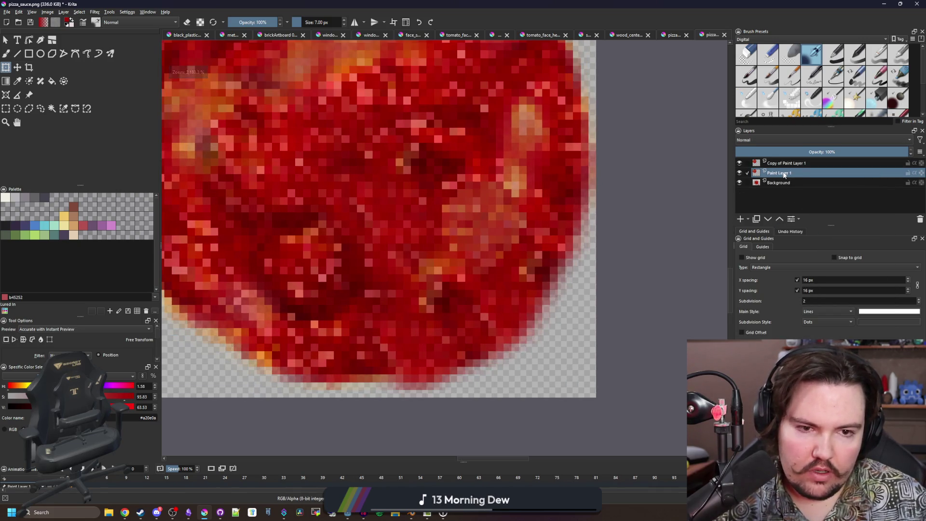
right_click(790, 171)
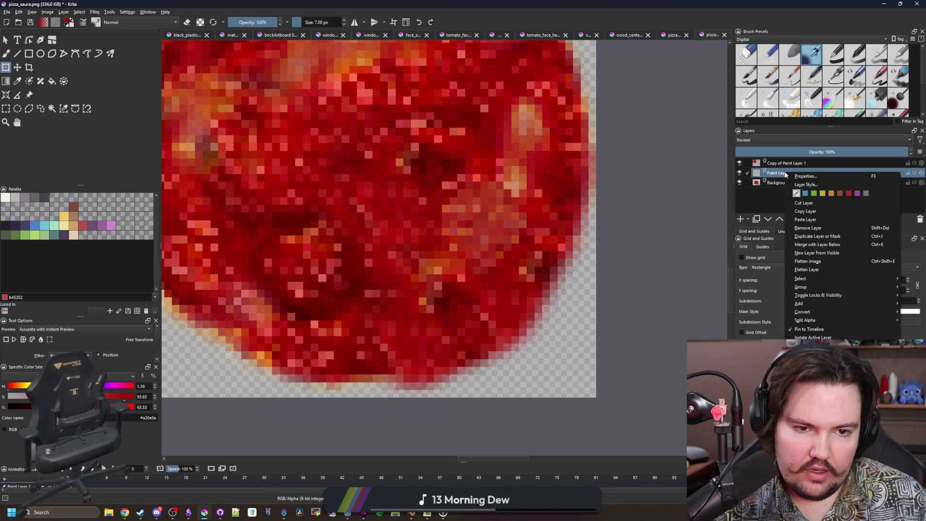
left_click(790, 182)
left_click(786, 163)
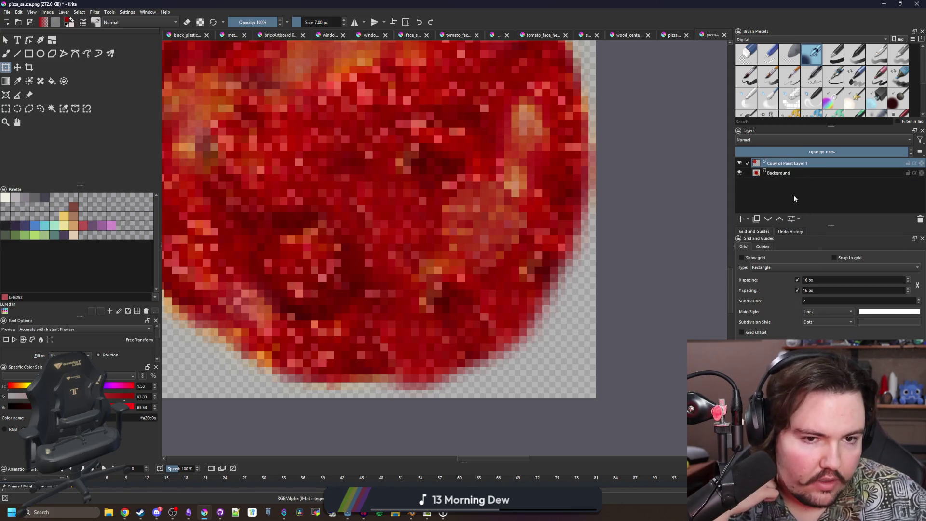
right_click(786, 214)
left_click(806, 236)
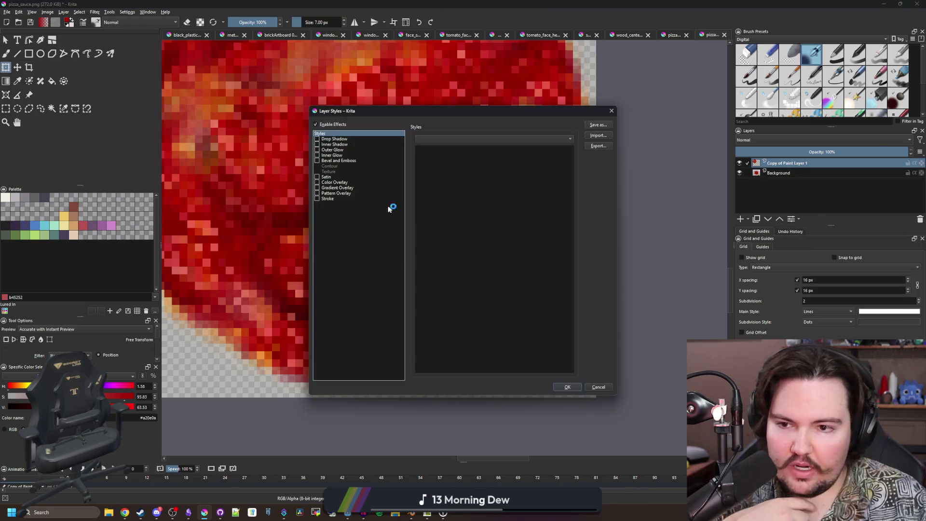
Enable a drop shadow on the copied layer, then reopen its layer style settings.
left_click(322, 140)
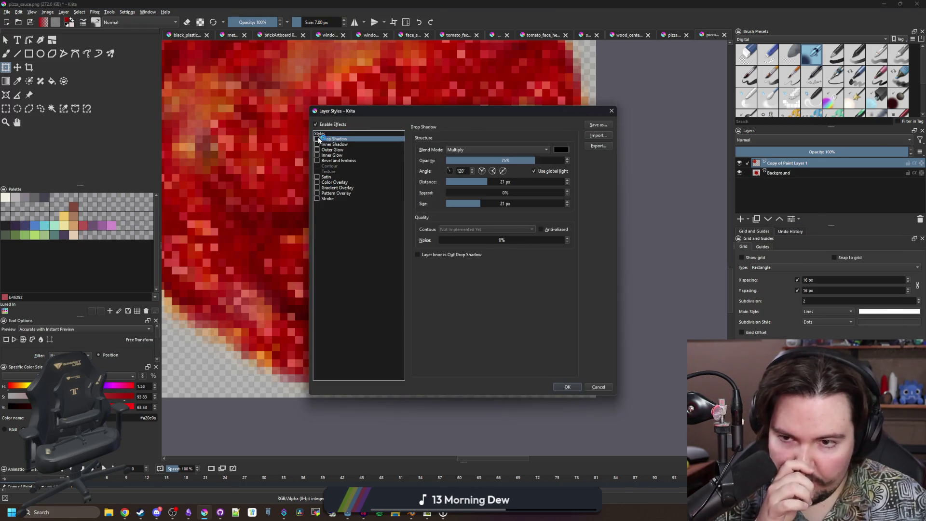
left_click(567, 387)
scroll(545, 311, "down", 2)
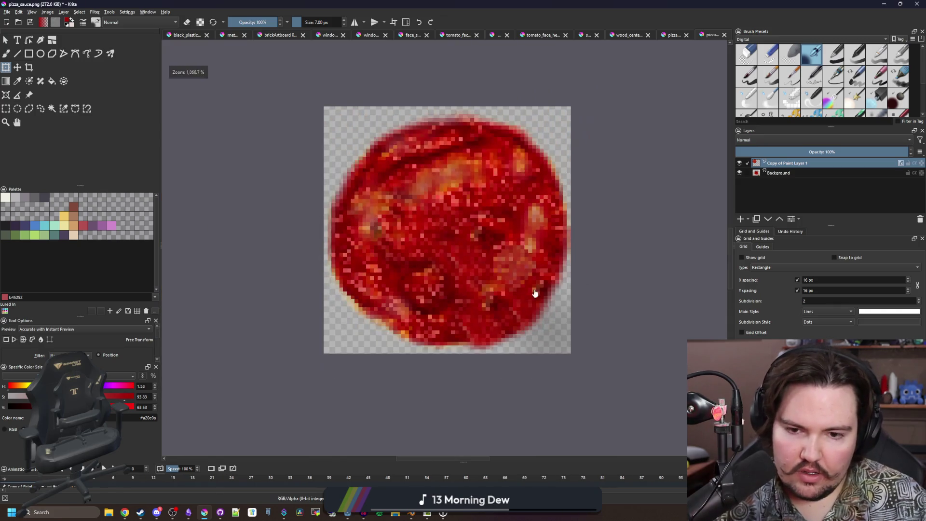
scroll(542, 306, "up", 1)
left_click(794, 219)
left_click(813, 237)
Set the drop shadow distance to 0 px, opacity to 100% and size to 6 px.
left_click(335, 139)
left_click_drag(487, 180, 407, 185)
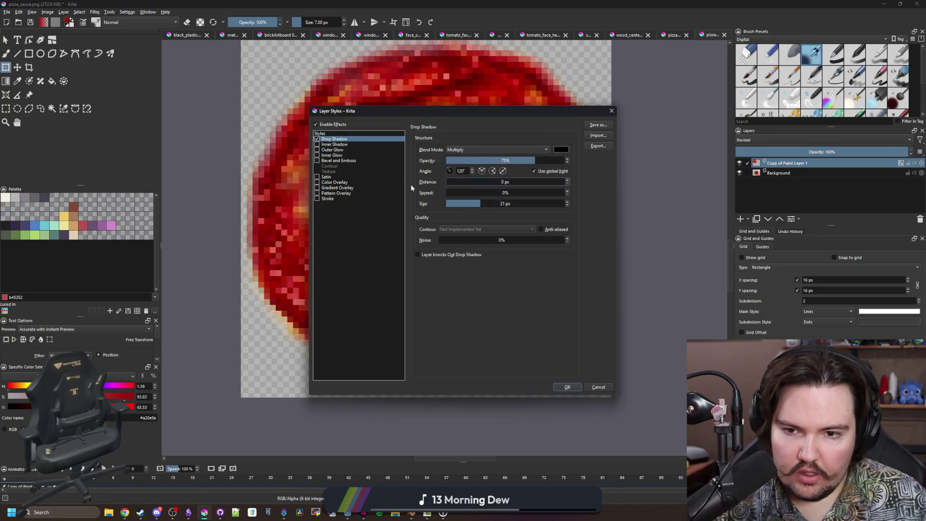
left_click_drag(467, 110, 777, 155)
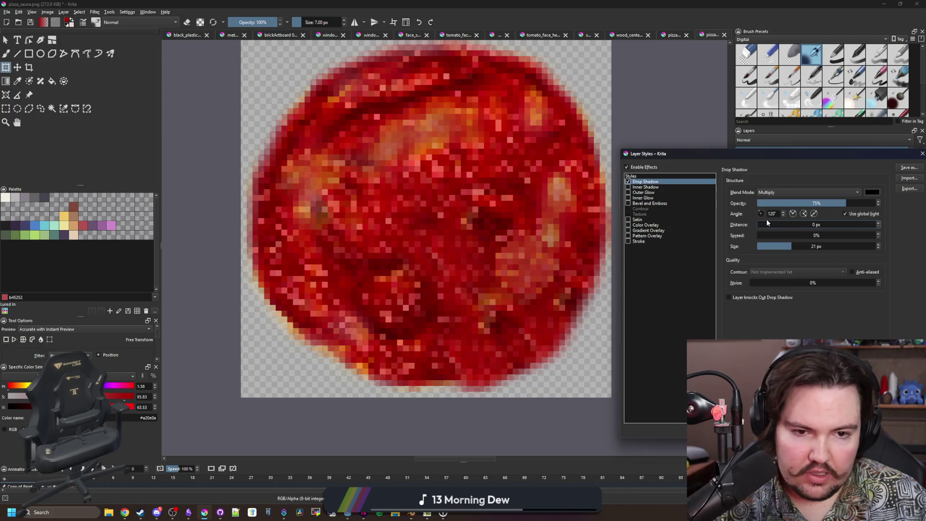
left_click_drag(843, 203, 883, 203)
left_click_drag(781, 246, 759, 247)
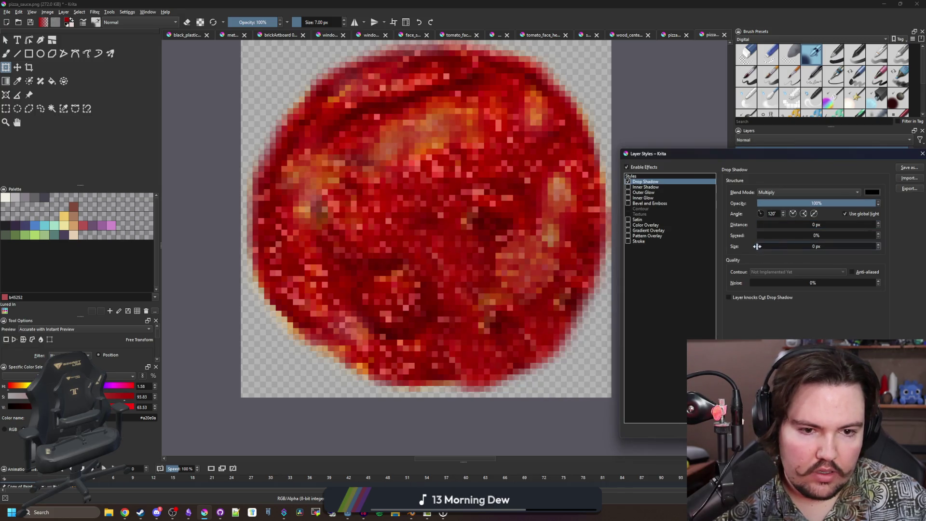
left_click(879, 244)
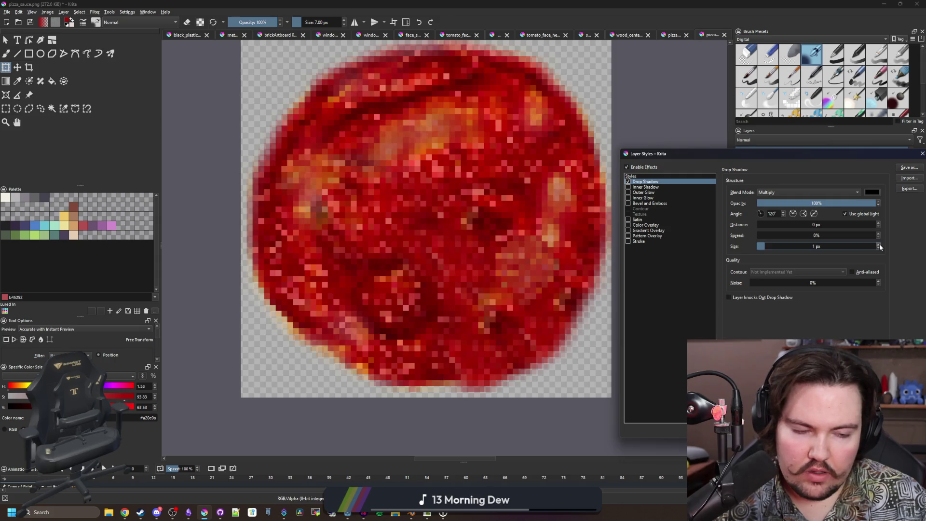
left_click(878, 244)
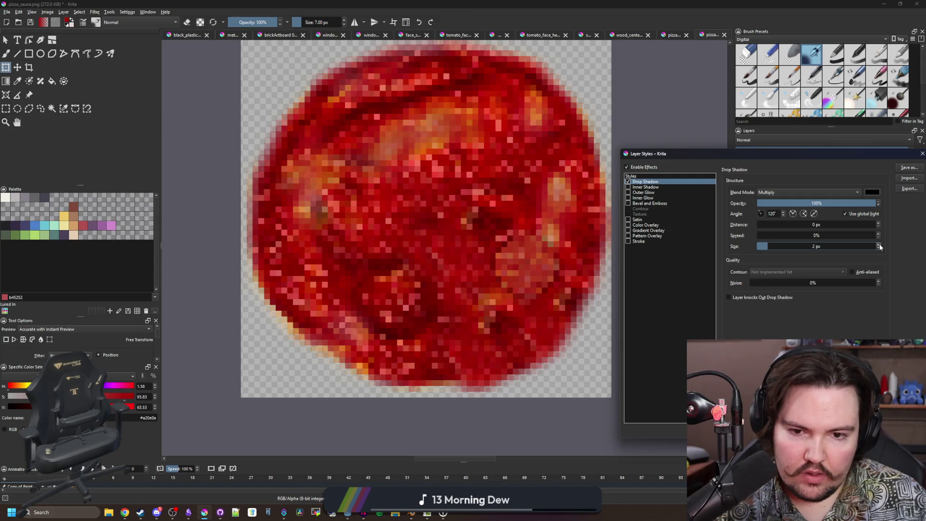
left_click(879, 244)
left_click(879, 244)
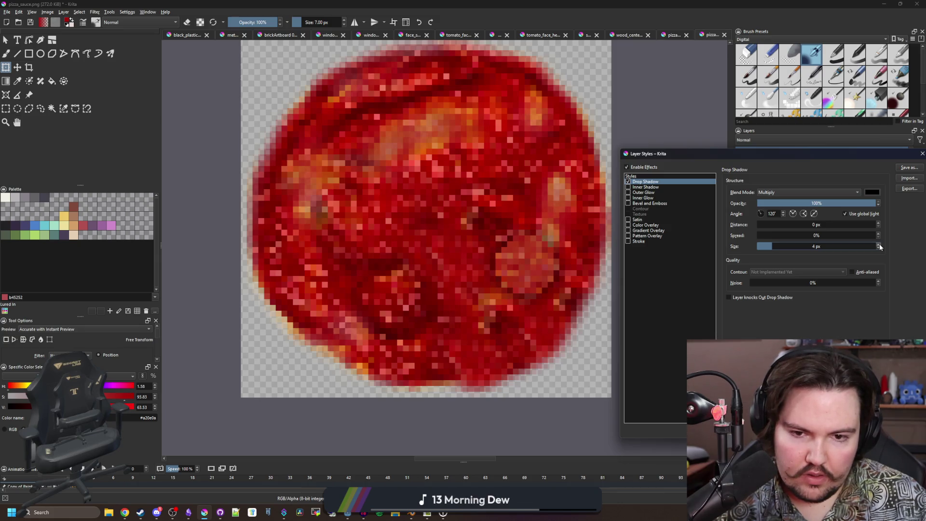
left_click(878, 244)
left_click(879, 244)
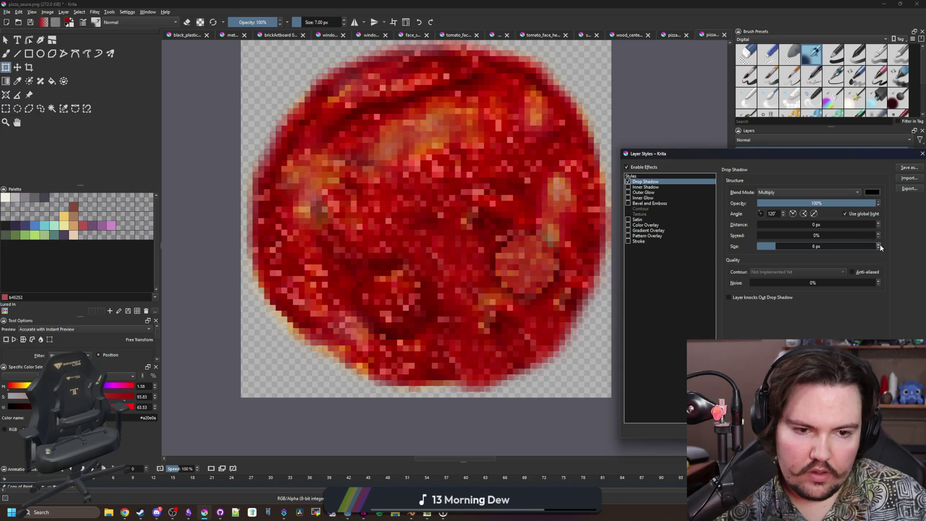
Set the shadow blend mode to Normal, size to 8 px, spread to 10%, and apply.
left_click(853, 192)
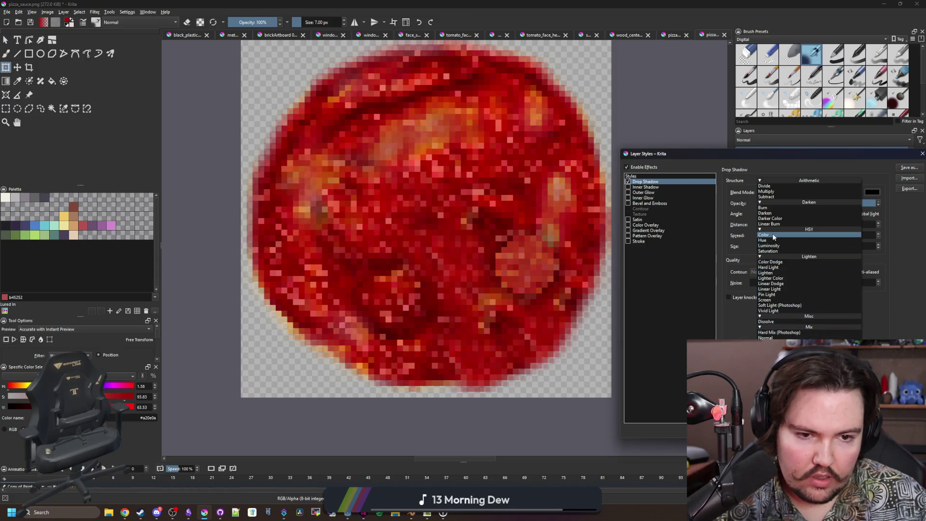
left_click(774, 338)
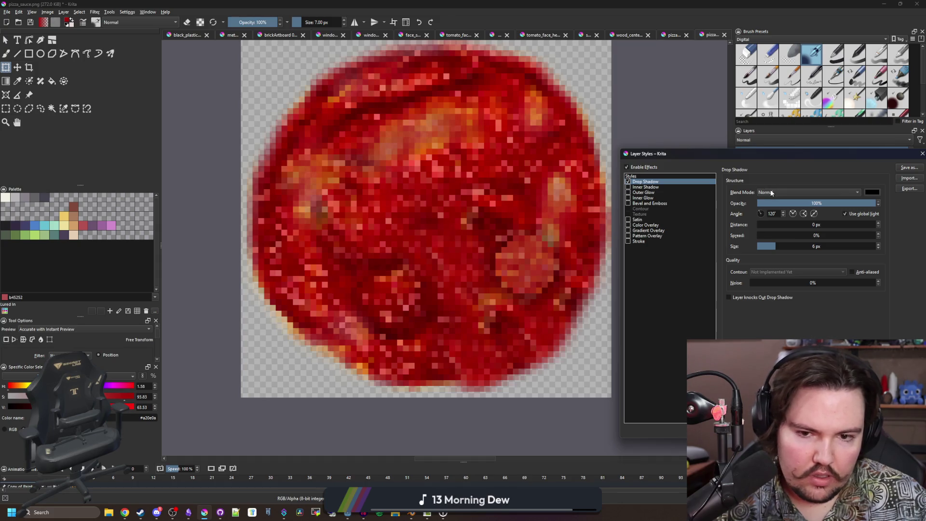
left_click(771, 193)
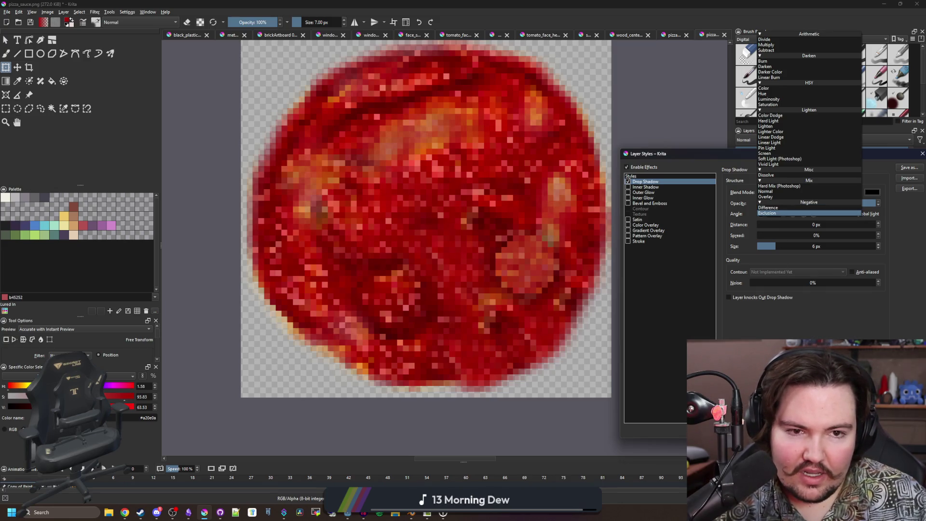
left_click(826, 192)
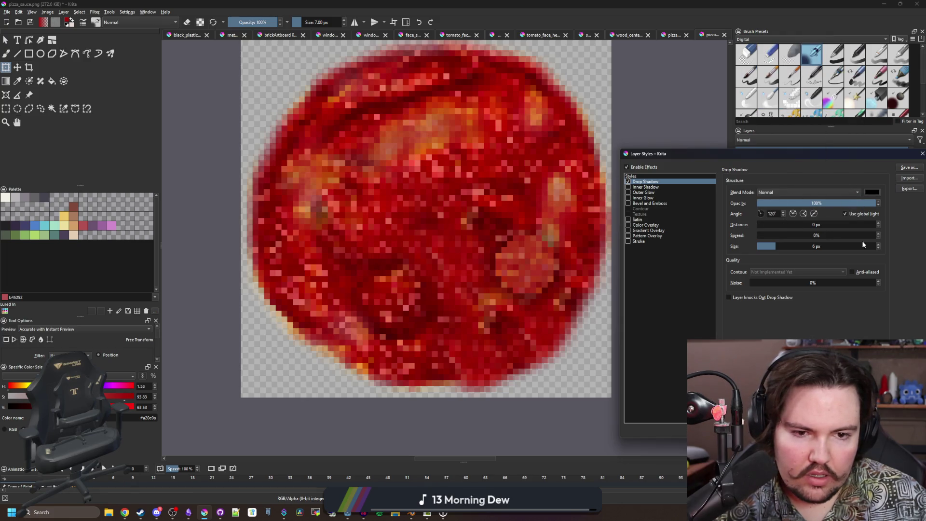
left_click(878, 244)
left_click(878, 244)
left_click(880, 234)
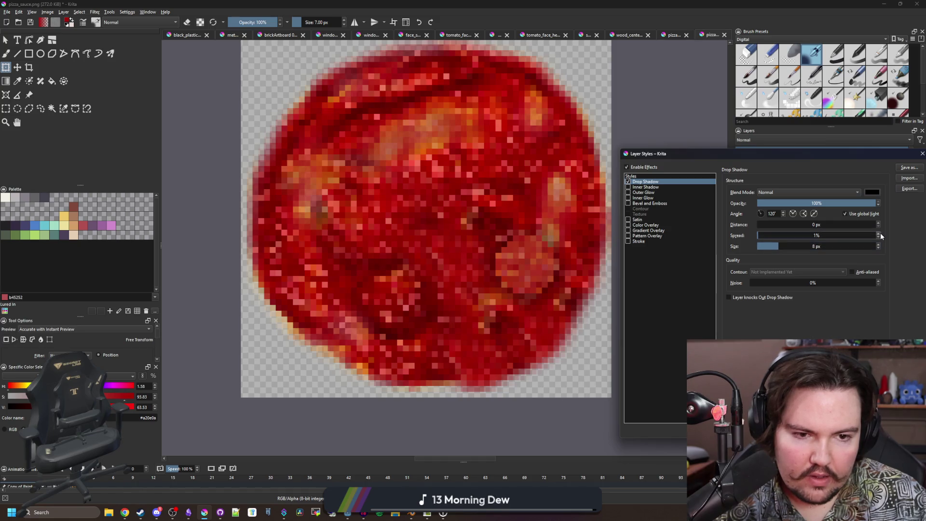
left_click(880, 234)
left_click(880, 234)
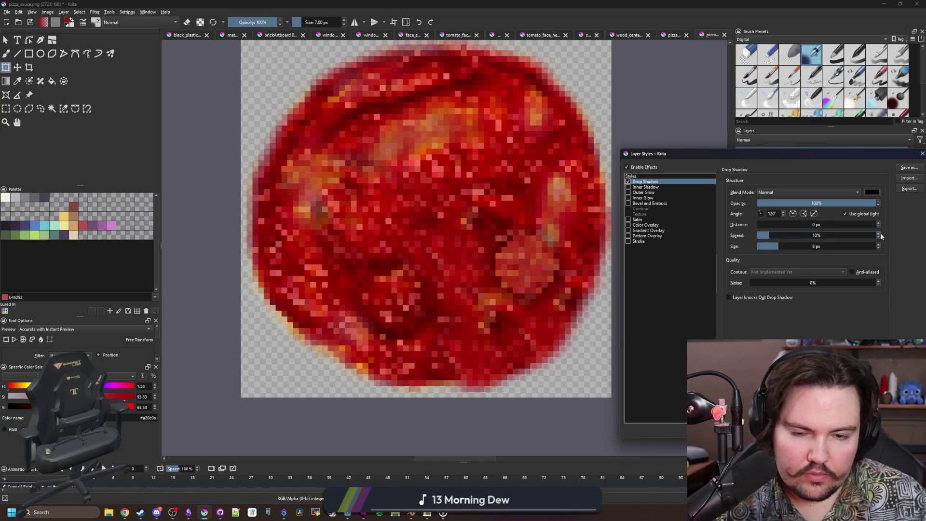
left_click(880, 234)
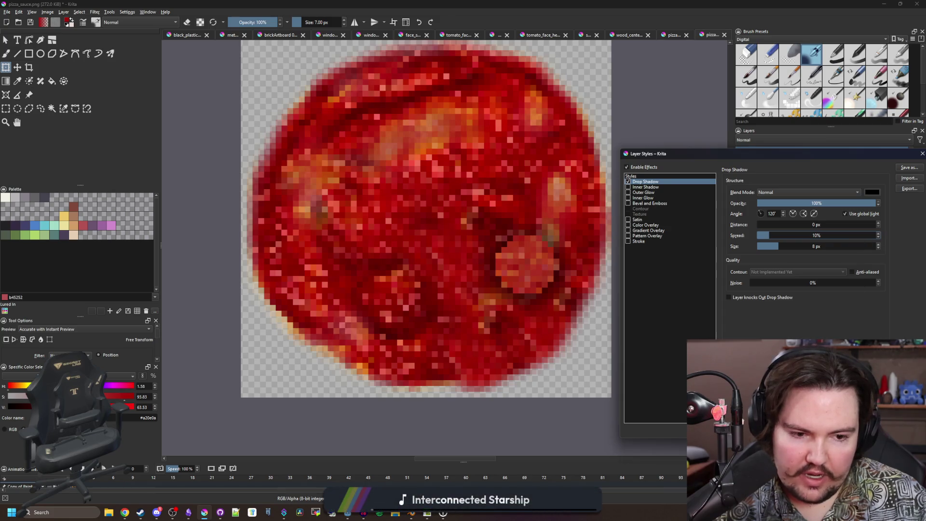
key("Return")
scroll(407, 280, "down", 5)
scroll(407, 280, "up", 5)
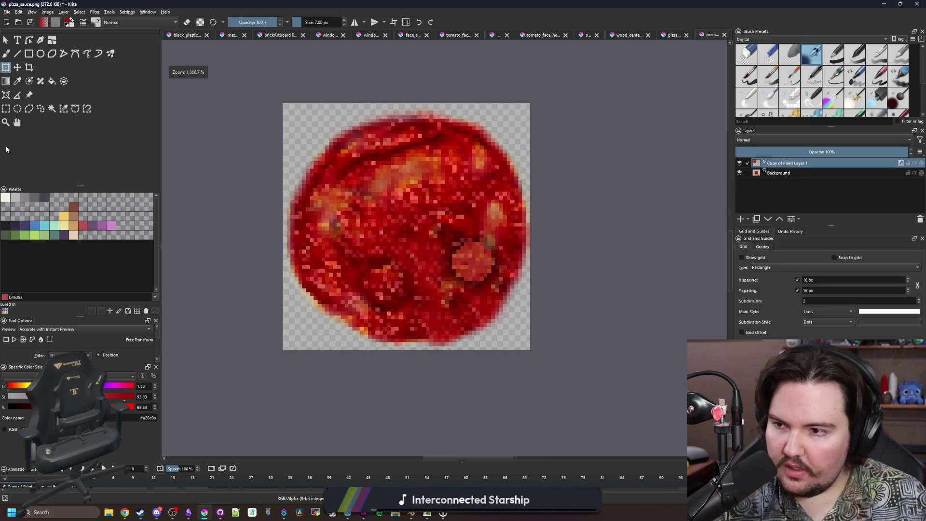
Select the pepperoni patch and scale it down to about half size.
key("ctrl+r")
scroll(485, 275, "up", 2)
mouse_move(469, 269)
left_mouse_down()
mouse_move(558, 341)
mouse_move(568, 361)
left_mouse_up()
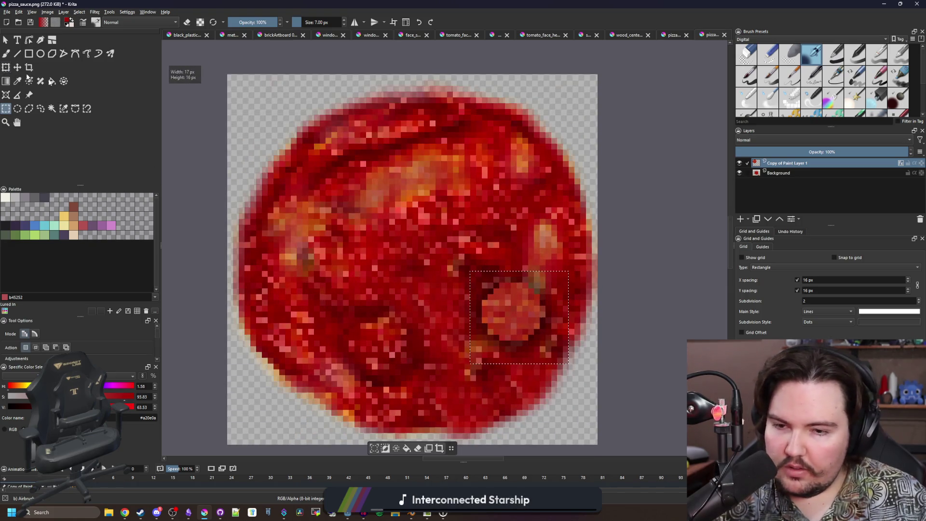
key("ctrl+t")
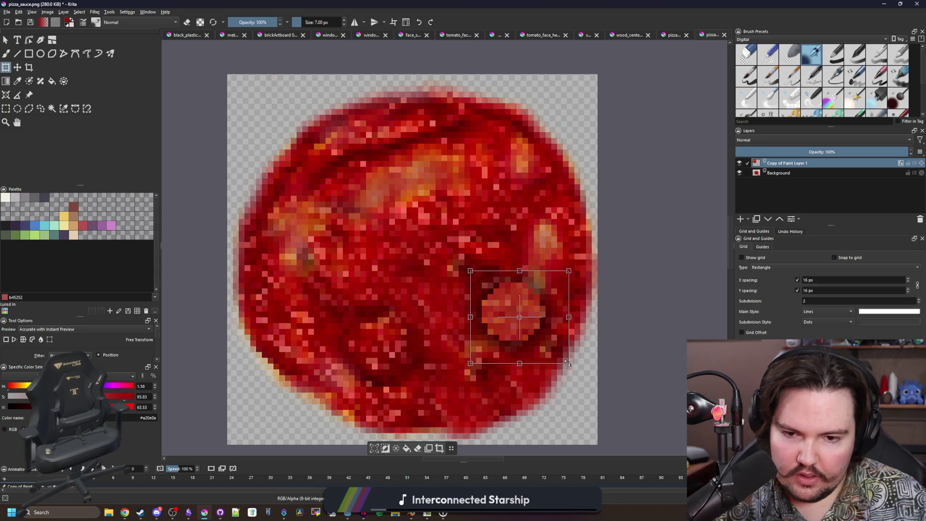
mouse_move(568, 363)
left_mouse_down()
mouse_move(529, 329)
mouse_move(533, 238)
mouse_move(488, 161)
mouse_move(480, 162)
left_mouse_up()
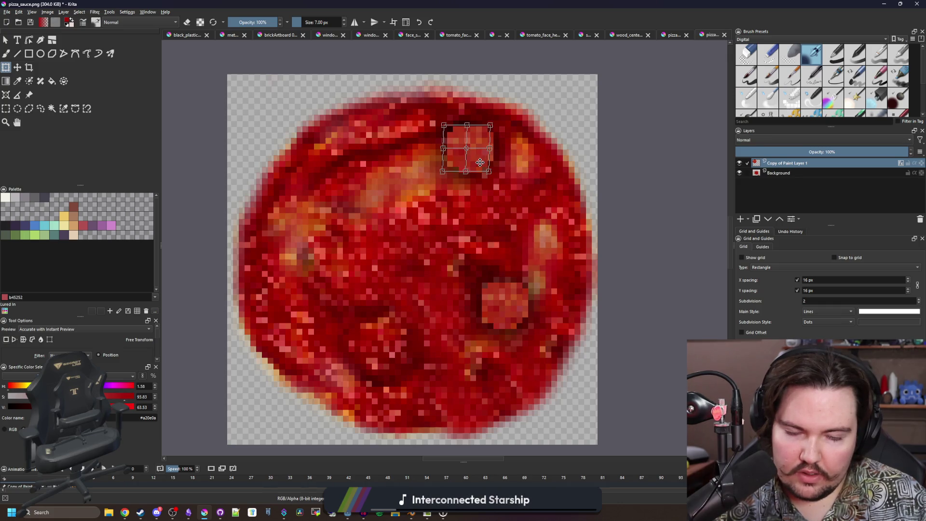
key("Return")
Place pepperoni copies across the pizza: top, centre, left, lower left, lower centre and right.
left_click_drag(520, 304, 544, 228)
key("Return")
left_click_drag(521, 318, 399, 156)
key("Return")
left_click_drag(521, 319, 435, 272)
key("Return")
left_click_drag(326, 223, 324, 198)
key("Return")
mouse_move(518, 321)
left_mouse_down()
mouse_move(322, 294)
mouse_move(307, 276)
left_mouse_up()
key("Return")
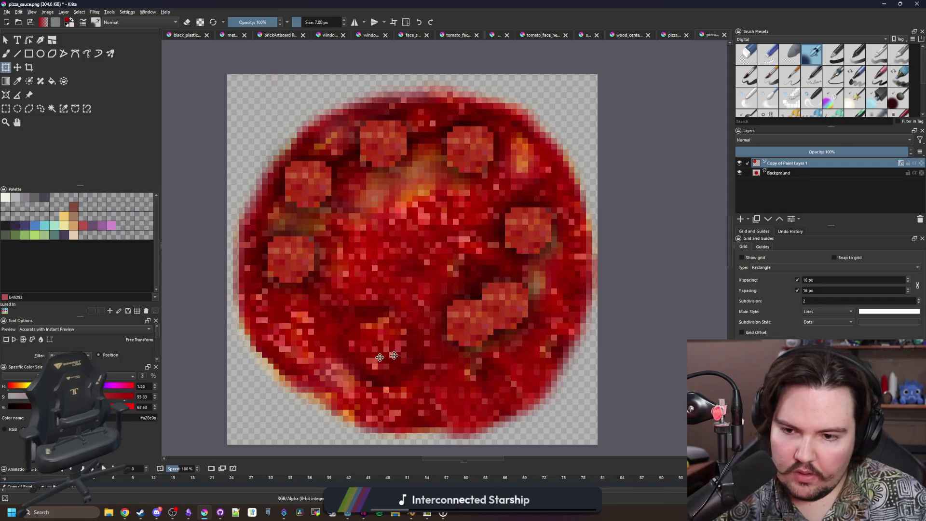
left_click_drag(519, 321, 339, 354)
key("Return")
left_click_drag(519, 320, 414, 403)
key("Return")
key("Return")
left_click_drag(514, 334, 498, 390)
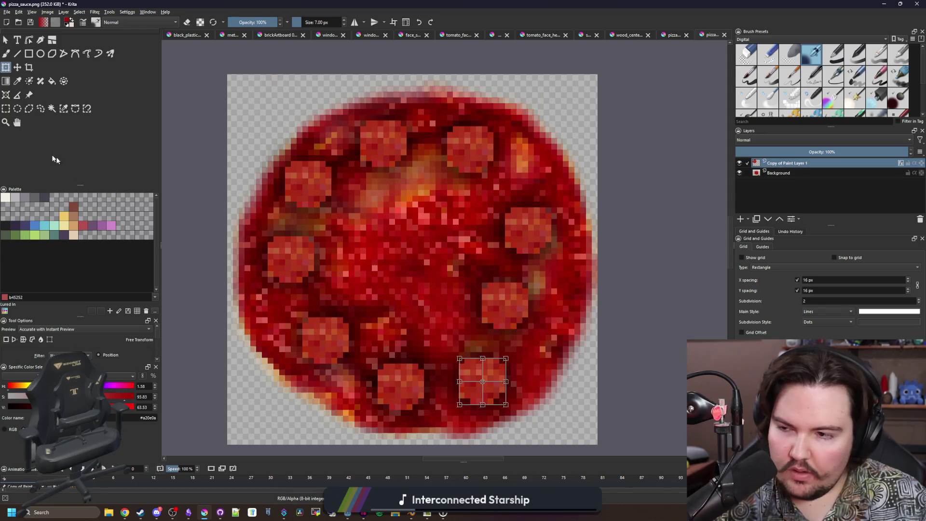
Reposition the right-hand pepperoni group and the top slice, filling remaining open spots with copies.
left_click(6, 109)
mouse_move(574, 334)
left_mouse_down()
mouse_move(475, 223)
mouse_move(476, 201)
left_mouse_up()
key("t")
mouse_move(531, 285)
left_mouse_down()
mouse_move(554, 302)
mouse_move(567, 266)
mouse_move(532, 220)
left_mouse_up()
left_click(6, 108)
key("t")
mouse_move(584, 260)
left_mouse_down()
mouse_move(562, 261)
mouse_move(540, 194)
left_mouse_up()
key("ctrl+t")
mouse_move(544, 266)
left_mouse_down()
mouse_move(376, 214)
mouse_move(484, 235)
mouse_move(450, 219)
mouse_move(525, 254)
mouse_move(451, 316)
mouse_move(452, 333)
mouse_move(549, 271)
mouse_move(427, 270)
left_mouse_up()
scroll(446, 268, "down", 5)
scroll(449, 253, "up", 6)
scroll(450, 263, "down", 1)
scroll(396, 236, "up", 1)
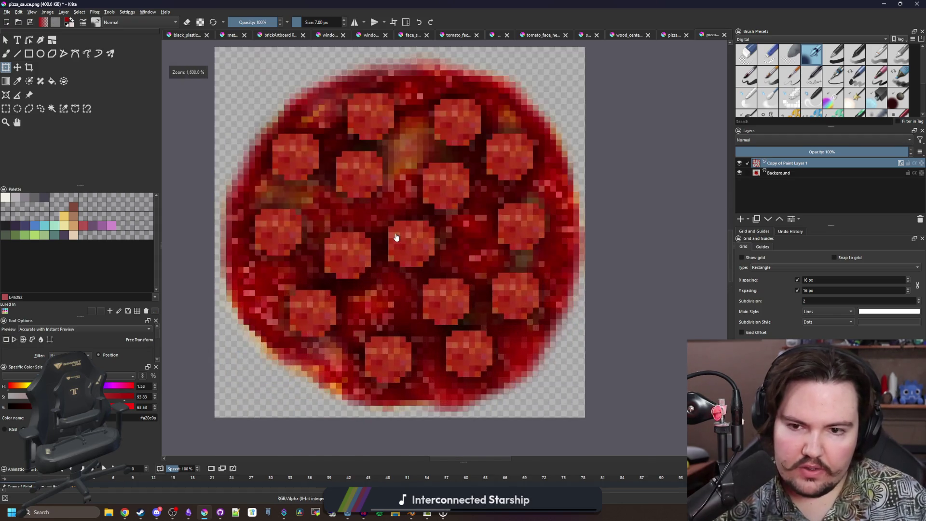
Hide the Background sauce layer so only the pepperoni show on transparency.
left_click(739, 173)
scroll(403, 282, "down", 3)
scroll(404, 283, "up", 1)
scroll(404, 282, "up", 2)
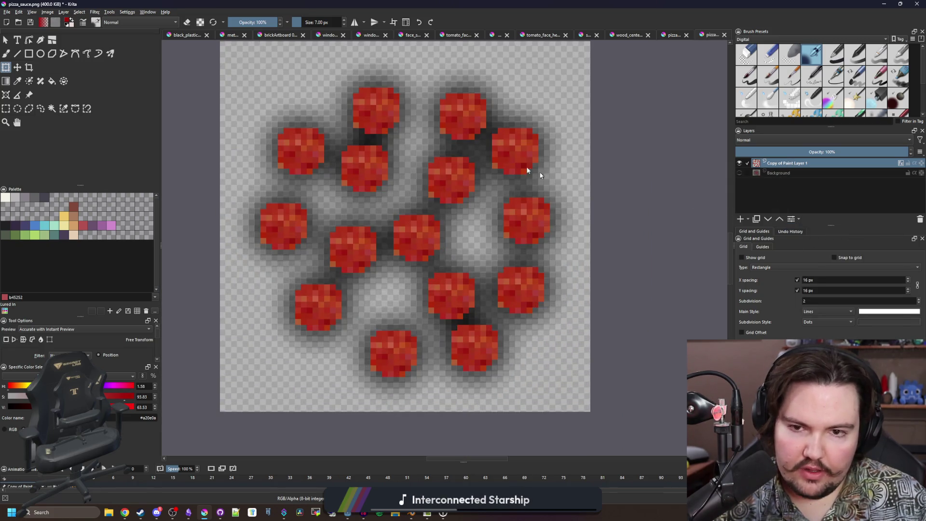
In Layer Styles (Ctrl+Shift+L), change the Drop Shadow to 4 px size and 25% spread, then apply.
key("ctrl+shift+l")
left_click_drag(415, 112, 601, 112)
left_click(530, 135)
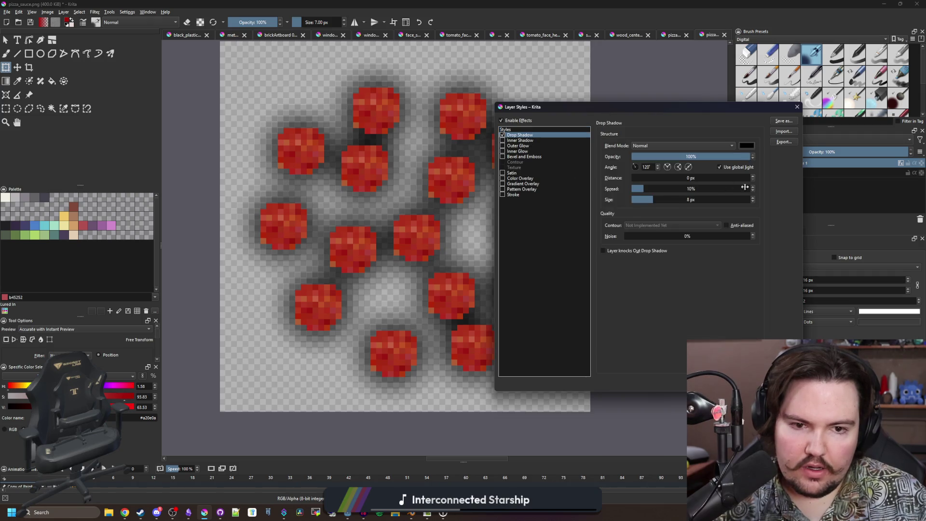
left_click(752, 201)
left_click(753, 201)
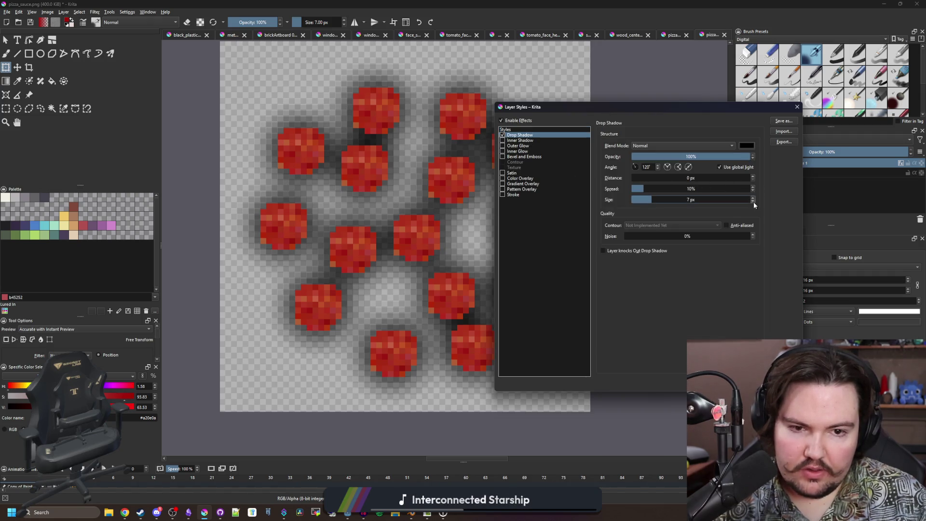
left_click_drag(650, 107, 707, 108)
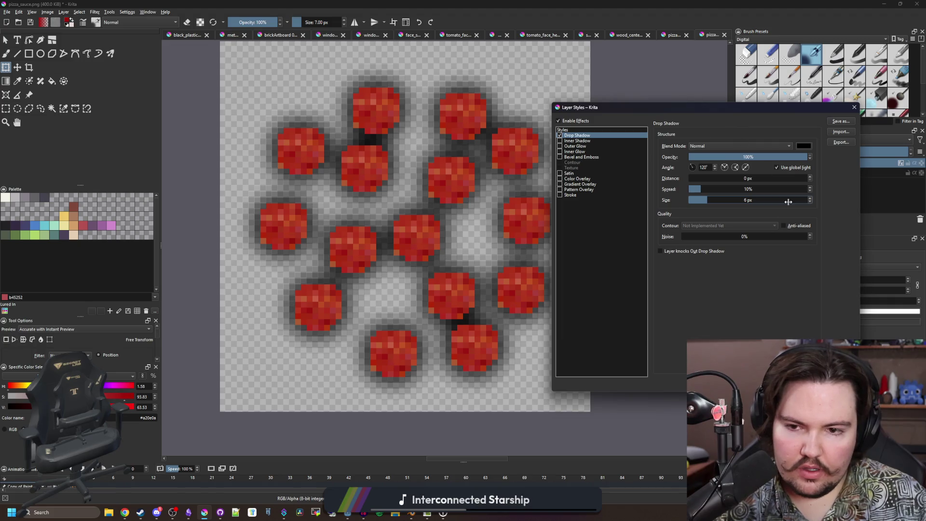
left_click(810, 202)
left_click(810, 202)
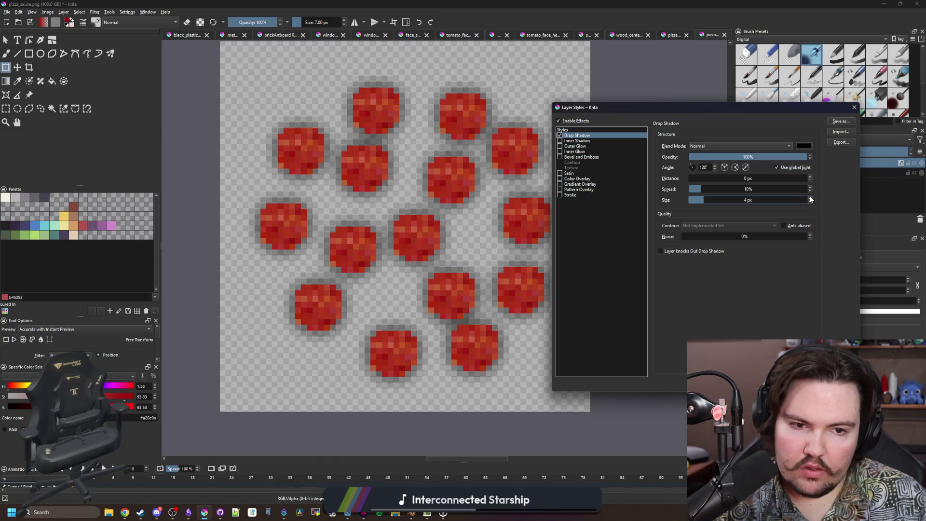
double_click(773, 190)
type("50")
key("Return")
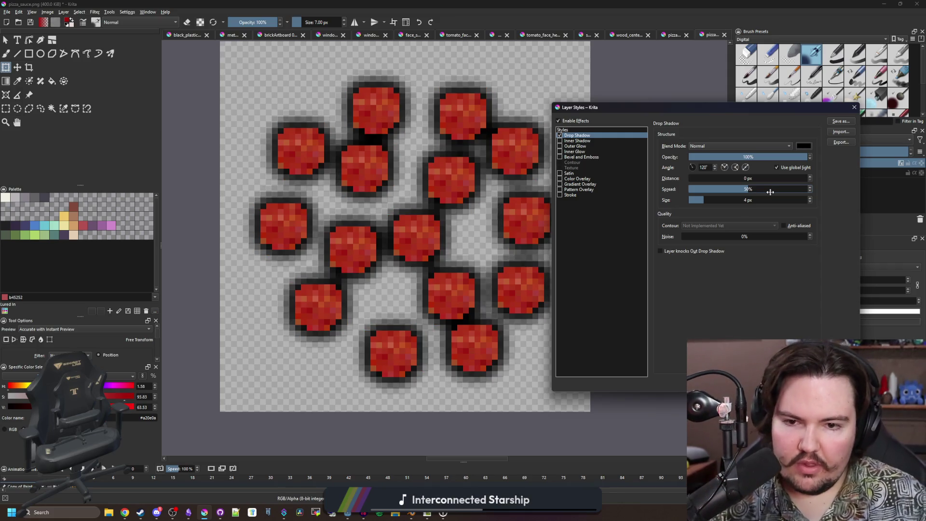
double_click(755, 188)
type("25")
key("Return")
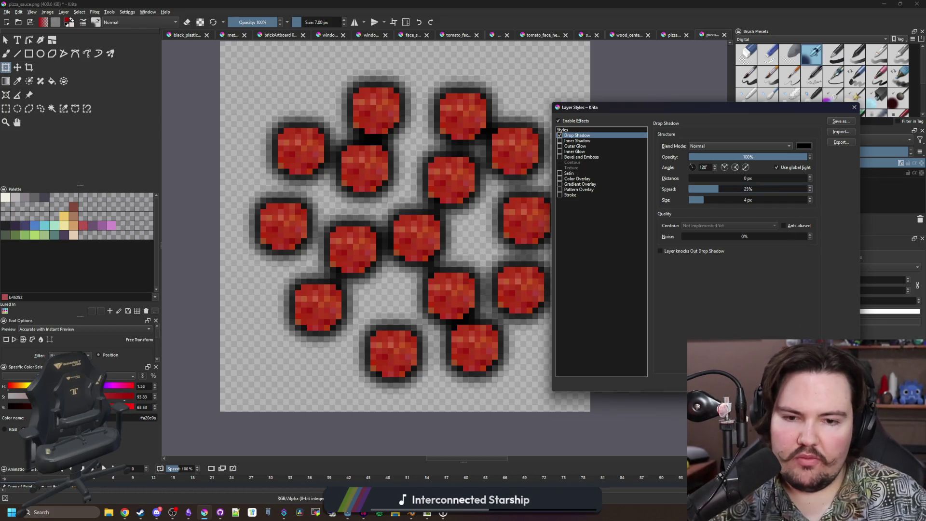
key("Return")
scroll(439, 246, "down", 5)
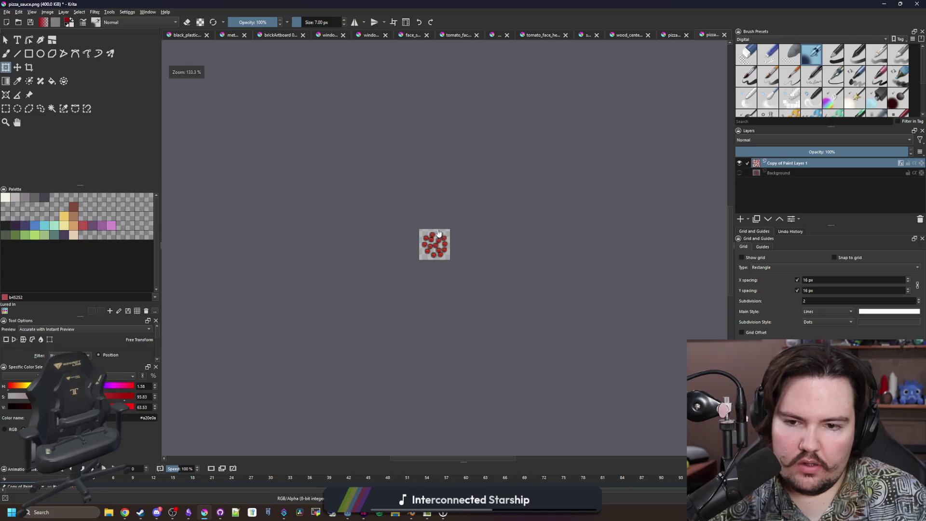
Save the image as pizza_pepperoni.png with default PNG options, then minimize Krita.
scroll(437, 228, "up", 8)
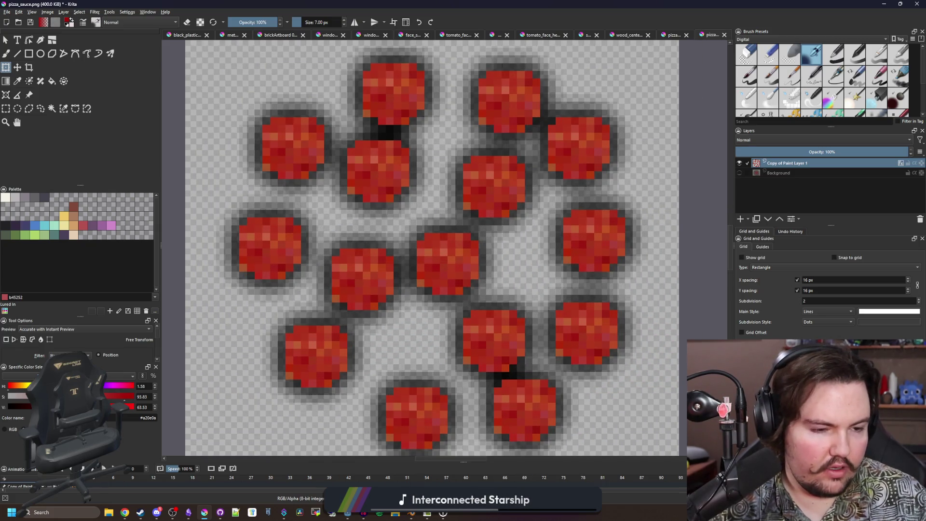
scroll(422, 232, "down", 5)
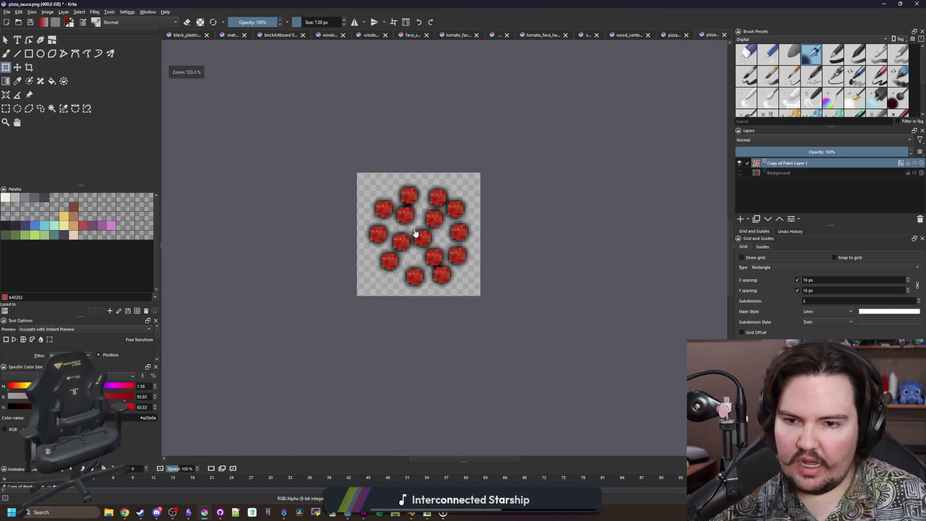
scroll(322, 161, "up", 4)
left_click(10, 14)
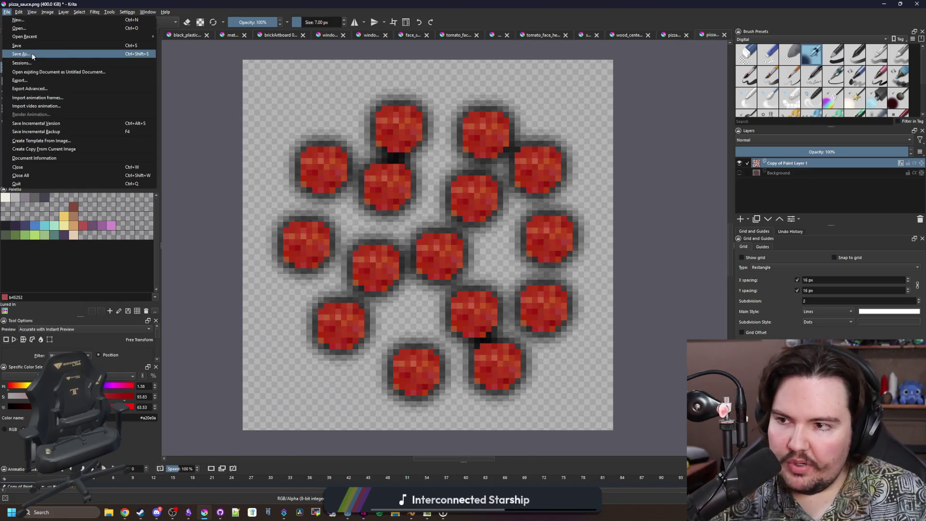
key("Escape")
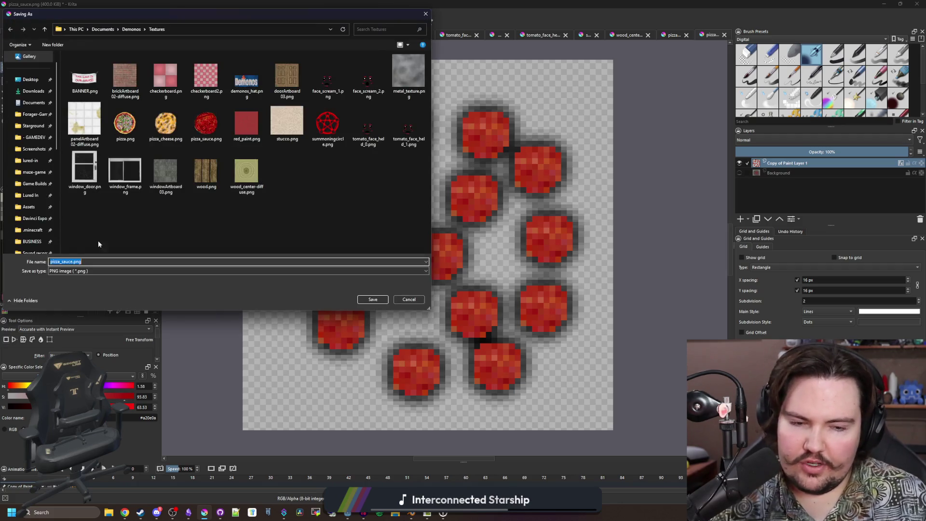
type("pizza_pepperoni")
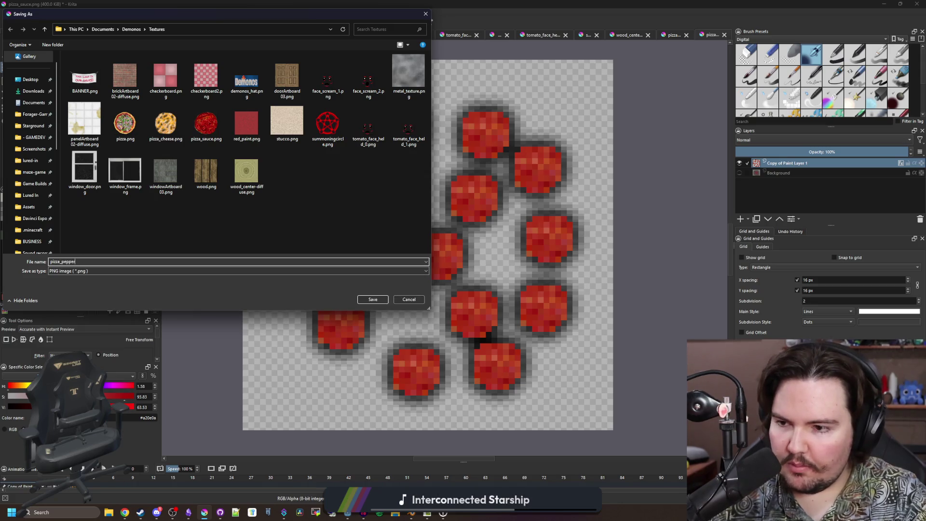
left_click(373, 299)
left_click(508, 336)
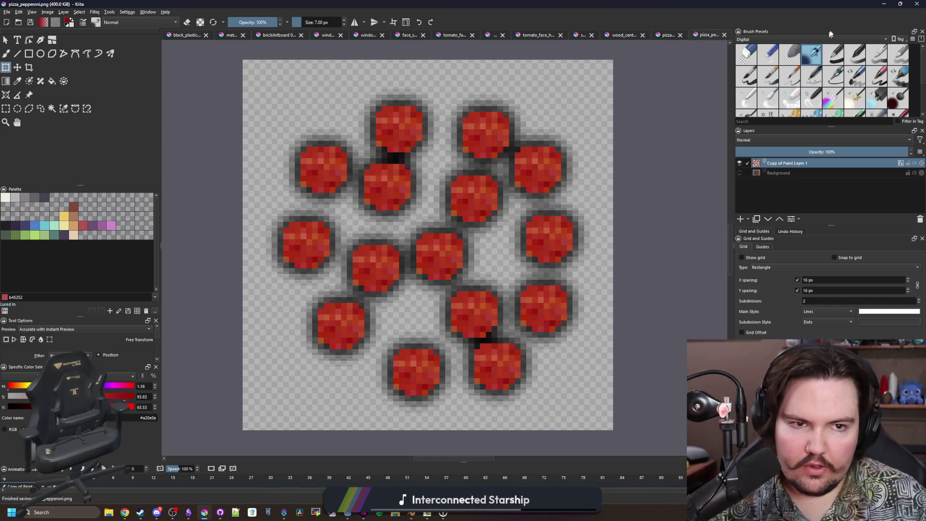
left_click(883, 4)
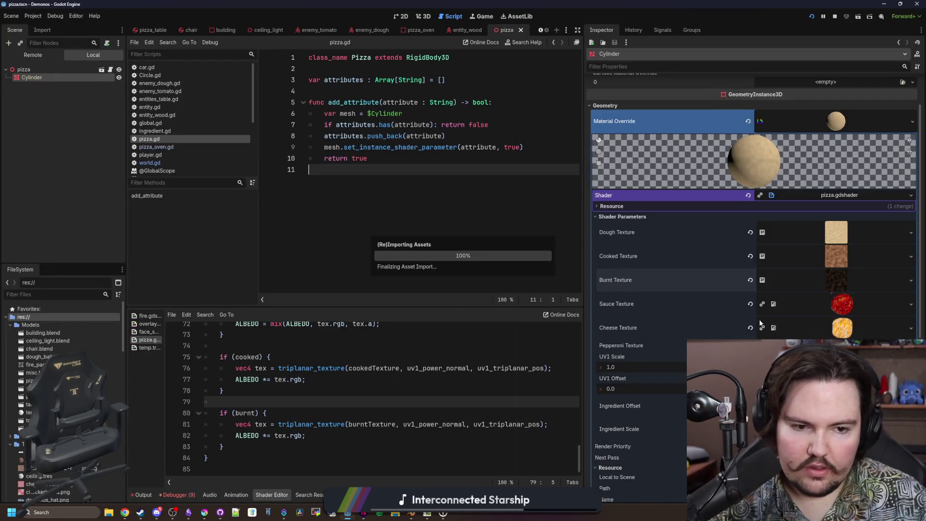
Load pizza_pepperoni.png into the shader's Pepperoni Texture slot and save the scene.
left_click(868, 345)
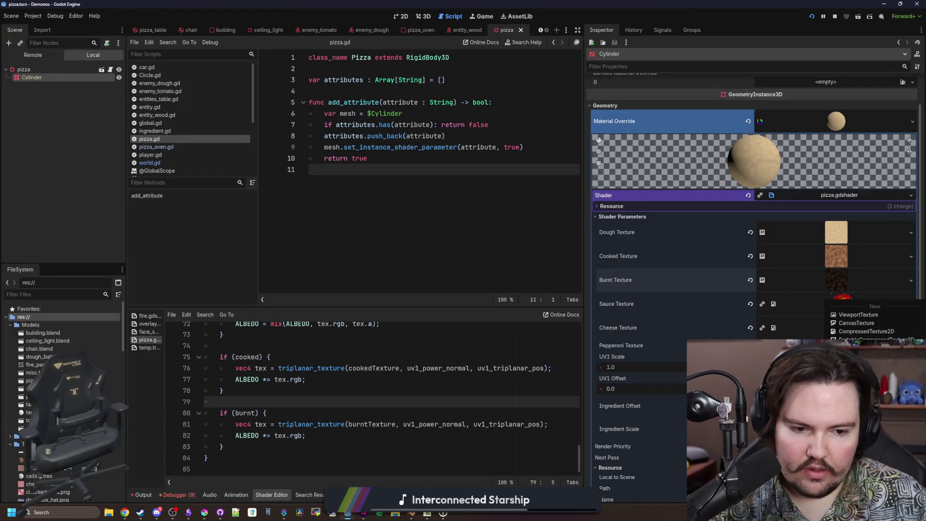
left_click(859, 459)
double_click(342, 281)
key("ctrl+s")
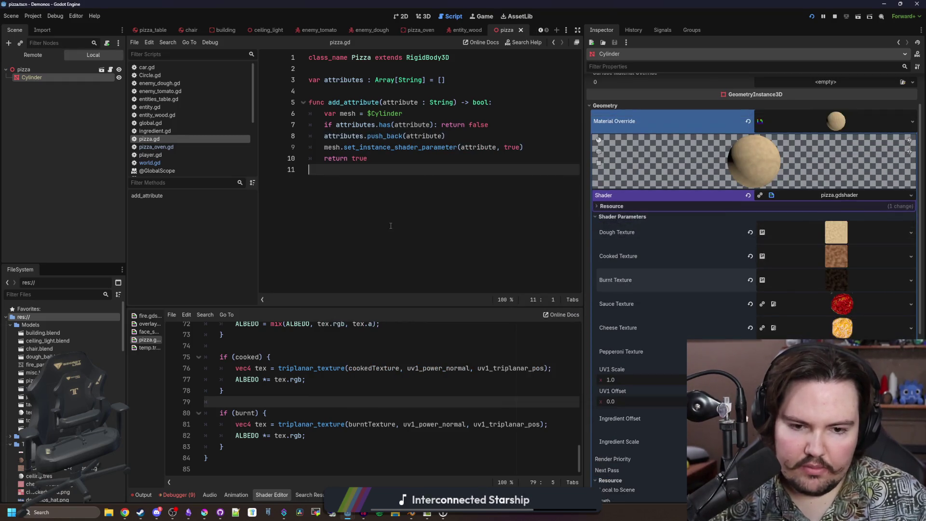
scroll(673, 314, "down", 4)
key("ctrl+s")
Switch to the 3D view, frame the pizza, and expand Instance Shader Parameters.
left_click(421, 17)
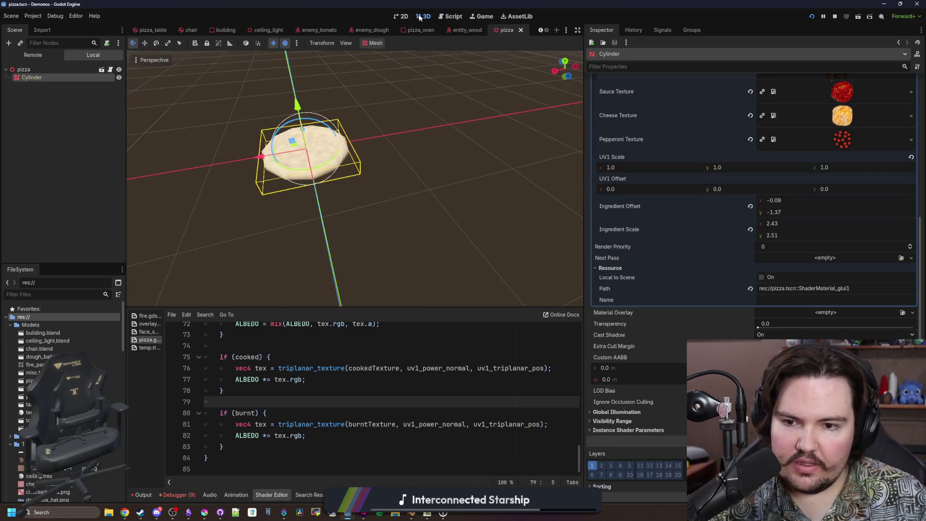
key("f")
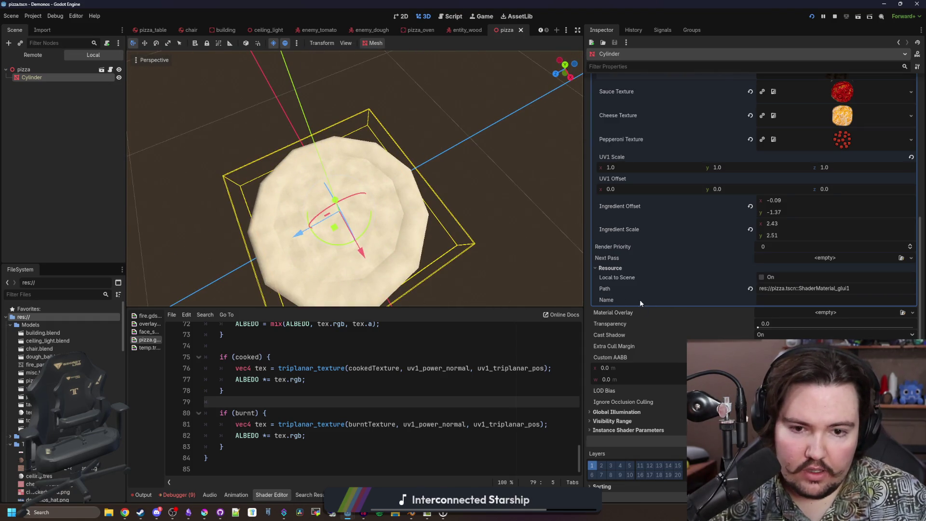
left_click(636, 431)
scroll(643, 423, "down", 3)
Switch on Sauce, Pepperoni, Cooked, Cheese and Burnt in turn to preview each ingredient.
left_click(759, 329)
double_click(760, 329)
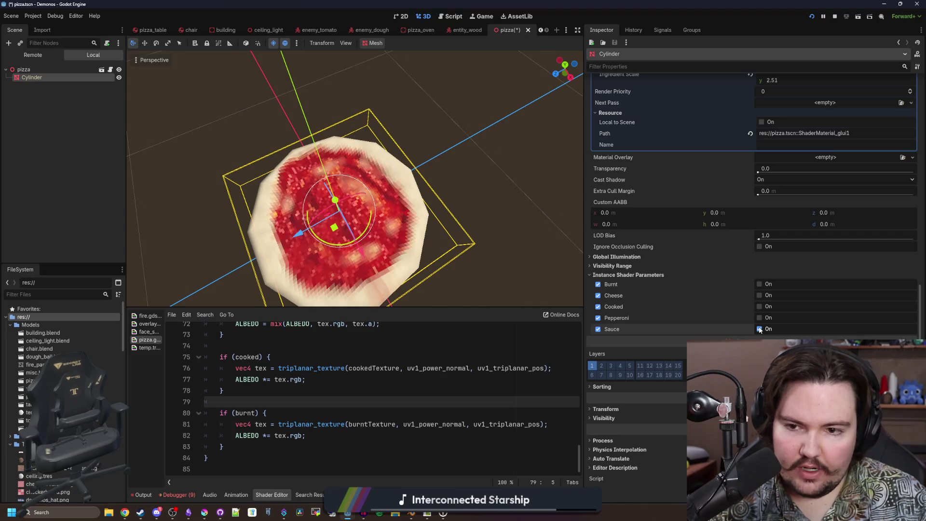
left_click(761, 318)
left_click(760, 319)
left_click(760, 318)
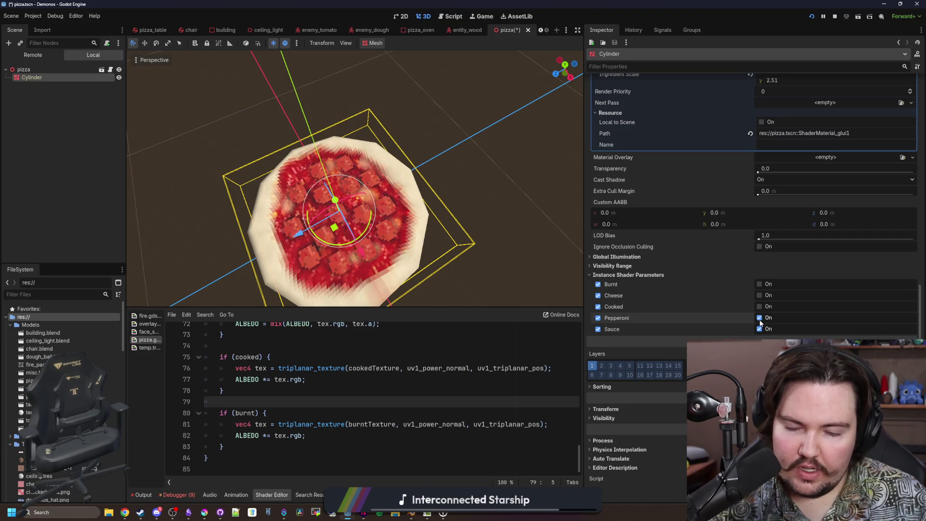
left_click(760, 307)
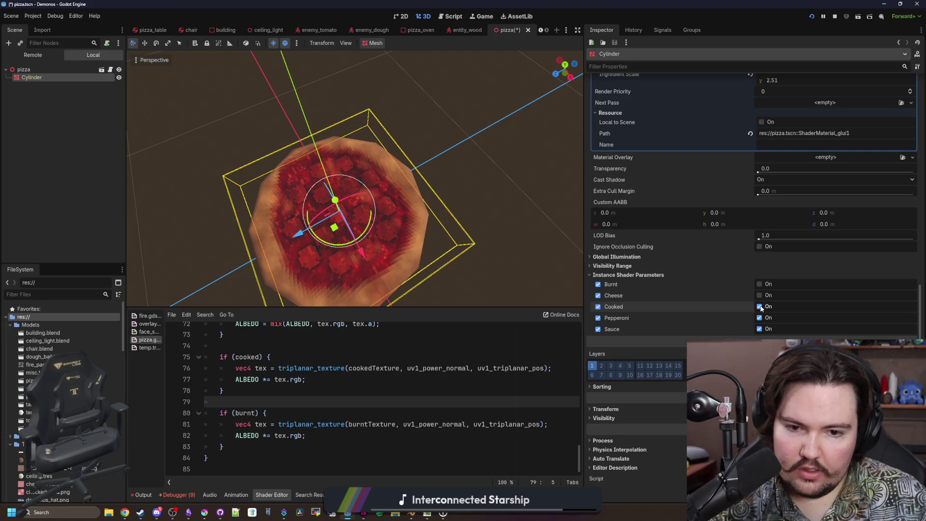
left_click(760, 296)
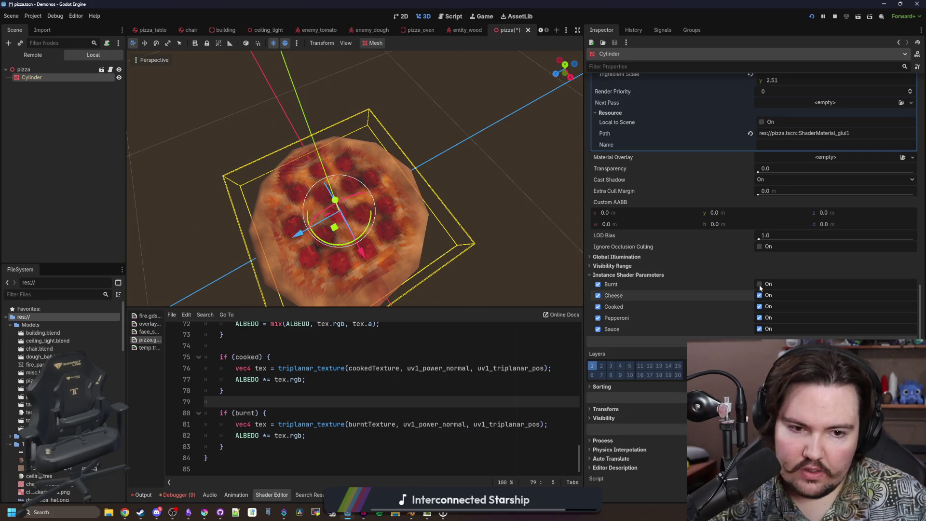
left_click(760, 284)
Compare the pizza with Burnt on and off, then toggle Cooked and Cheese, leaving Cheese on.
scroll(354, 179, "down", 2)
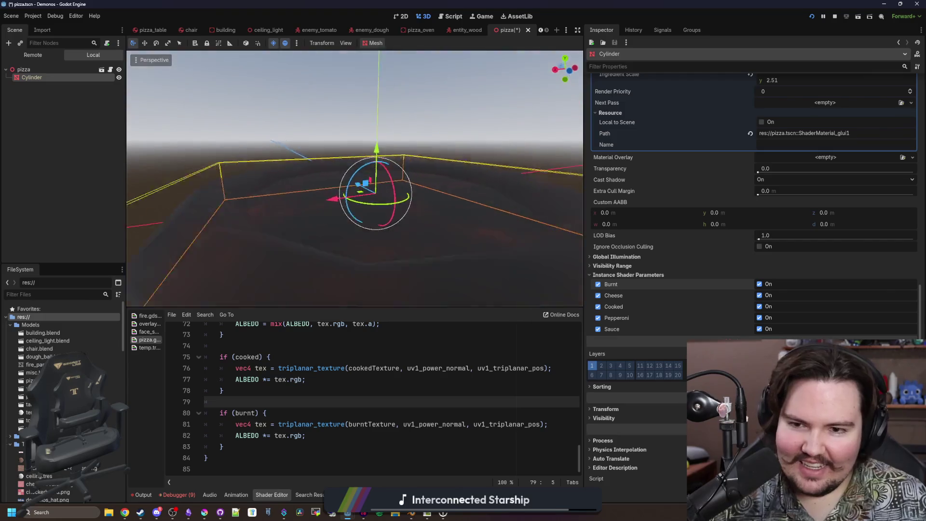
scroll(354, 178, "up", 2)
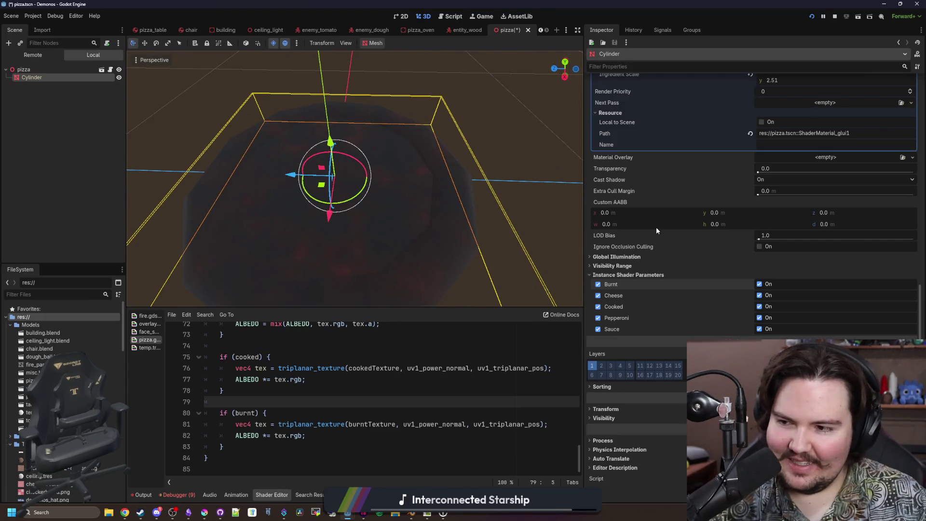
left_click(760, 284)
left_click(760, 284)
left_click(760, 284)
left_click(759, 284)
left_click(760, 284)
left_click(760, 295)
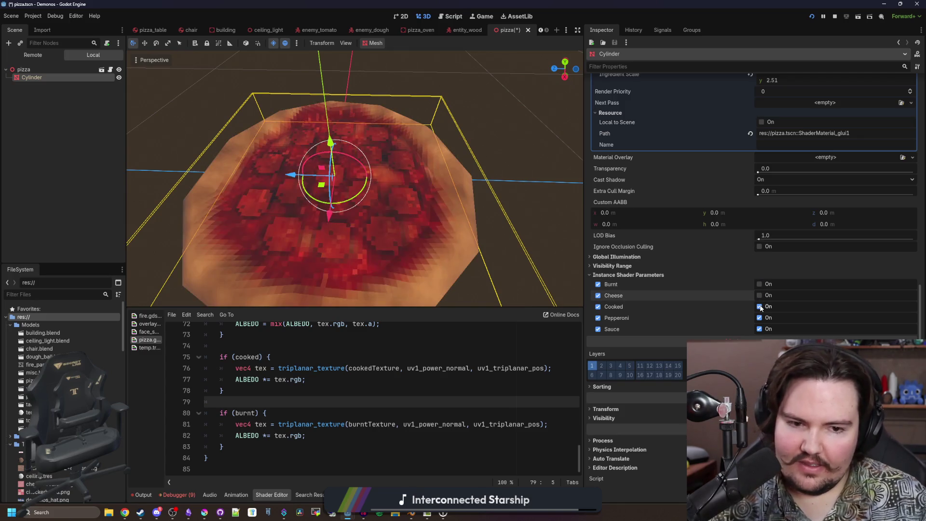
left_click(760, 306)
left_click(759, 306)
left_click(759, 306)
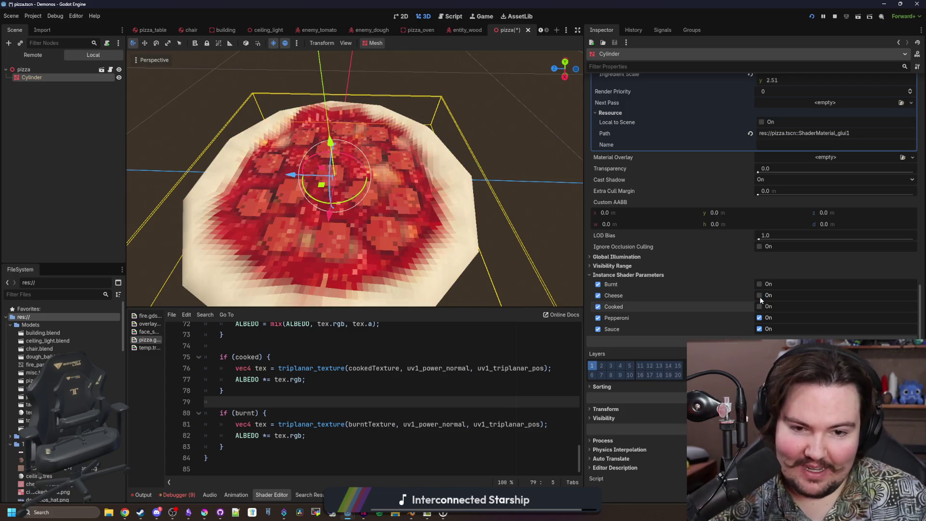
left_click(760, 295)
left_click(760, 295)
left_click(760, 296)
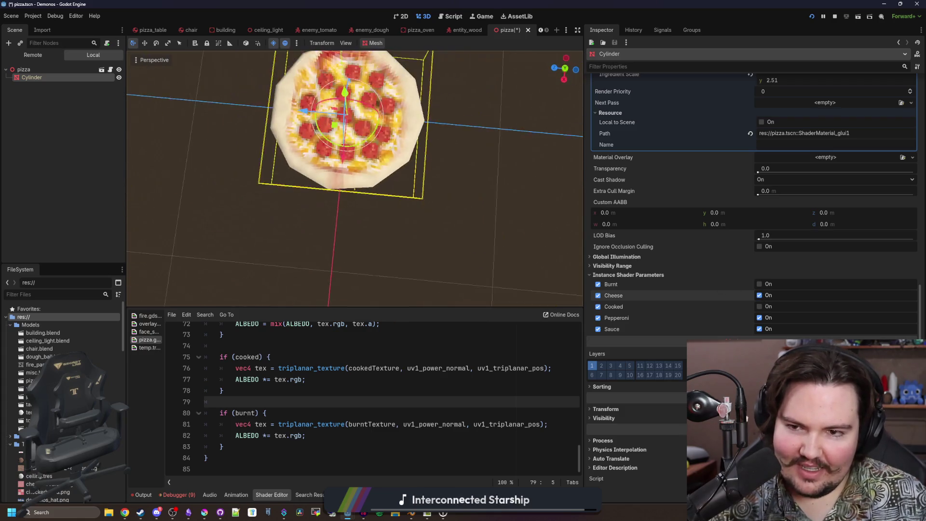
From a lower side-on angle, toggle Pepperoni and Sauce repeatedly to compare their layers.
left_click_drag(456, 227, 464, 205)
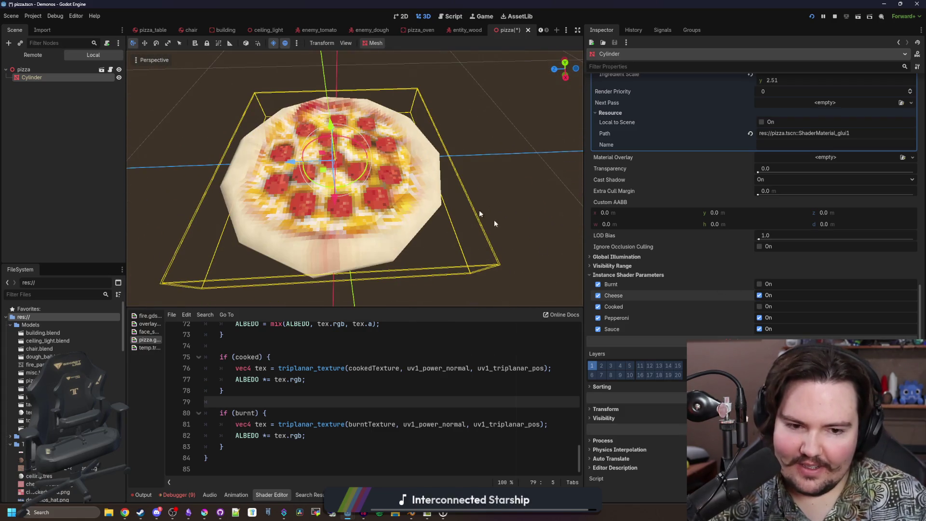
left_click(760, 321)
left_click(760, 320)
left_click(760, 321)
left_click(760, 321)
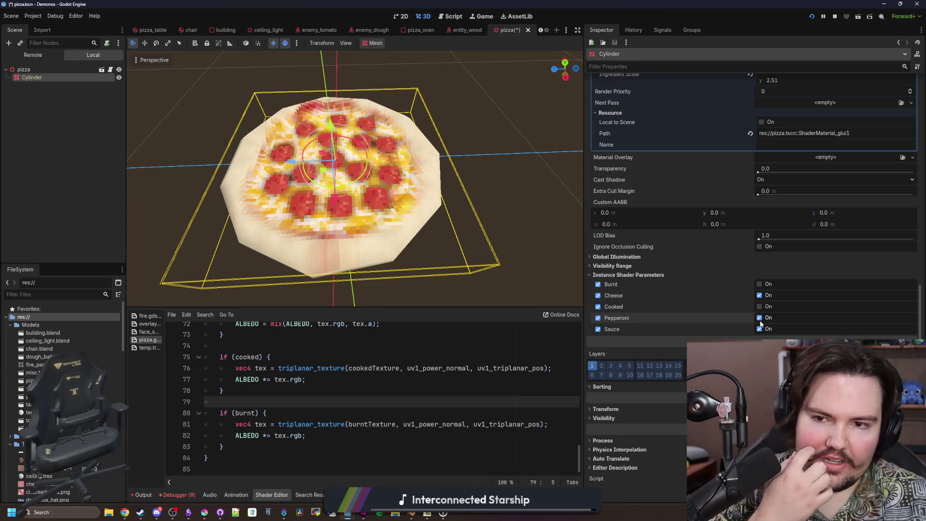
left_click(760, 320)
left_click(760, 328)
left_click(760, 328)
left_click(760, 328)
left_click(760, 329)
left_click(759, 329)
left_click(760, 329)
left_click(759, 329)
left_click(759, 330)
left_click(760, 318)
left_click(760, 318)
left_click(760, 318)
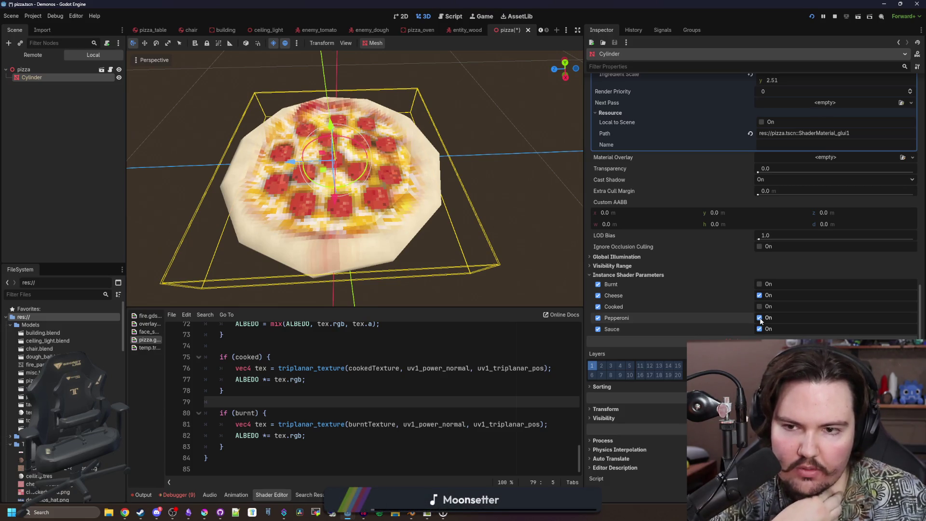
left_click(760, 318)
Retest the Cooked look with and without pepperoni, then preview the Burnt texture.
left_click(761, 307)
left_click(760, 307)
left_click(761, 307)
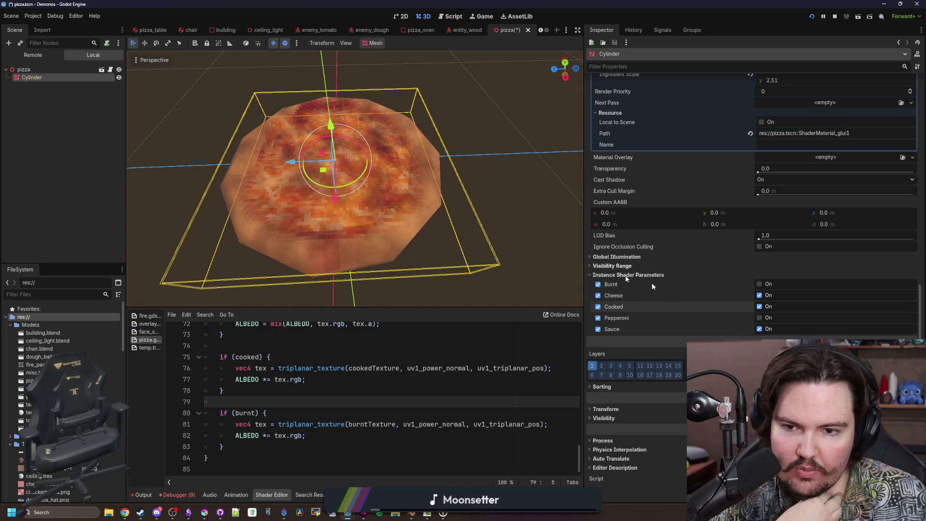
left_click(760, 307)
left_click(760, 319)
left_click(761, 307)
left_click(760, 308)
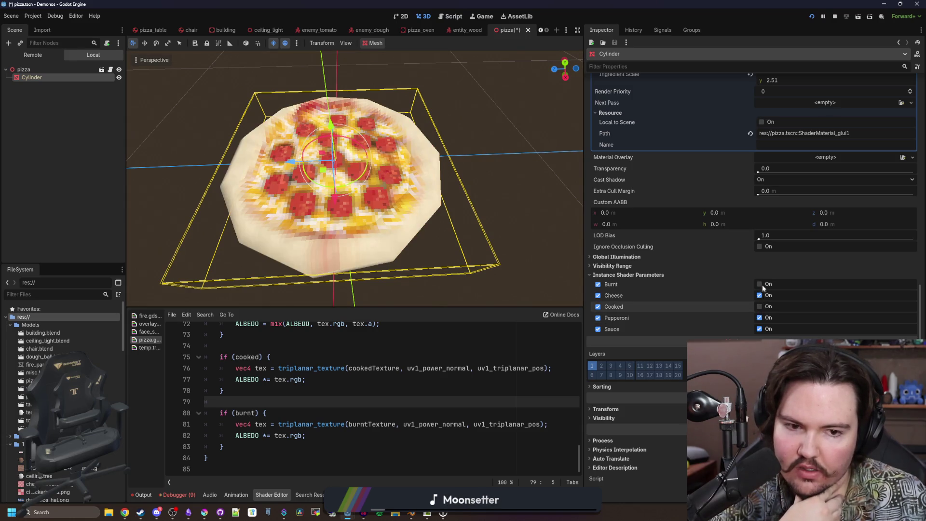
left_click(761, 285)
left_click_drag(463, 227, 428, 227)
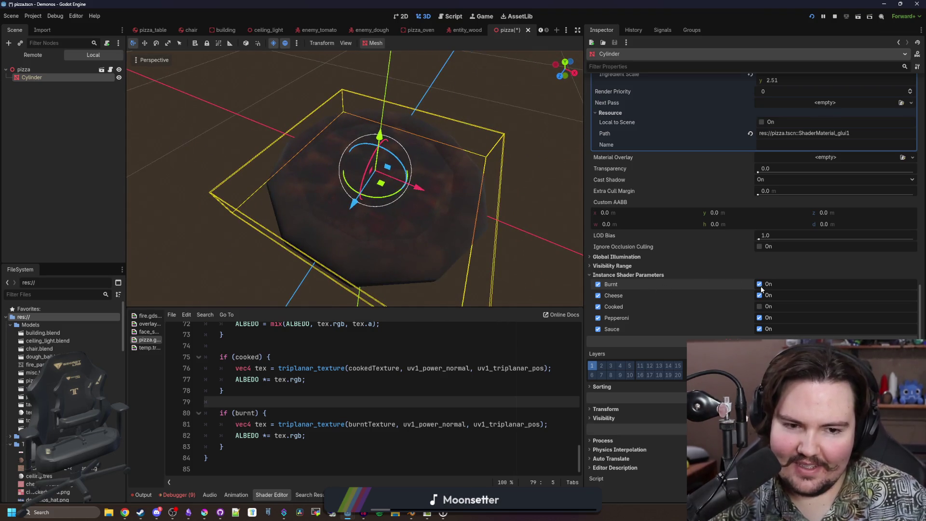
Turn off Burnt, Cheese, Pepperoni and Sauce, leaving plain dough.
left_click(760, 285)
left_click(761, 296)
left_click(760, 318)
left_click(760, 329)
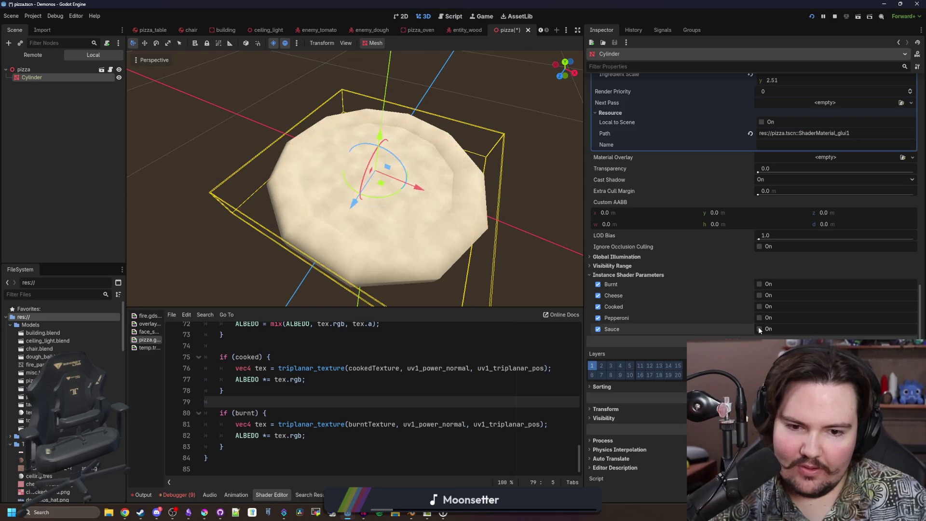
Try Pepperoni, Cooked and Cheese on the plain dough, then switch them all off again.
left_click(760, 318)
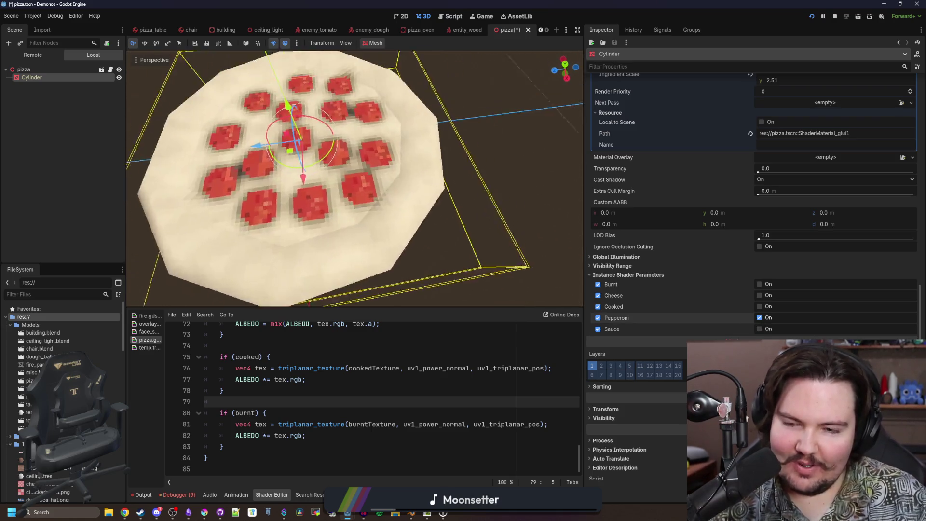
left_click(760, 318)
left_click(760, 306)
left_click(759, 318)
left_click(760, 318)
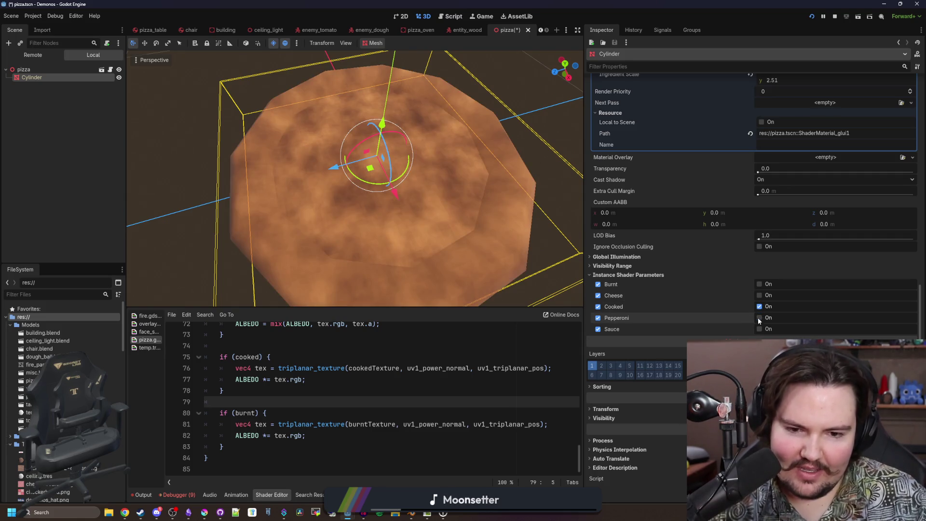
left_click(760, 295)
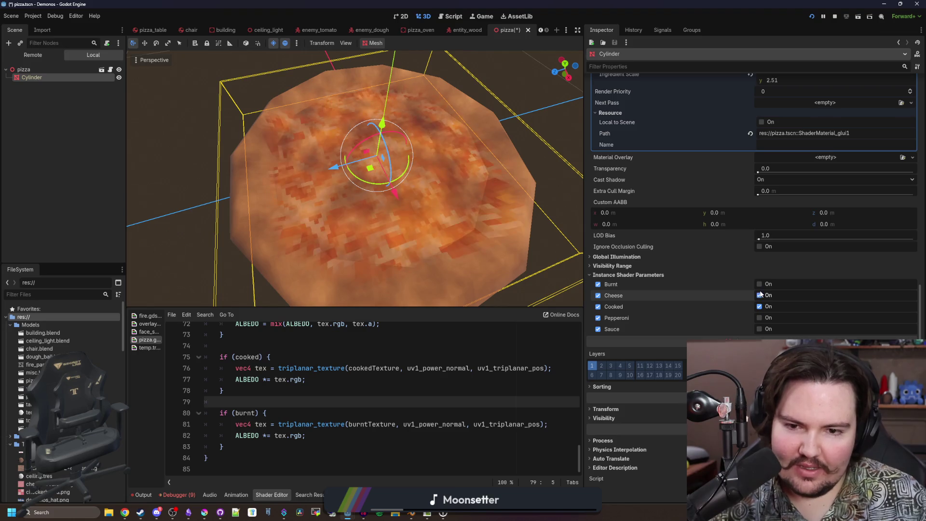
left_click(759, 295)
left_click(759, 307)
scroll(468, 176, "down", 4)
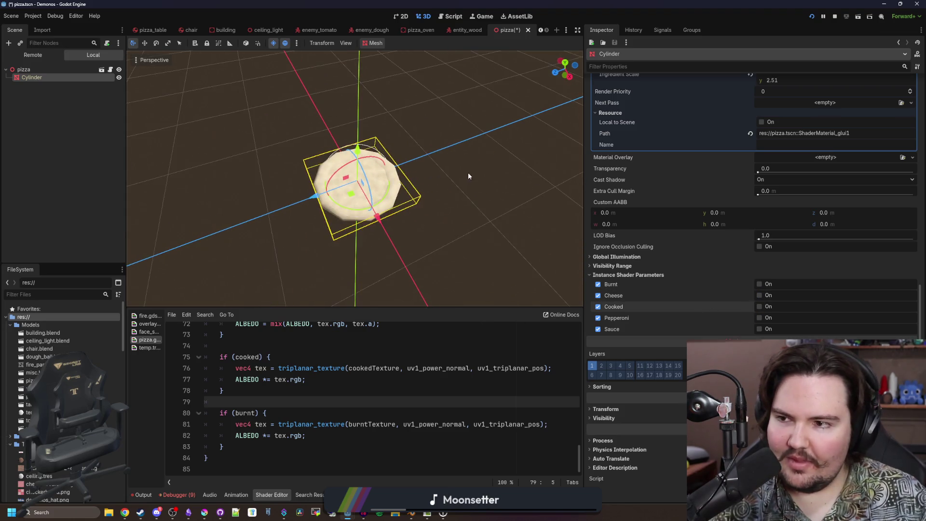
Save the pizza scene and open the pizza root node's script.
key("ctrl+s")
left_click(91, 70)
key("ctrl+s")
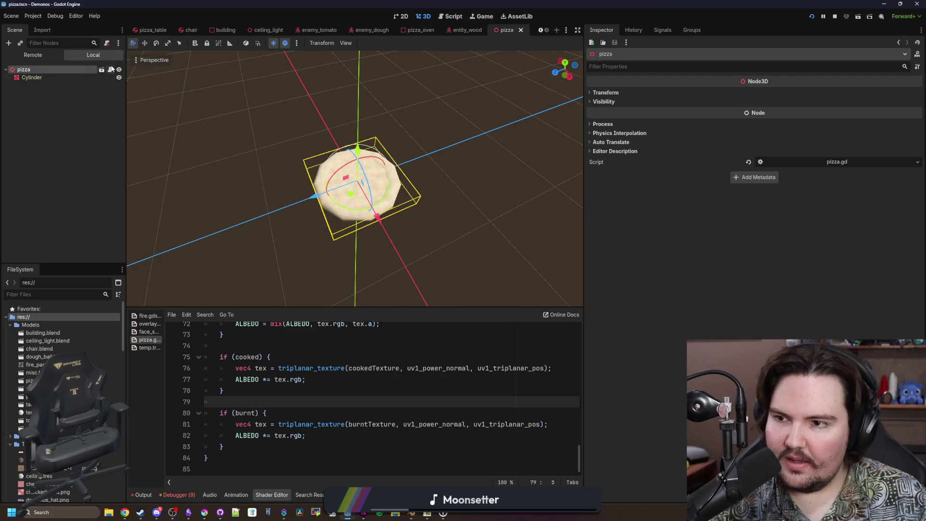
left_click(111, 69)
key("ctrl+s")
Save pizza.gd, then run the game to test it and stop it with F8.
key("ctrl+s")
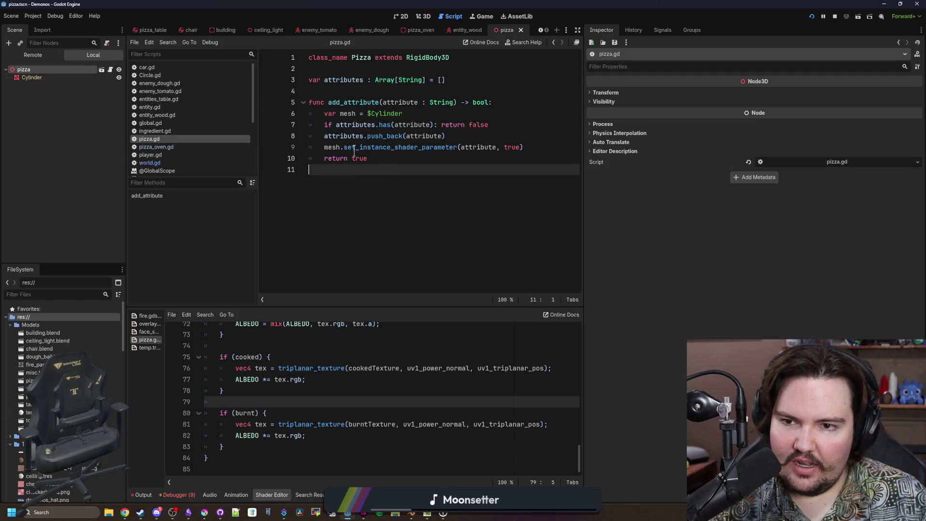
left_click(434, 91)
key("ctrl+s")
left_click(811, 16)
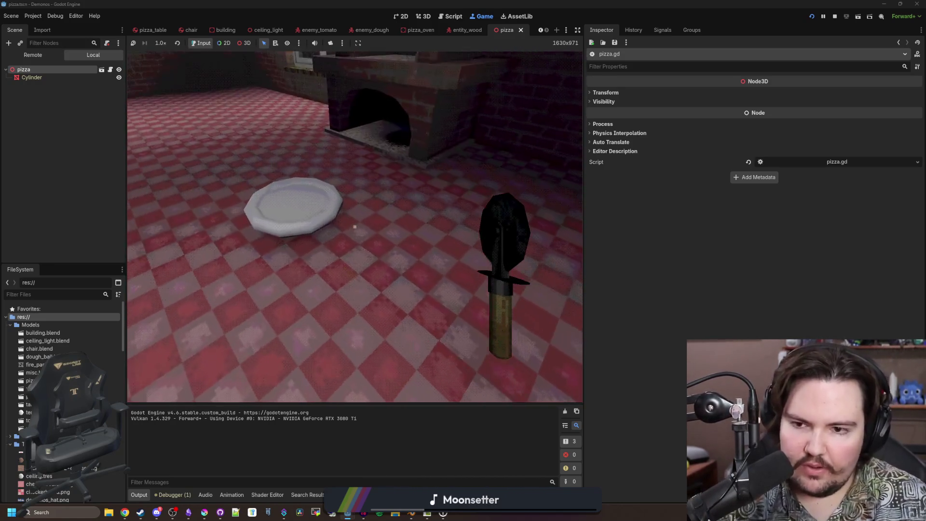
key("F8")
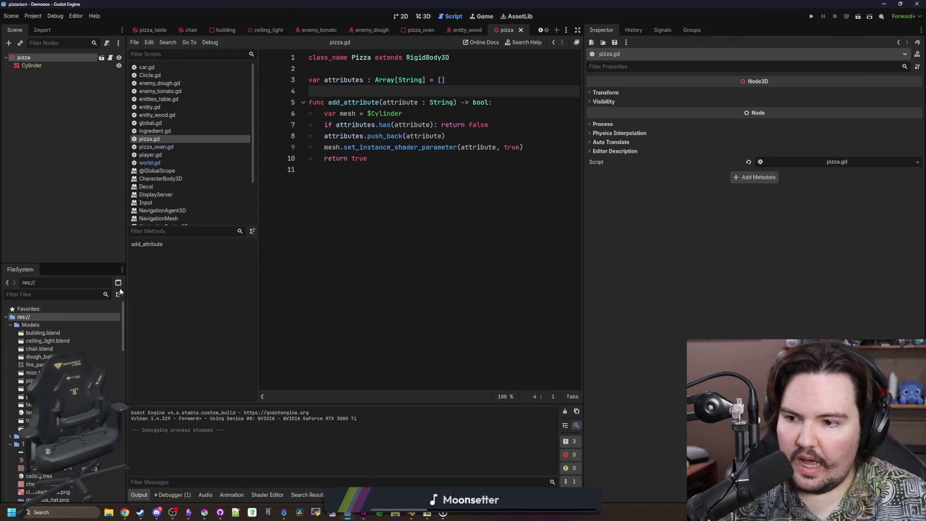
Open world.tscn and delete the placed pizza node from the world scene.
type("world")
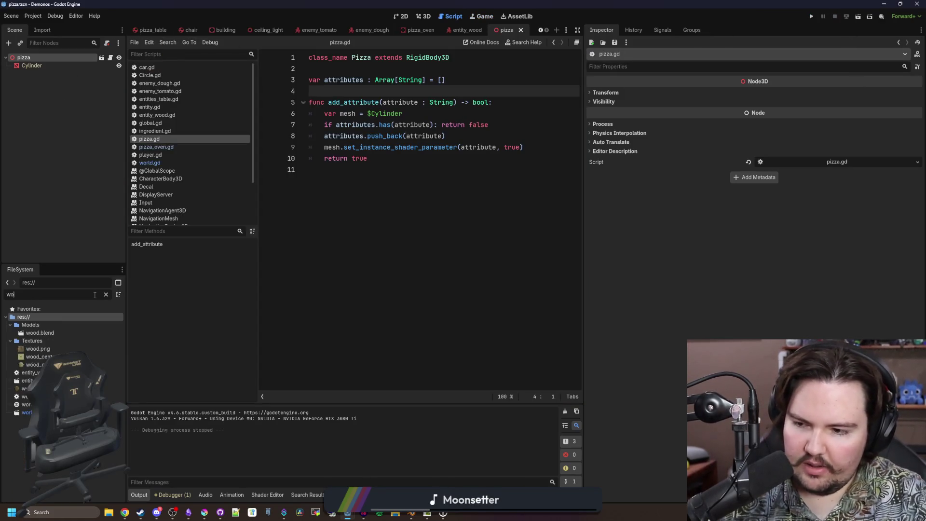
double_click(42, 341)
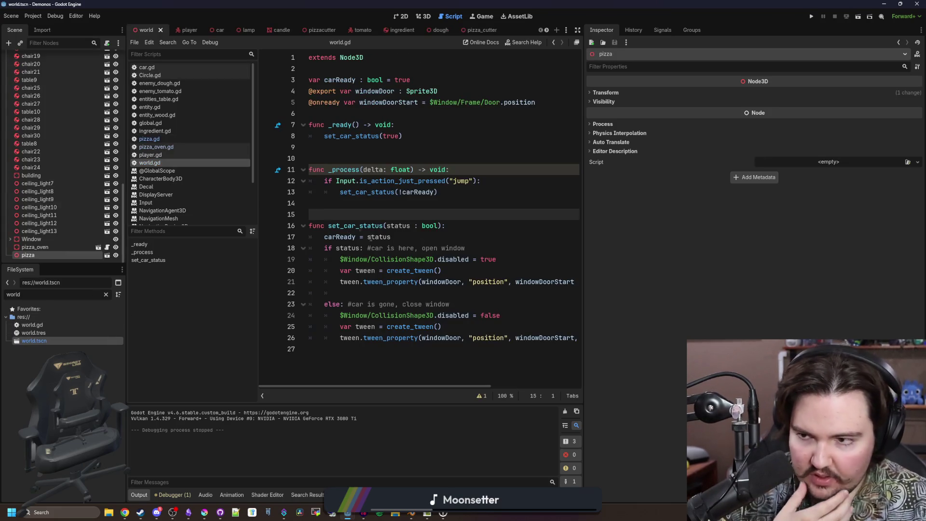
left_click(423, 16)
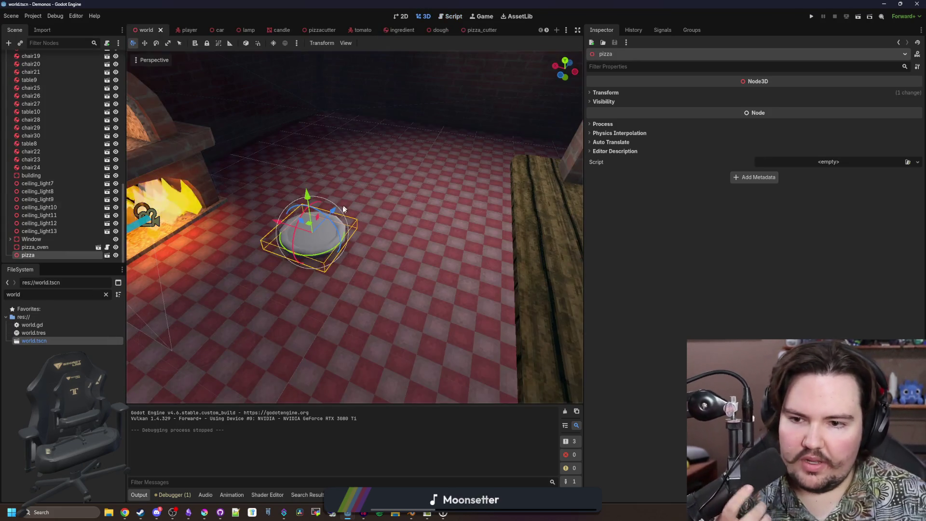
left_click(35, 247)
left_click(45, 252)
key("Delete")
left_click(441, 268)
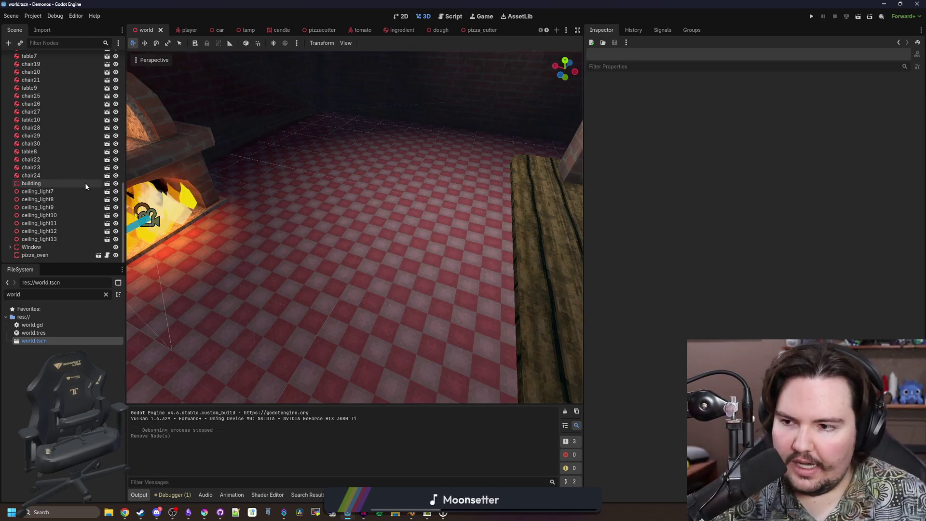
Open entity.gd, scroll down to take_damage, and widen the script editing area.
left_click(106, 295)
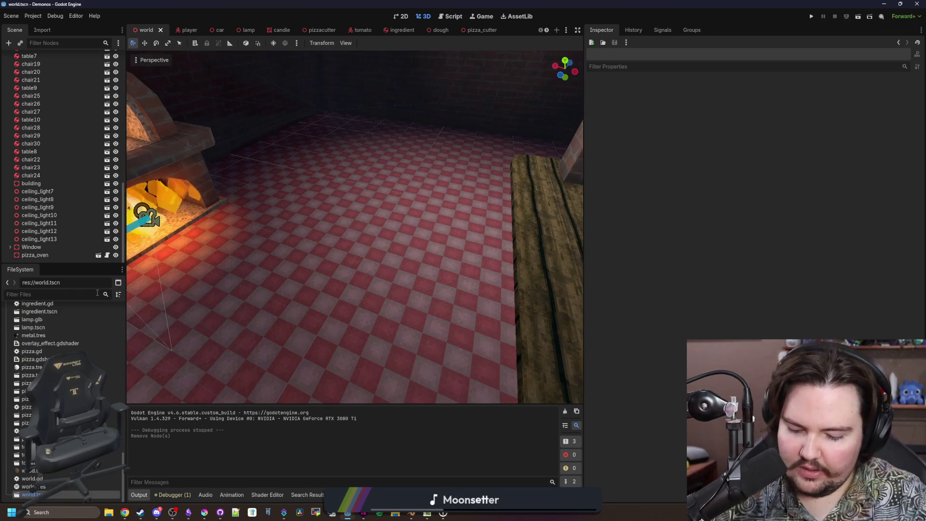
type("entit")
double_click(34, 341)
scroll(554, 288, "down", 20)
scroll(555, 289, "down", 17)
left_click_drag(749, 292, 804, 290)
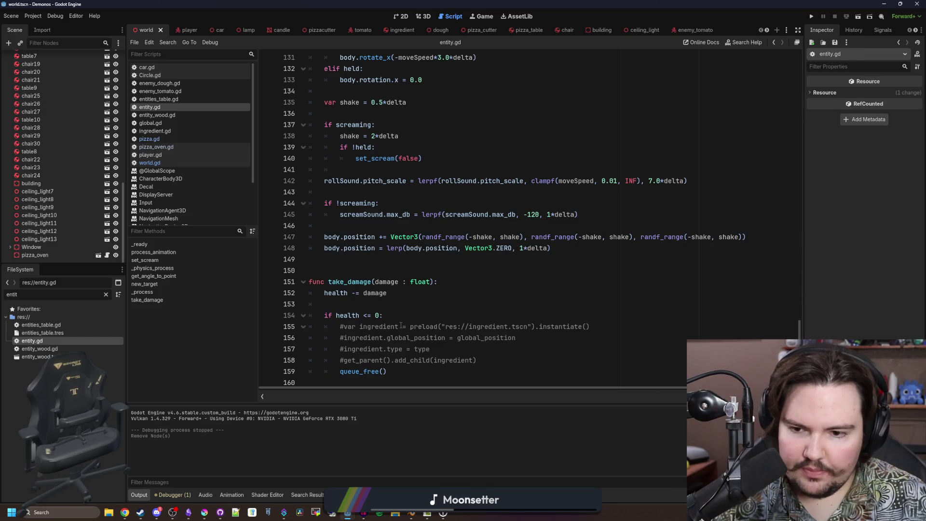
Under the health check, add var pizza = preload("res://pizza.tscn").instantiate().
left_click(373, 318)
key("Return")
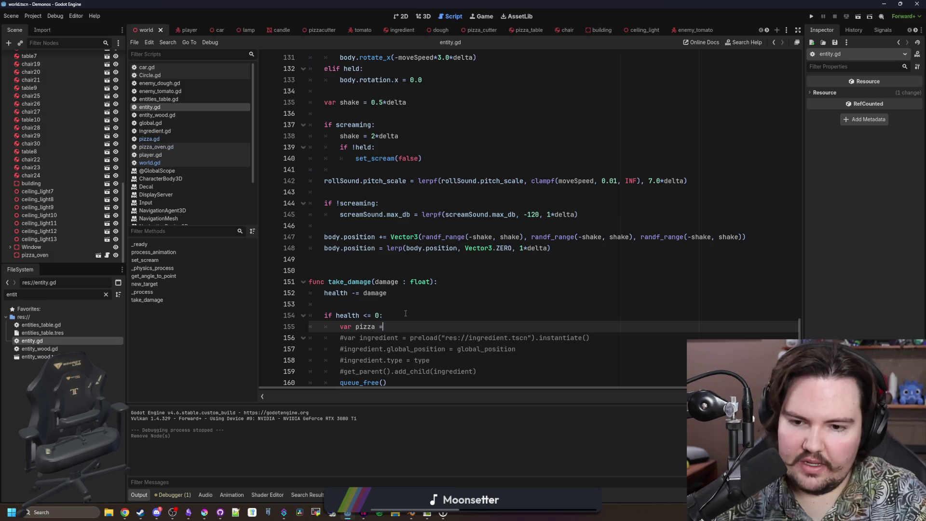
type("\"pizza")
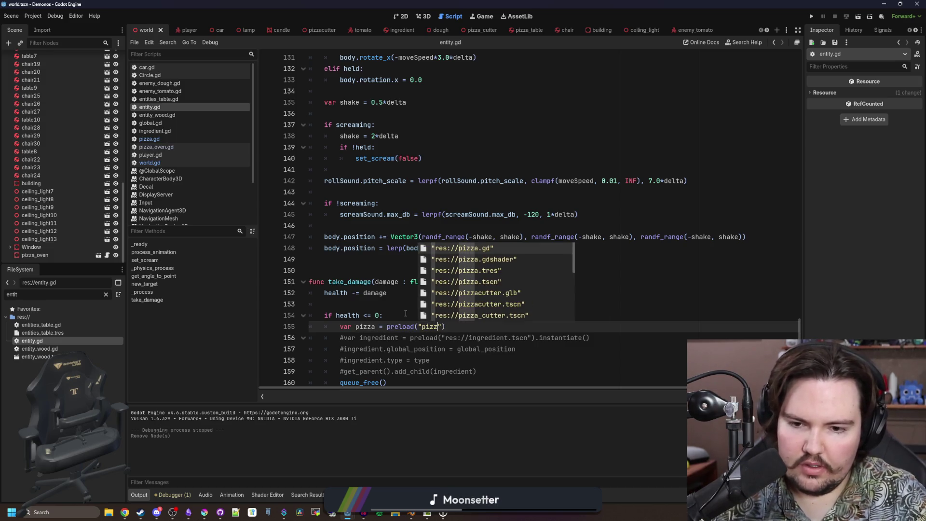
key("Down")
key("Return")
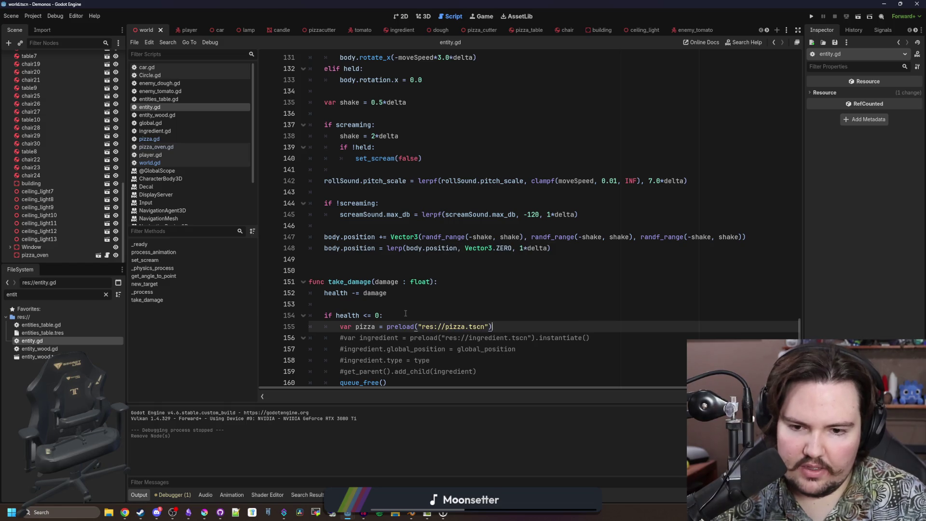
type(".instantiate(")
key("Return")
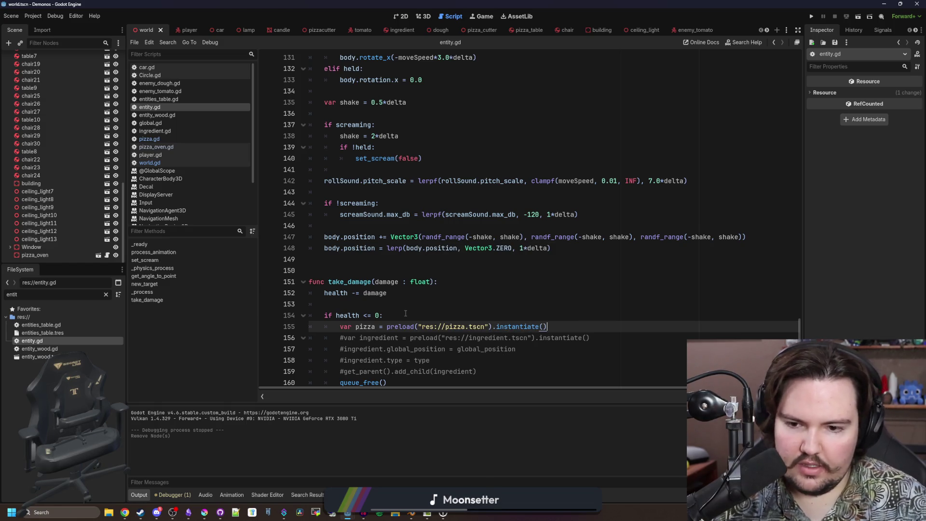
Delete the commented ingredient lines and correct add_Child to get_parent().add_child(pizza).
scroll(405, 314, "down", 1)
left_click_drag(477, 360, 253, 330)
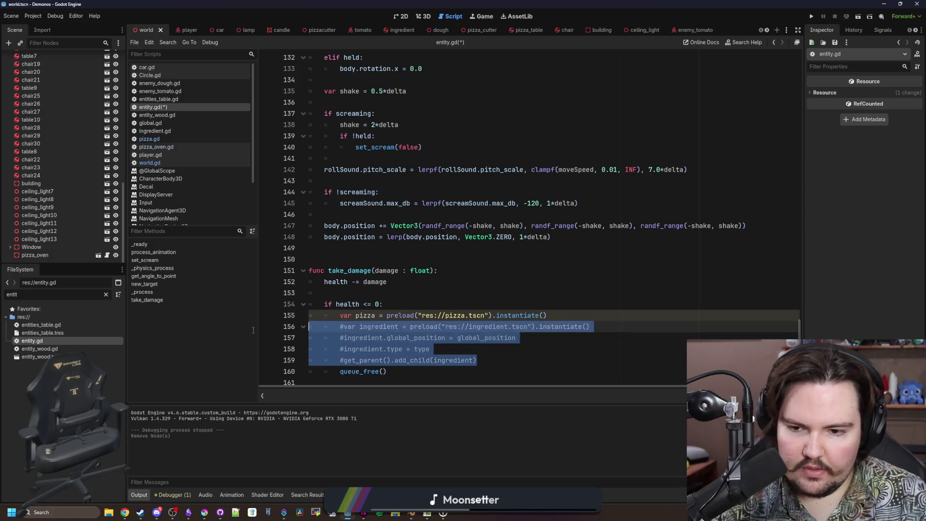
key("BackSpace")
key("BackSpace")
key("BackSpace")
key("BackSpace")
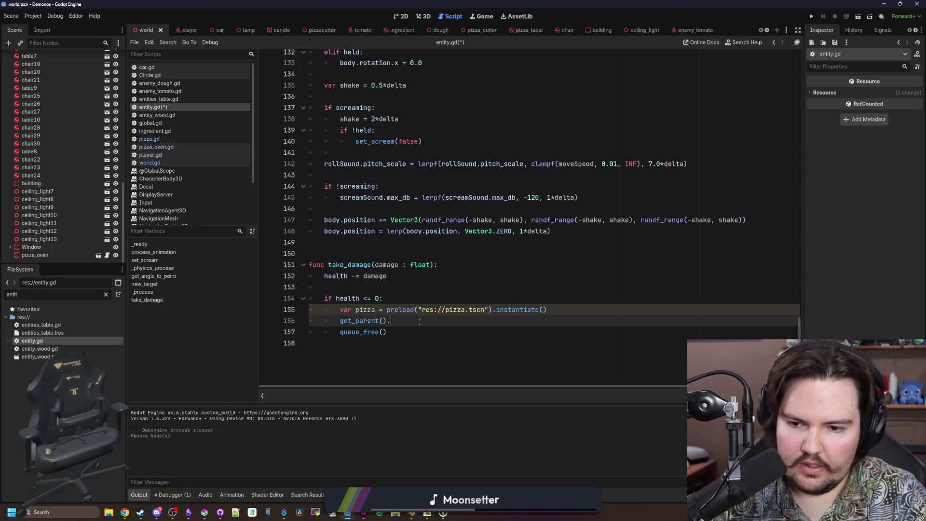
double_click(420, 321)
type("add_ch")
key("Return")
key("Right")
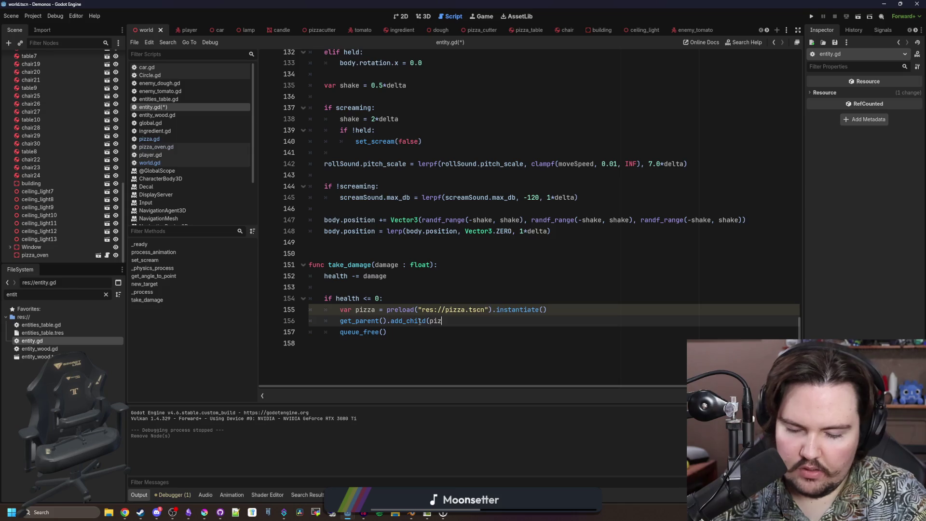
scroll(563, 309, "up", 1)
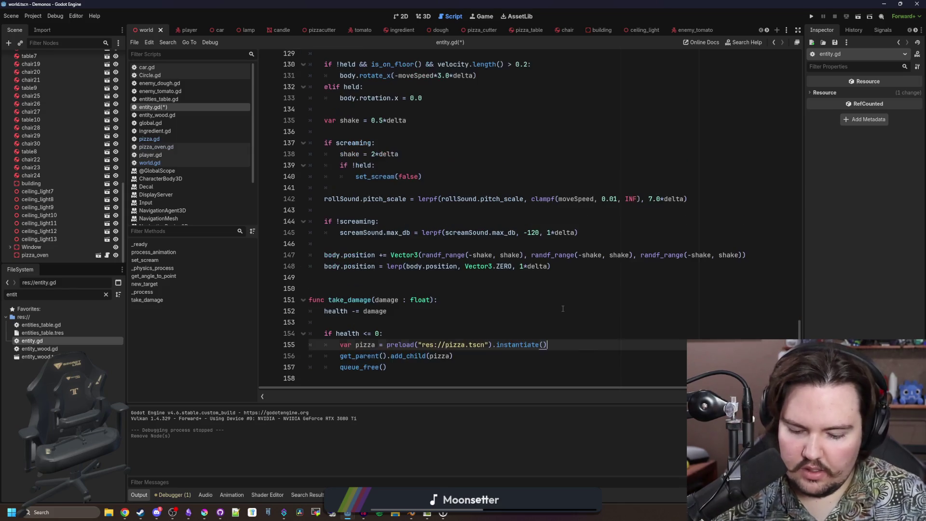
key("Return")
type("pi")
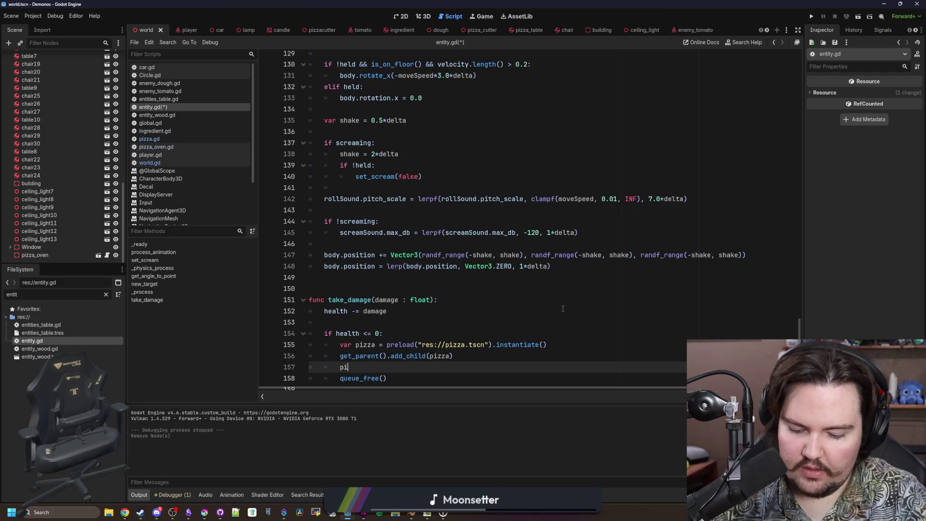